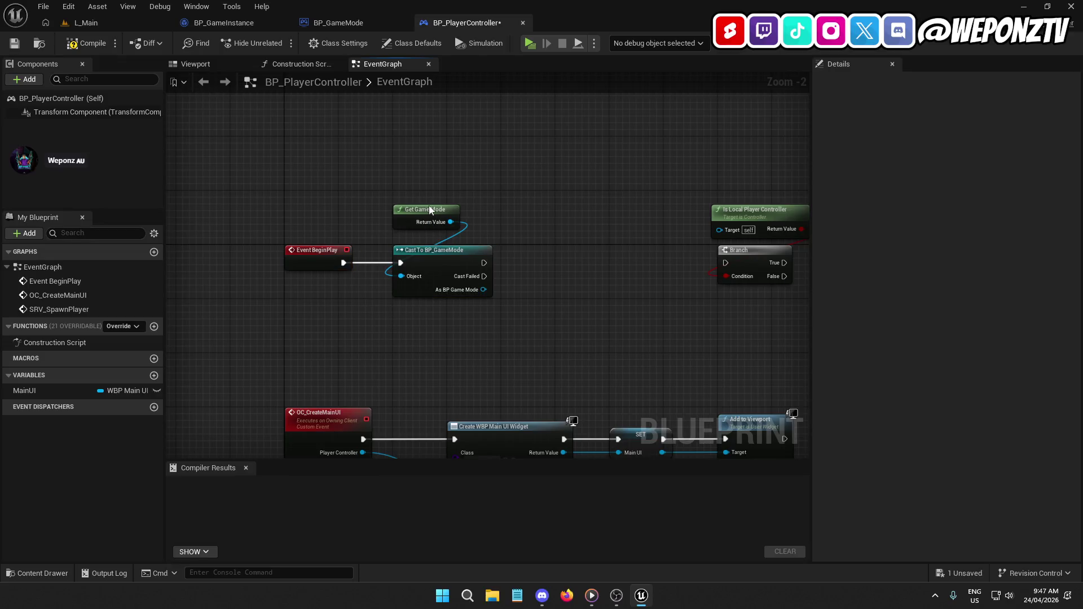
# Promote the Cast To BP_GameMode's As BP Game Mode output to a new GameMode variable.
pyautogui.moveTo(442, 221); pyautogui.dragTo(440, 208)
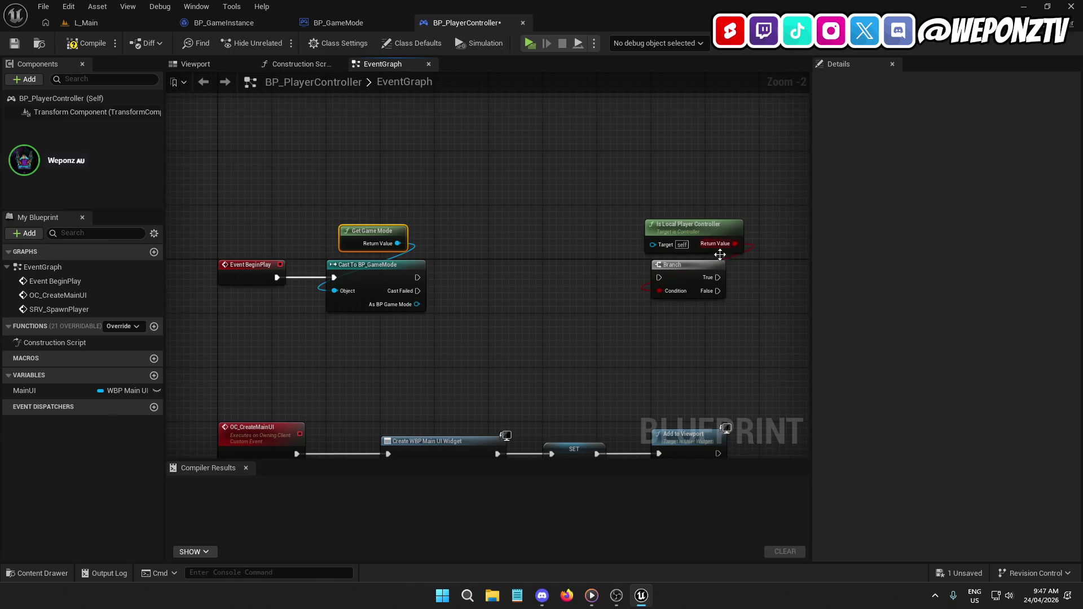
pyautogui.moveTo(424, 288); pyautogui.dragTo(550, 276)
pyautogui.rightClick(482, 301)
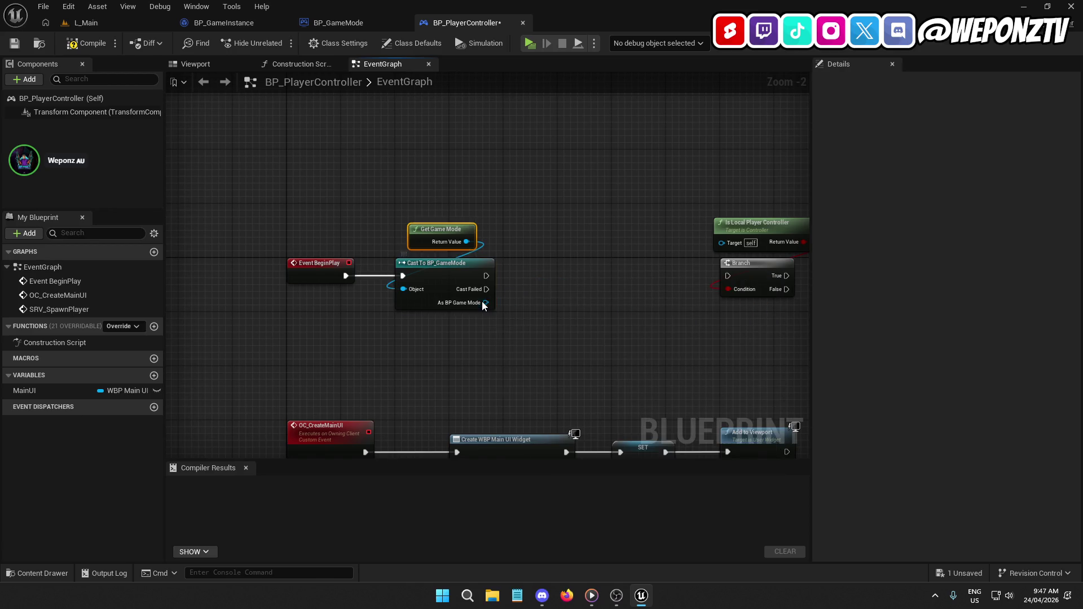
pyautogui.rightClick(482, 301)
pyautogui.click(549, 337)
pyautogui.write('GameMode')
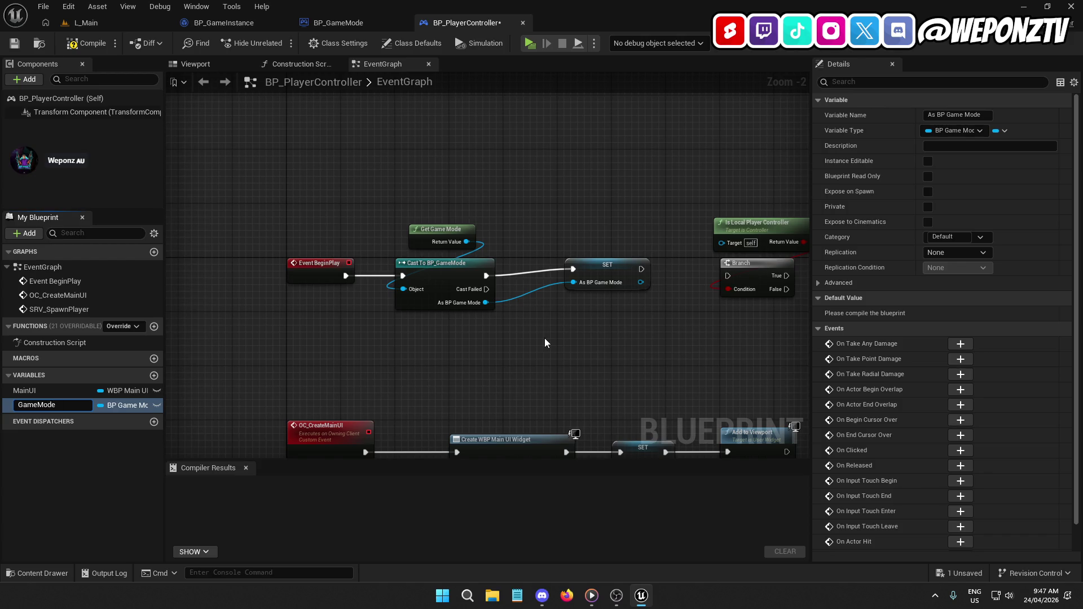
pyautogui.press('Return')
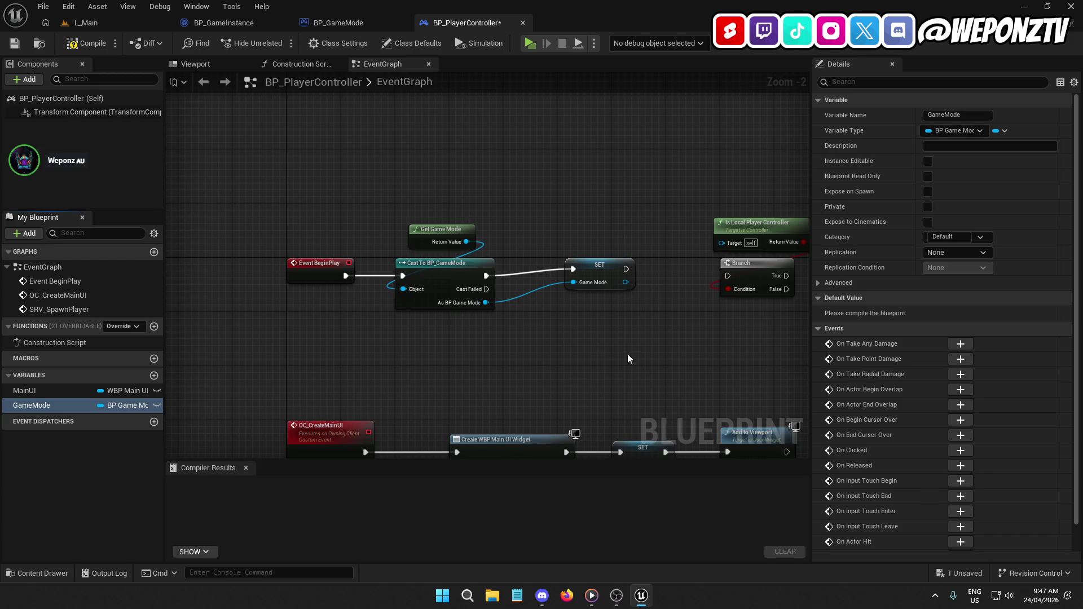
# Position the GameMode SET node and shift Is Local Player Controller and Branch further right.
pyautogui.moveTo(589, 273)
pyautogui.mouseDown()
pyautogui.moveTo(588, 288)
pyautogui.moveTo(196, 367)
pyautogui.mouseUp()
pyautogui.click(602, 353)
pyautogui.click(580, 287)
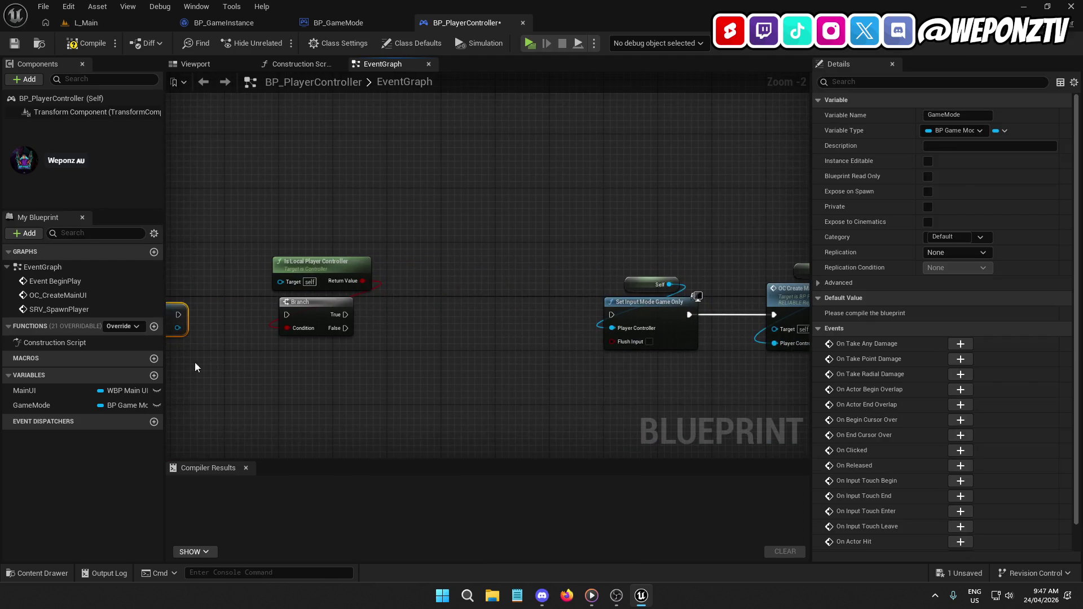
pyautogui.scroll(-1, 488, 366)
pyautogui.moveTo(374, 310); pyautogui.dragTo(288, 265)
pyautogui.moveTo(332, 315); pyautogui.dragTo(516, 313)
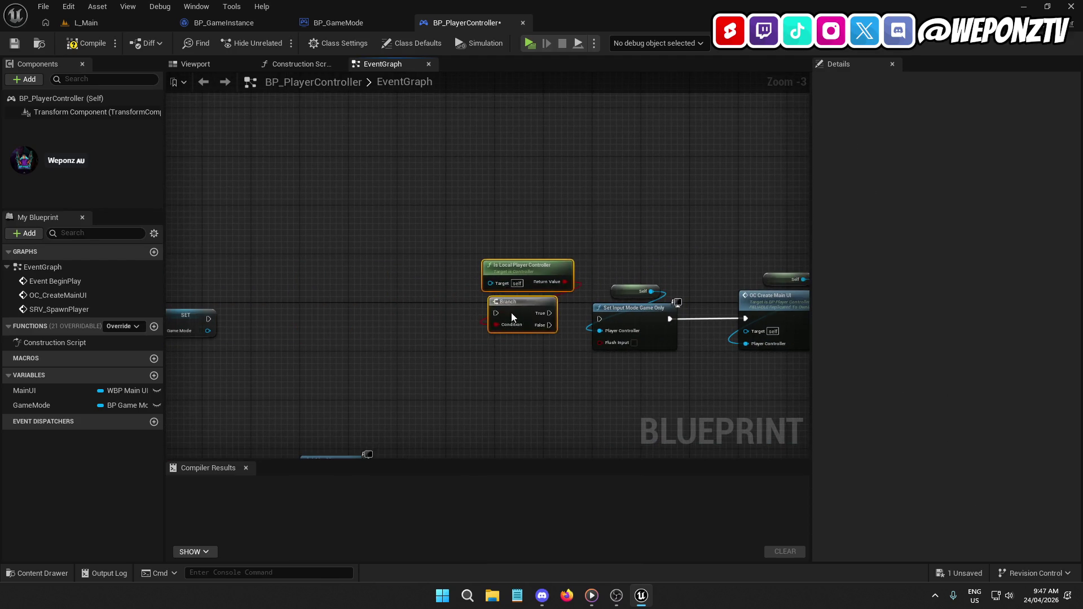
pyautogui.moveTo(474, 391); pyautogui.dragTo(576, 330)
pyautogui.scroll(1, 576, 330)
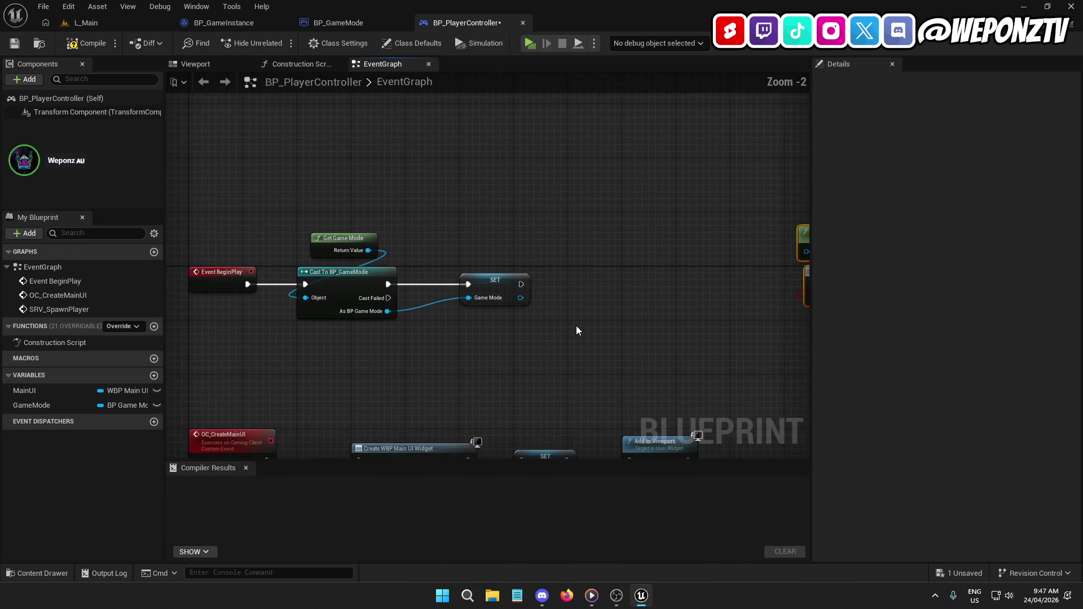
# Add Get Game Instance and Cast To BP_GameInstance, chained after the GameMode SET node.
pyautogui.rightClick(552, 237)
pyautogui.write('getgamei')
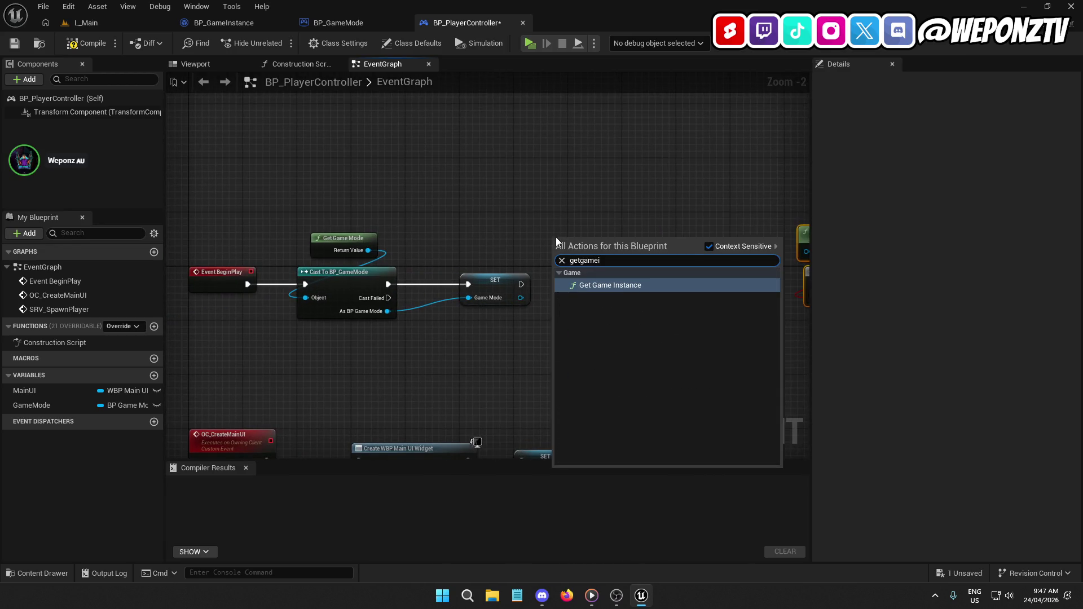
pyautogui.click(638, 284)
pyautogui.moveTo(591, 250)
pyautogui.mouseDown()
pyautogui.moveTo(627, 224)
pyautogui.moveTo(615, 269)
pyautogui.mouseUp()
pyautogui.write('cast')
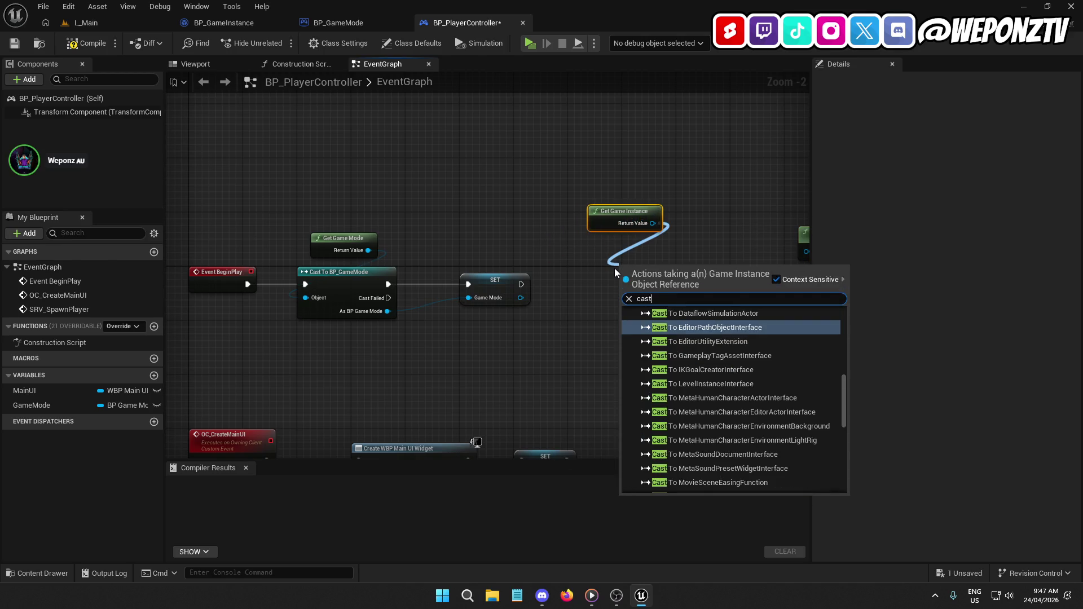
pyautogui.write('tobp_game')
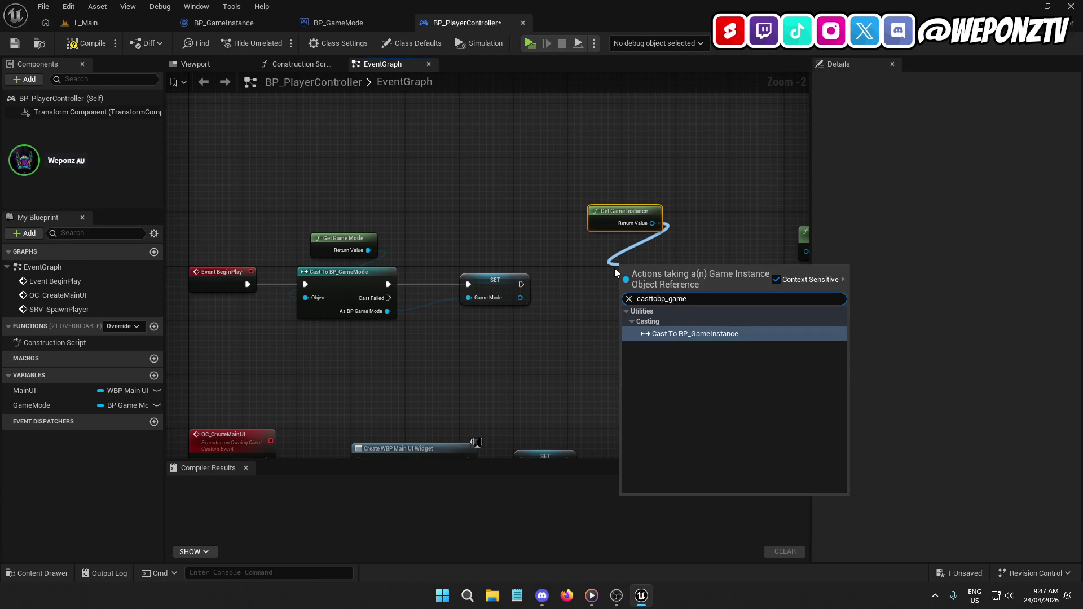
pyautogui.click(712, 334)
pyautogui.moveTo(656, 271)
pyautogui.mouseDown()
pyautogui.moveTo(506, 291)
pyautogui.moveTo(520, 284)
pyautogui.mouseUp()
pyautogui.moveTo(452, 265)
pyautogui.mouseDown()
pyautogui.moveTo(585, 337)
pyautogui.moveTo(442, 359)
pyautogui.mouseUp()
pyautogui.moveTo(463, 228)
pyautogui.mouseDown()
pyautogui.moveTo(456, 260)
pyautogui.moveTo(469, 250)
pyautogui.mouseUp()
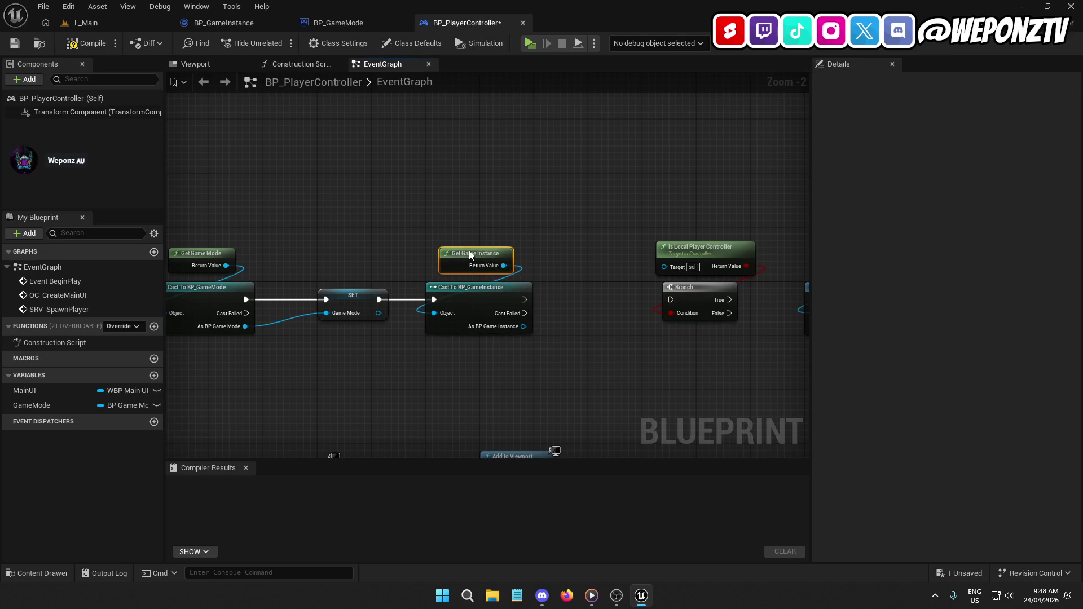
# Promote the As BP Game Instance output to a new variable.
pyautogui.rightClick(523, 326)
pyautogui.click(573, 356)
pyautogui.write('Gam')
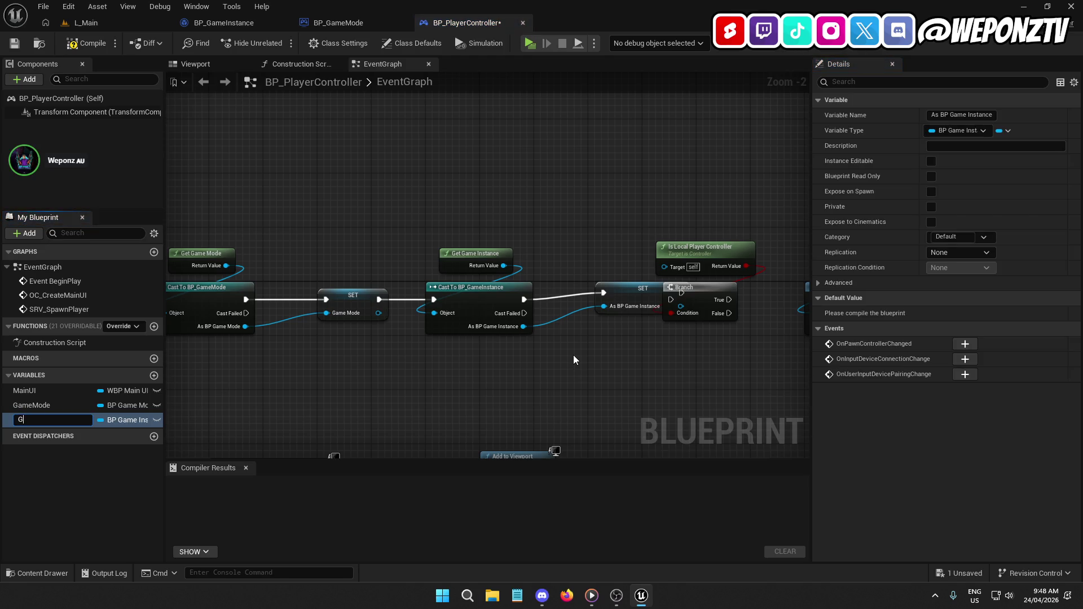
pyautogui.write('eINstanc')
pyautogui.press('Return')
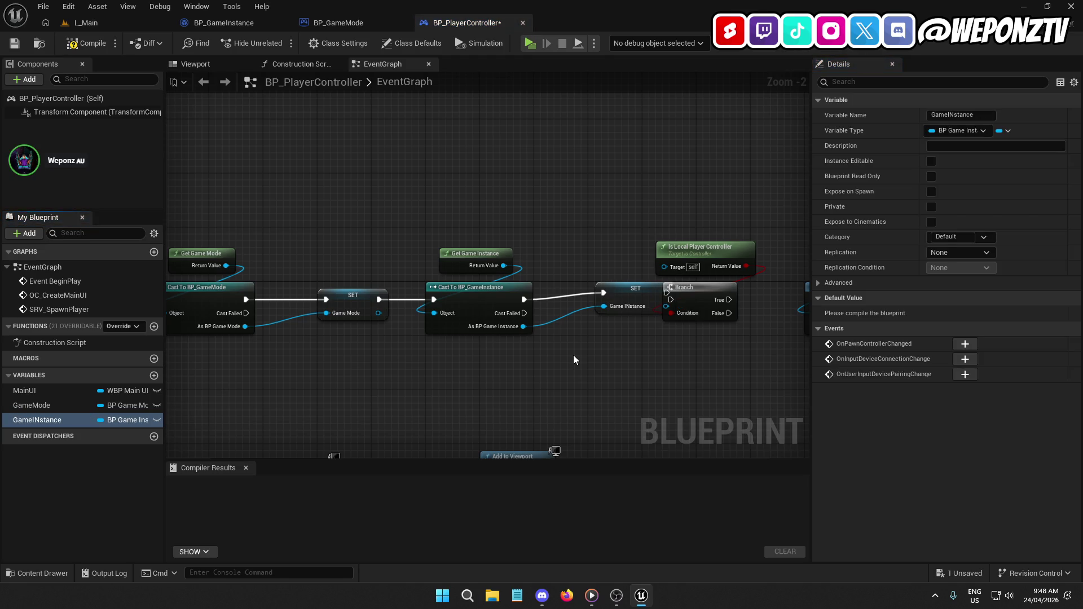
# Correct the misspelled variable name to GameInstance.
pyautogui.doubleClick(40, 418)
pyautogui.click(43, 418)
pyautogui.press('Delete')
pyautogui.write('nn')
pyautogui.press('Return')
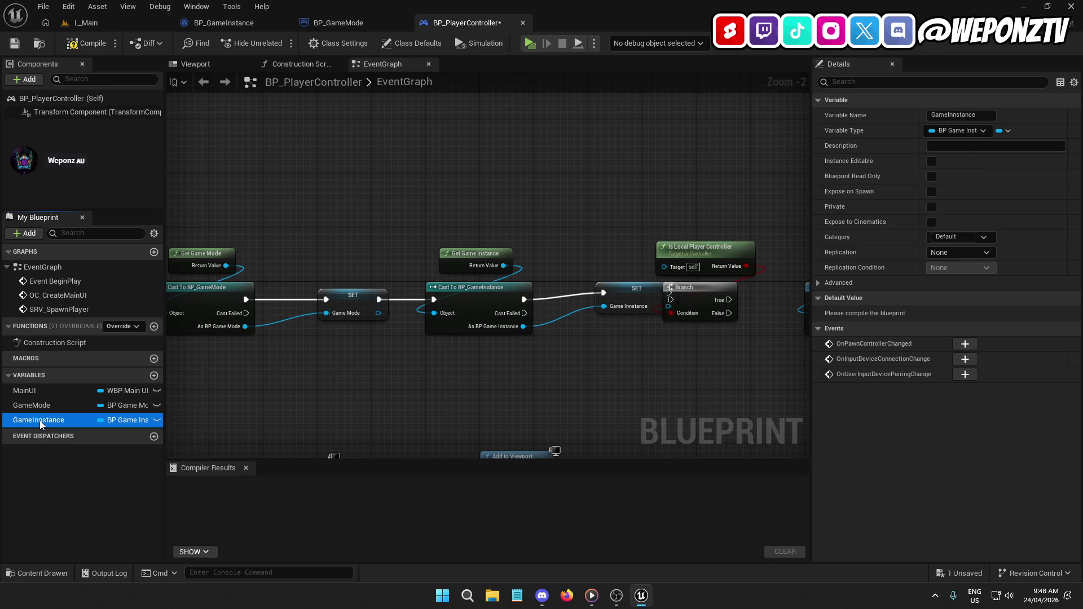
pyautogui.doubleClick(43, 420)
pyautogui.write('GameInstance')
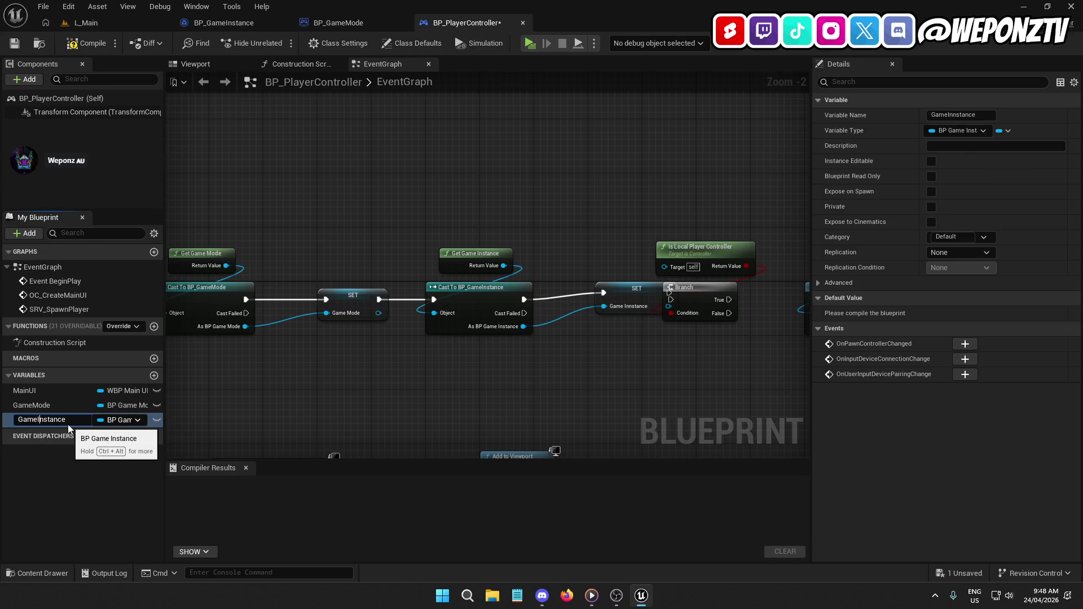
pyautogui.press('Return')
pyautogui.moveTo(618, 401); pyautogui.dragTo(446, 284)
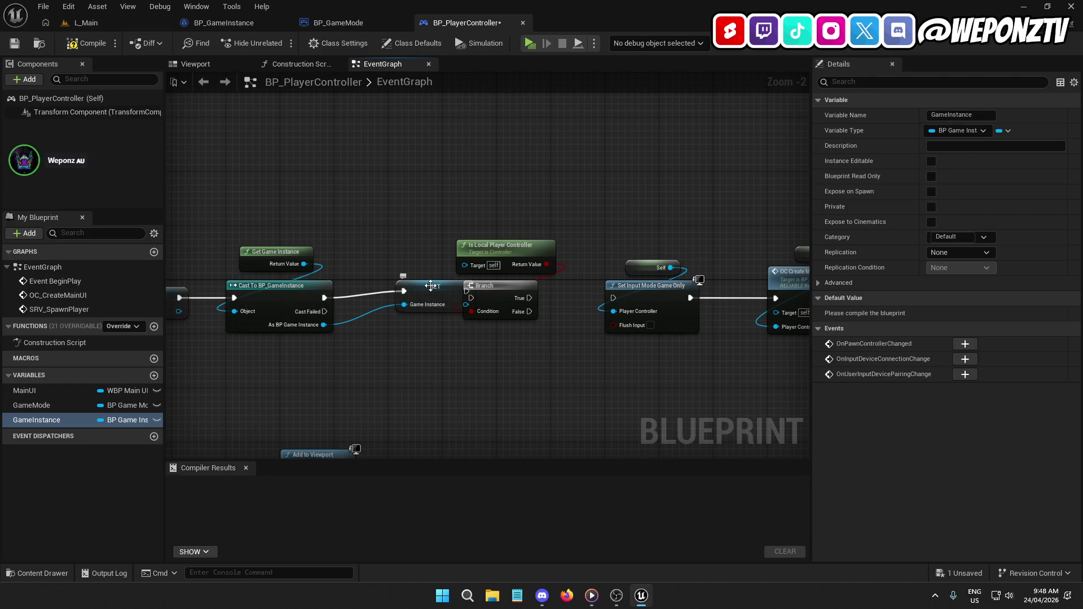
# Move the Branch chain right, wiring GameInstance SET into Branch and True into Set Input Mode Game Only.
pyautogui.click(431, 286)
pyautogui.moveTo(564, 387); pyautogui.dragTo(382, 351)
pyautogui.moveTo(715, 340); pyautogui.dragTo(316, 163)
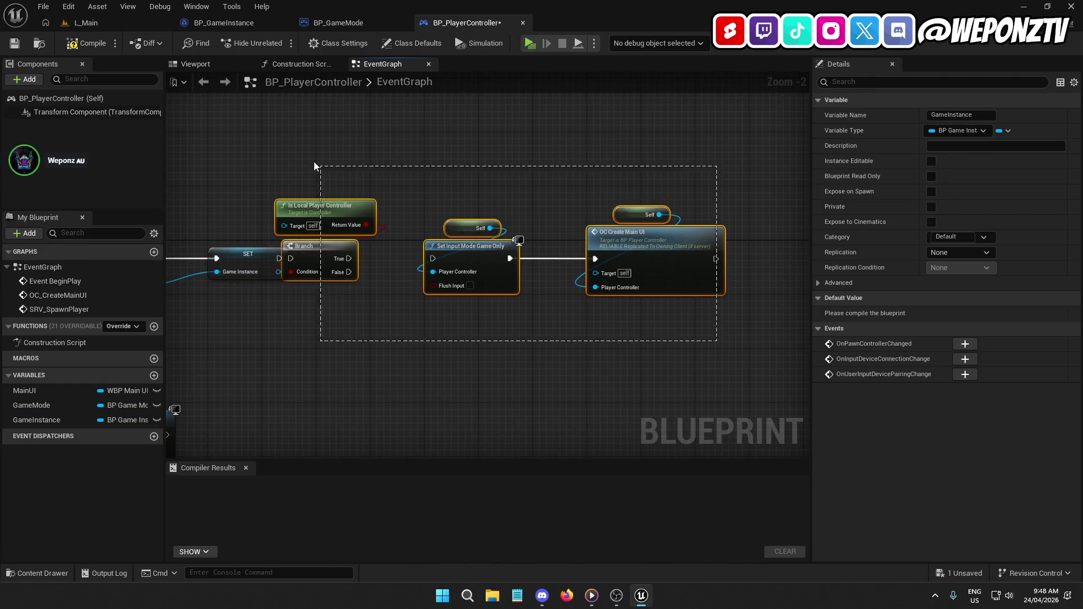
pyautogui.moveTo(313, 249)
pyautogui.mouseDown()
pyautogui.moveTo(401, 250)
pyautogui.moveTo(282, 258)
pyautogui.mouseUp()
pyautogui.click(395, 326)
pyautogui.moveTo(496, 282); pyautogui.dragTo(410, 288)
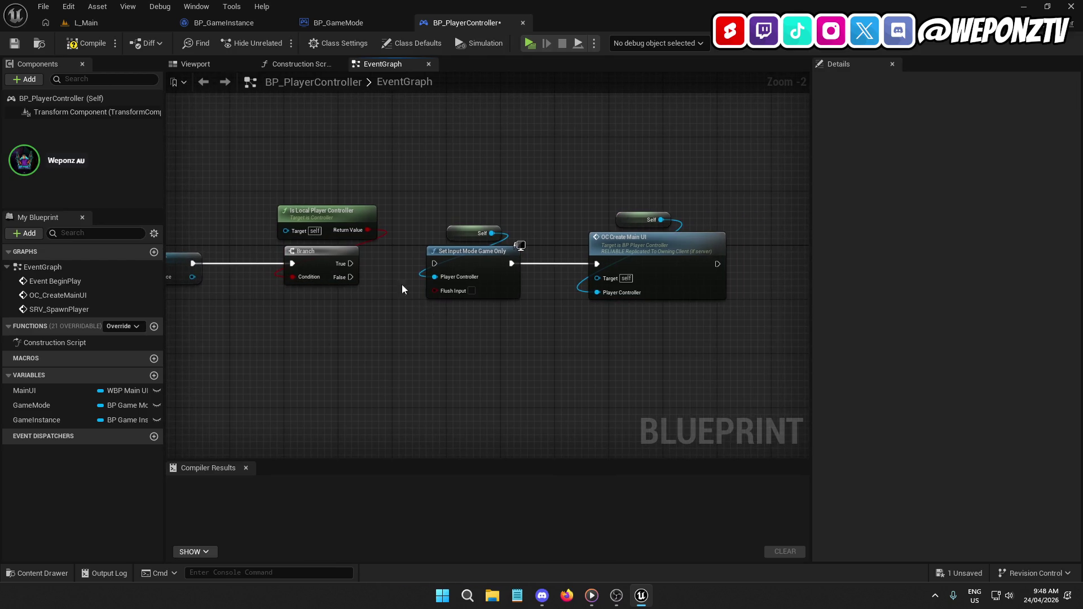
pyautogui.moveTo(349, 264); pyautogui.dragTo(434, 263)
# Reposition OC Create Main UI and its Self node to make room after Set Input Mode.
pyautogui.moveTo(689, 324); pyautogui.dragTo(620, 193)
pyautogui.moveTo(622, 257); pyautogui.dragTo(588, 257)
pyautogui.click(530, 320)
pyautogui.moveTo(733, 327)
pyautogui.mouseDown()
pyautogui.moveTo(609, 225)
pyautogui.moveTo(807, 248)
pyautogui.moveTo(754, 241)
pyautogui.moveTo(790, 243)
pyautogui.mouseUp()
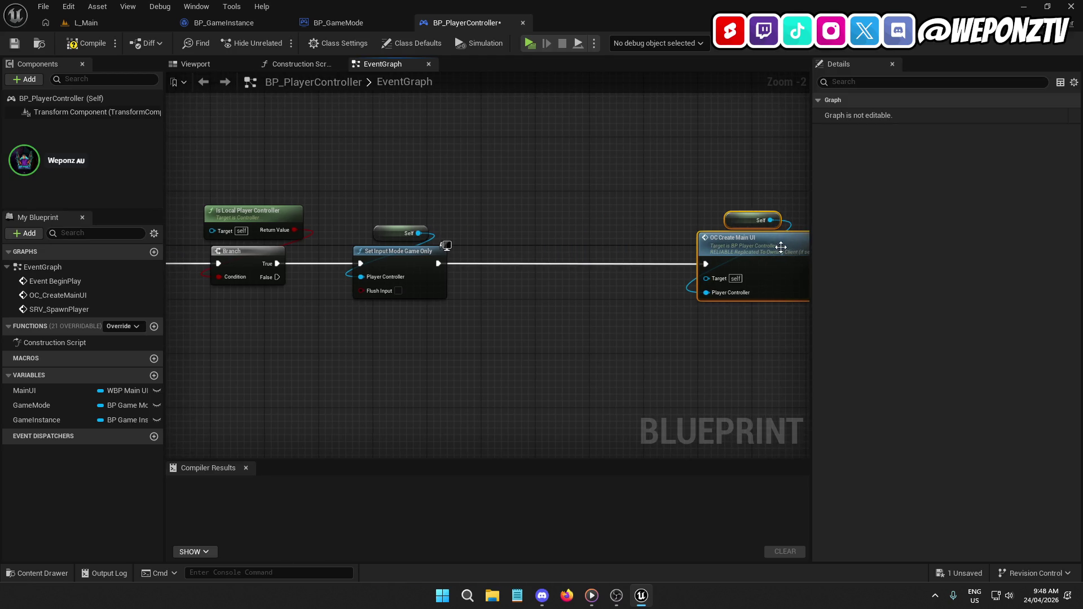
pyautogui.click(588, 333)
pyautogui.moveTo(559, 294)
pyautogui.mouseDown()
pyautogui.moveTo(789, 293)
pyautogui.moveTo(707, 175)
pyautogui.moveTo(670, 209)
pyautogui.mouseUp()
pyautogui.rightClick(670, 209)
# Add an SRV Spawn Player call and move it with OC Create Main UI to the right.
pyautogui.write('srv')
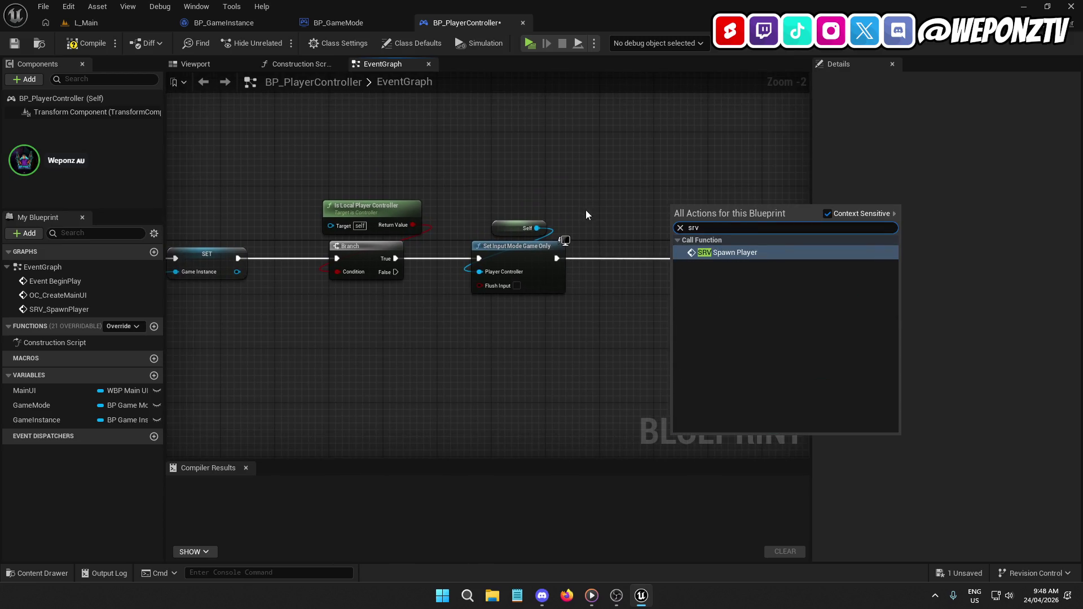
pyautogui.click(760, 251)
pyautogui.moveTo(694, 328)
pyautogui.mouseDown()
pyautogui.moveTo(439, 328)
pyautogui.moveTo(559, 195)
pyautogui.mouseUp()
pyautogui.moveTo(468, 229)
pyautogui.mouseDown()
pyautogui.moveTo(648, 226)
pyautogui.moveTo(657, 238)
pyautogui.moveTo(658, 222)
pyautogui.moveTo(656, 237)
pyautogui.mouseUp()
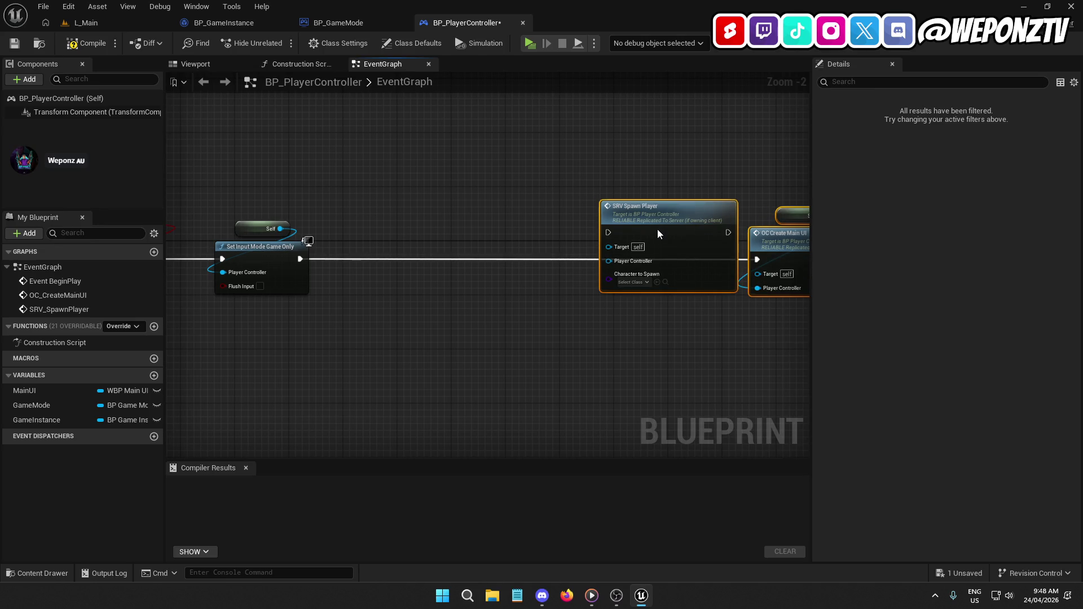
# Get GameInstance's Class to Spawn and feed it into a Switch on E_ClassTypes node.
pyautogui.moveTo(424, 314); pyautogui.dragTo(679, 285)
pyautogui.moveTo(36, 420)
pyautogui.mouseDown()
pyautogui.moveTo(524, 208)
pyautogui.moveTo(599, 157)
pyautogui.moveTo(638, 164)
pyautogui.moveTo(638, 230)
pyautogui.mouseUp()
pyautogui.click(626, 166)
pyautogui.write('cast')
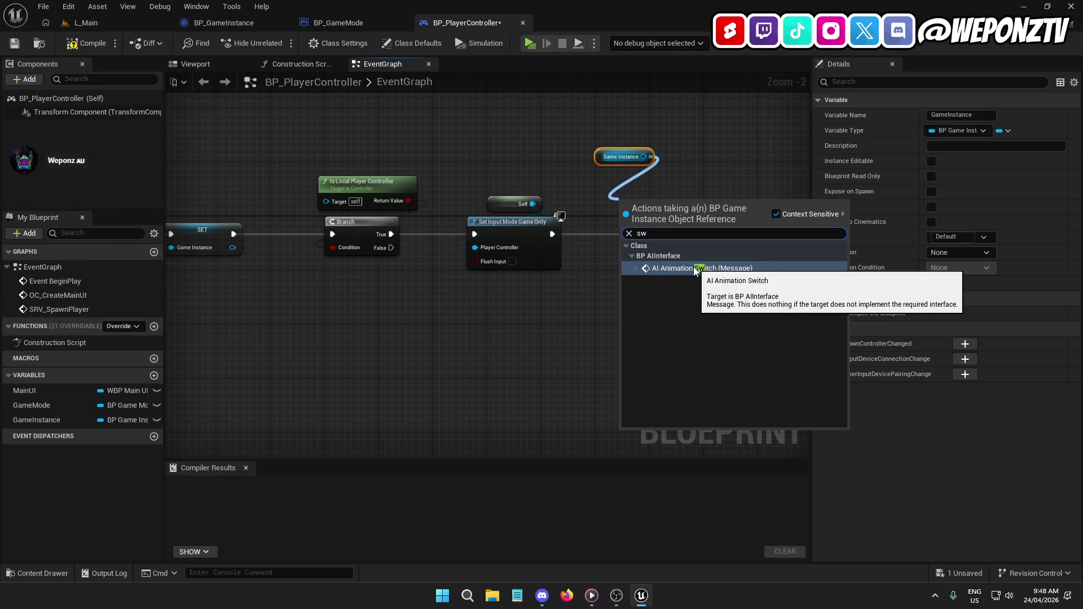
pyautogui.click(691, 177)
pyautogui.click(623, 156)
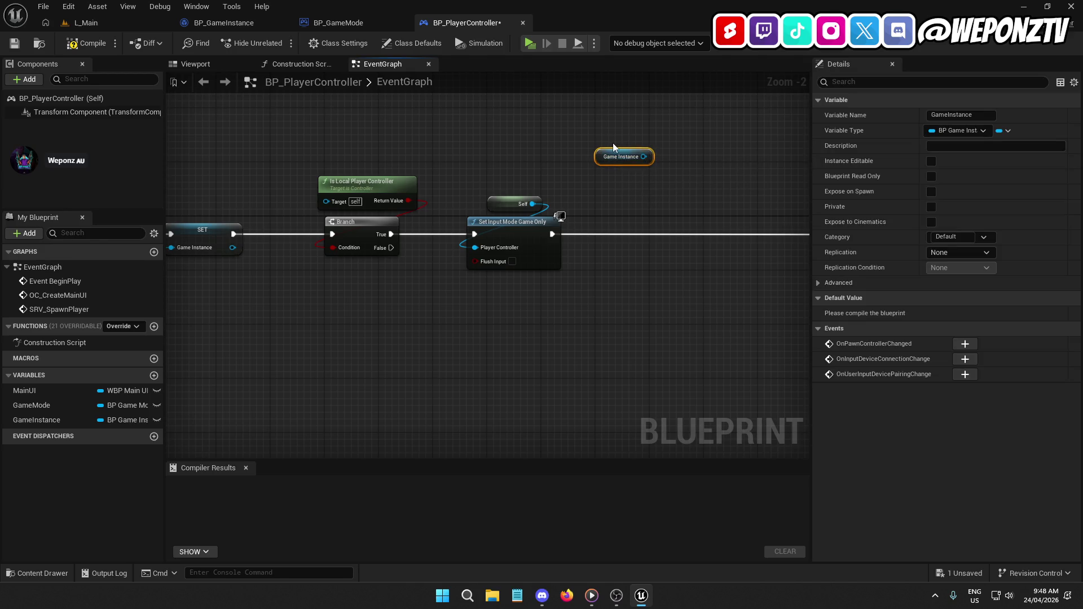
pyautogui.moveTo(644, 157); pyautogui.dragTo(621, 194)
pyautogui.write('class')
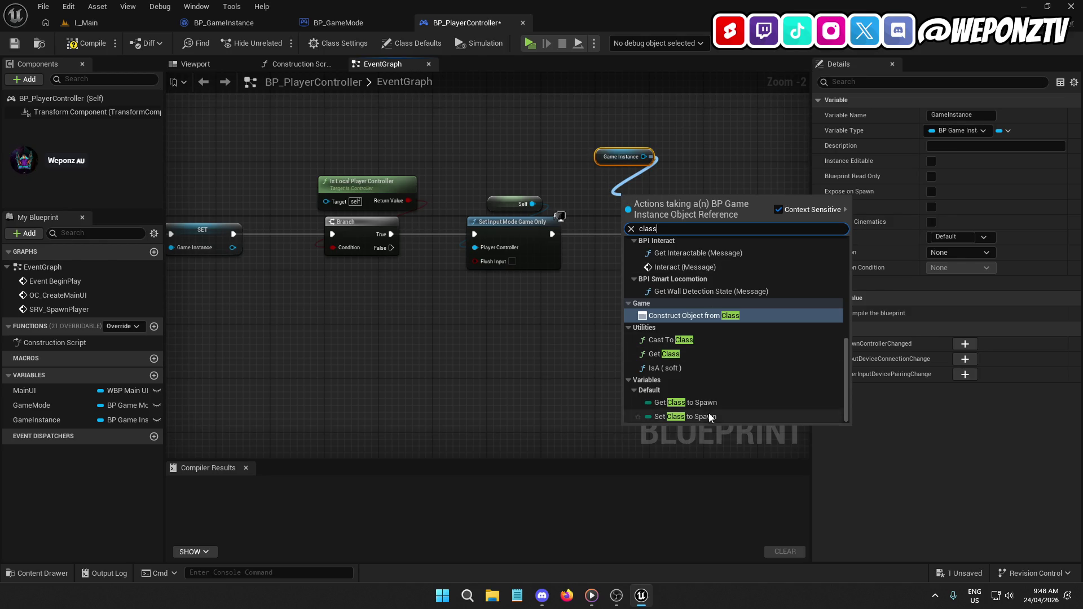
pyautogui.click(709, 402)
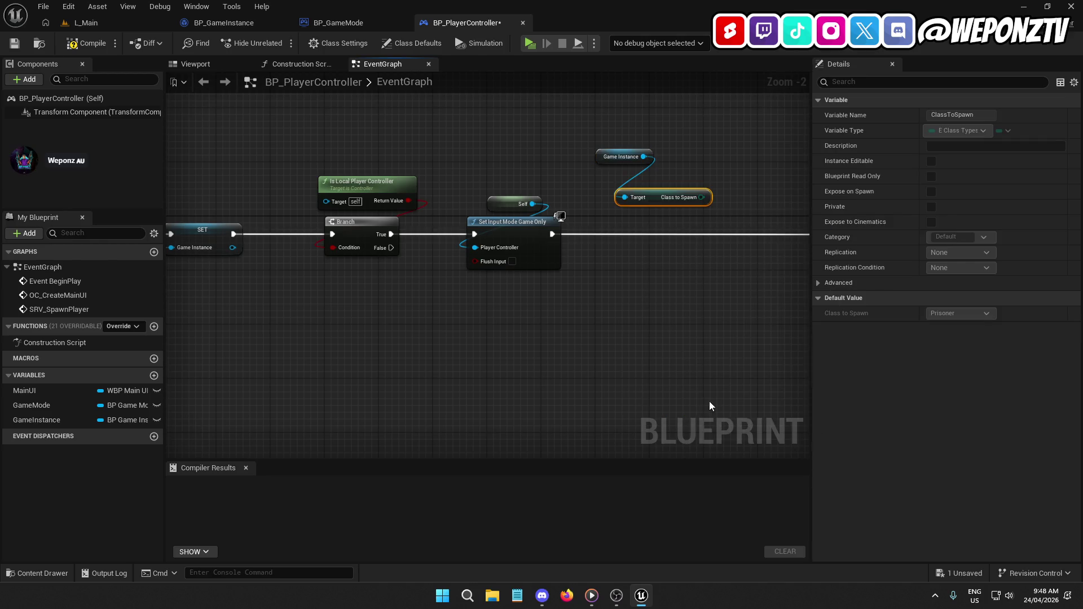
pyautogui.moveTo(663, 198)
pyautogui.mouseDown()
pyautogui.moveTo(623, 178)
pyautogui.moveTo(652, 235)
pyautogui.moveTo(666, 237)
pyautogui.mouseUp()
pyautogui.write('sw')
pyautogui.click(705, 295)
# Tidy the getter nodes and duplicate the SRV Spawn Player node with Ctrl+C/Ctrl+V.
pyautogui.moveTo(584, 224); pyautogui.dragTo(435, 149)
pyautogui.moveTo(553, 218); pyautogui.dragTo(568, 234)
pyautogui.click(568, 323)
pyautogui.moveTo(583, 361)
pyautogui.mouseDown()
pyautogui.moveTo(474, 314)
pyautogui.moveTo(604, 266)
pyautogui.moveTo(377, 316)
pyautogui.mouseUp()
pyautogui.moveTo(540, 193); pyautogui.dragTo(552, 226)
pyautogui.hotkey('ctrl', 'c')
pyautogui.click(502, 327)
pyautogui.hotkey('ctrl', 'v')
# Wire both SRV Spawn Player calls into OC Create Main UI.
pyautogui.moveTo(744, 308); pyautogui.dragTo(677, 168)
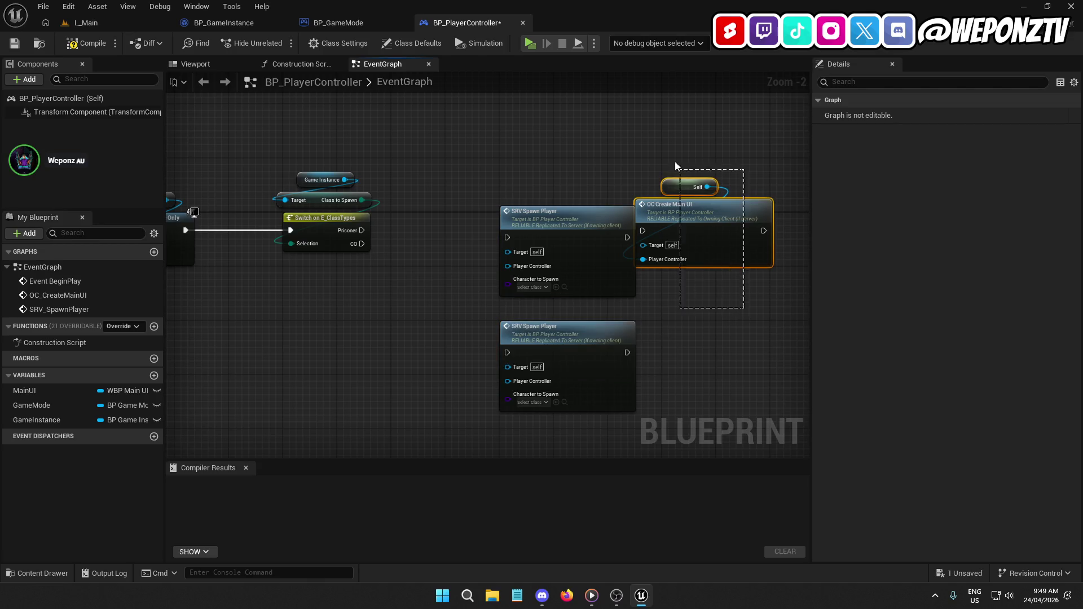
pyautogui.moveTo(705, 211)
pyautogui.mouseDown()
pyautogui.moveTo(783, 220)
pyautogui.moveTo(730, 218)
pyautogui.mouseUp()
pyautogui.moveTo(667, 237); pyautogui.dragTo(518, 244)
pyautogui.moveTo(515, 353)
pyautogui.mouseDown()
pyautogui.moveTo(556, 333)
pyautogui.moveTo(667, 239)
pyautogui.mouseUp()
# Route the Switch's Prisoner case to the first spawn call and CO to the second.
pyautogui.moveTo(449, 220); pyautogui.dragTo(595, 227)
pyautogui.click(432, 208)
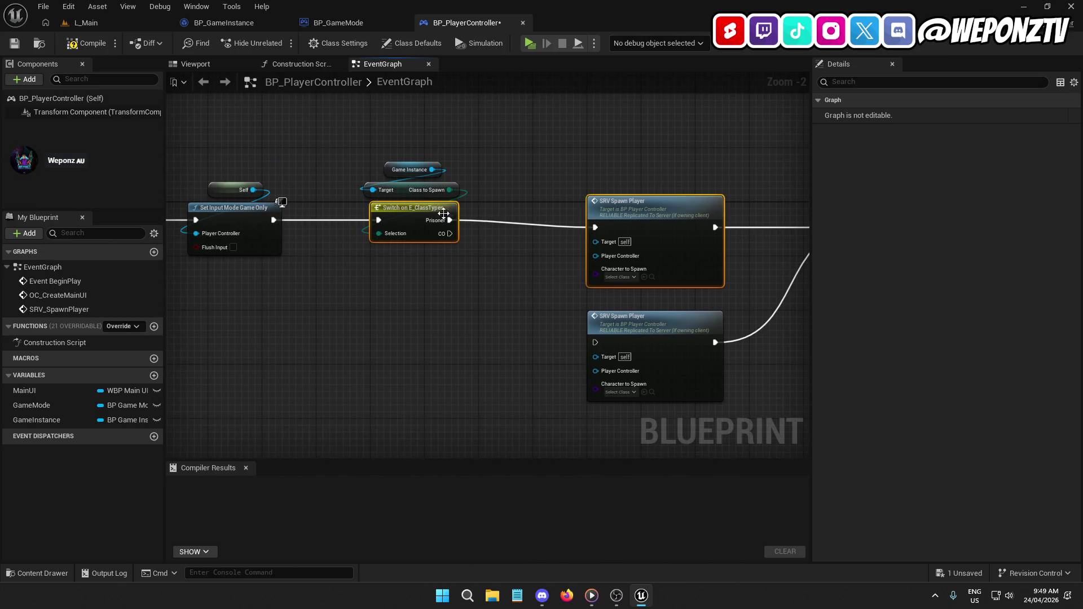
pyautogui.moveTo(508, 299); pyautogui.dragTo(260, 304)
pyautogui.click(641, 228)
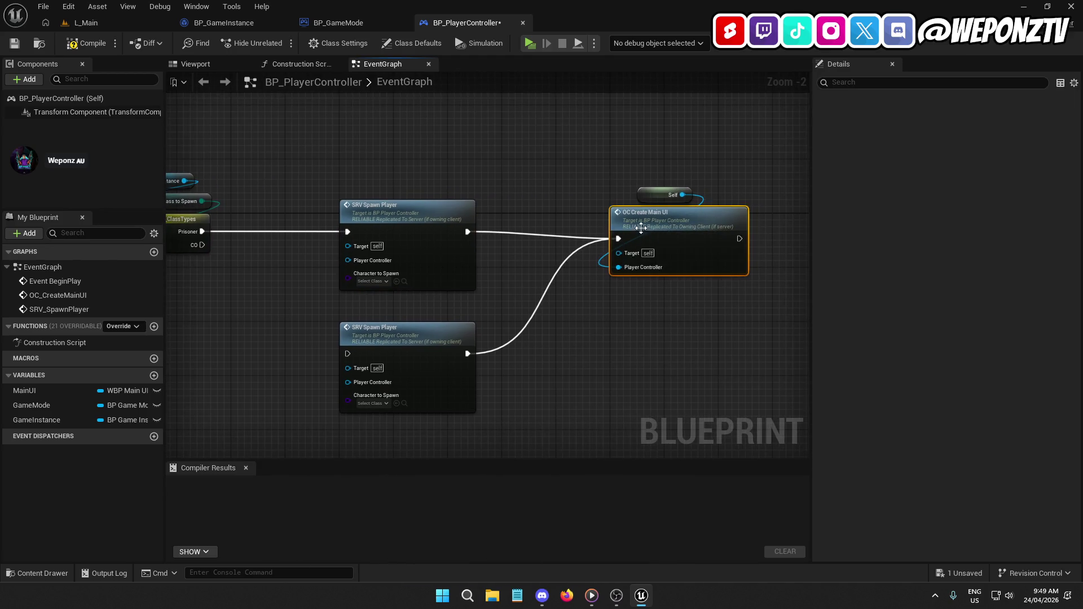
pyautogui.keyDown('shift'); pyautogui.click(418, 215); pyautogui.keyUp('shift')
pyautogui.press('q')
pyautogui.click(642, 198)
pyautogui.moveTo(642, 198); pyautogui.dragTo(646, 191)
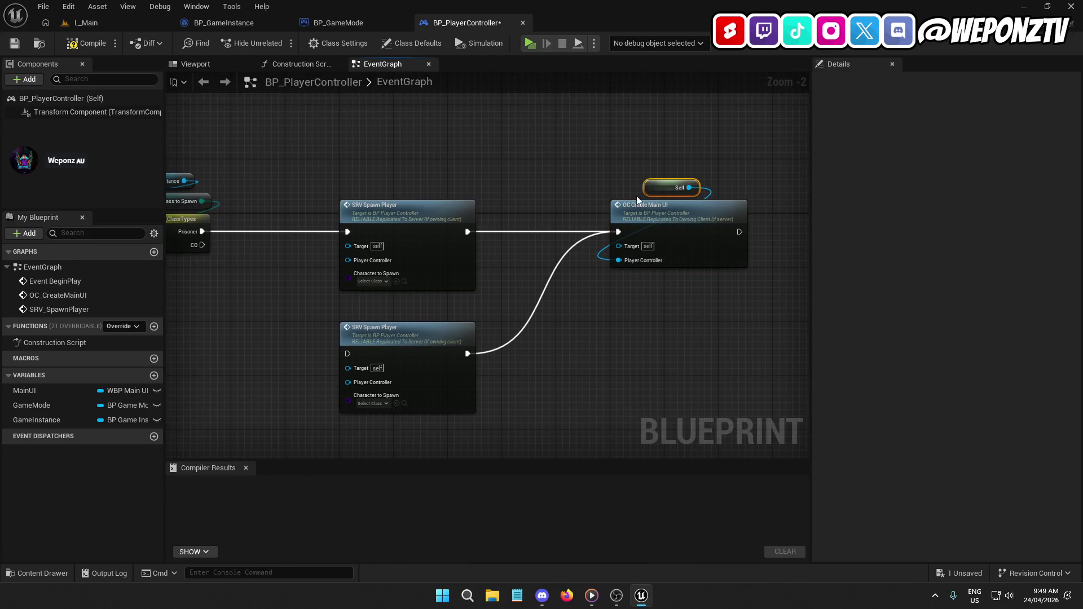
pyautogui.moveTo(218, 275)
pyautogui.mouseDown()
pyautogui.moveTo(382, 231)
pyautogui.moveTo(514, 308)
pyautogui.mouseUp()
pyautogui.click(537, 238)
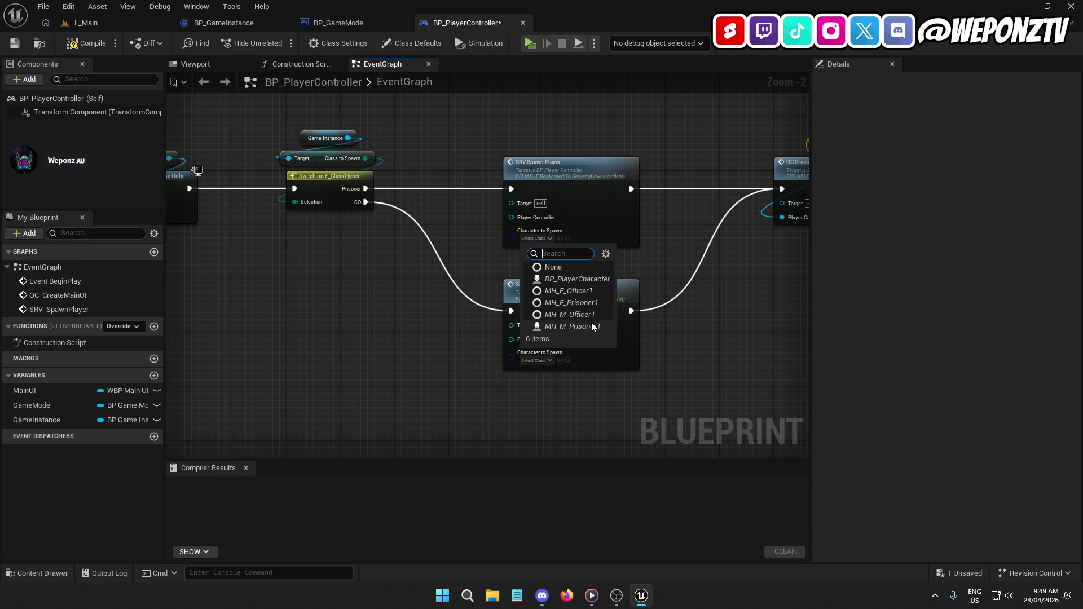
# Set the upper spawn call's character to MH_M_Prisoner1 and the lower one's to MH_M_Officer1.
pyautogui.click(587, 326)
pyautogui.click(527, 361)
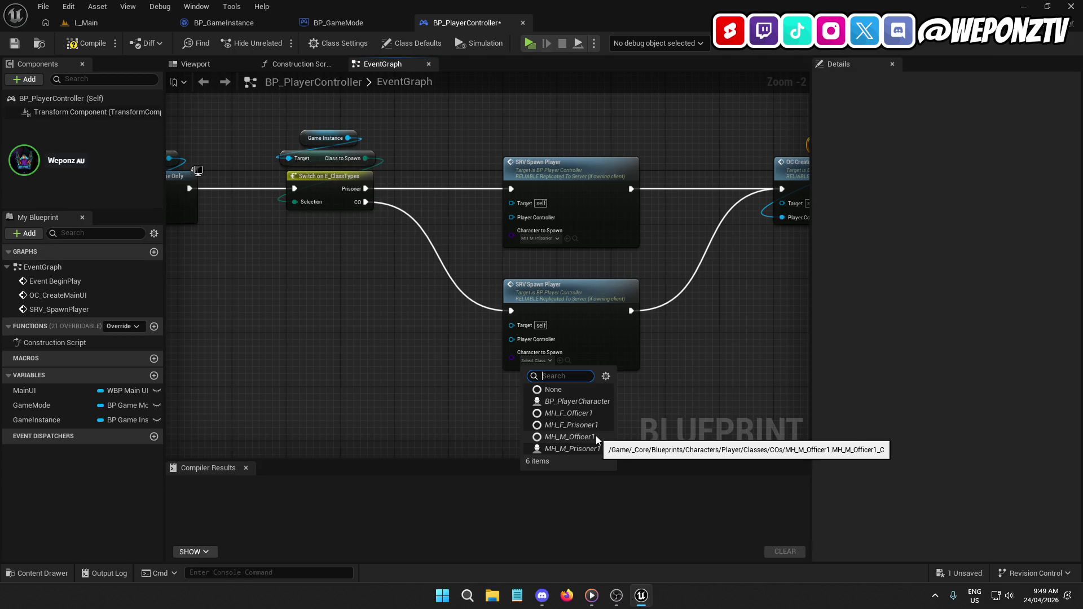
pyautogui.click(566, 436)
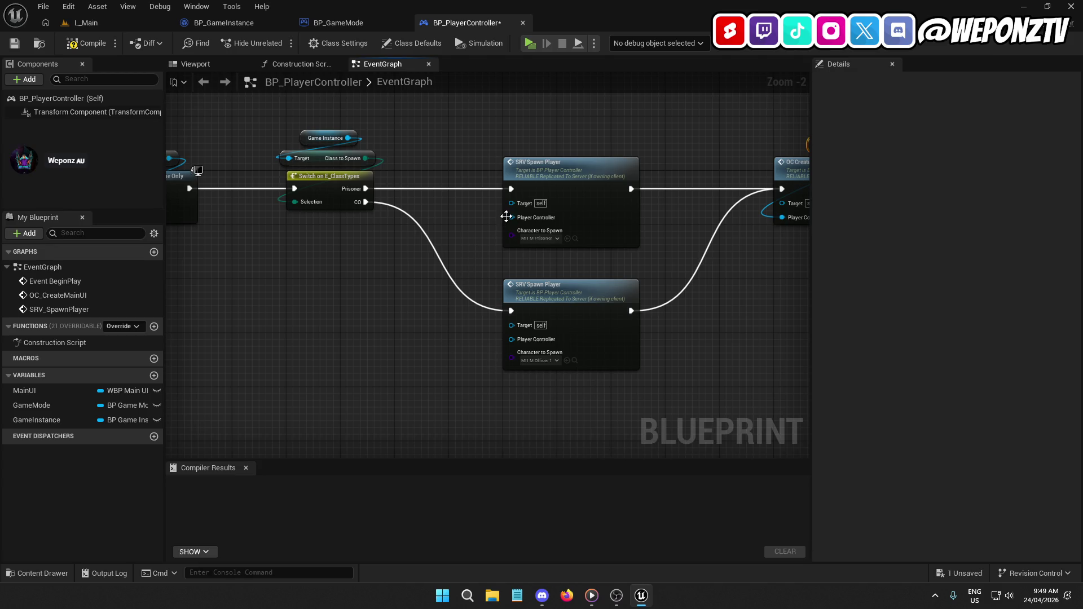
# Feed a Self reference into both Player Controller inputs and compile the blueprint.
pyautogui.moveTo(506, 217); pyautogui.dragTo(385, 294)
pyautogui.write('self')
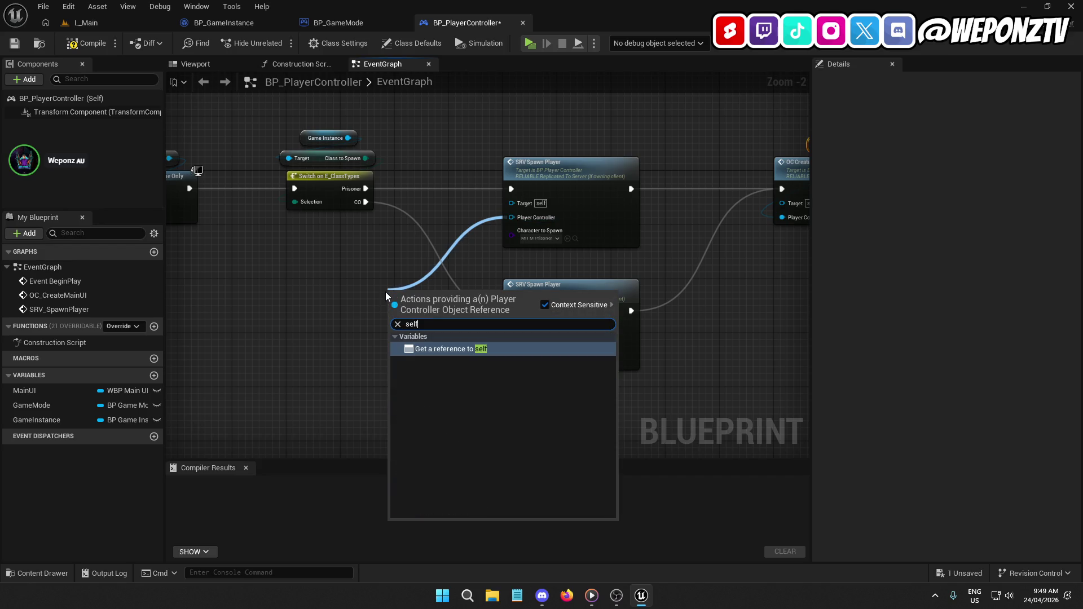
pyautogui.click(432, 349)
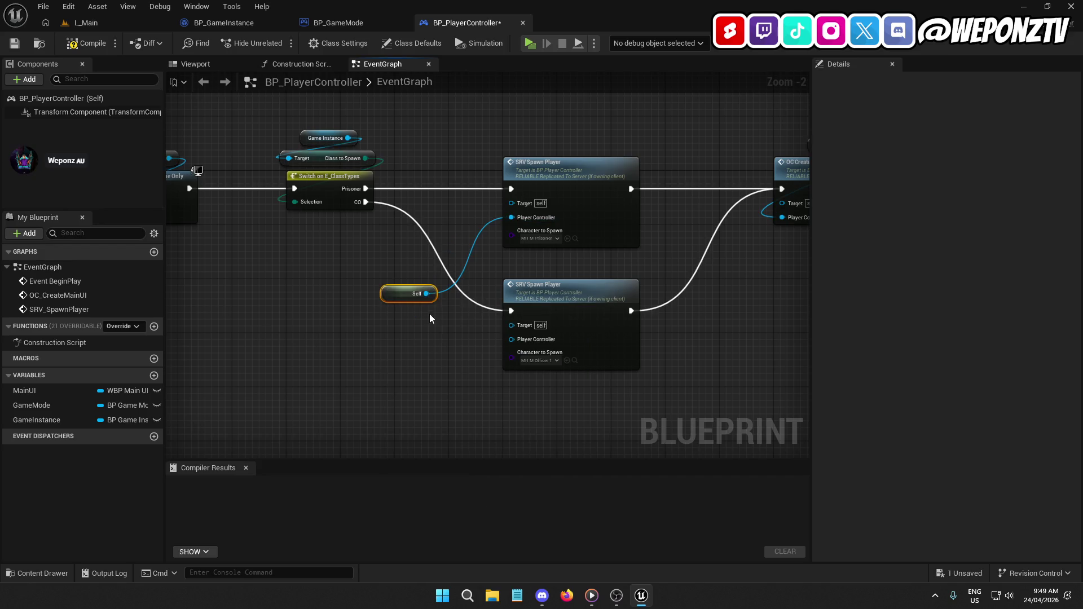
pyautogui.moveTo(427, 293); pyautogui.dragTo(497, 339)
pyautogui.moveTo(390, 296)
pyautogui.mouseDown()
pyautogui.moveTo(351, 276)
pyautogui.moveTo(186, 332)
pyautogui.moveTo(460, 310)
pyautogui.moveTo(790, 309)
pyautogui.moveTo(557, 528)
pyautogui.mouseUp()
pyautogui.click(85, 43)
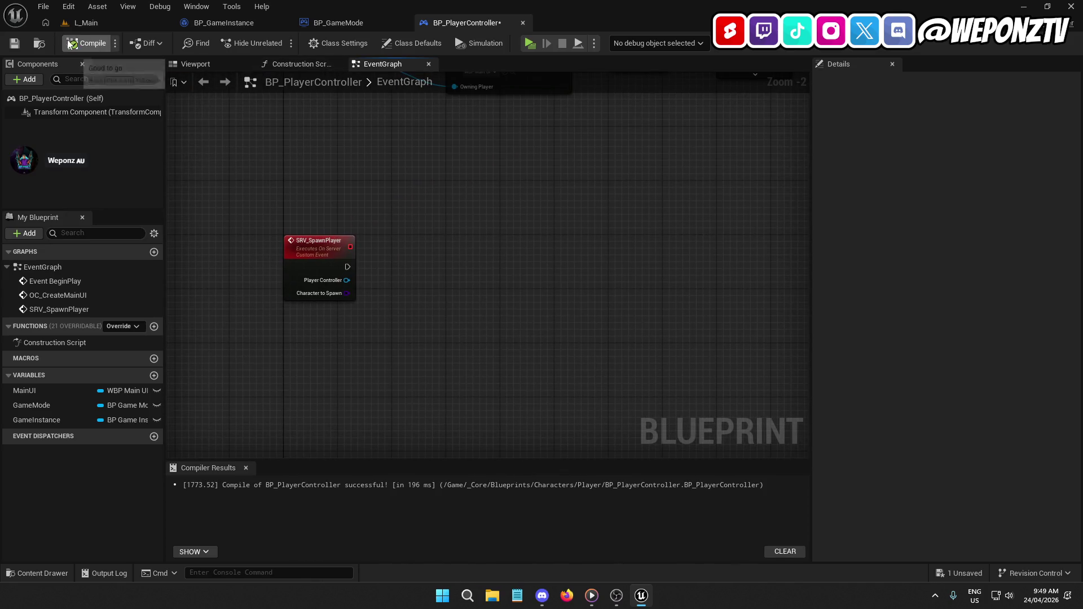
# Save BP_PlayerController and check BP_GameMode's SpawnPlayer function graph.
pyautogui.hotkey('ctrl', 's')
pyautogui.click(354, 20)
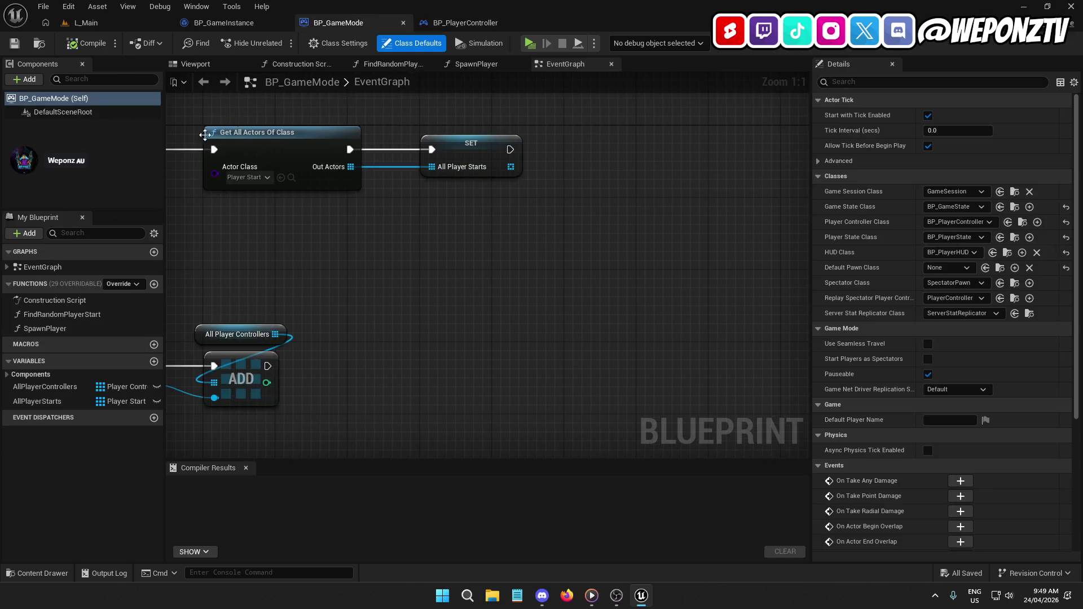
pyautogui.doubleClick(66, 326)
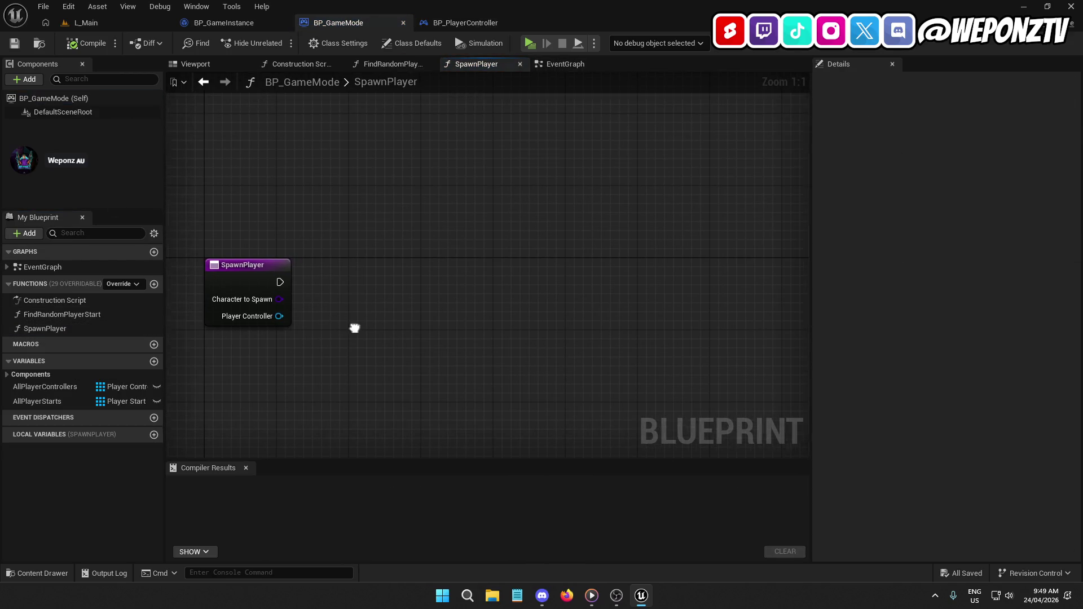
pyautogui.click(466, 23)
# In SRV_SpawnPlayer, call GameMode's Spawn Player, passing the event's Player Controller.
pyautogui.moveTo(491, 258); pyautogui.dragTo(423, 277)
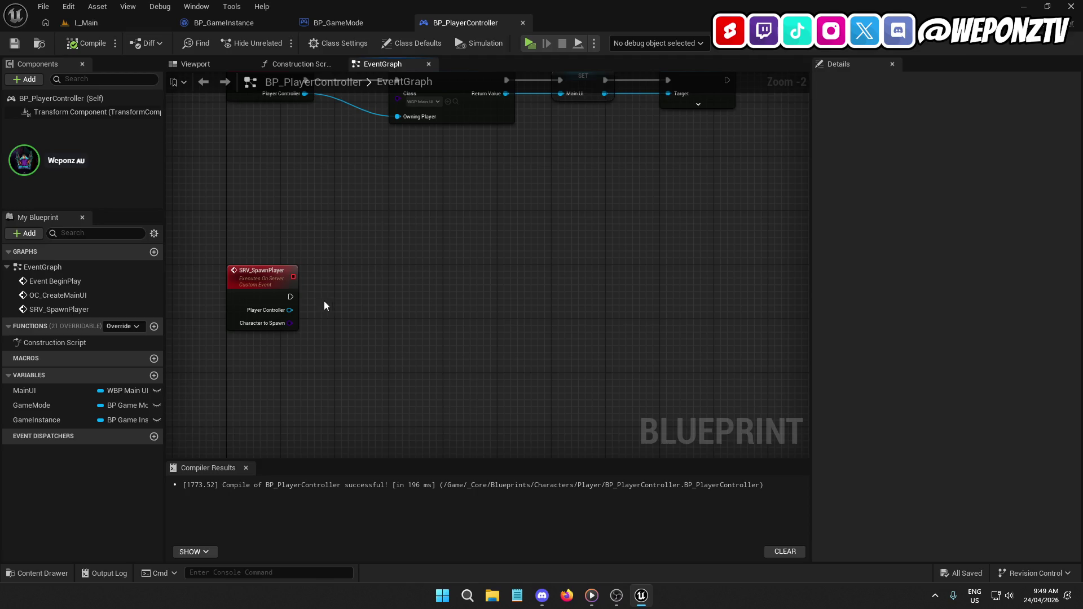
pyautogui.click(265, 278)
pyautogui.moveTo(324, 299)
pyautogui.mouseDown()
pyautogui.moveTo(392, 286)
pyautogui.moveTo(354, 303)
pyautogui.mouseUp()
pyautogui.moveTo(46, 405)
pyautogui.mouseDown()
pyautogui.moveTo(426, 218)
pyautogui.moveTo(438, 269)
pyautogui.moveTo(429, 271)
pyautogui.mouseUp()
pyautogui.click(451, 242)
pyautogui.write('spaw')
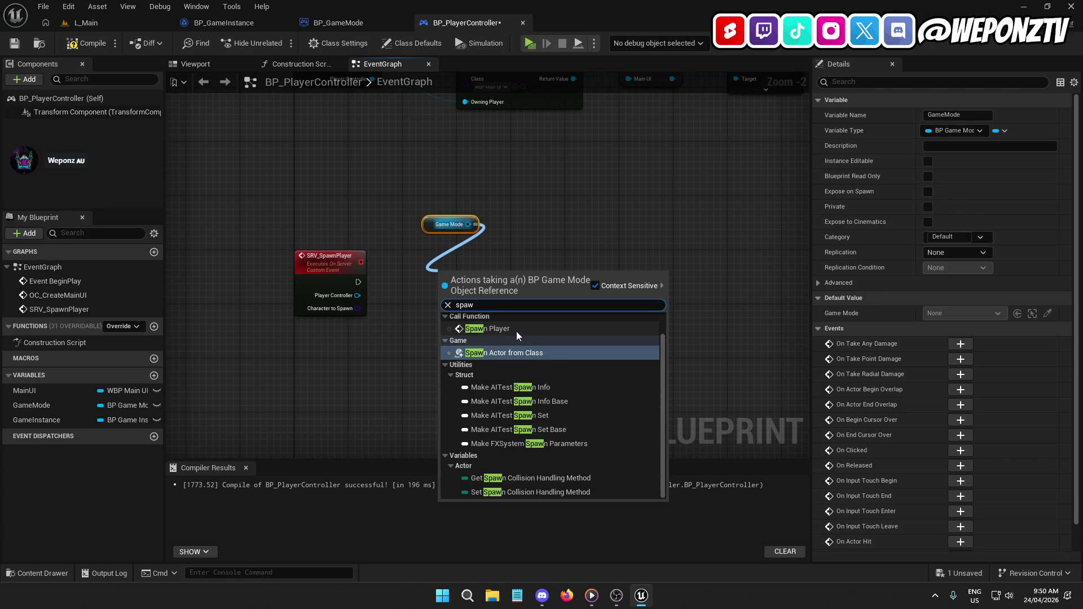
pyautogui.click(514, 329)
pyautogui.moveTo(468, 294)
pyautogui.mouseDown()
pyautogui.moveTo(487, 280)
pyautogui.moveTo(359, 283)
pyautogui.mouseUp()
pyautogui.moveTo(429, 227); pyautogui.dragTo(475, 247)
pyautogui.moveTo(362, 299)
pyautogui.mouseDown()
pyautogui.moveTo(445, 298)
pyautogui.moveTo(472, 331)
pyautogui.mouseUp()
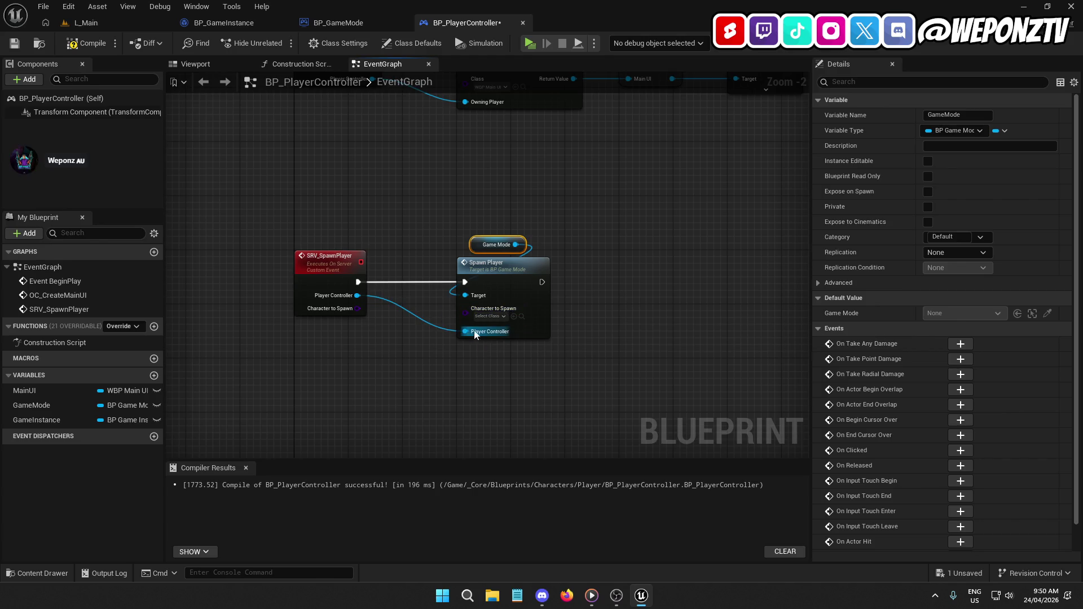
pyautogui.click(509, 284)
# Open BP_GameMode's SpawnPlayer function from the SRV_SpawnPlayer event graph.
pyautogui.moveTo(629, 209)
pyautogui.mouseDown()
pyautogui.moveTo(528, 298)
pyautogui.moveTo(175, 460)
pyautogui.mouseUp()
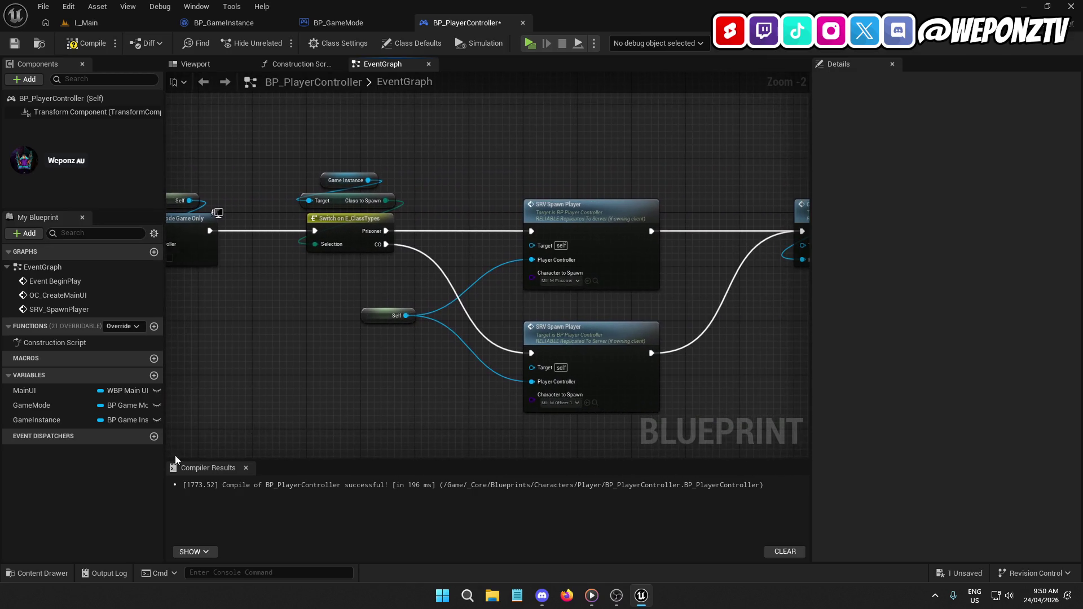
pyautogui.click(602, 210)
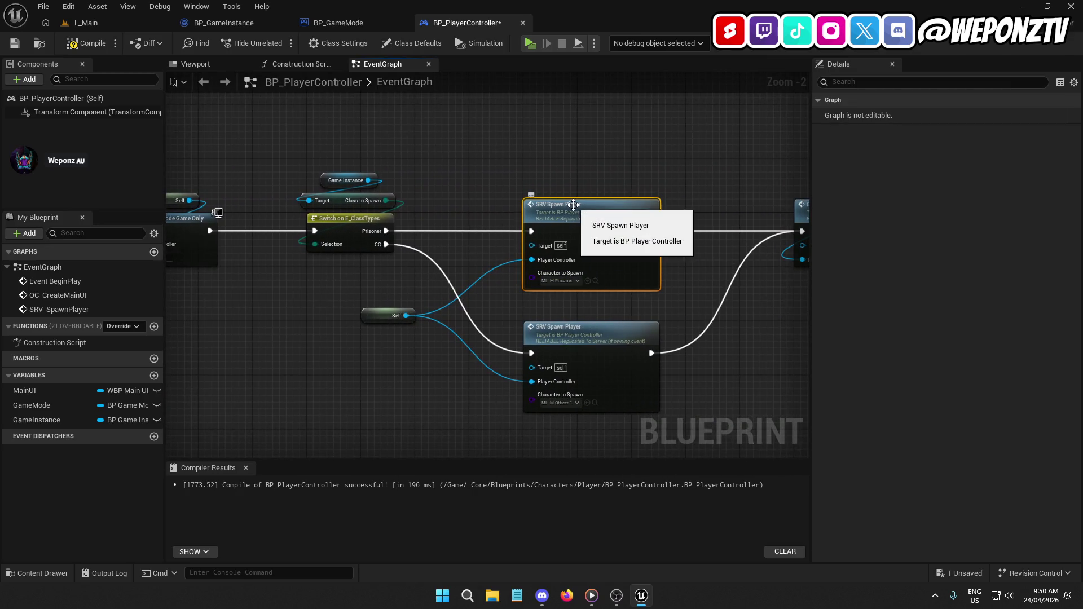
pyautogui.doubleClick(107, 310)
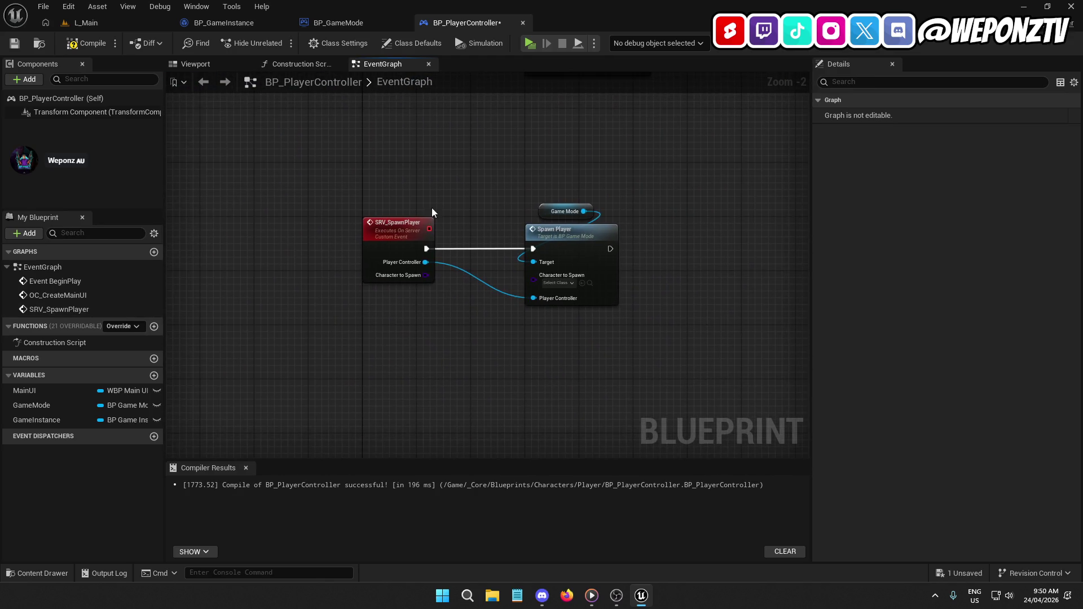
pyautogui.click(396, 240)
pyautogui.moveTo(489, 336)
pyautogui.mouseDown()
pyautogui.moveTo(288, 460)
pyautogui.moveTo(315, 237)
pyautogui.moveTo(226, 265)
pyautogui.moveTo(186, 245)
pyautogui.moveTo(380, 322)
pyautogui.moveTo(506, 272)
pyautogui.moveTo(237, 268)
pyautogui.moveTo(237, 158)
pyautogui.moveTo(299, 296)
pyautogui.moveTo(366, 266)
pyautogui.moveTo(181, 228)
pyautogui.moveTo(347, 248)
pyautogui.moveTo(426, 272)
pyautogui.mouseUp()
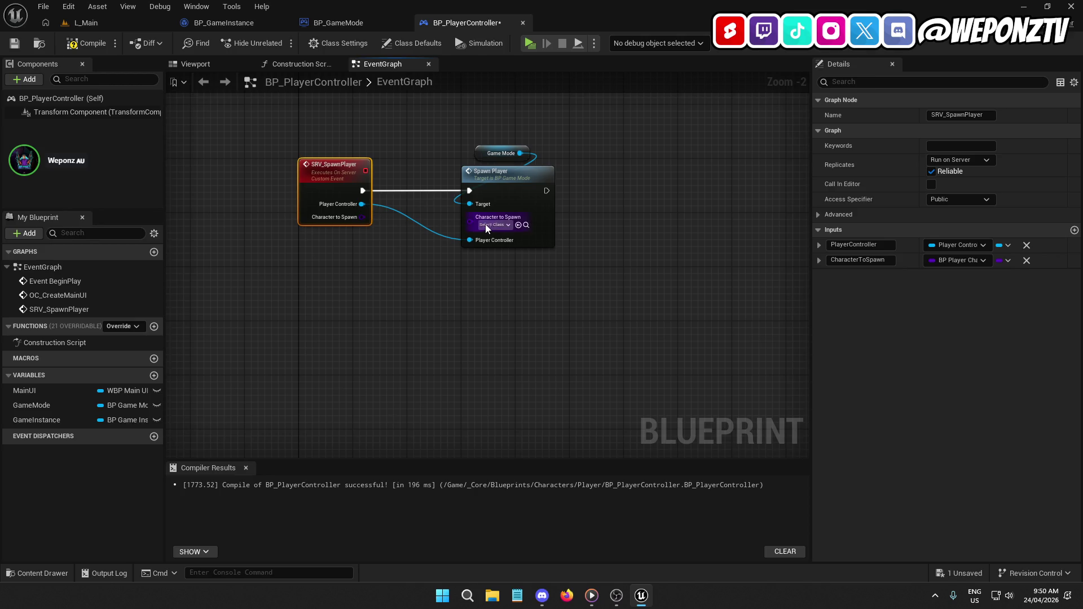
pyautogui.doubleClick(509, 193)
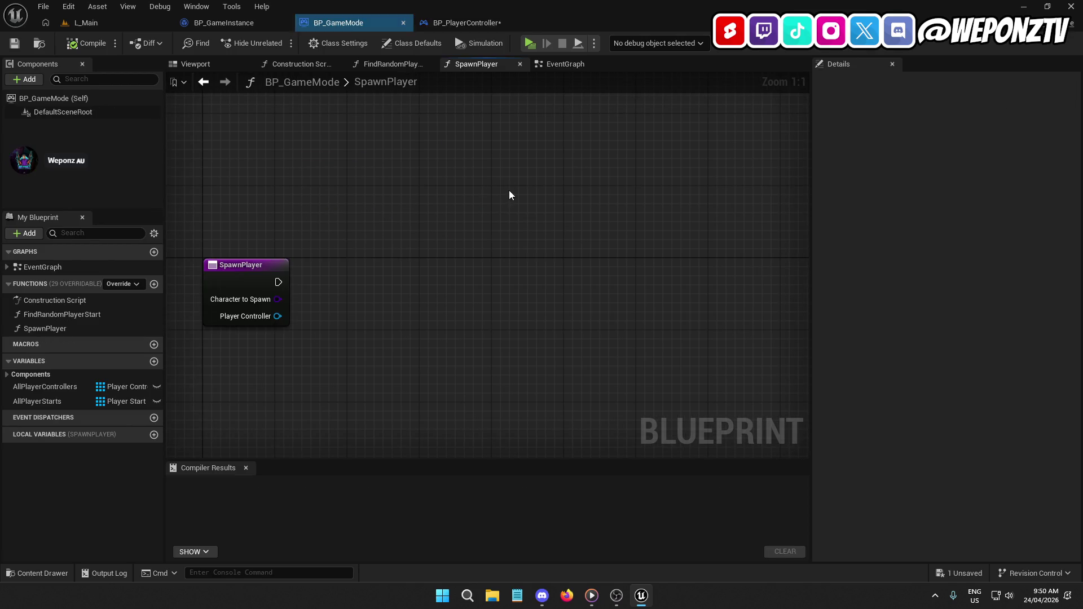
# In the SpawnPlayer entry node's Details, drag CharacterToSpawn below PlayerController.
pyautogui.click(236, 289)
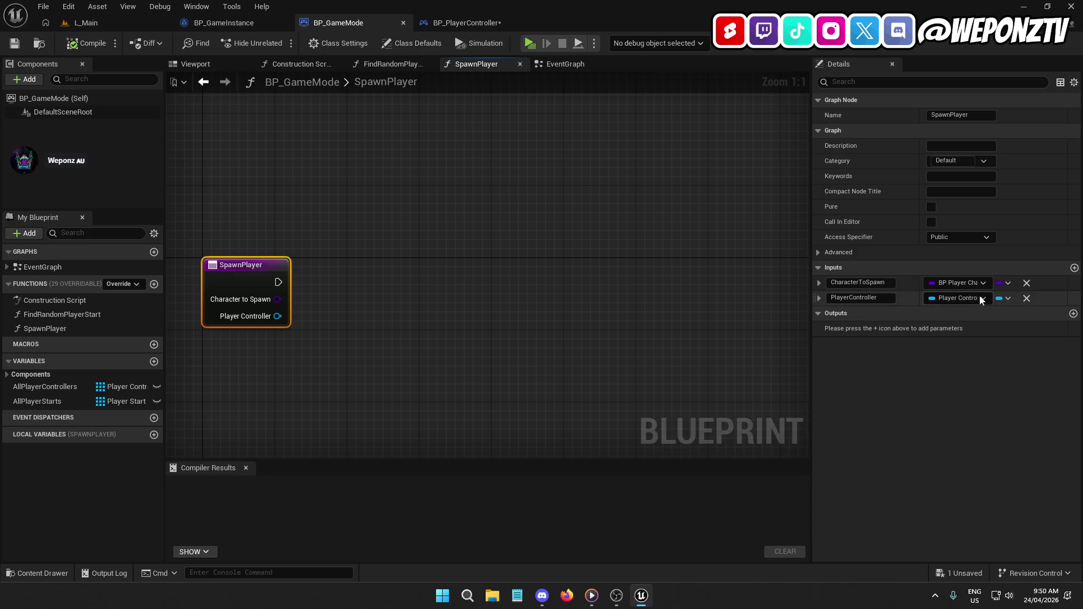
pyautogui.click(817, 284)
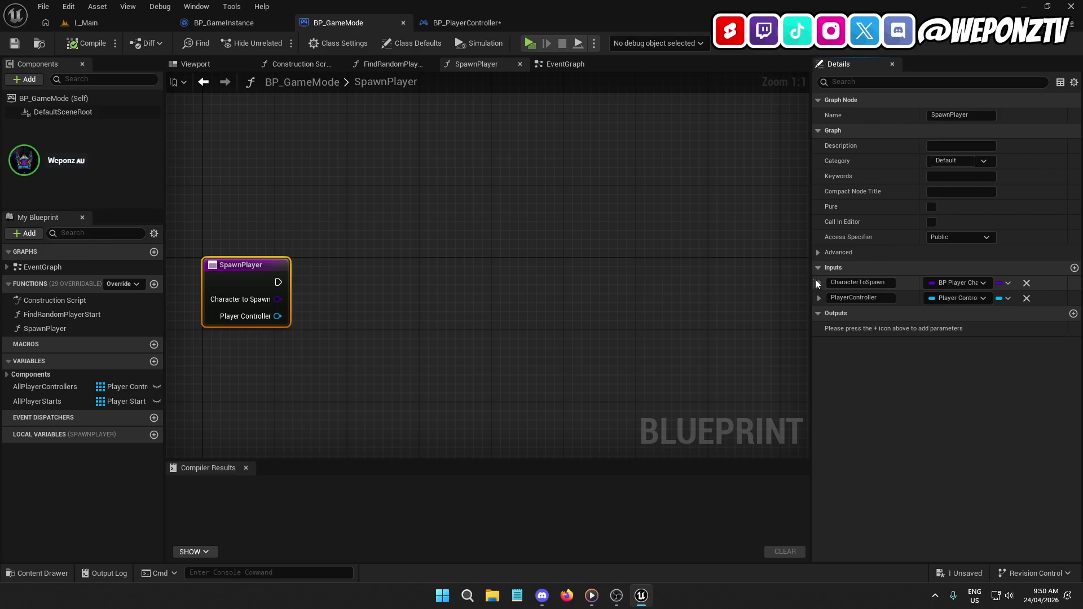
pyautogui.moveTo(817, 280); pyautogui.dragTo(821, 305)
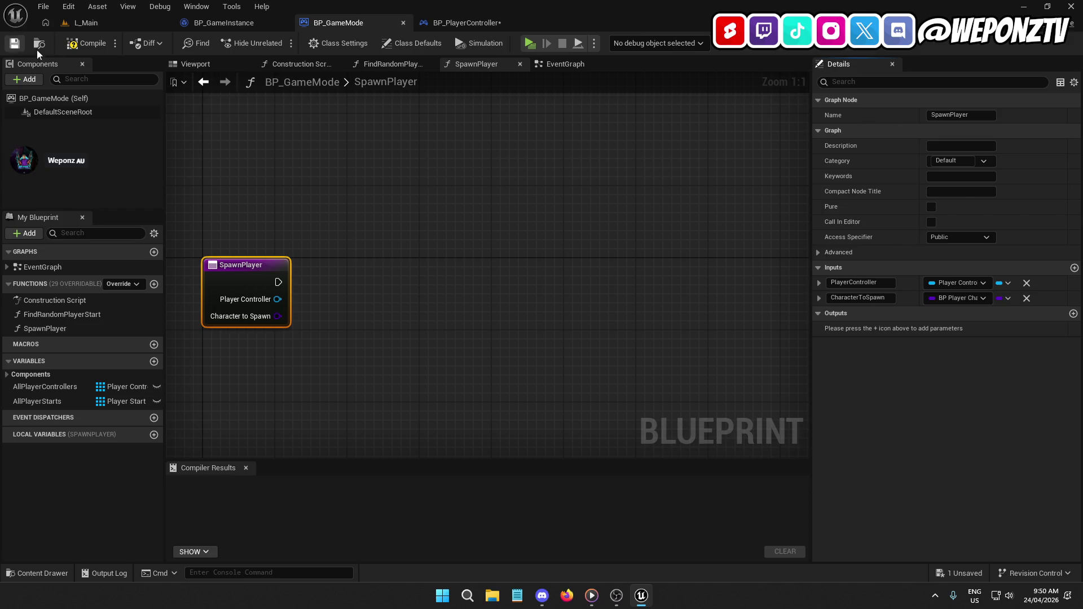
# Compile BP_GameMode and save all modified assets.
pyautogui.click(83, 45)
pyautogui.click(44, 8)
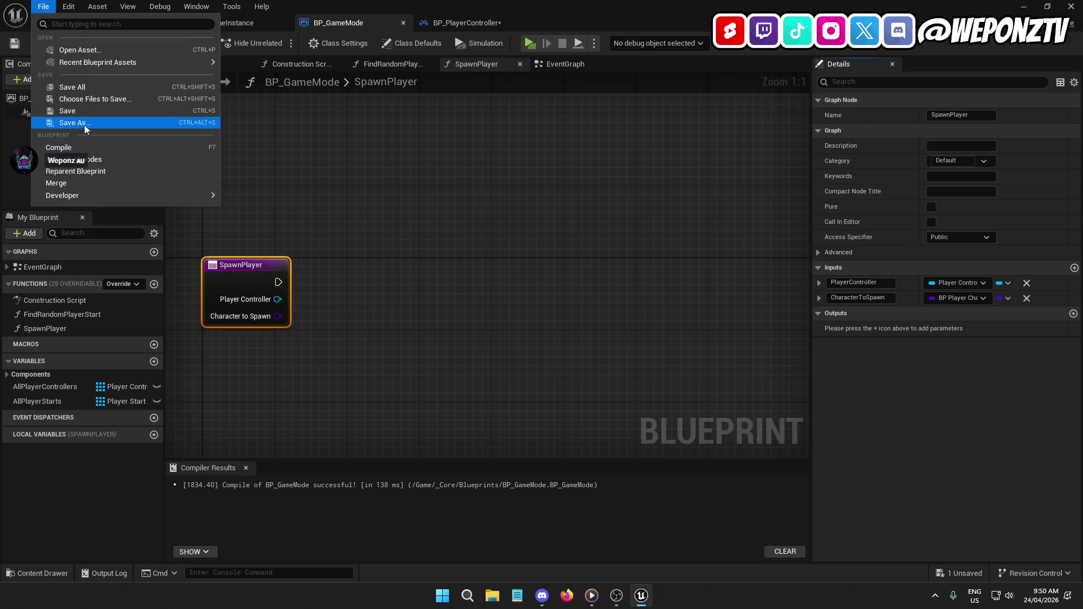
pyautogui.click(93, 89)
# Connect SRV_SpawnPlayer's Character to Spawn into Spawn Player and save BP_PlayerController.
pyautogui.click(485, 21)
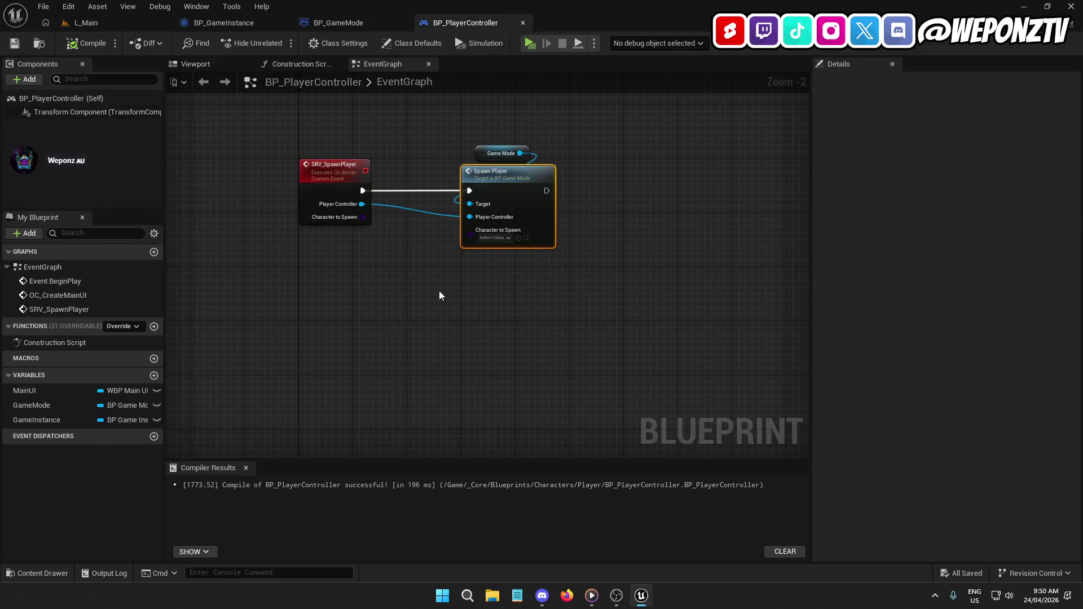
pyautogui.moveTo(362, 216); pyautogui.dragTo(480, 237)
pyautogui.moveTo(486, 314); pyautogui.dragTo(404, 363)
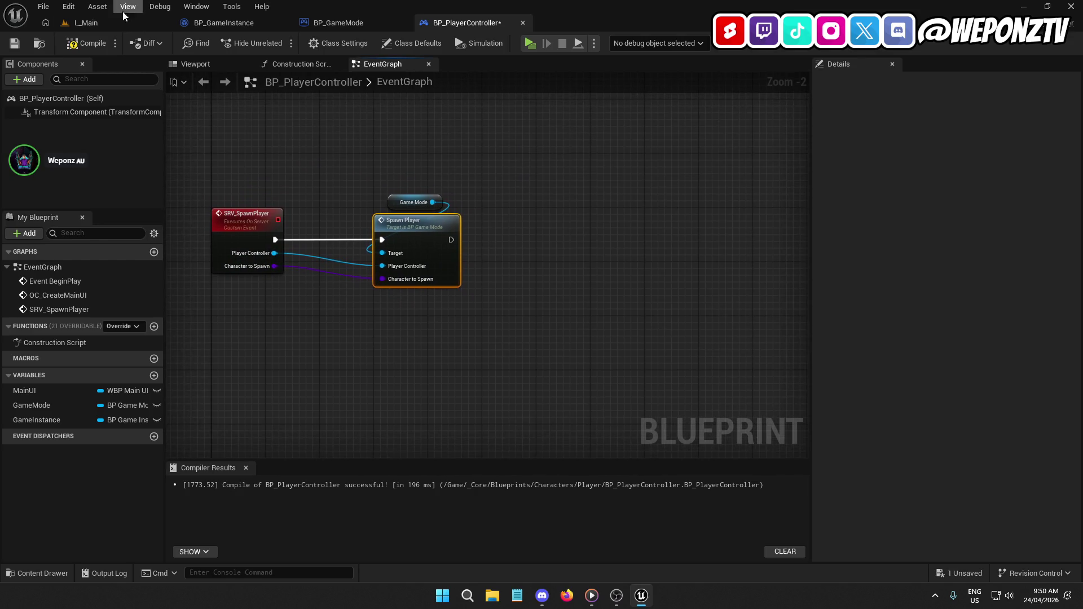
pyautogui.click(14, 43)
# Return to BP_GameMode's SpawnPlayer graph and pull a wire from Player Controller.
pyautogui.click(350, 23)
pyautogui.moveTo(418, 250); pyautogui.dragTo(570, 173)
pyautogui.moveTo(544, 266); pyautogui.dragTo(377, 254)
pyautogui.moveTo(259, 218); pyautogui.dragTo(381, 244)
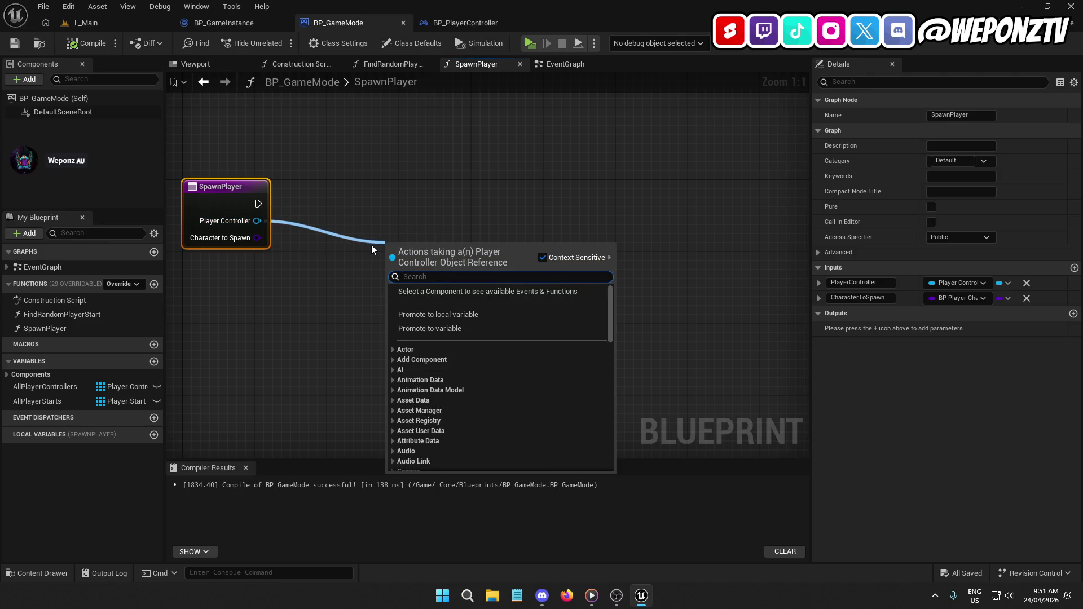
# Add Get Controlled Pawn and an Is Valid check driven by SpawnPlayer's execution.
pyautogui.write('controll')
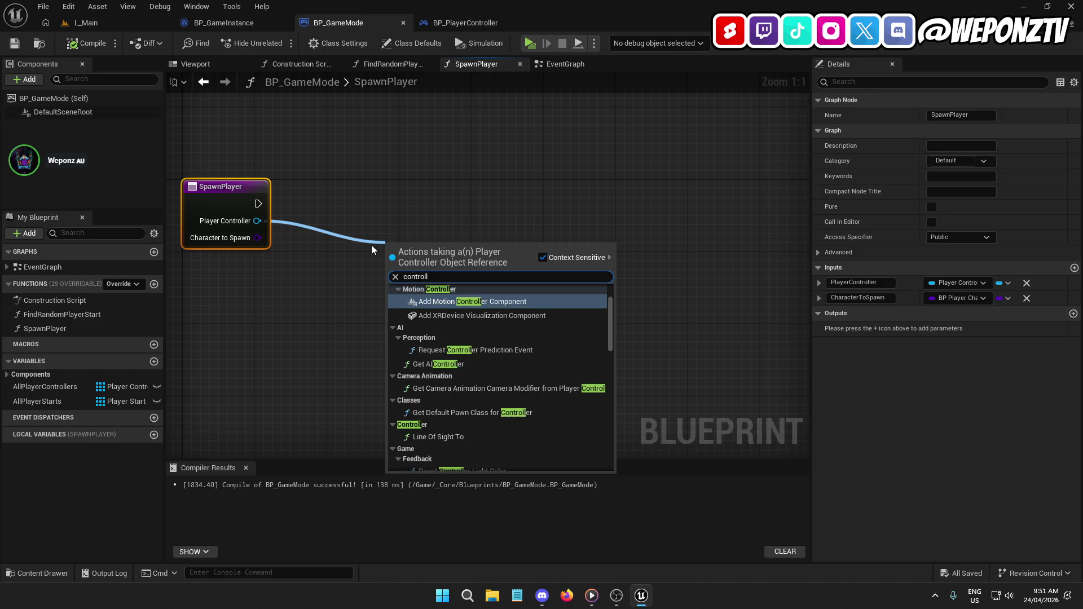
pyautogui.write('edp')
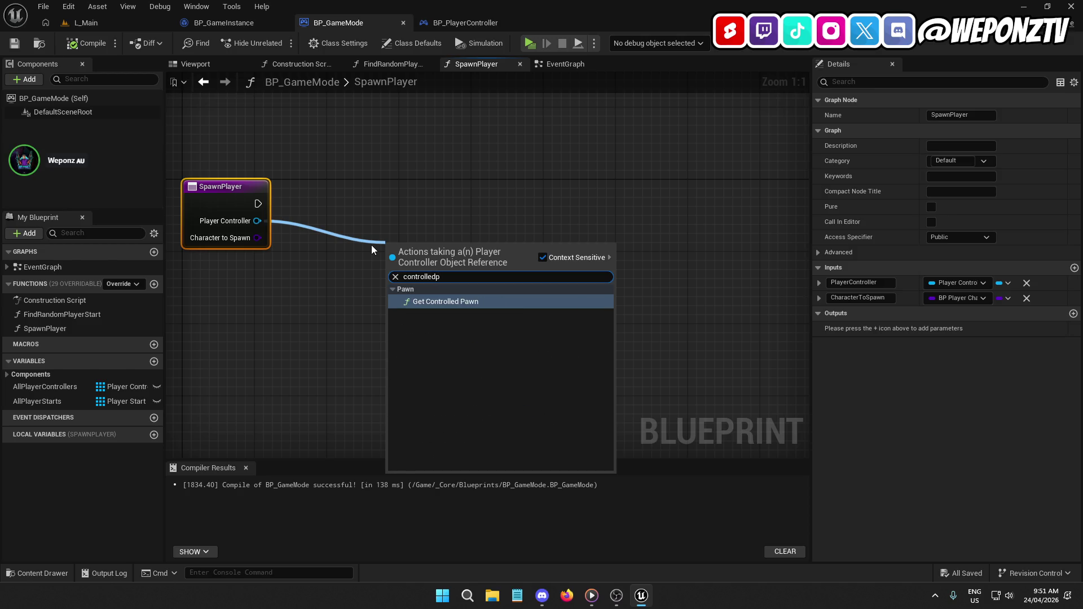
pyautogui.click(470, 302)
pyautogui.moveTo(432, 260)
pyautogui.mouseDown()
pyautogui.moveTo(446, 269)
pyautogui.moveTo(577, 238)
pyautogui.mouseUp()
pyautogui.write('is valid')
pyautogui.click(642, 348)
pyautogui.moveTo(616, 263)
pyautogui.mouseDown()
pyautogui.moveTo(632, 218)
pyautogui.moveTo(660, 218)
pyautogui.moveTo(251, 207)
pyautogui.mouseUp()
pyautogui.moveTo(665, 193); pyautogui.dragTo(665, 184)
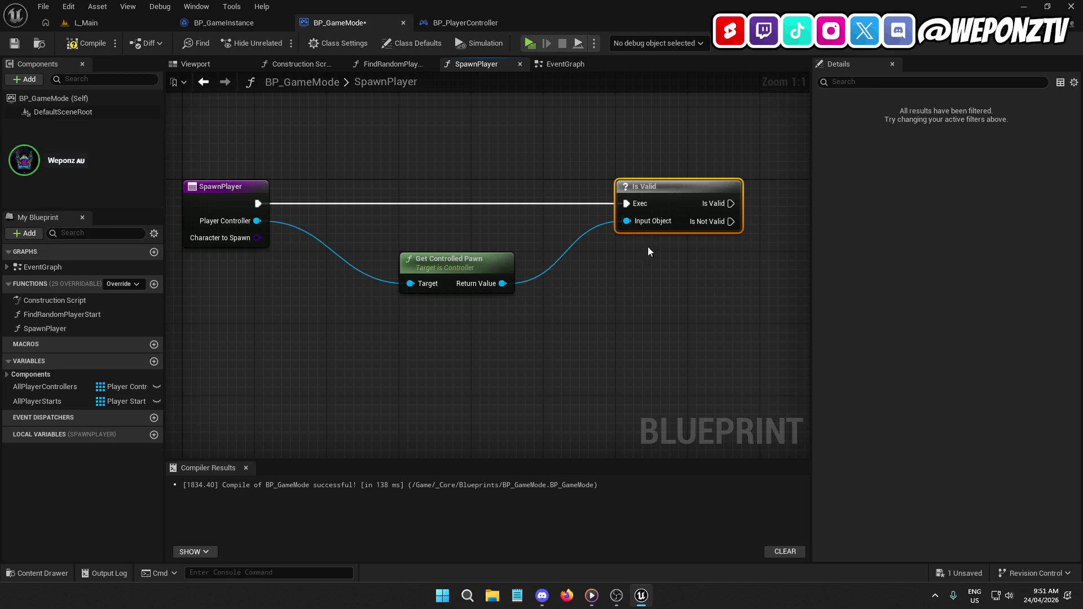
# Add Destroy Actor on the controlled pawn, running when Is Valid passes.
pyautogui.moveTo(327, 270); pyautogui.dragTo(489, 289)
pyautogui.write('destroy')
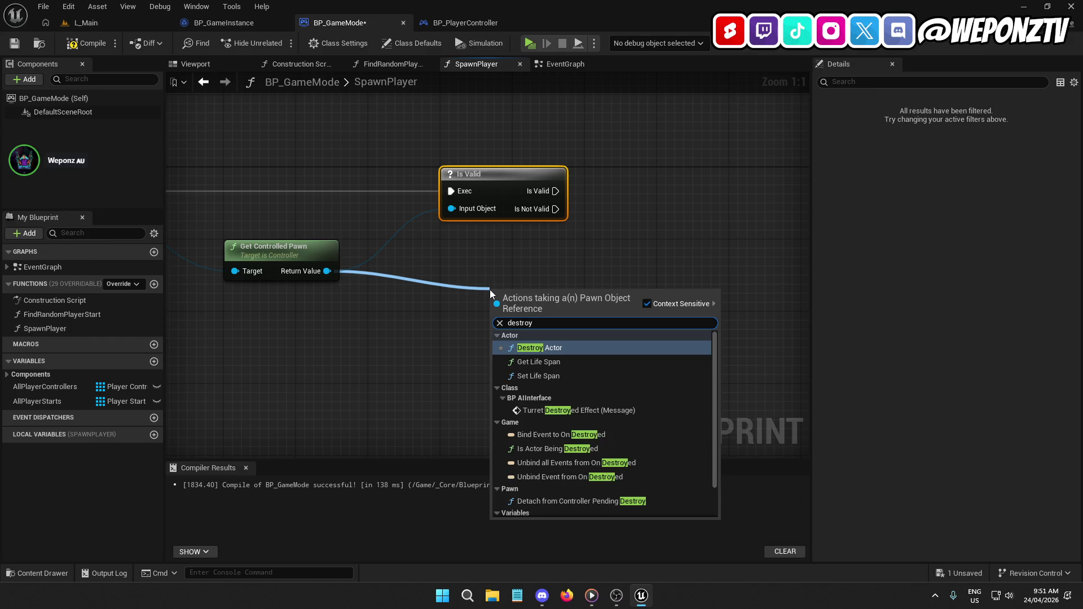
pyautogui.click(590, 348)
pyautogui.moveTo(528, 301)
pyautogui.mouseDown()
pyautogui.moveTo(695, 174)
pyautogui.moveTo(618, 195)
pyautogui.moveTo(556, 195)
pyautogui.mouseUp()
pyautogui.click(539, 190)
# Tidy the pawn wire with a reroute point and straighten the nodes.
pyautogui.click(590, 256)
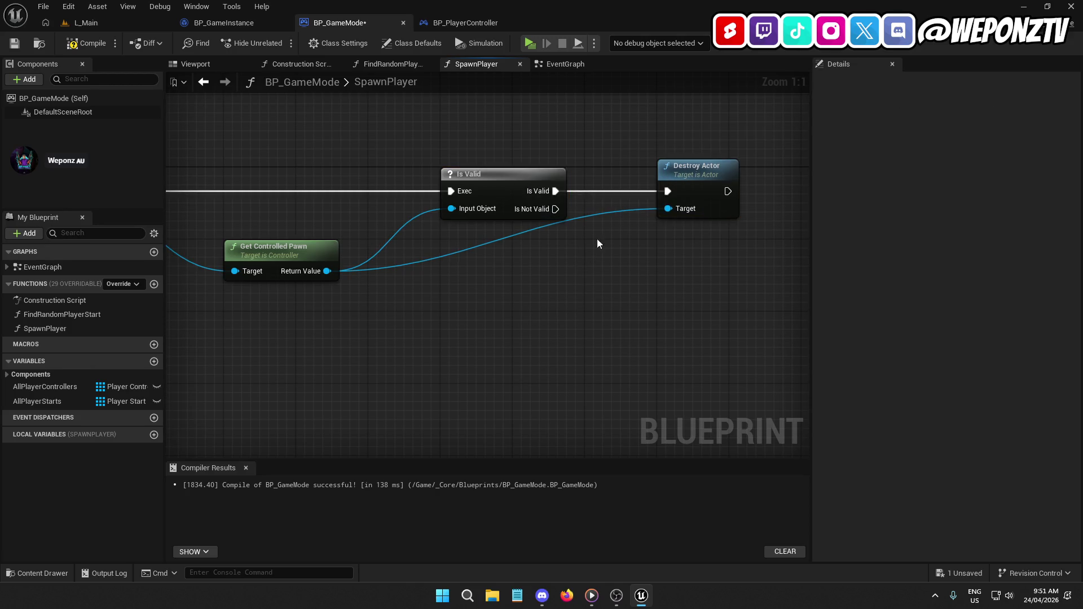
pyautogui.doubleClick(594, 213)
pyautogui.moveTo(601, 212)
pyautogui.mouseDown()
pyautogui.moveTo(587, 247)
pyautogui.moveTo(598, 269)
pyautogui.mouseUp()
pyautogui.keyDown('ctrl'); pyautogui.click(313, 254); pyautogui.keyUp('ctrl')
pyautogui.press('q')
pyautogui.click(456, 347)
pyautogui.moveTo(472, 354)
pyautogui.mouseDown()
pyautogui.moveTo(169, 390)
pyautogui.moveTo(737, 212)
pyautogui.moveTo(730, 247)
pyautogui.moveTo(413, 322)
pyautogui.mouseUp()
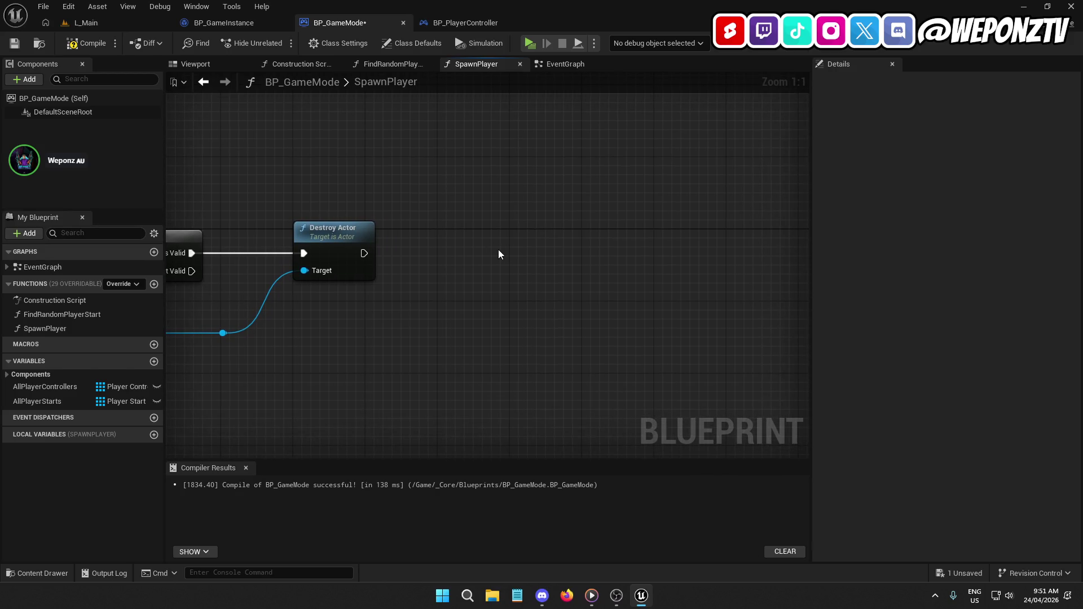
# Add Spawn Actor from Class with the Character to Spawn variable as its Class.
pyautogui.rightClick(497, 250)
pyautogui.write('spawna')
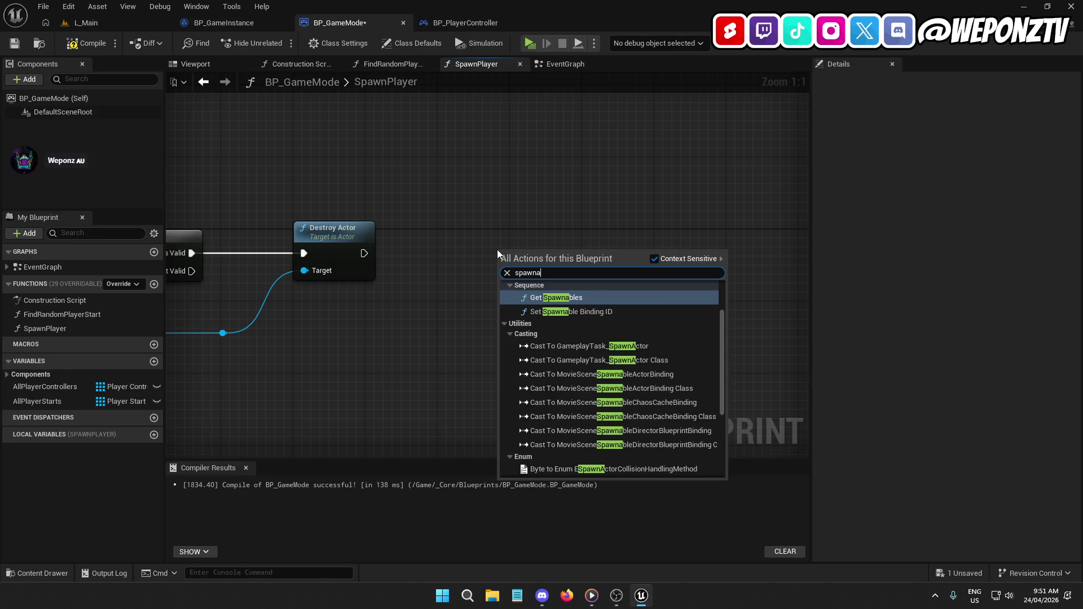
pyautogui.write('c')
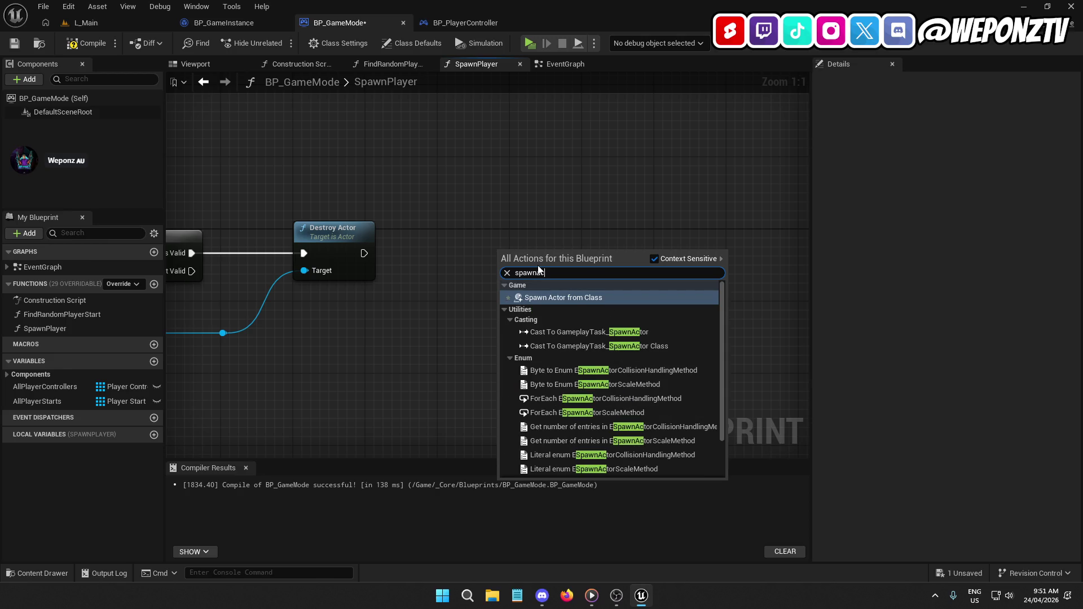
pyautogui.click(583, 299)
pyautogui.moveTo(552, 251)
pyautogui.mouseDown()
pyautogui.moveTo(576, 240)
pyautogui.moveTo(568, 237)
pyautogui.mouseUp()
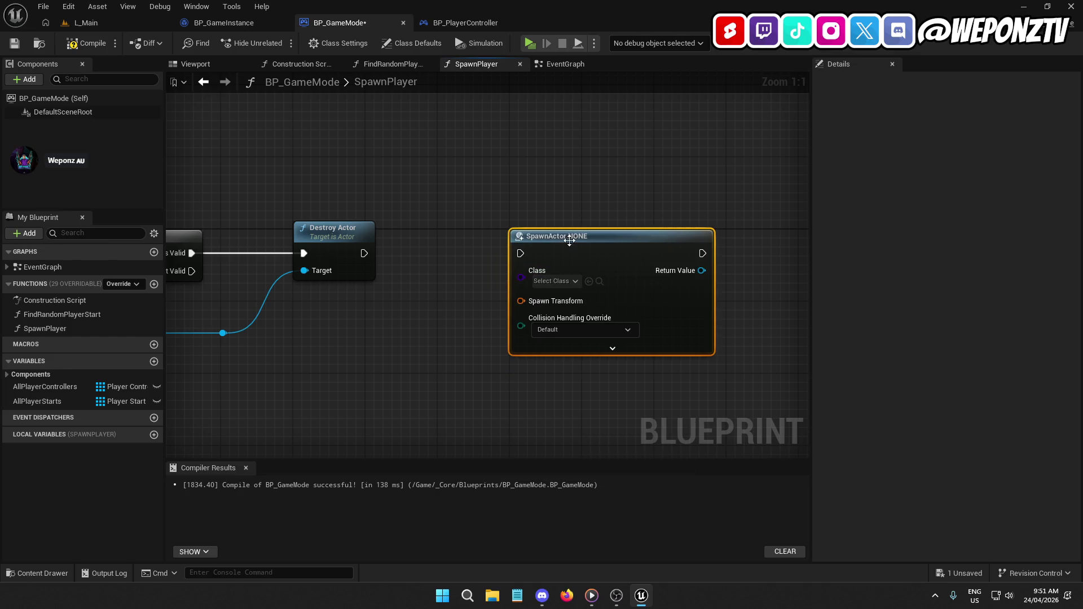
pyautogui.rightClick(541, 203)
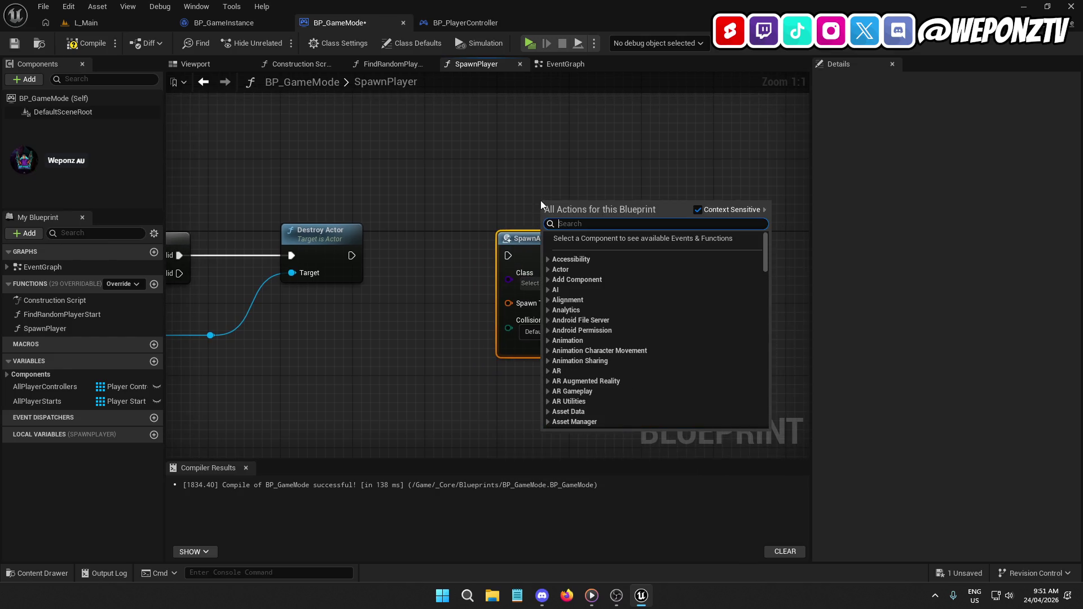
pyautogui.write('tospa')
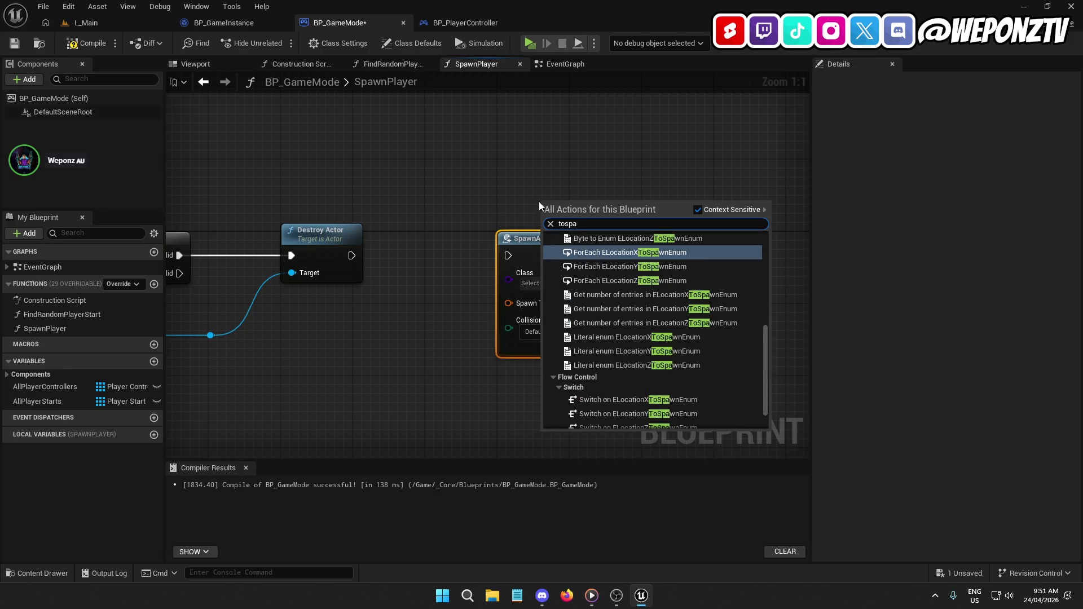
pyautogui.click(604, 422)
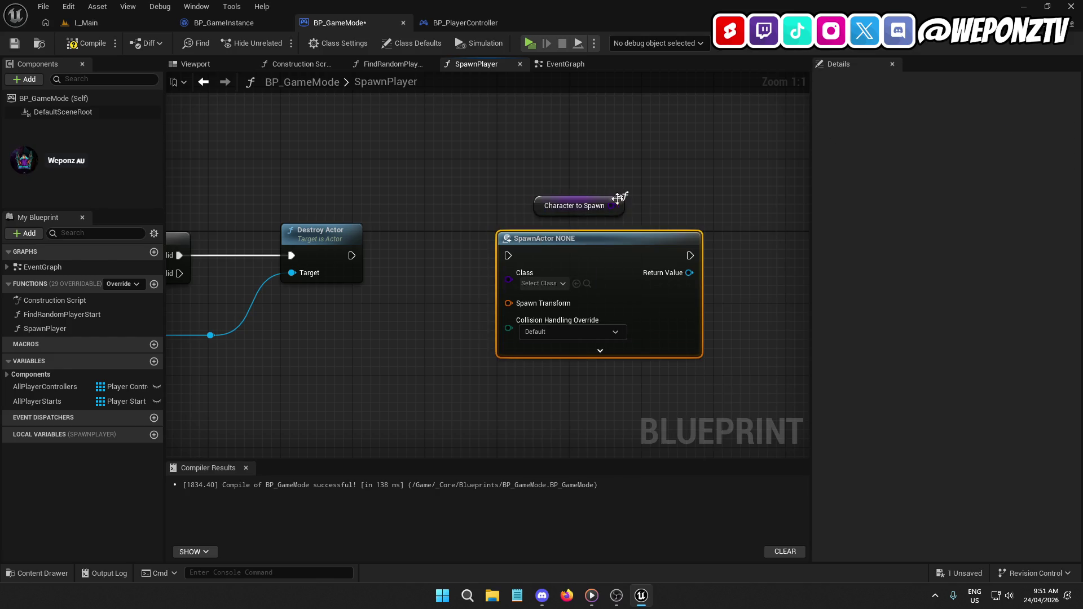
pyautogui.moveTo(611, 205)
pyautogui.mouseDown()
pyautogui.moveTo(536, 266)
pyautogui.moveTo(508, 273)
pyautogui.mouseUp()
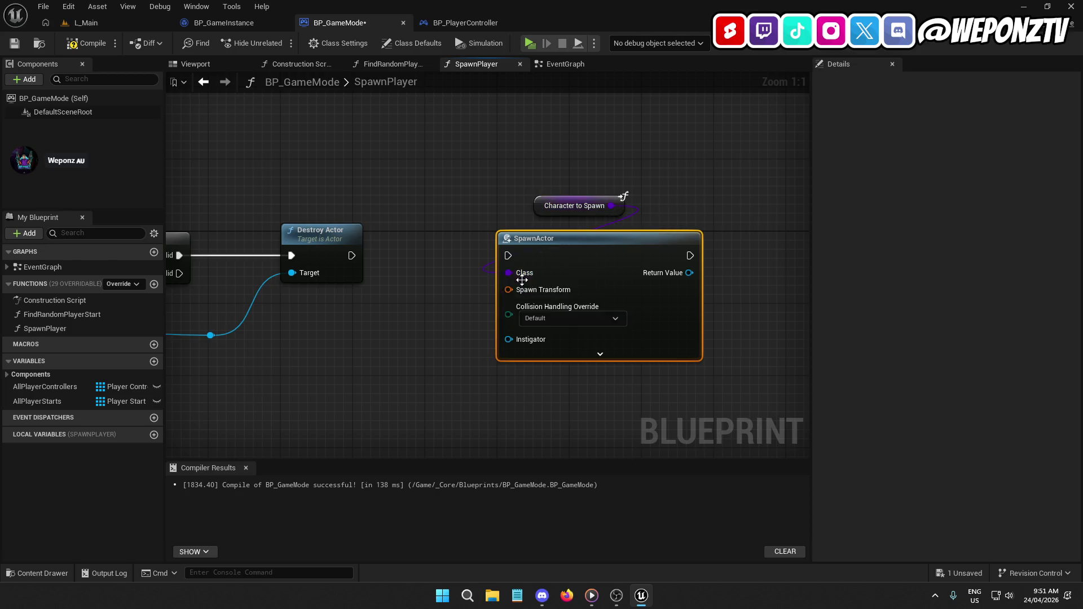
pyautogui.click(576, 356)
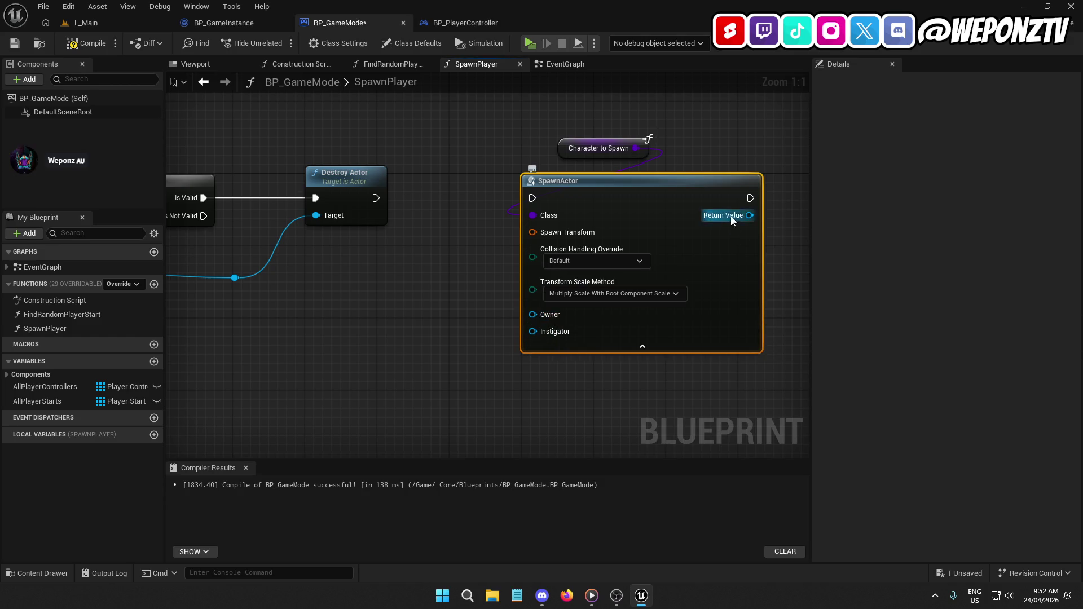
pyautogui.moveTo(573, 152); pyautogui.dragTo(600, 162)
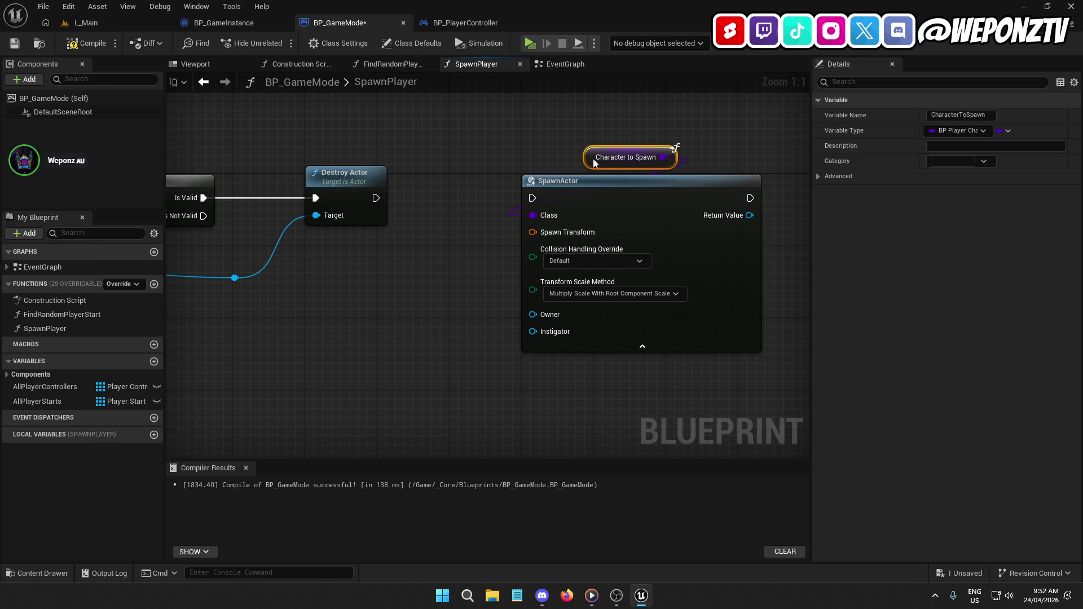
# Run SpawnActor after Destroy Actor, using FindRandomPlayerStart as its Spawn Transform.
pyautogui.moveTo(532, 198)
pyautogui.mouseDown()
pyautogui.moveTo(434, 208)
pyautogui.moveTo(375, 197)
pyautogui.mouseUp()
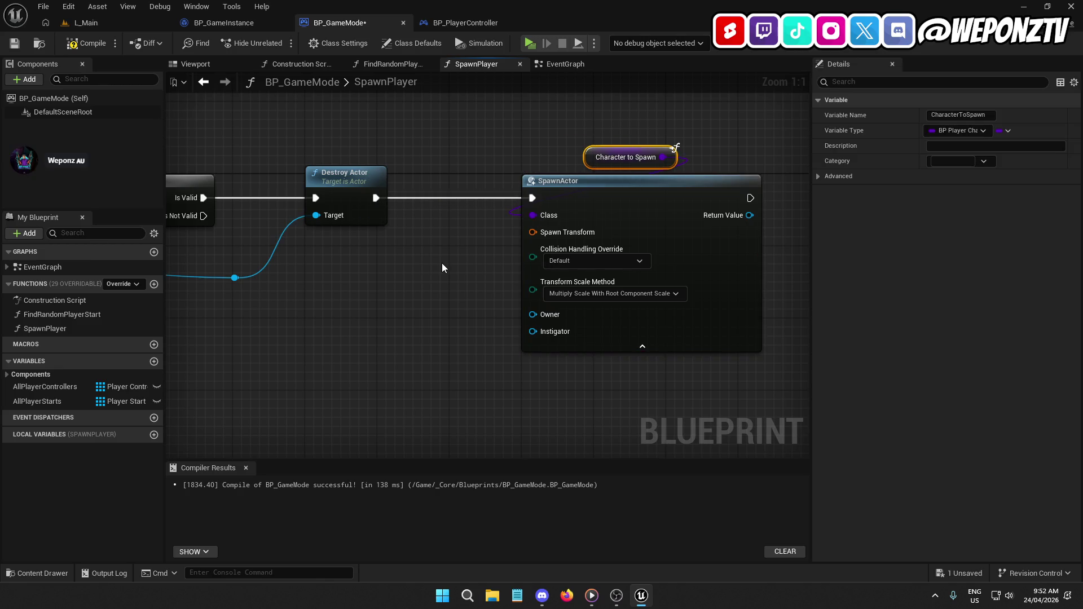
pyautogui.moveTo(62, 314)
pyautogui.mouseDown()
pyautogui.moveTo(474, 269)
pyautogui.moveTo(454, 252)
pyautogui.mouseUp()
pyautogui.moveTo(557, 273); pyautogui.dragTo(623, 208)
pyautogui.moveTo(481, 266)
pyautogui.mouseDown()
pyautogui.moveTo(447, 239)
pyautogui.moveTo(427, 239)
pyautogui.mouseUp()
pyautogui.scroll(-2, 427, 239)
pyautogui.moveTo(434, 298)
pyautogui.mouseDown()
pyautogui.moveTo(646, 273)
pyautogui.moveTo(723, 307)
pyautogui.moveTo(497, 349)
pyautogui.moveTo(192, 384)
pyautogui.mouseUp()
pyautogui.scroll(2, 256, 320)
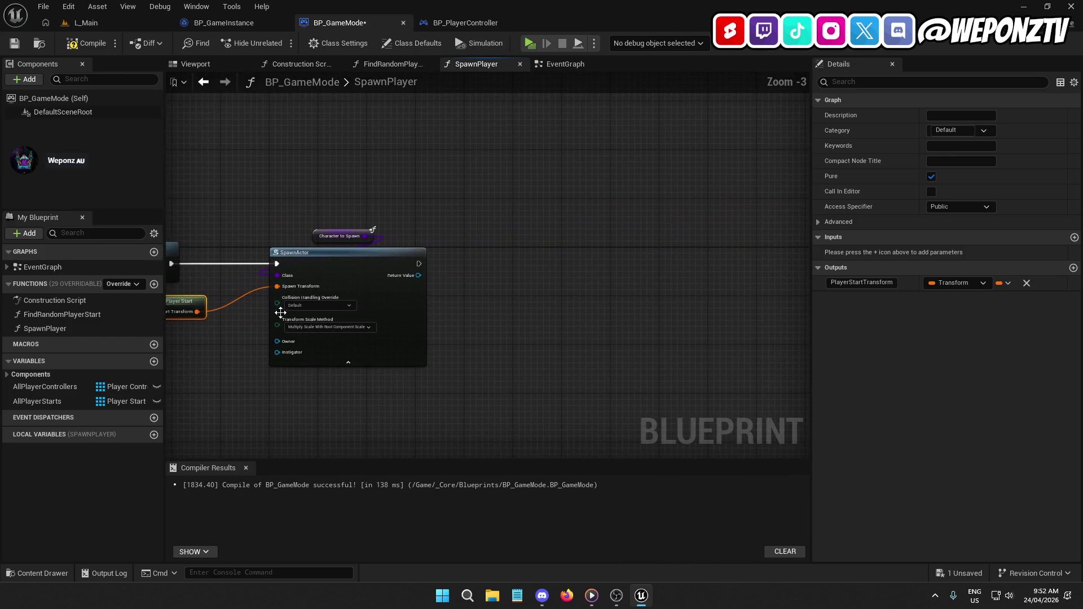
# Try a Possess search from the spawned actor's Return Value, then cancel it.
pyautogui.moveTo(435, 269); pyautogui.dragTo(523, 229)
pyautogui.write('poss')
pyautogui.press('Escape')
pyautogui.rightClick(561, 255)
pyautogui.click(537, 212)
pyautogui.moveTo(538, 217); pyautogui.dragTo(523, 232)
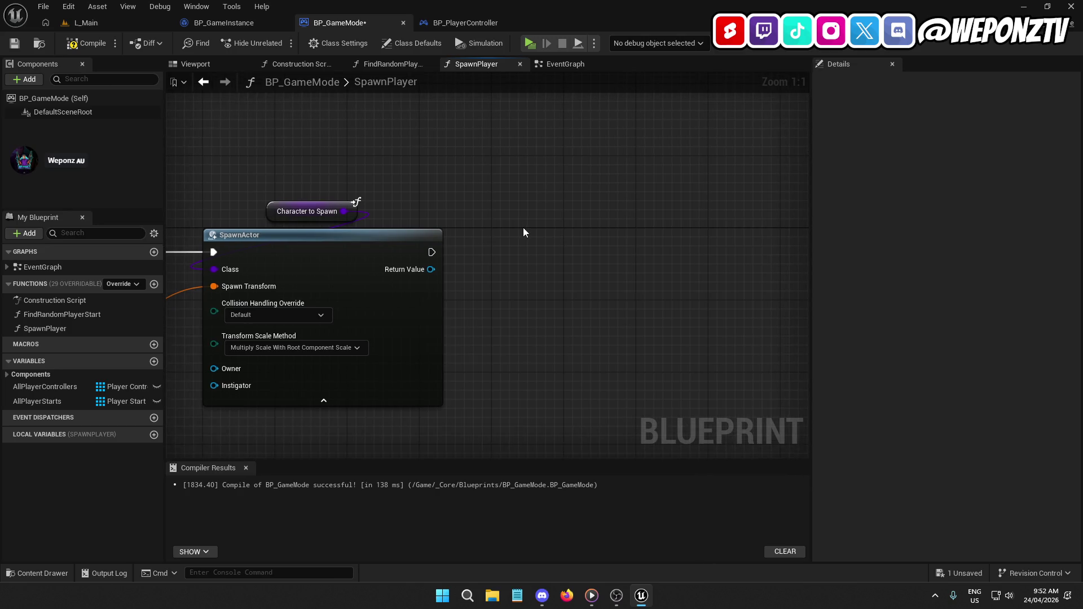
# Add Get Player Controller and a Possess node targeting that controller.
pyautogui.rightClick(523, 228)
pyautogui.write('pl')
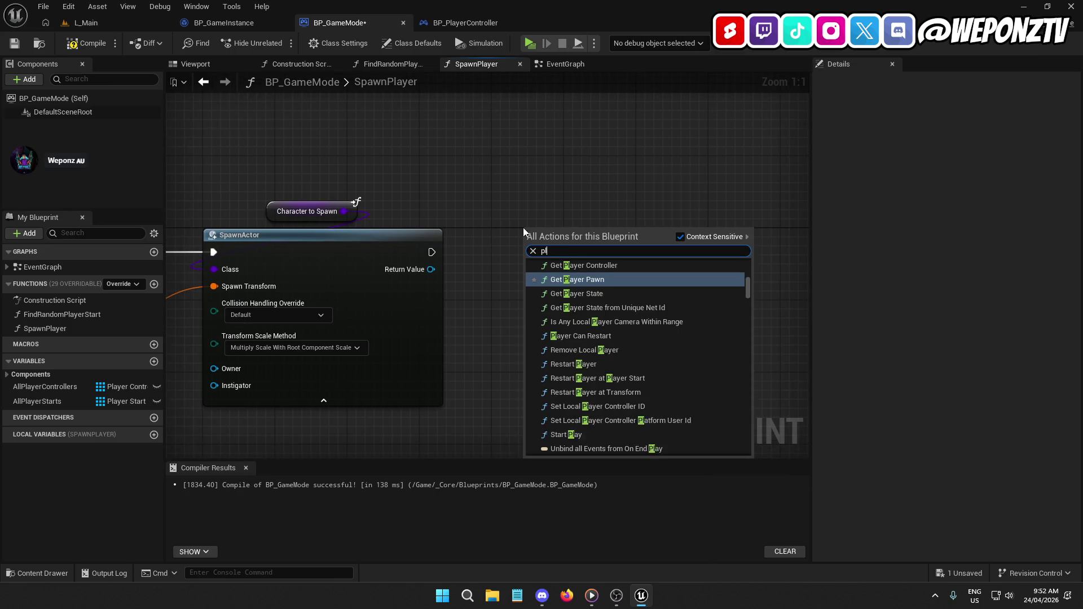
pyautogui.write('ayercon')
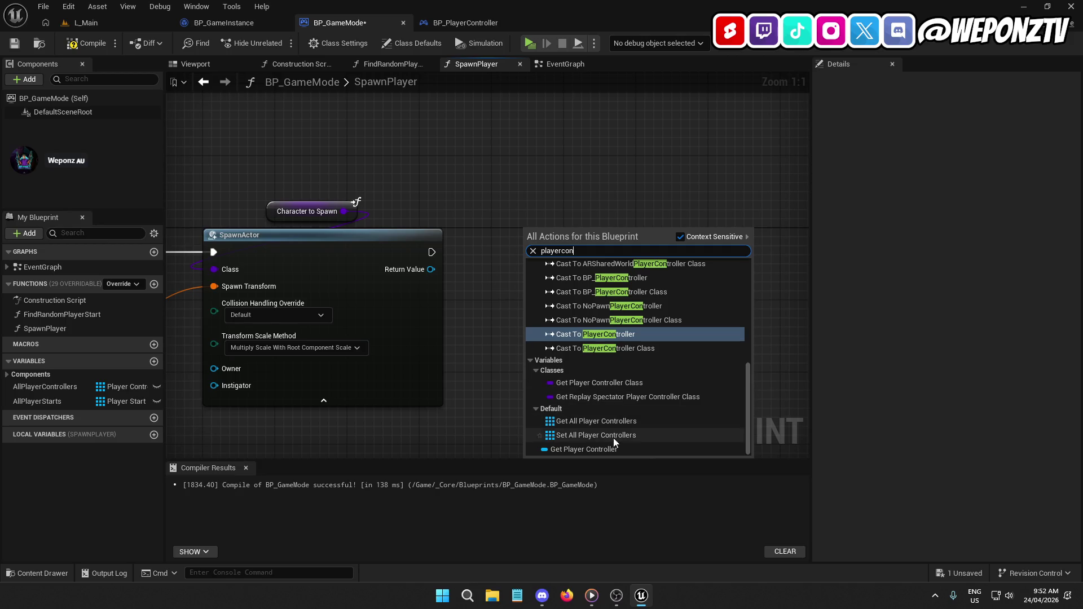
pyautogui.click(604, 450)
pyautogui.moveTo(588, 238); pyautogui.dragTo(550, 295)
pyautogui.write('poss')
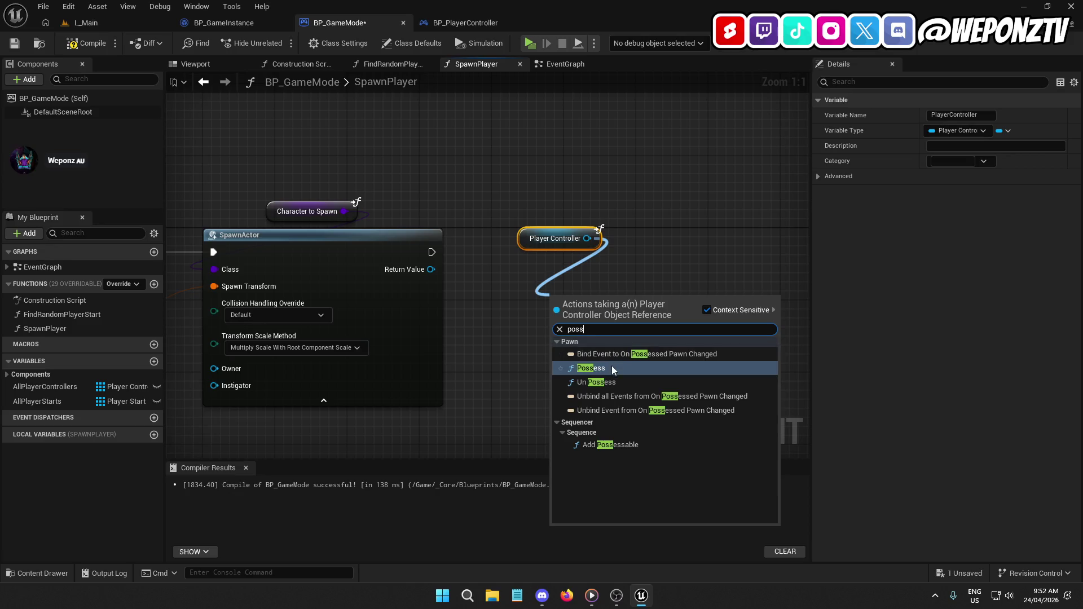
pyautogui.click(611, 365)
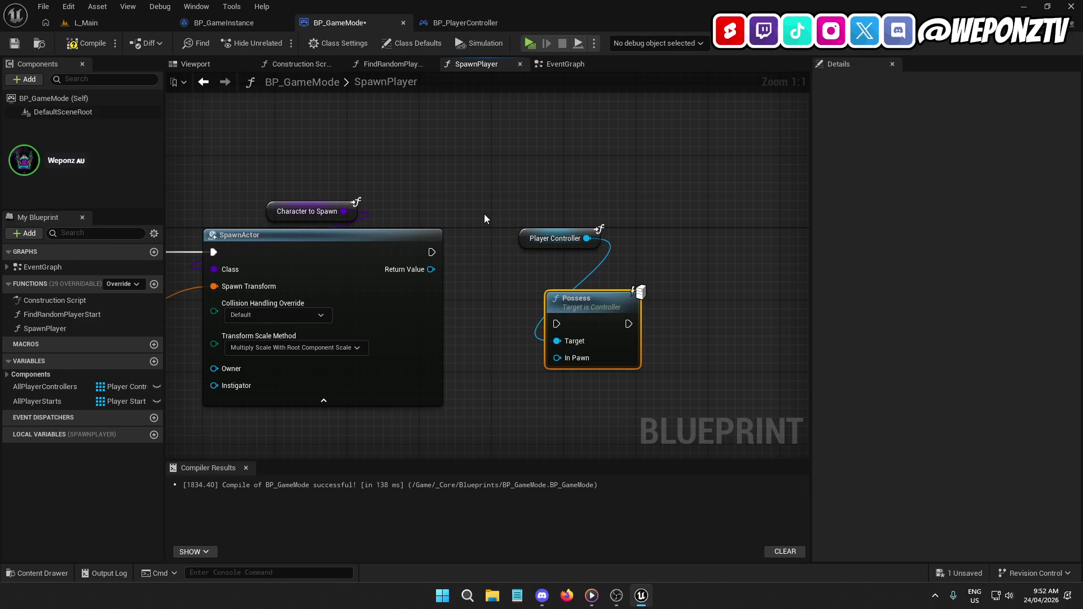
pyautogui.moveTo(550, 238); pyautogui.dragTo(597, 185)
pyautogui.moveTo(588, 296)
pyautogui.mouseDown()
pyautogui.moveTo(619, 238)
pyautogui.moveTo(605, 233)
pyautogui.moveTo(430, 254)
pyautogui.moveTo(599, 249)
pyautogui.moveTo(423, 246)
pyautogui.mouseUp()
pyautogui.click(517, 234)
# Wire SpawnActor's exec and Return Value into Possess, align the nodes, and compile.
pyautogui.moveTo(575, 260); pyautogui.dragTo(431, 252)
pyautogui.click(598, 239)
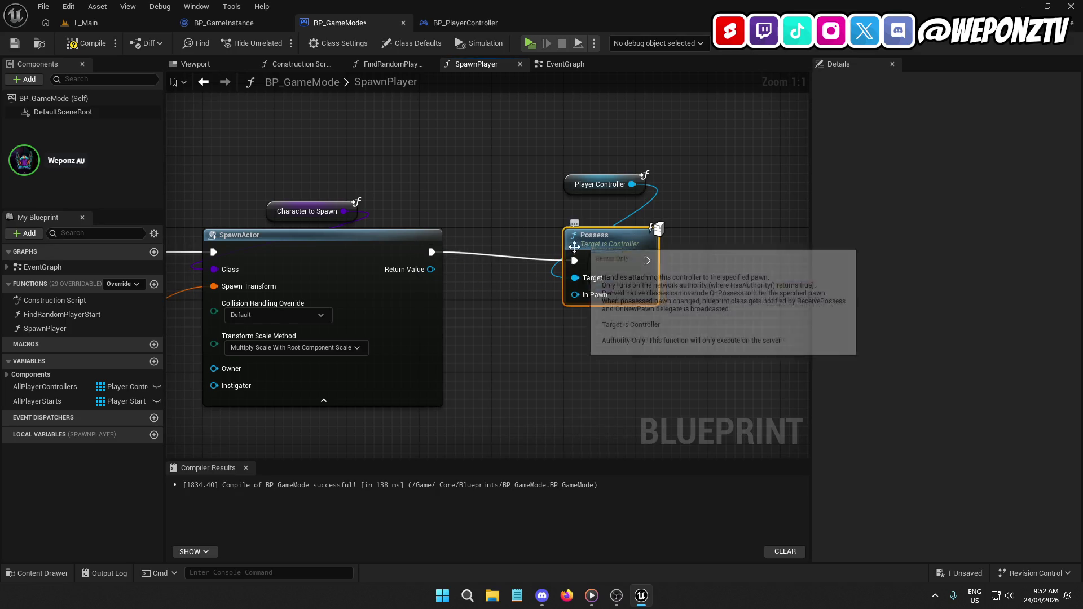
pyautogui.keyDown('ctrl'); pyautogui.click(437, 282); pyautogui.keyUp('ctrl')
pyautogui.press('q')
pyautogui.click(527, 344)
pyautogui.moveTo(569, 183); pyautogui.dragTo(576, 205)
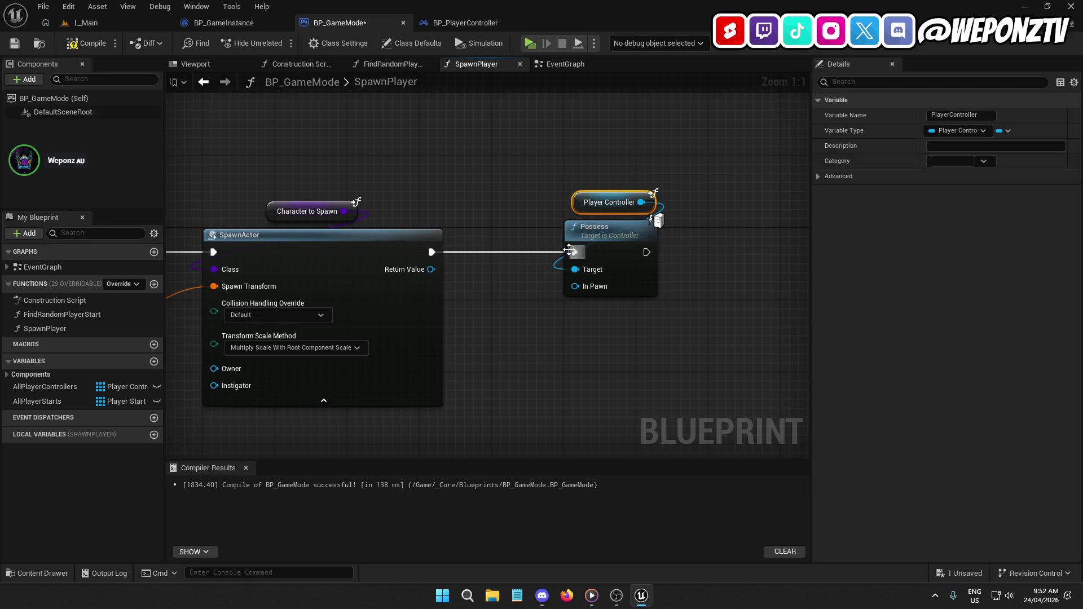
pyautogui.moveTo(431, 270)
pyautogui.mouseDown()
pyautogui.moveTo(491, 285)
pyautogui.moveTo(577, 286)
pyautogui.mouseUp()
pyautogui.click(685, 232)
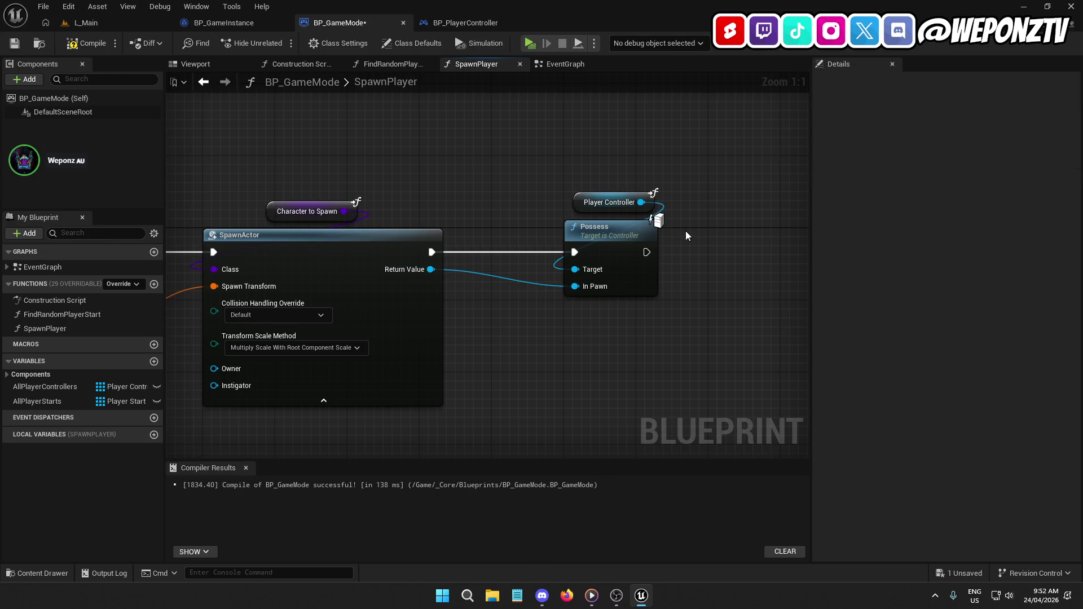
pyautogui.moveTo(580, 205); pyautogui.dragTo(580, 207)
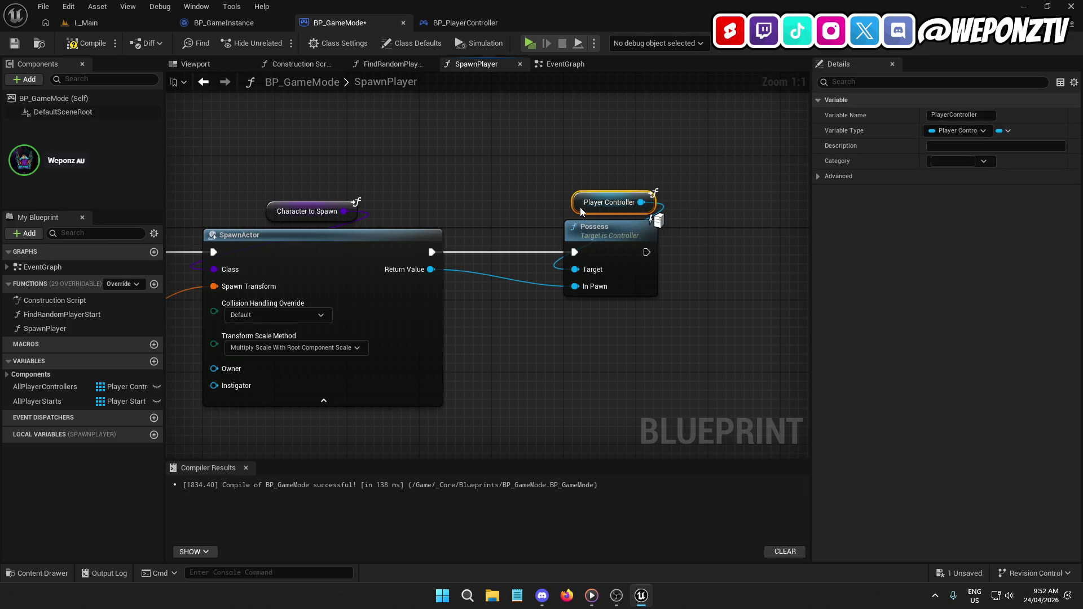
pyautogui.click(80, 45)
# Add a Return Node to SpawnPlayer, executed after Possess.
pyautogui.moveTo(530, 349); pyautogui.dragTo(582, 305)
pyautogui.scroll(-2, 583, 305)
pyautogui.moveTo(556, 254)
pyautogui.mouseDown()
pyautogui.moveTo(479, 304)
pyautogui.moveTo(743, 367)
pyautogui.moveTo(940, 355)
pyautogui.moveTo(853, 322)
pyautogui.moveTo(773, 315)
pyautogui.moveTo(448, 327)
pyautogui.mouseUp()
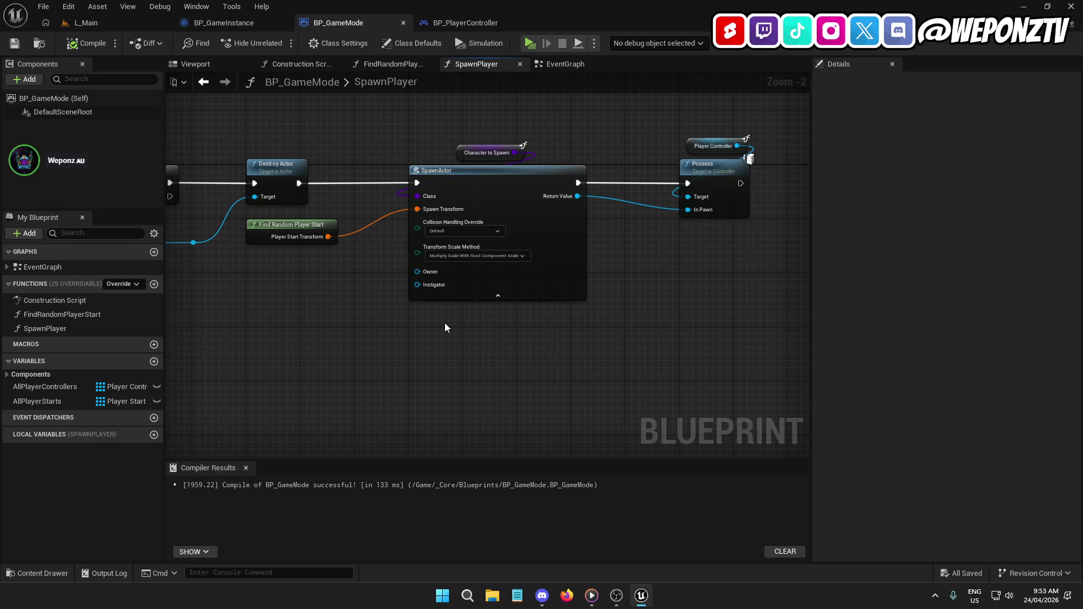
pyautogui.moveTo(668, 311)
pyautogui.mouseDown()
pyautogui.moveTo(928, 260)
pyautogui.moveTo(1014, 262)
pyautogui.moveTo(896, 349)
pyautogui.moveTo(1060, 320)
pyautogui.moveTo(534, 314)
pyautogui.moveTo(469, 332)
pyautogui.mouseUp()
pyautogui.rightClick(632, 192)
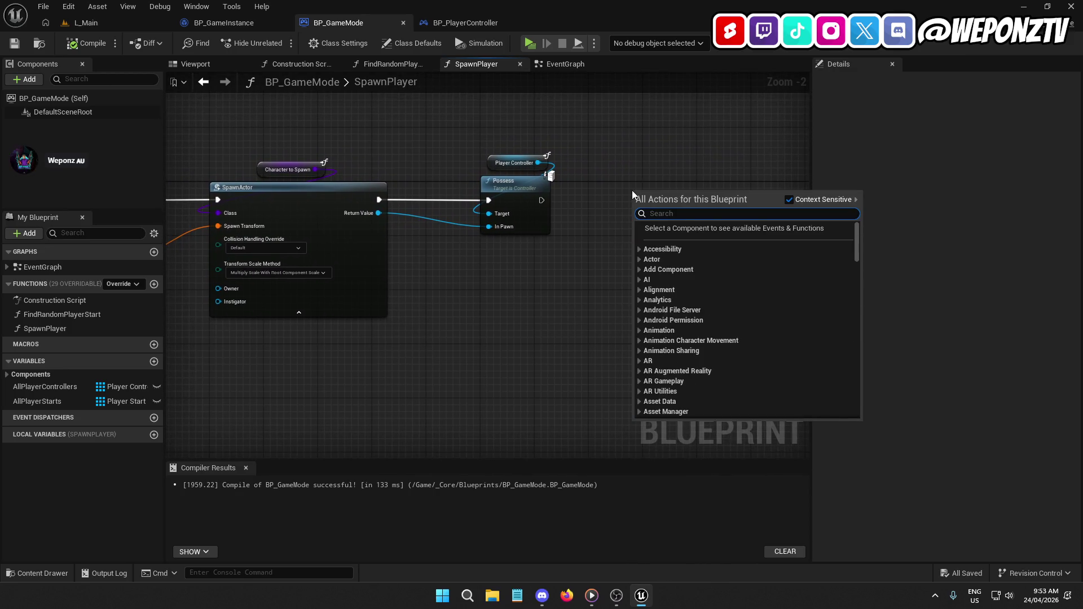
pyautogui.write('return')
pyautogui.scroll(-3, 692, 344)
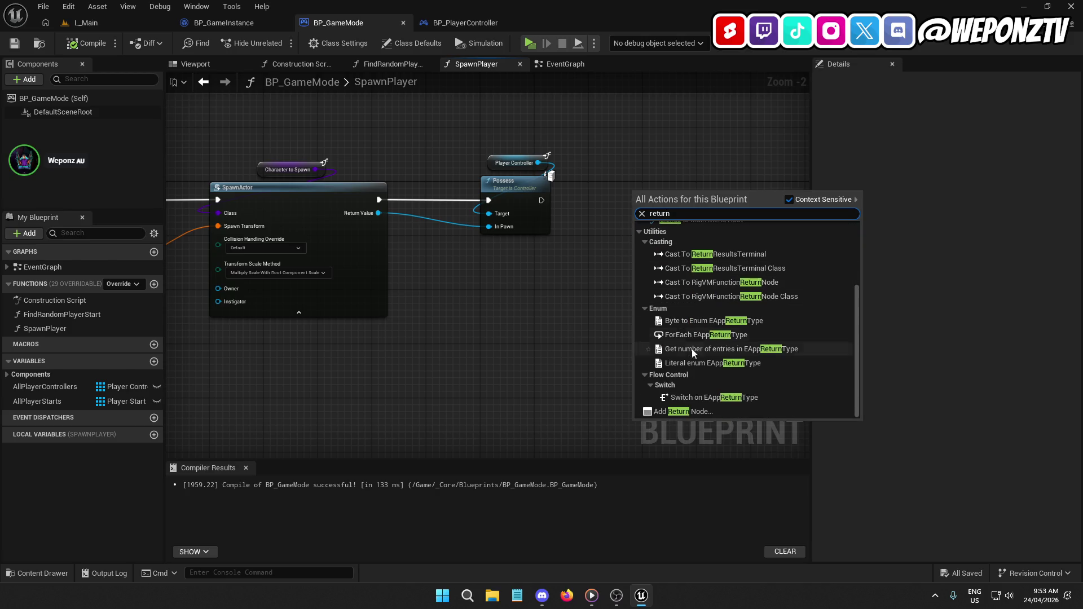
pyautogui.click(695, 412)
pyautogui.moveTo(638, 206); pyautogui.dragTo(542, 201)
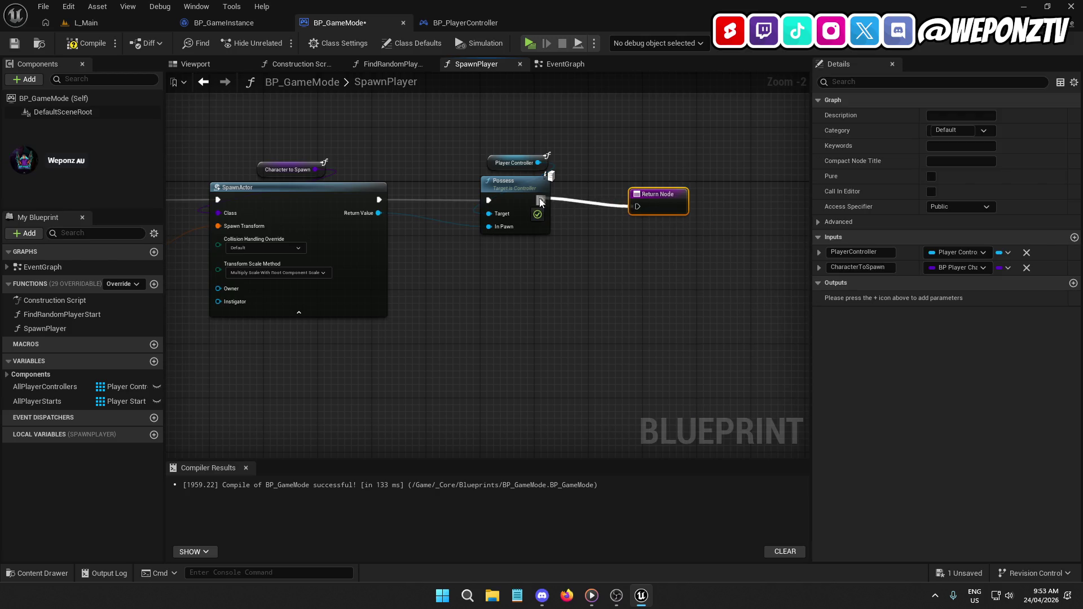
pyautogui.moveTo(670, 202)
pyautogui.mouseDown()
pyautogui.moveTo(690, 195)
pyautogui.moveTo(631, 188)
pyautogui.mouseUp()
# Realign Possess, SpawnActor and the Return Node, keeping SpawnActor's exec wired to Possess.
pyautogui.moveTo(514, 188); pyautogui.dragTo(506, 192)
pyautogui.keyDown('ctrl'); pyautogui.click(313, 188); pyautogui.keyUp('ctrl')
pyautogui.click(490, 292)
pyautogui.click(625, 195)
pyautogui.keyDown('ctrl'); pyautogui.click(350, 205); pyautogui.keyUp('ctrl')
pyautogui.click(634, 220)
pyautogui.moveTo(488, 200)
pyautogui.mouseDown()
pyautogui.moveTo(363, 200)
pyautogui.moveTo(519, 213)
pyautogui.mouseUp()
pyautogui.hotkey('ctrl', 'z')
# Save and compile BP_GameMode.
pyautogui.click(14, 43)
pyautogui.click(79, 46)
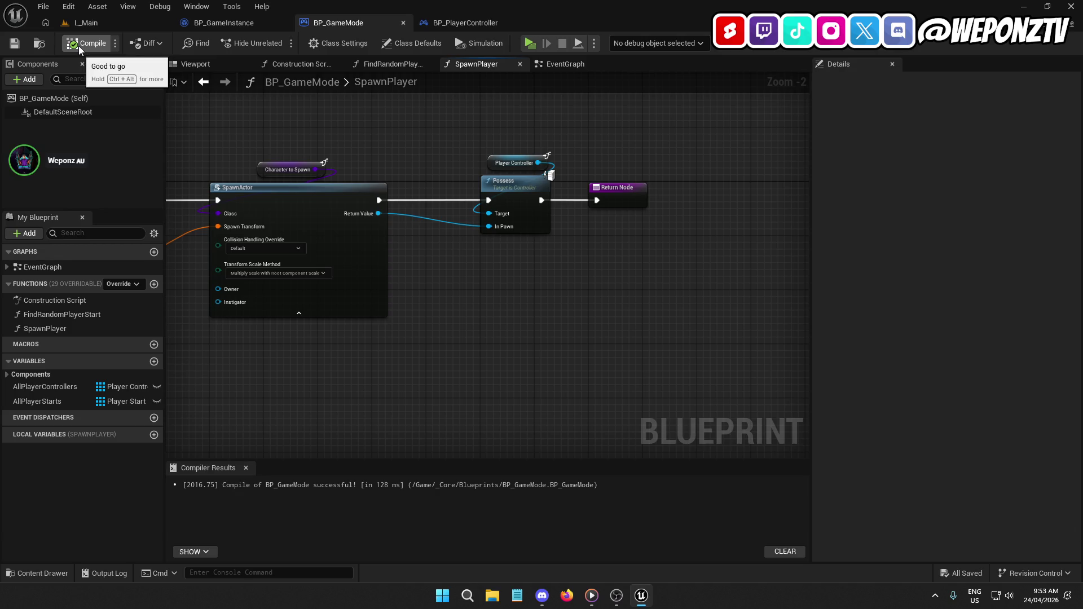
pyautogui.moveTo(513, 293)
pyautogui.mouseDown()
pyautogui.moveTo(568, 305)
pyautogui.moveTo(556, 312)
pyautogui.mouseUp()
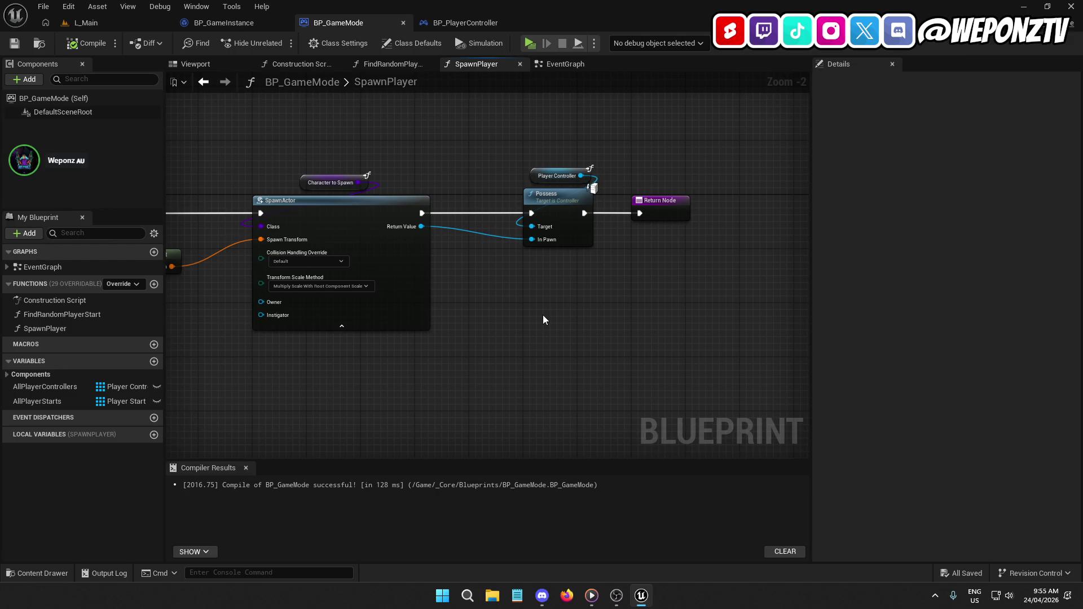
# Review the Possess, Return Node and SpawnActor nodes in the SpawnPlayer graph.
pyautogui.scroll(-1, 797, 360)
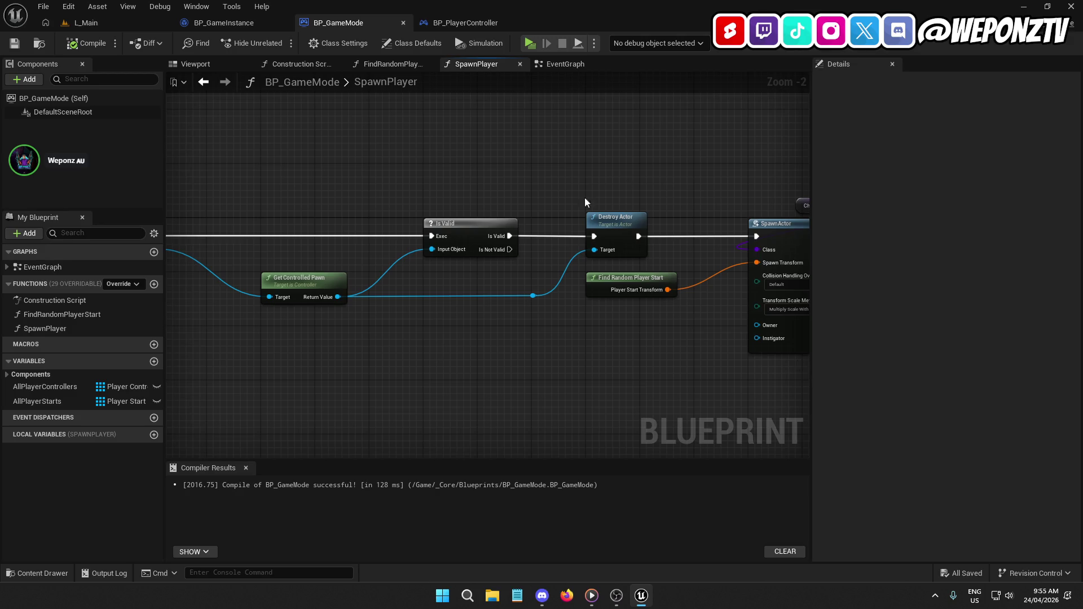
pyautogui.scroll(1, 591, 186)
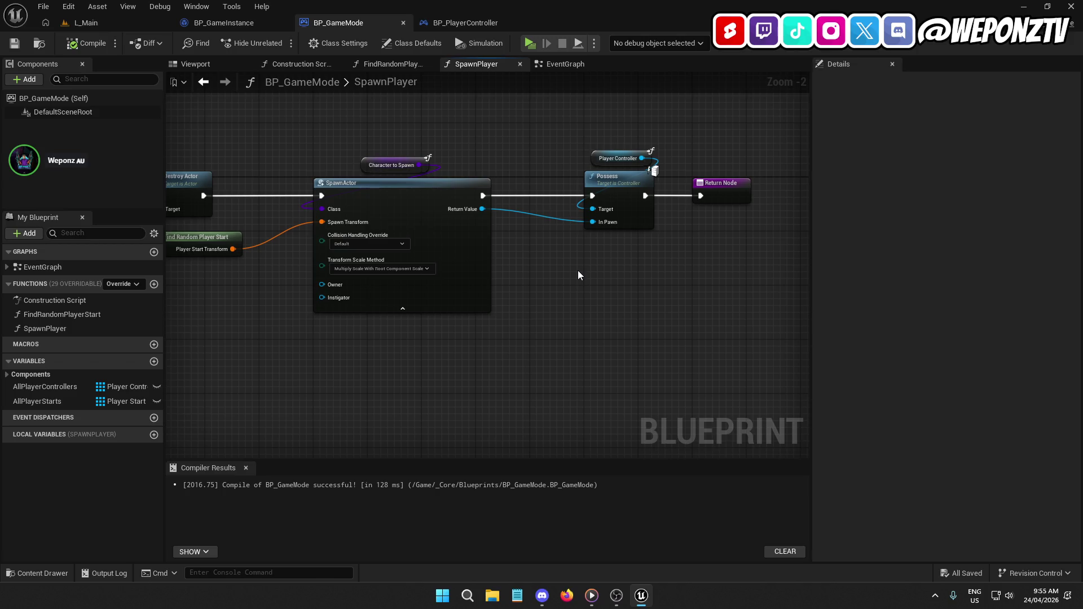
pyautogui.moveTo(619, 290)
pyautogui.mouseDown()
pyautogui.moveTo(546, 281)
pyautogui.moveTo(530, 232)
pyautogui.mouseUp()
pyautogui.click(554, 189)
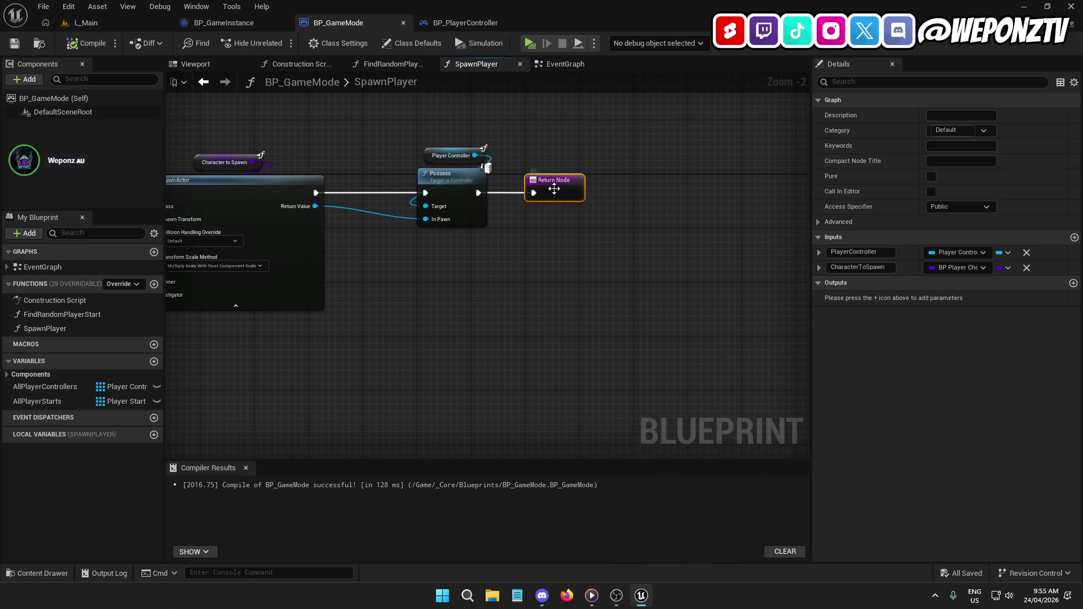
pyautogui.moveTo(541, 272); pyautogui.dragTo(492, 257)
pyautogui.click(522, 296)
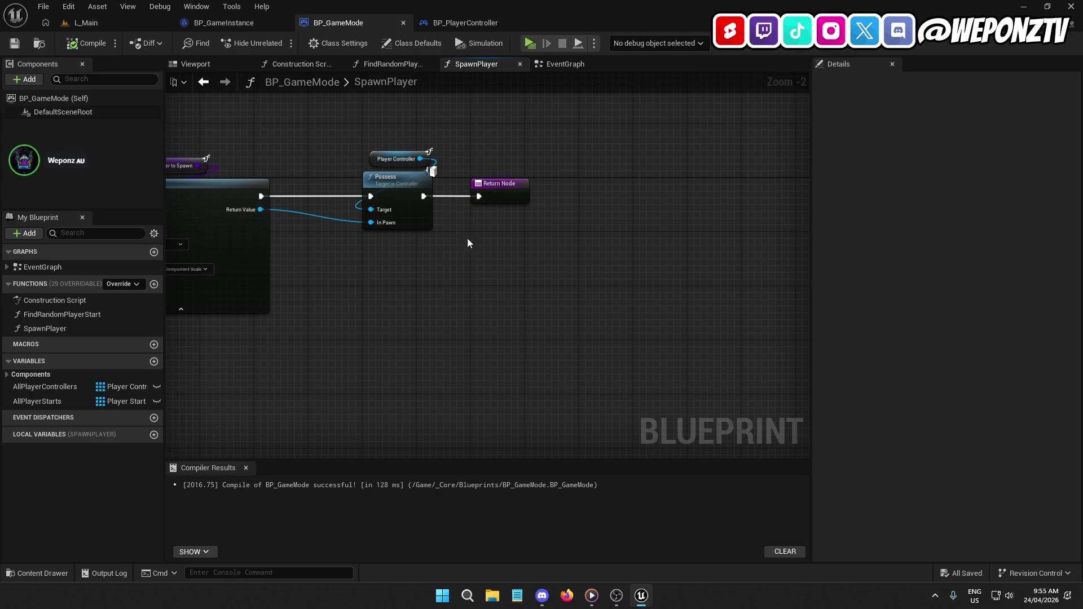
pyautogui.moveTo(408, 279); pyautogui.dragTo(495, 248)
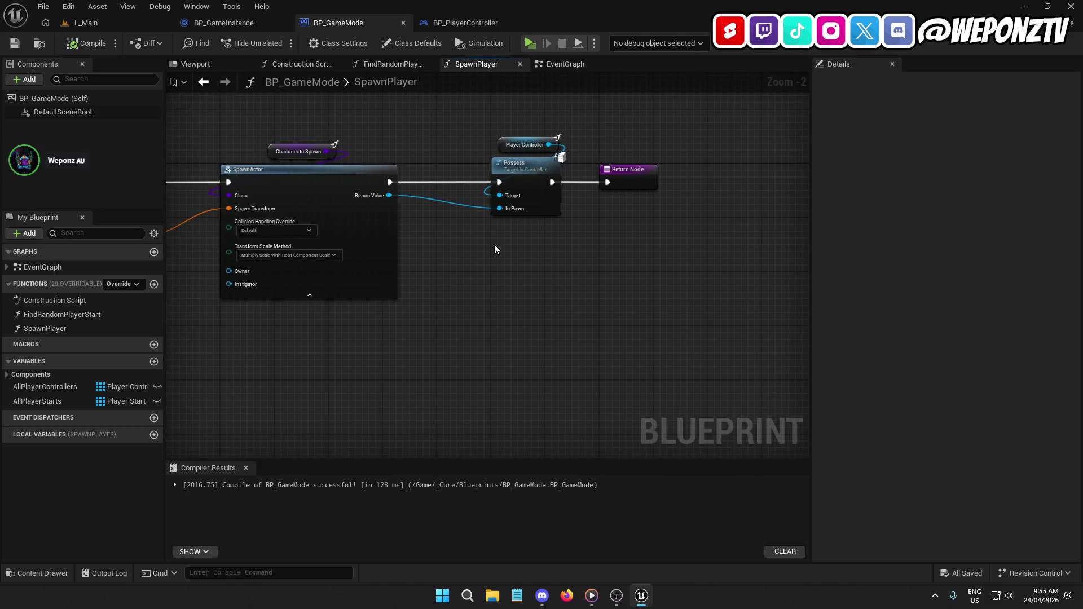
pyautogui.click(326, 168)
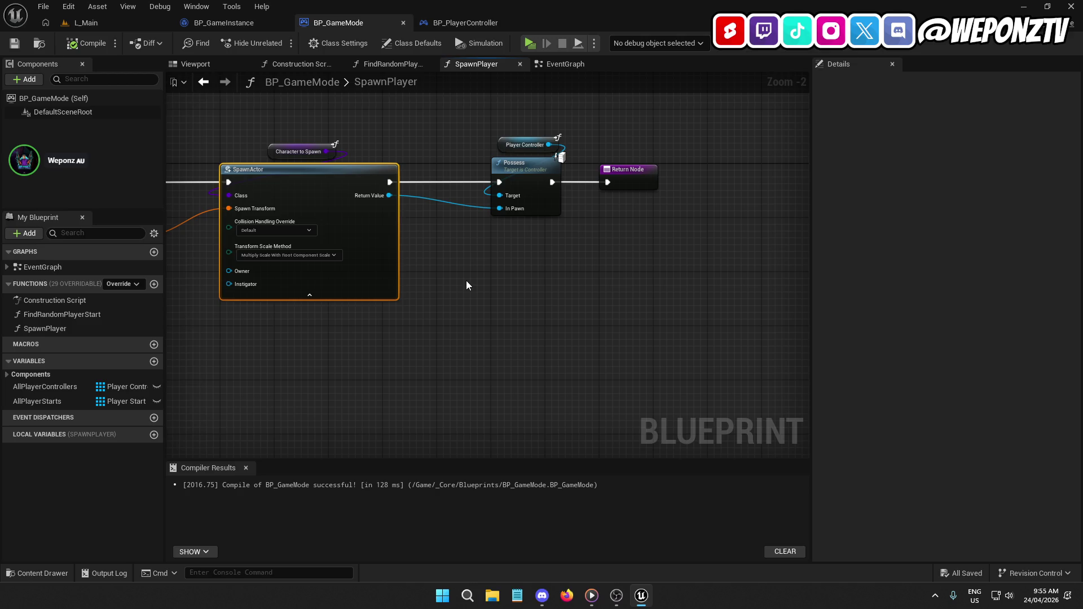
pyautogui.moveTo(502, 272)
pyautogui.mouseDown()
pyautogui.moveTo(425, 271)
pyautogui.moveTo(465, 277)
pyautogui.mouseUp()
# Compile and save BP_GameMode, then switch to the L_Main level.
pyautogui.click(90, 43)
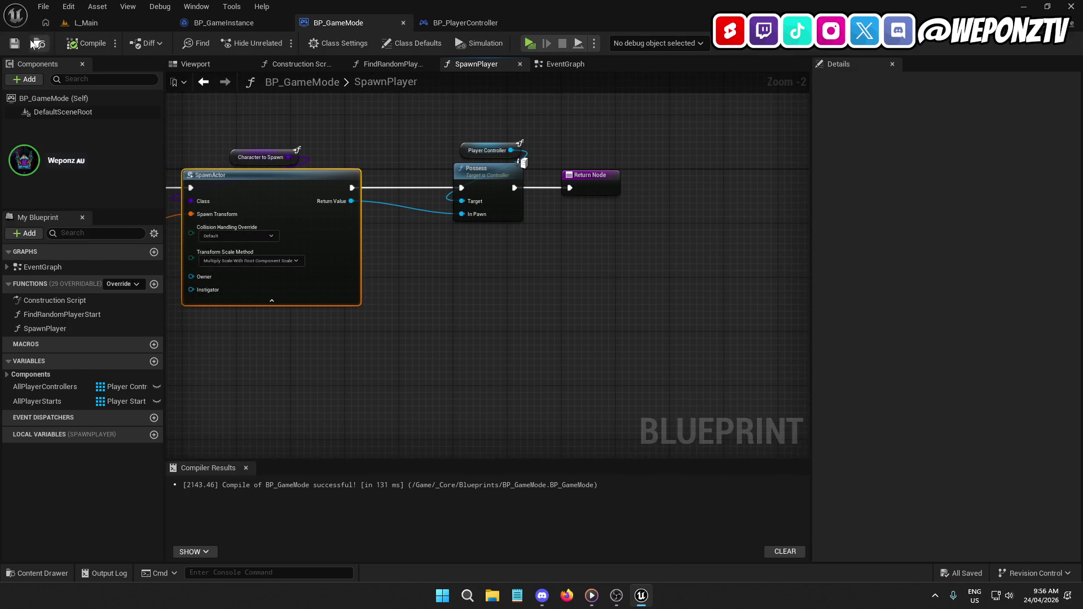
pyautogui.click(15, 45)
pyautogui.click(86, 23)
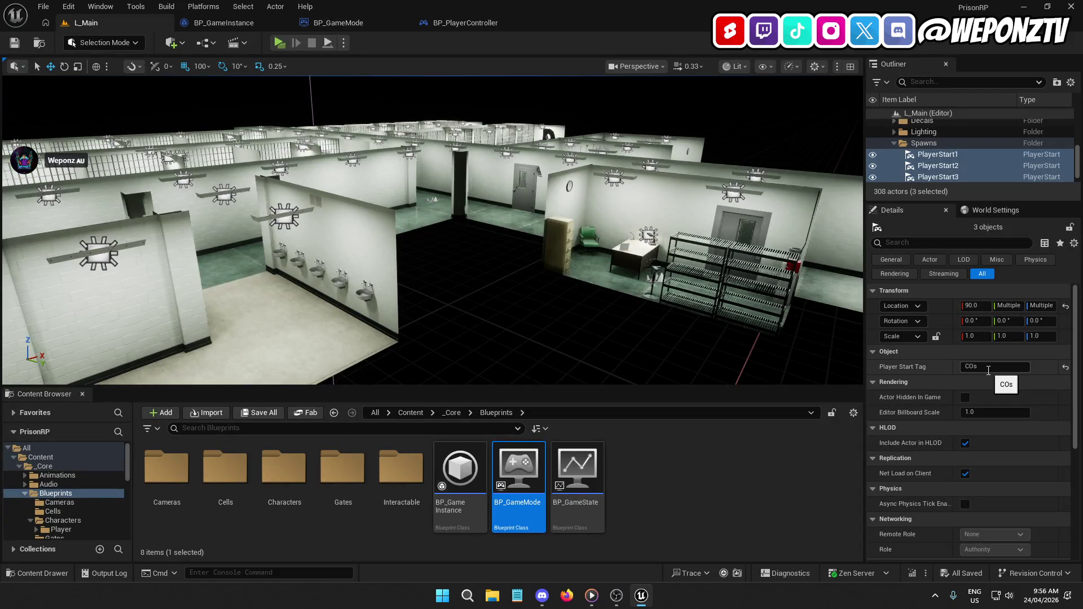
# Go back to BP_GameMode and bring up the FindRandomPlayerStart function graph.
pyautogui.click(225, 23)
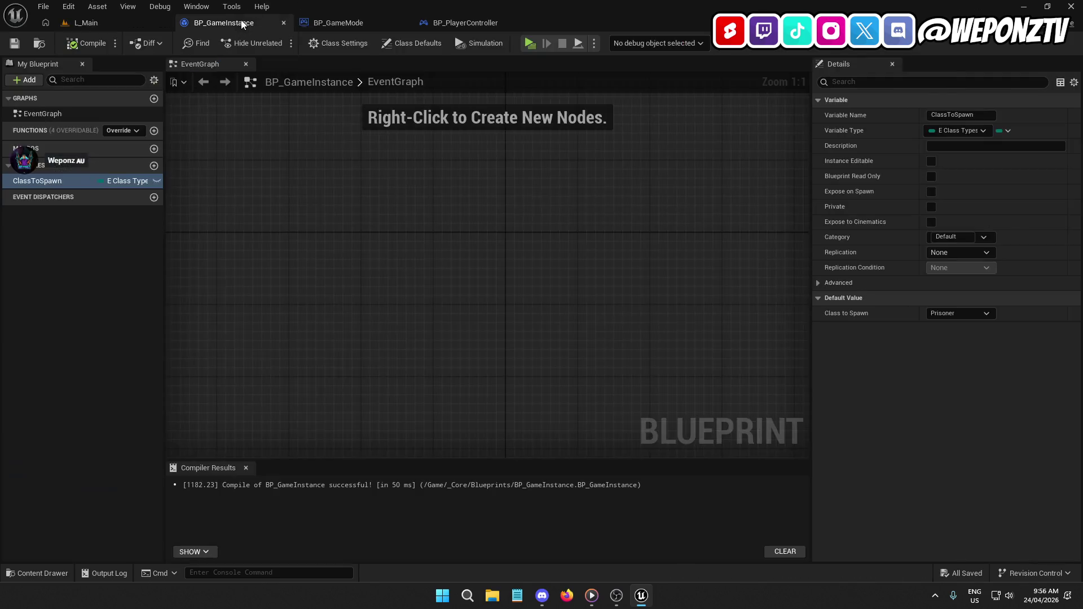
pyautogui.click(370, 24)
pyautogui.moveTo(226, 226)
pyautogui.mouseDown()
pyautogui.moveTo(794, 201)
pyautogui.moveTo(711, 199)
pyautogui.mouseUp()
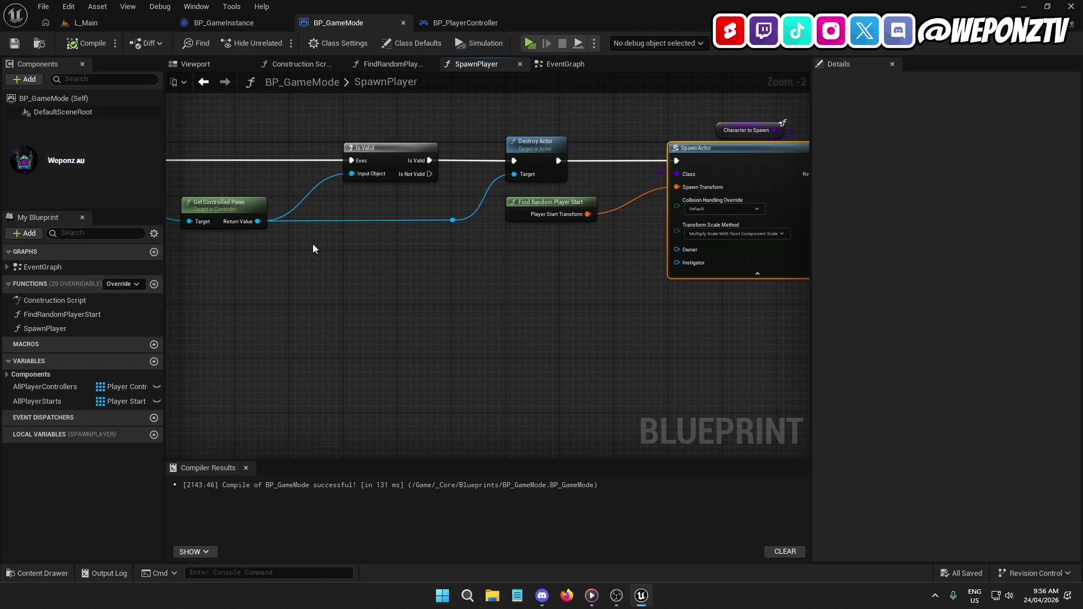
pyautogui.moveTo(312, 245); pyautogui.dragTo(543, 232)
pyautogui.click(355, 67)
pyautogui.moveTo(575, 310)
pyautogui.mouseDown()
pyautogui.moveTo(495, 227)
pyautogui.moveTo(472, 252)
pyautogui.moveTo(488, 307)
pyautogui.mouseUp()
# Add a Get Player Start Tag node fed by the randomly chosen player start.
pyautogui.write('tag')
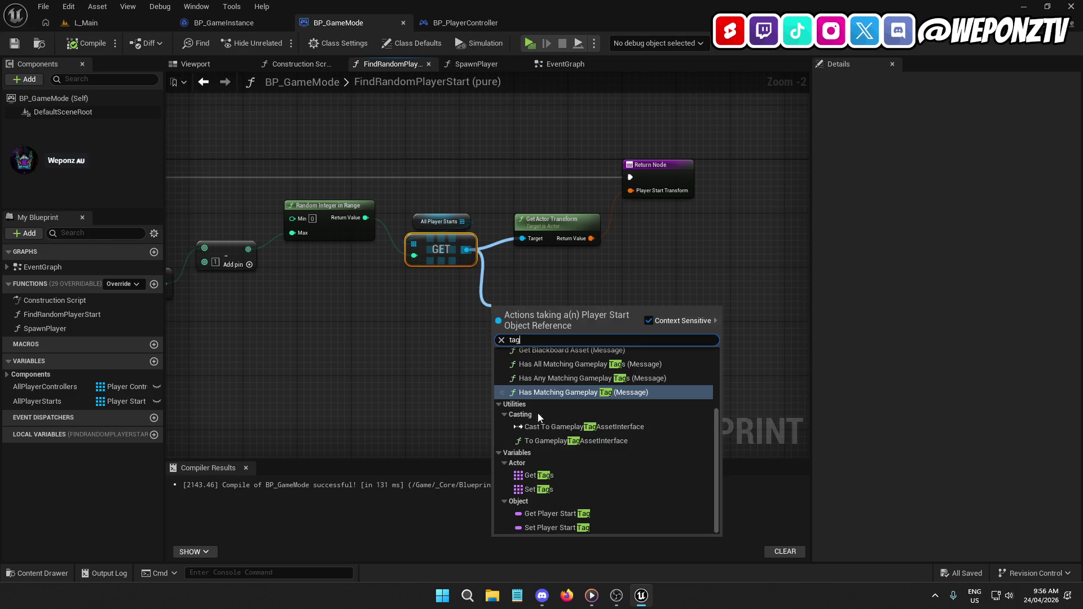
pyautogui.scroll(3, 580, 434)
pyautogui.scroll(1, 581, 438)
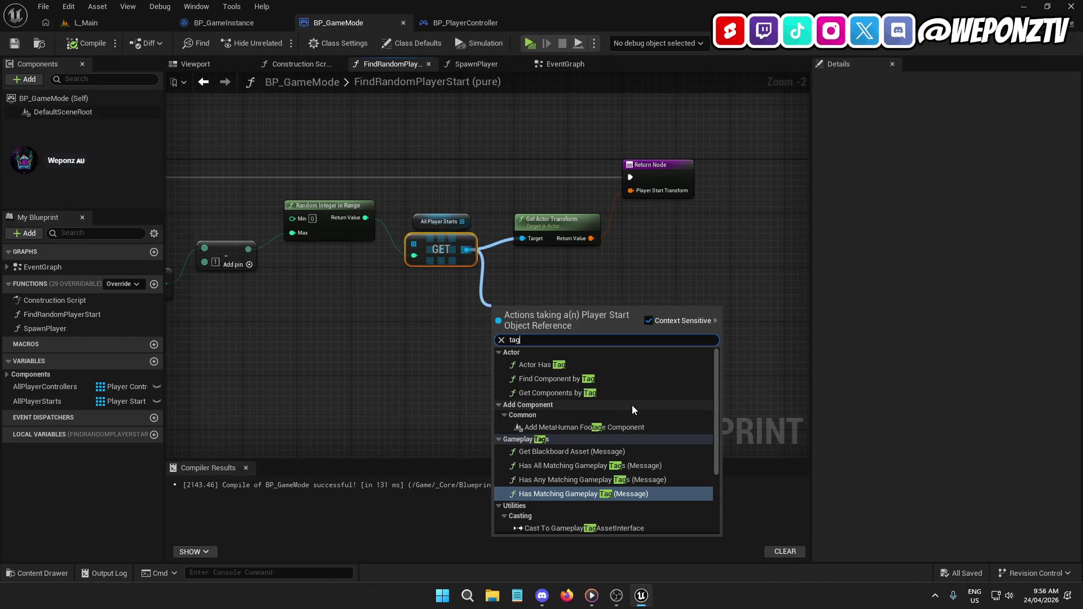
pyautogui.moveTo(379, 343)
pyautogui.mouseDown()
pyautogui.moveTo(620, 343)
pyautogui.moveTo(414, 335)
pyautogui.mouseUp()
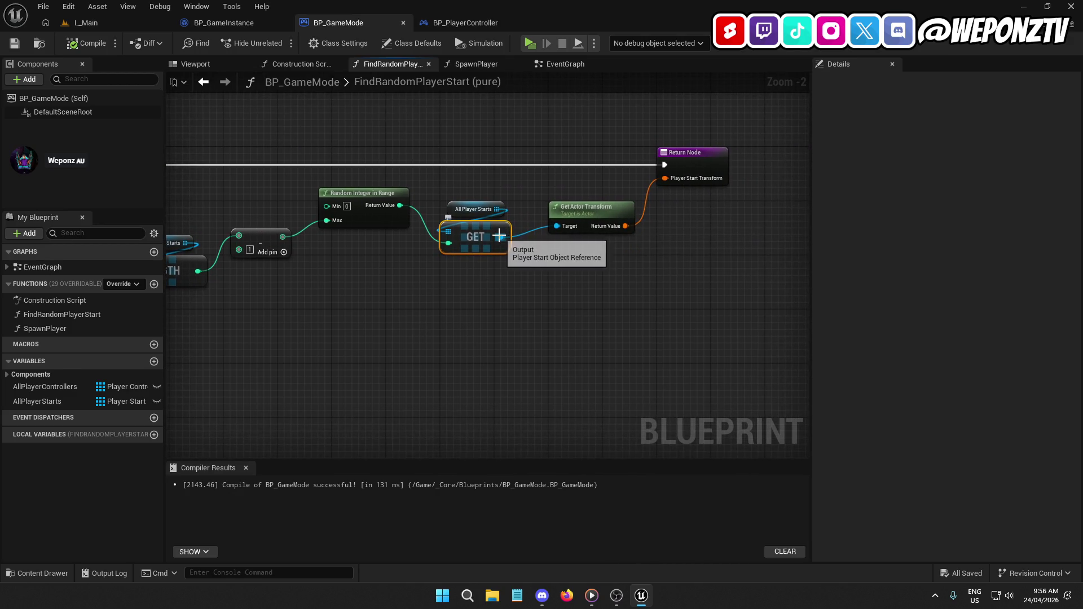
pyautogui.moveTo(502, 237)
pyautogui.mouseDown()
pyautogui.moveTo(527, 314)
pyautogui.moveTo(542, 313)
pyautogui.mouseUp()
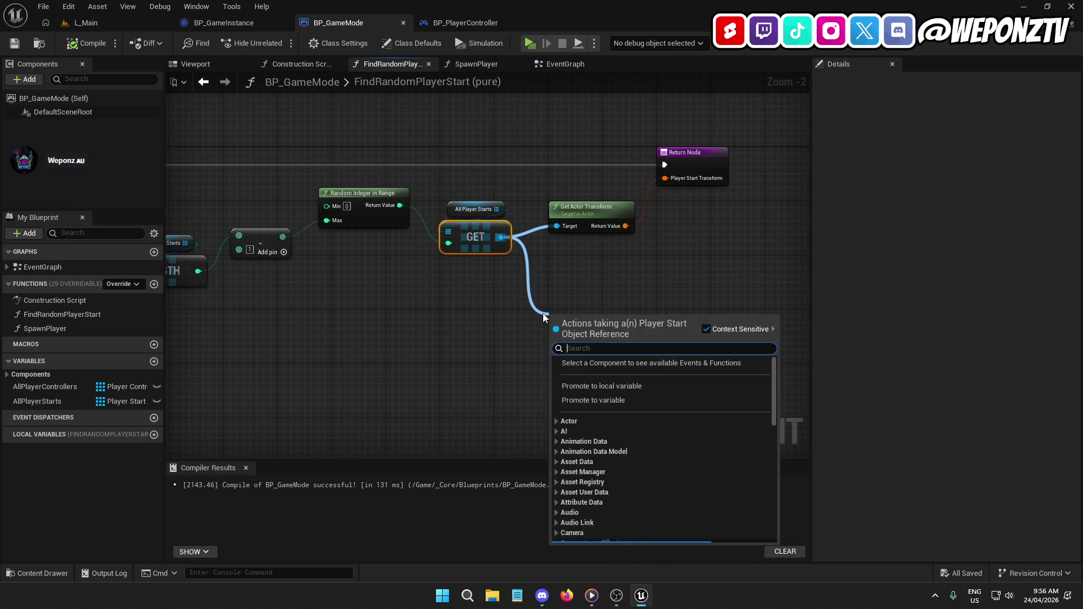
pyautogui.write('playersta')
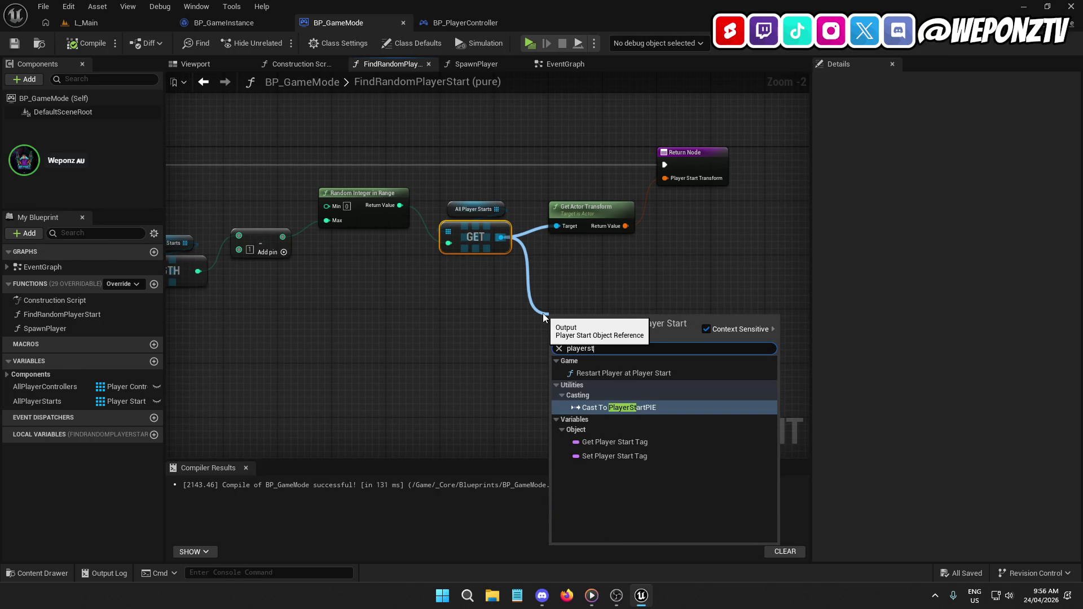
pyautogui.click(648, 441)
pyautogui.moveTo(641, 326)
pyautogui.mouseDown()
pyautogui.moveTo(558, 322)
pyautogui.moveTo(604, 278)
pyautogui.mouseUp()
# Try Switch on Name and array Get searches, adding no nodes.
pyautogui.write('sw')
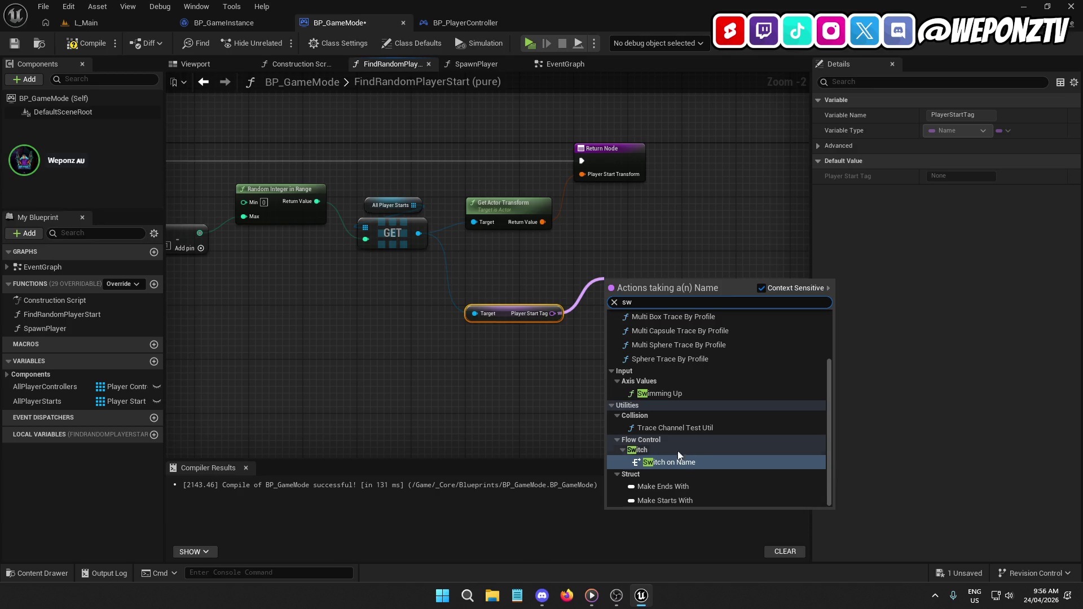
pyautogui.rightClick(413, 368)
pyautogui.moveTo(412, 369); pyautogui.dragTo(567, 320)
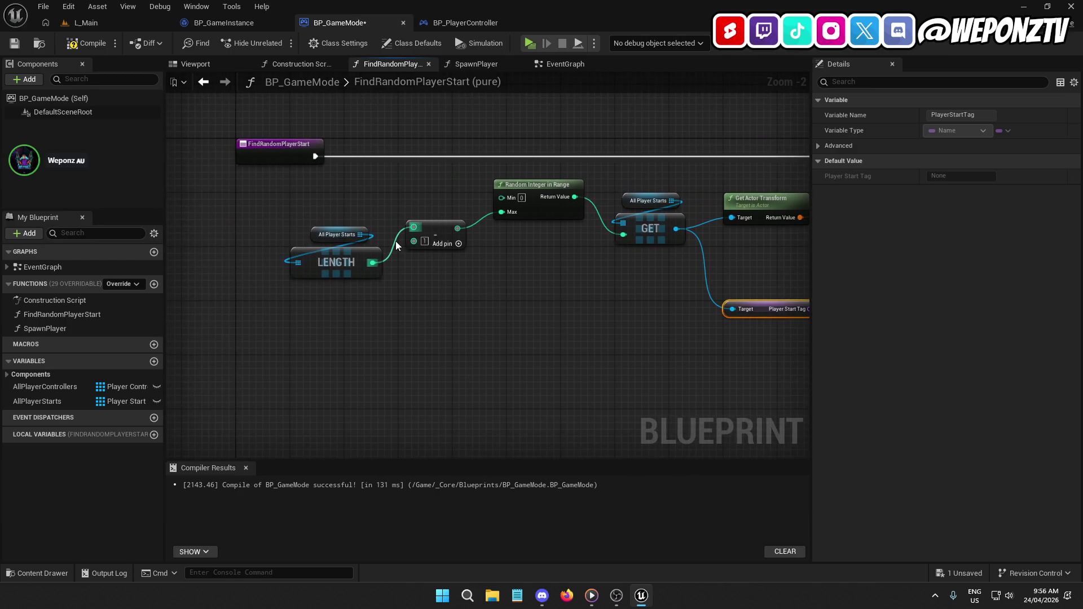
pyautogui.moveTo(671, 201)
pyautogui.mouseDown()
pyautogui.moveTo(655, 214)
pyautogui.moveTo(631, 287)
pyautogui.mouseUp()
pyautogui.write('get')
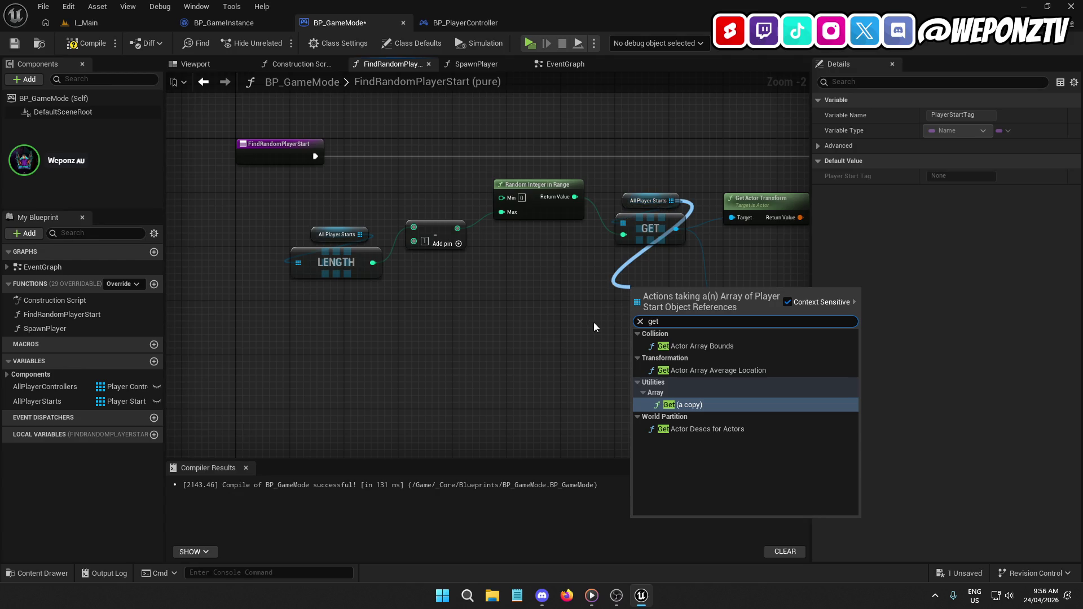
pyautogui.moveTo(587, 322); pyautogui.dragTo(381, 294)
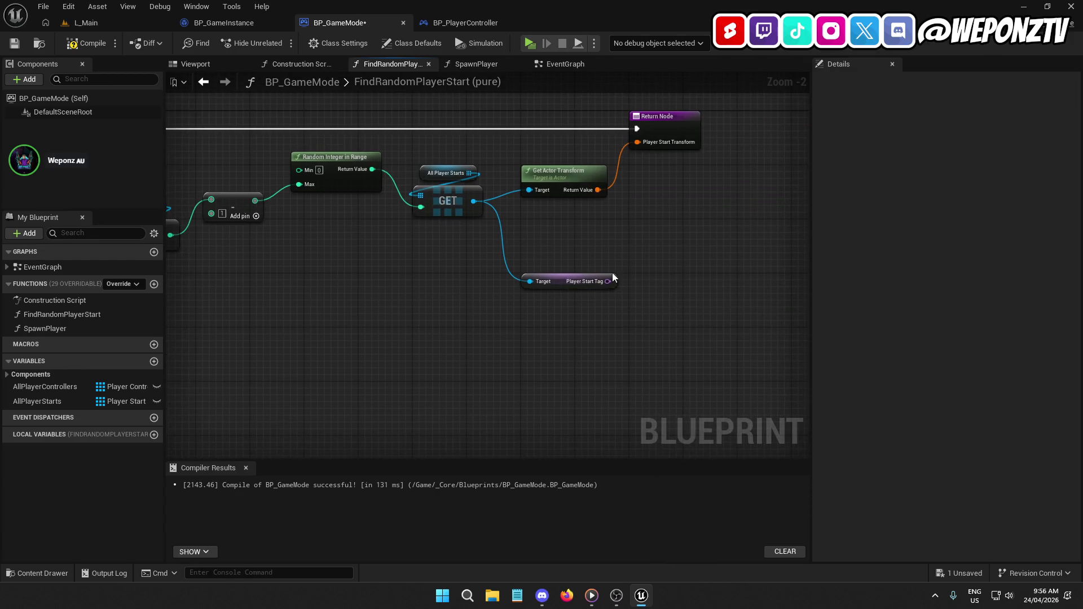
# Add an array Length node from All Player Starts.
pyautogui.click(559, 282)
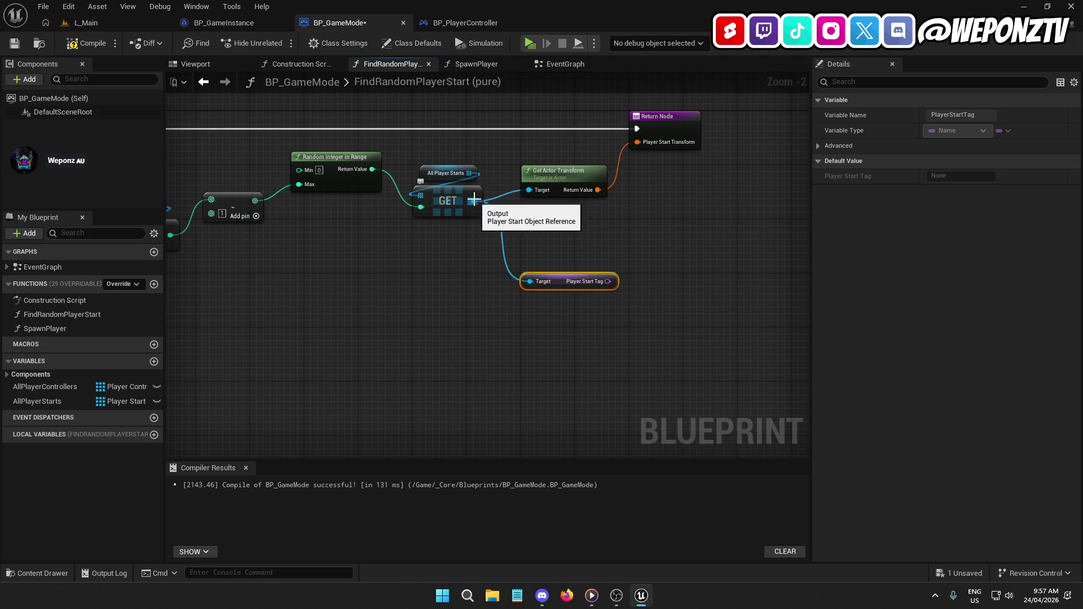
pyautogui.moveTo(453, 265); pyautogui.dragTo(642, 271)
pyautogui.moveTo(346, 213); pyautogui.dragTo(330, 290)
pyautogui.write('length')
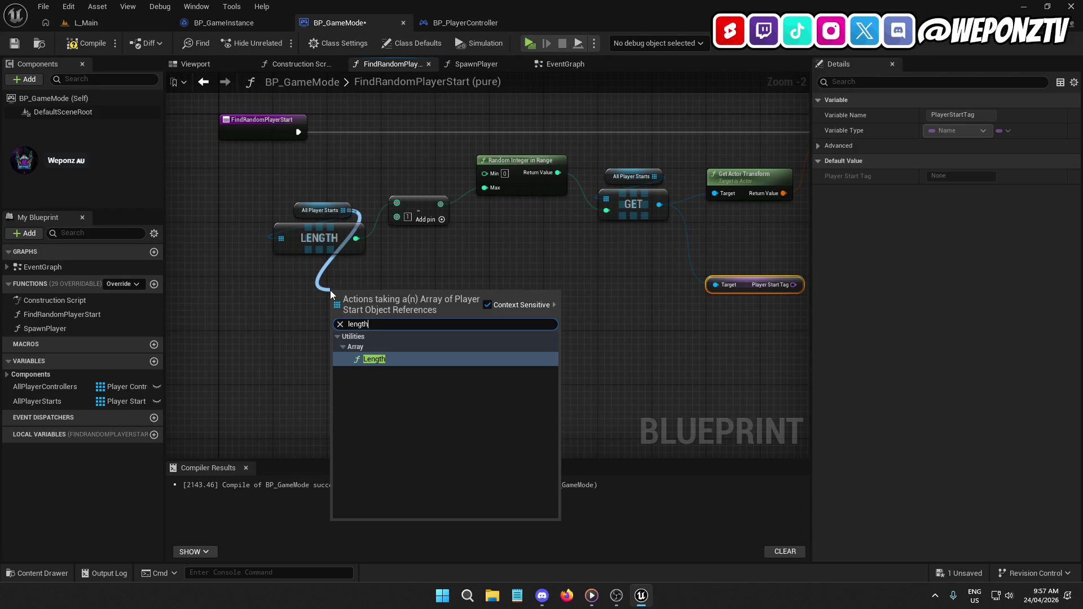
pyautogui.press('Return')
# Search for tag actions from All Player Starts and the chosen player start, adding nothing.
pyautogui.moveTo(343, 210); pyautogui.dragTo(349, 299)
pyautogui.write('tag')
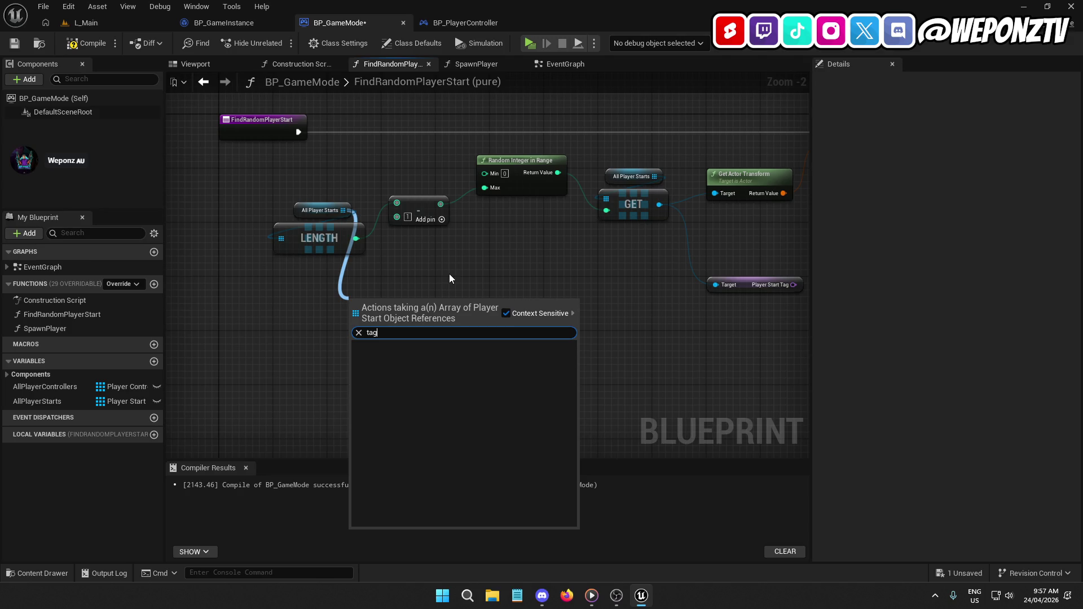
pyautogui.click(450, 275)
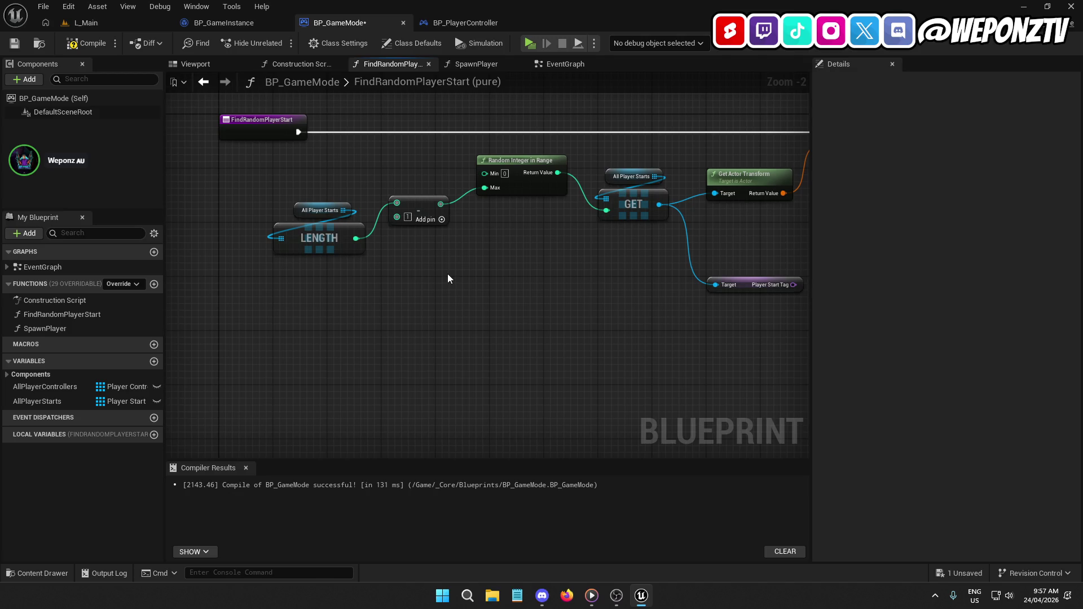
pyautogui.moveTo(658, 204); pyautogui.dragTo(614, 279)
pyautogui.write('tag')
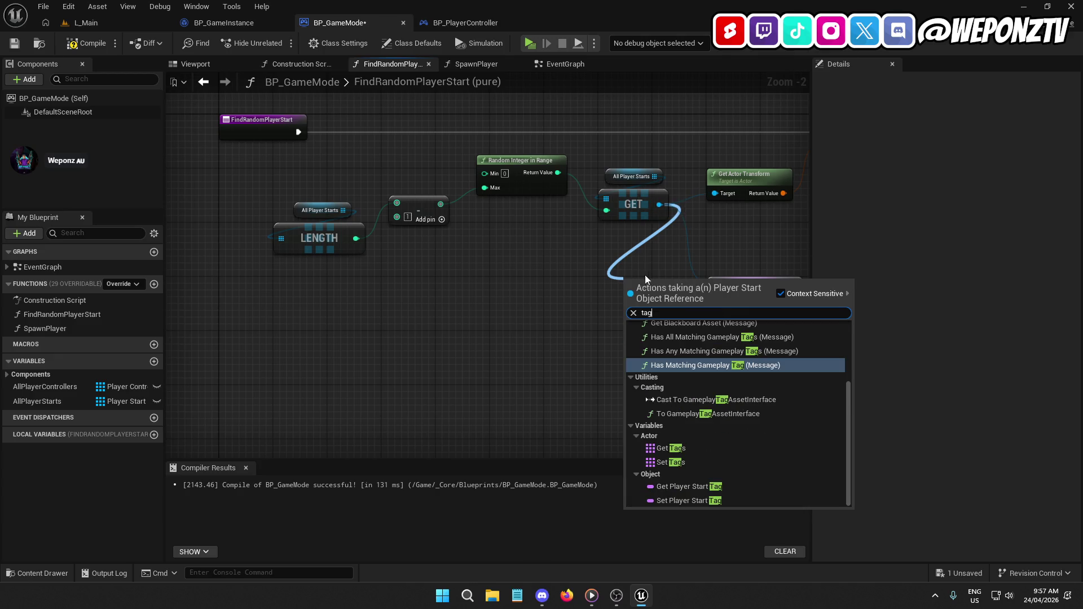
pyautogui.scroll(3, 722, 365)
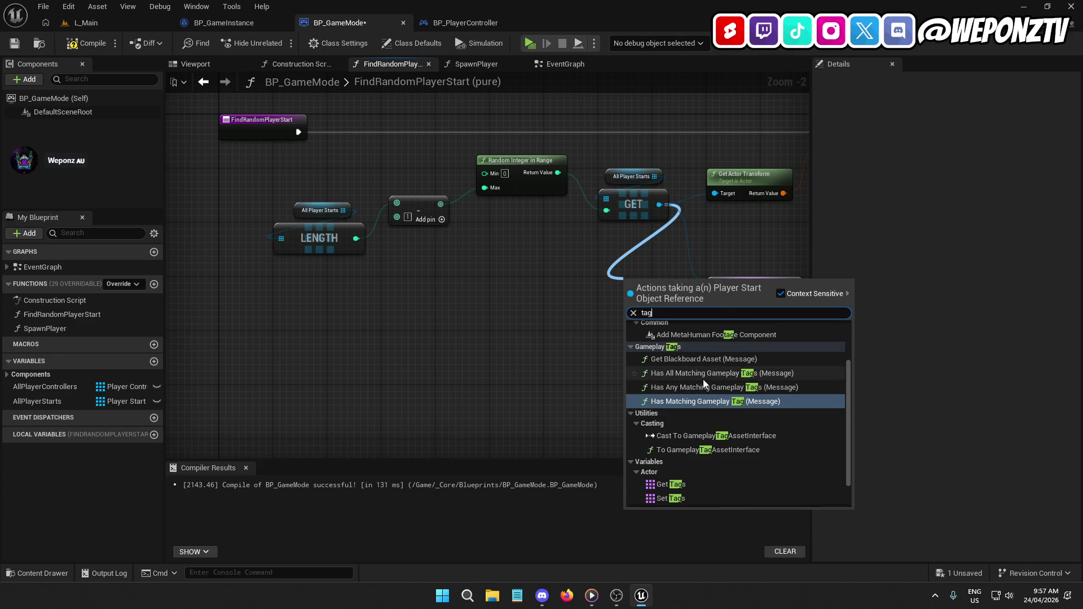
pyautogui.scroll(2, 708, 395)
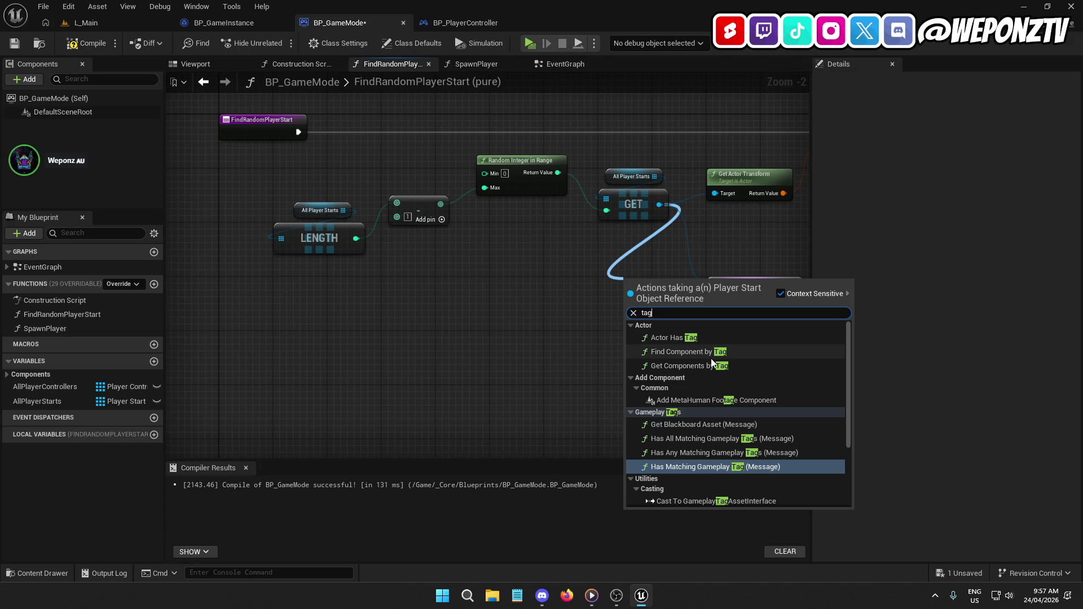
pyautogui.click(499, 292)
# Search for a Random array item from All Player Starts, then cancel.
pyautogui.moveTo(343, 210); pyautogui.dragTo(418, 273)
pyautogui.write('return')
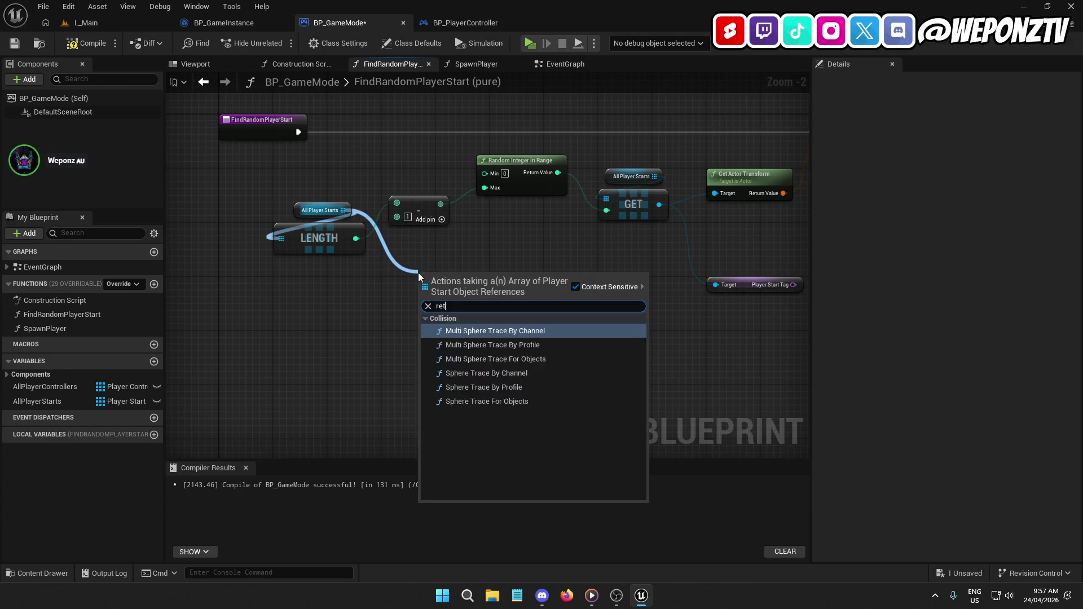
pyautogui.press('BackSpace')
pyautogui.press('BackSpace')
pyautogui.press('BackSpace')
pyautogui.write('ran')
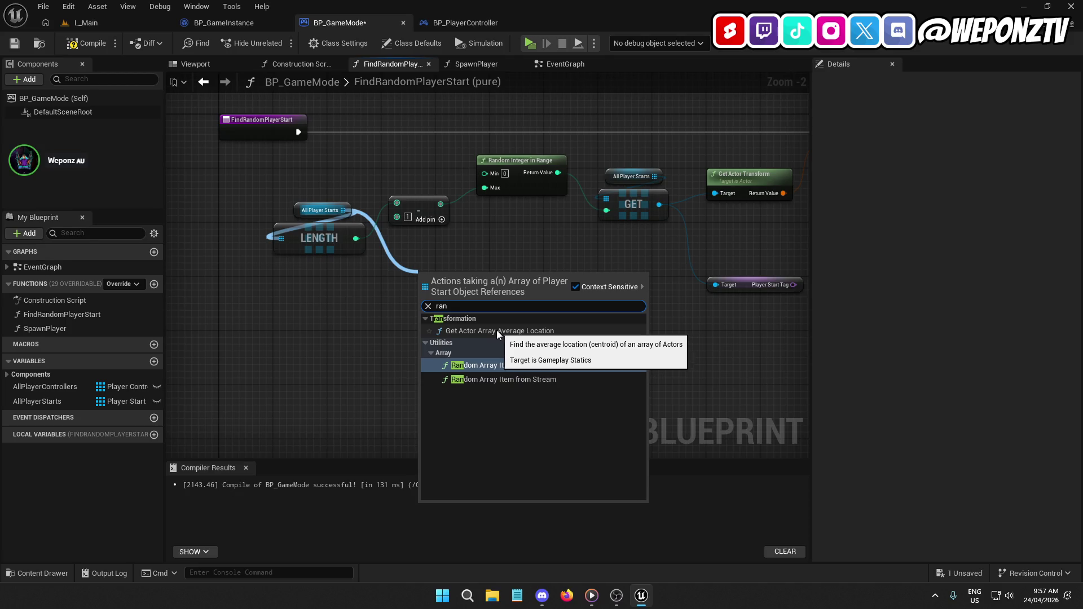
pyautogui.click(540, 242)
# Delete the Player Start Tag node and compile BP_GameMode.
pyautogui.moveTo(514, 326); pyautogui.dragTo(421, 246)
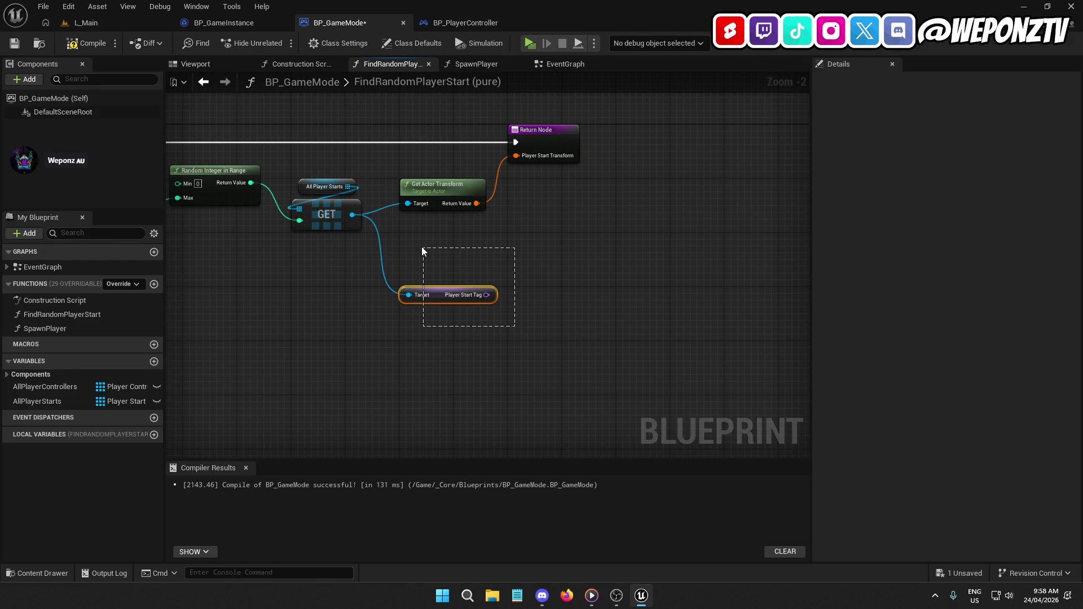
pyautogui.moveTo(422, 249); pyautogui.dragTo(422, 248)
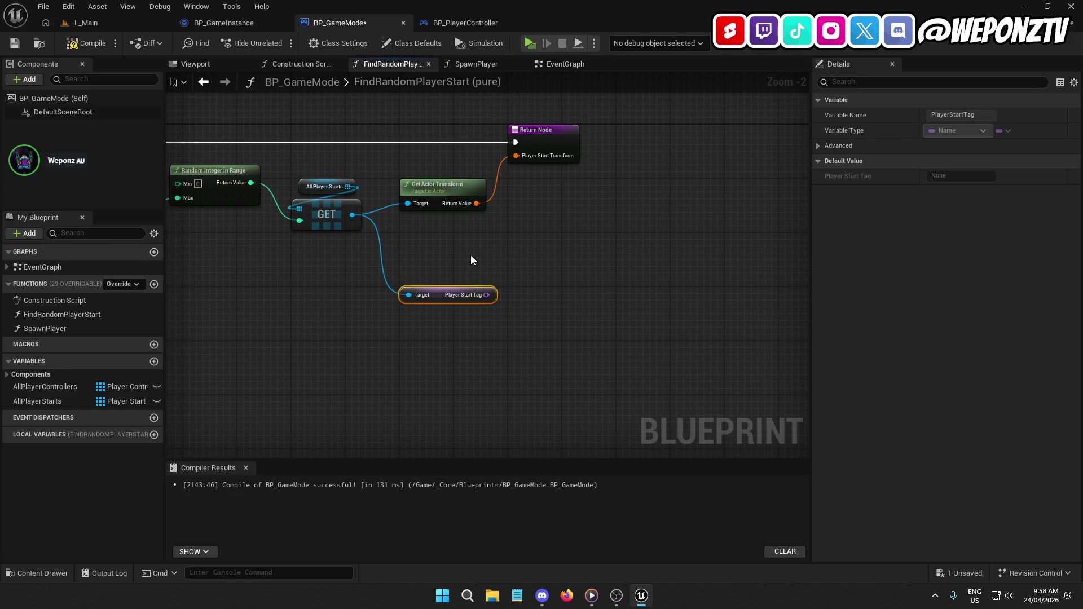
pyautogui.press('Delete')
pyautogui.click(86, 43)
# Save BP_GameMode and run a quick play test of the L_Main level.
pyautogui.click(15, 42)
pyautogui.click(121, 28)
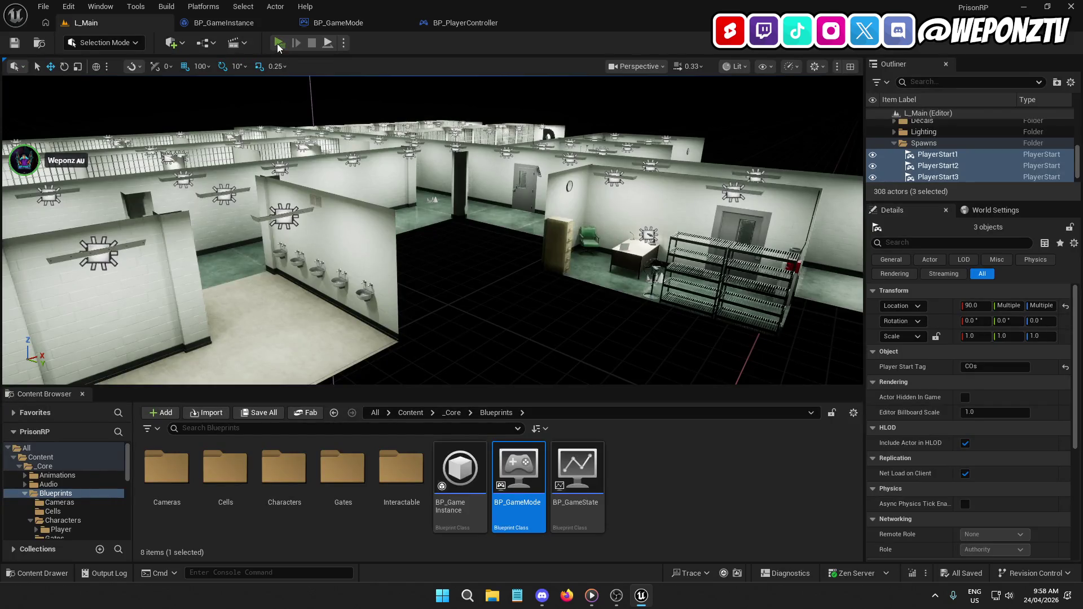
pyautogui.click(276, 43)
pyautogui.press('Escape')
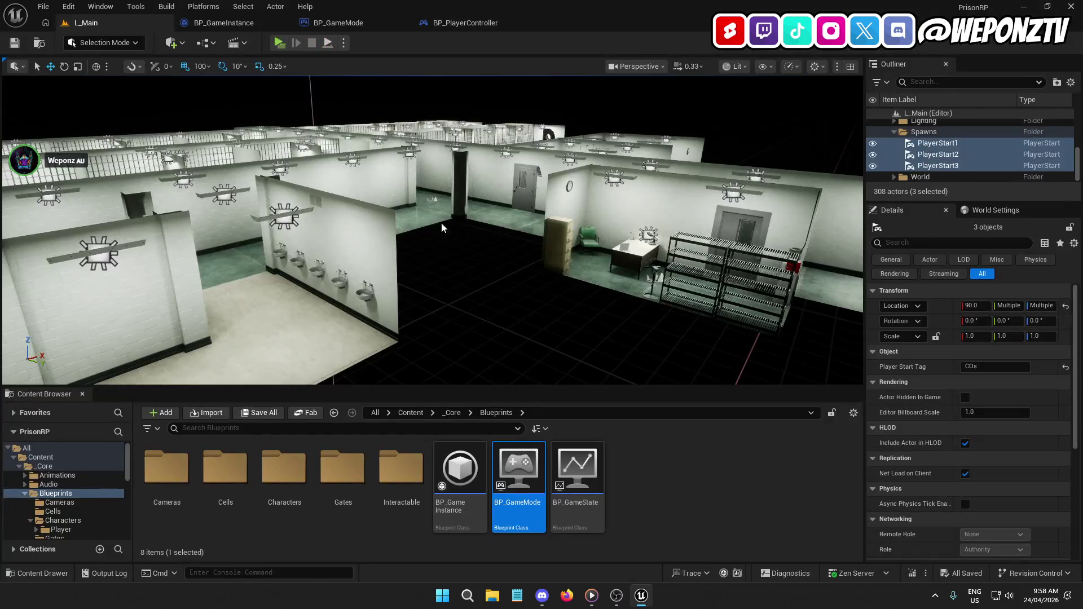
# Check BP_GameInstance's ClassToSpawn setting and the Branch in BP_PlayerController's event graph.
pyautogui.click(325, 8)
pyautogui.click(234, 25)
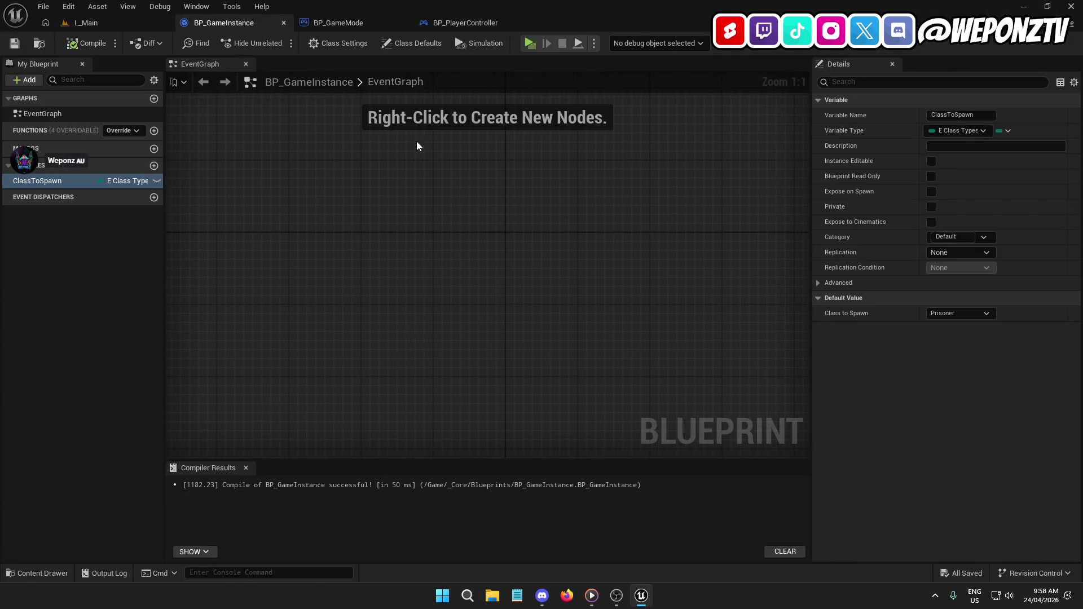
pyautogui.click(466, 22)
pyautogui.moveTo(491, 197)
pyautogui.mouseDown()
pyautogui.moveTo(501, 295)
pyautogui.moveTo(328, 414)
pyautogui.moveTo(243, 265)
pyautogui.moveTo(167, 175)
pyautogui.moveTo(266, 161)
pyautogui.mouseUp()
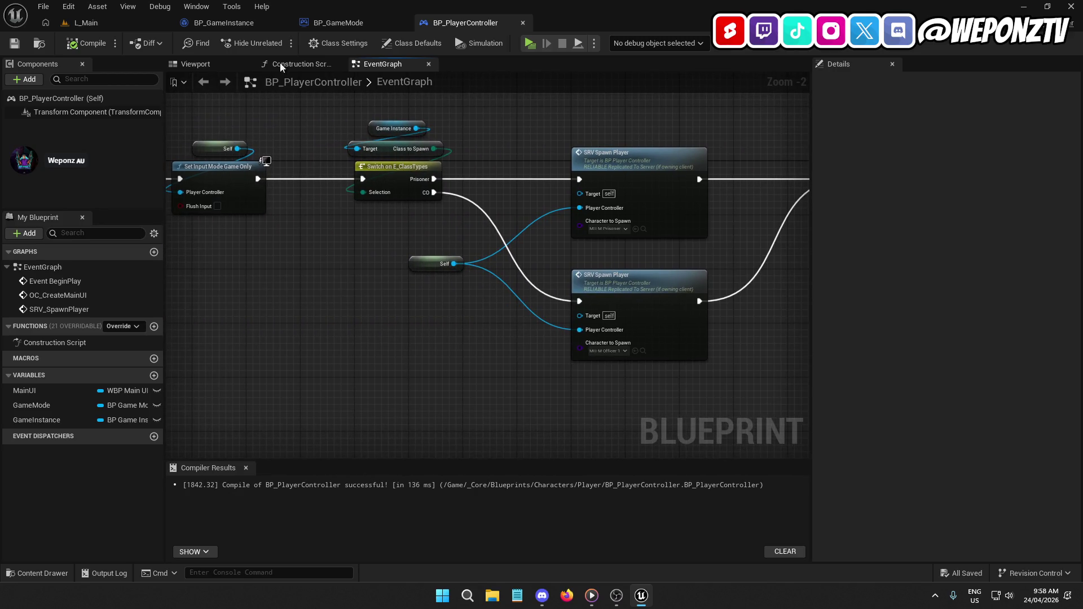
pyautogui.click(257, 23)
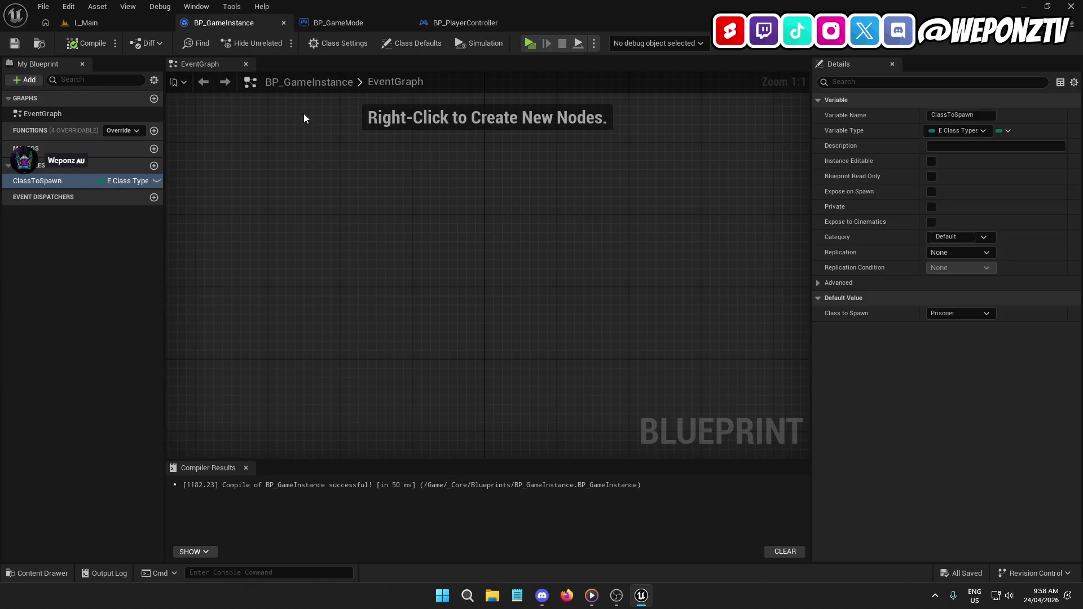
pyautogui.click(476, 24)
pyautogui.moveTo(468, 145)
pyautogui.mouseDown()
pyautogui.moveTo(615, 96)
pyautogui.moveTo(638, 74)
pyautogui.mouseUp()
# Follow SRV_SpawnPlayer into BP_GameMode's SpawnPlayer function and review SpawnActor, Possess and FindRandomPlayerStart.
pyautogui.doubleClick(739, 94)
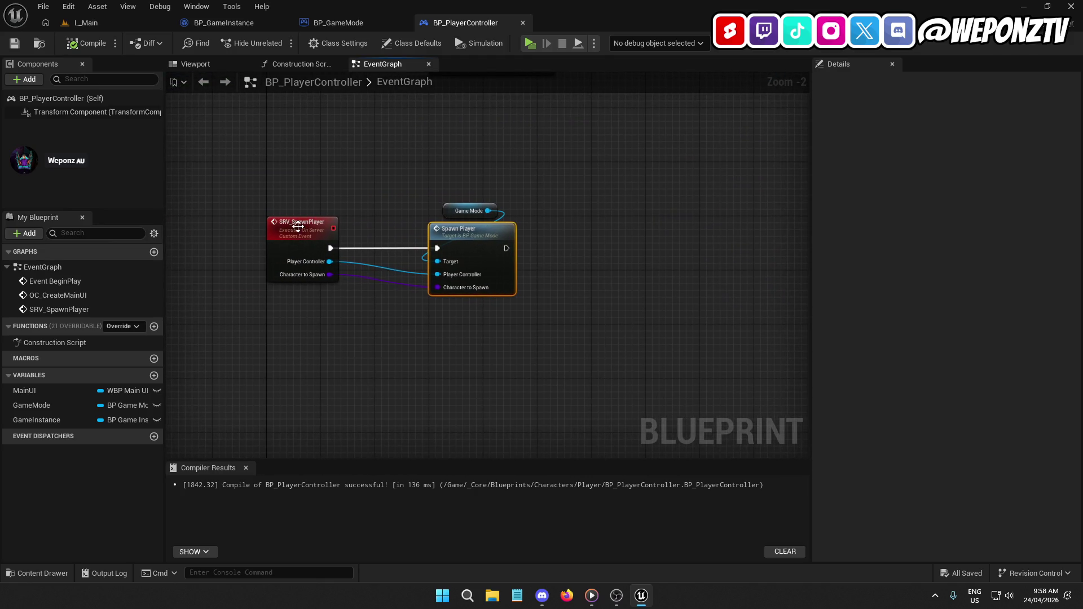
pyautogui.click(298, 226)
pyautogui.doubleClick(467, 239)
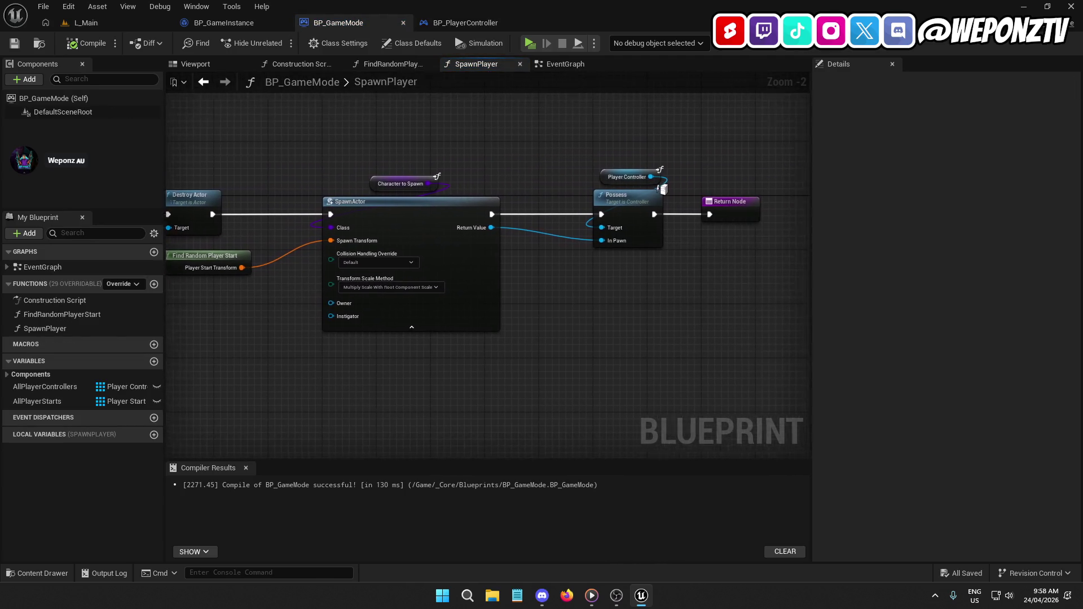
pyautogui.moveTo(547, 304)
pyautogui.mouseDown()
pyautogui.moveTo(519, 299)
pyautogui.moveTo(554, 283)
pyautogui.moveTo(1082, 256)
pyautogui.mouseUp()
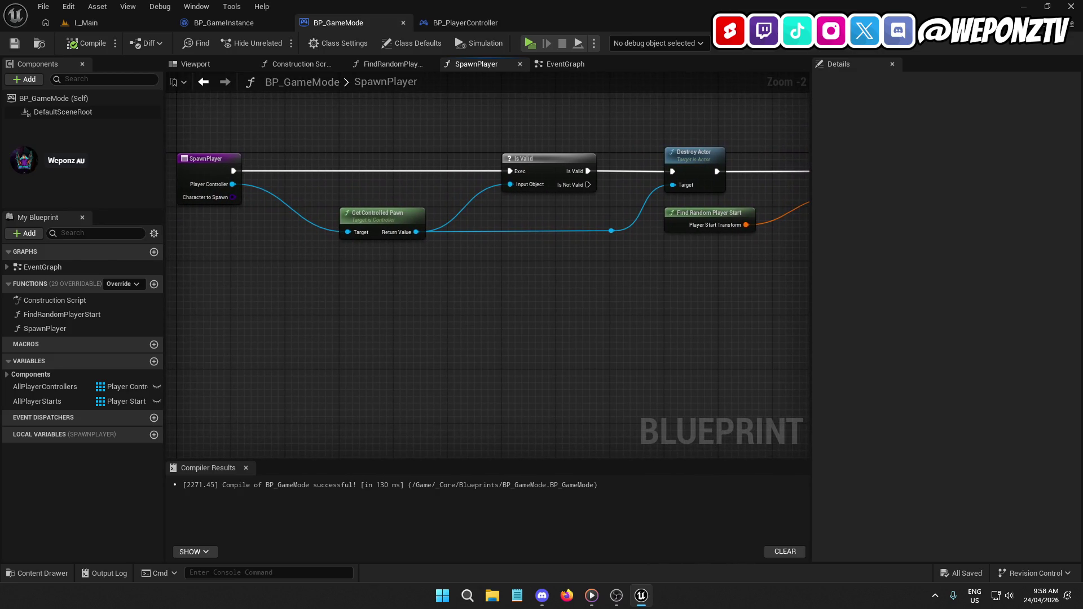
pyautogui.moveTo(1082, 257)
pyautogui.mouseDown()
pyautogui.moveTo(520, 309)
pyautogui.moveTo(803, 265)
pyautogui.moveTo(1040, 259)
pyautogui.moveTo(859, 259)
pyautogui.moveTo(589, 282)
pyautogui.moveTo(673, 277)
pyautogui.mouseUp()
pyautogui.doubleClick(282, 233)
# Inspect FindRandomPlayerStart's All Player Starts variable and its Return Node output settings.
pyautogui.moveTo(411, 273)
pyautogui.mouseDown()
pyautogui.moveTo(616, 298)
pyautogui.moveTo(721, 295)
pyautogui.moveTo(632, 292)
pyautogui.mouseUp()
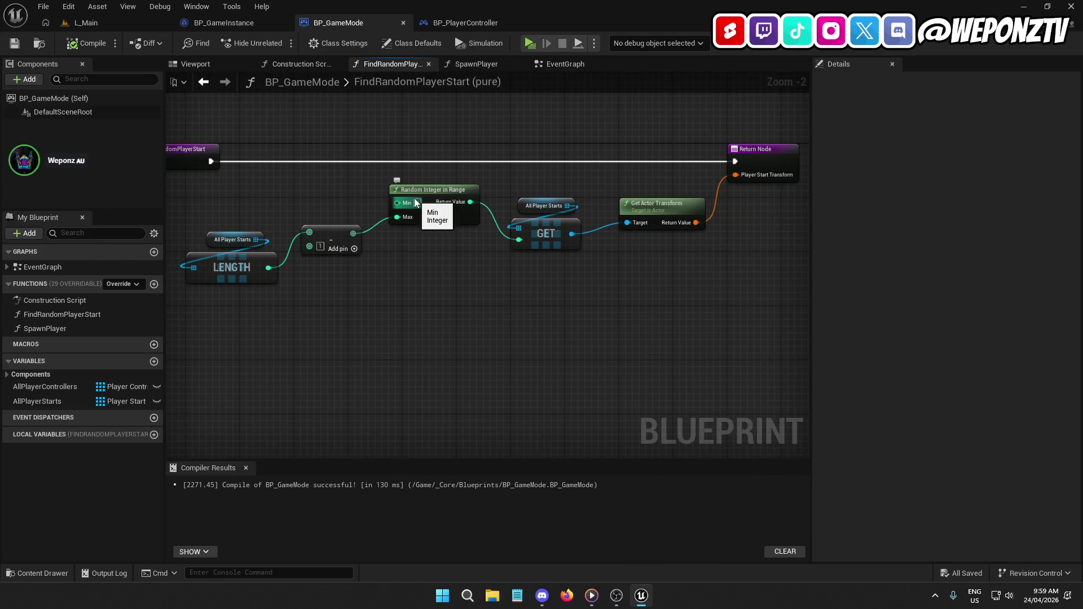
pyautogui.click(539, 206)
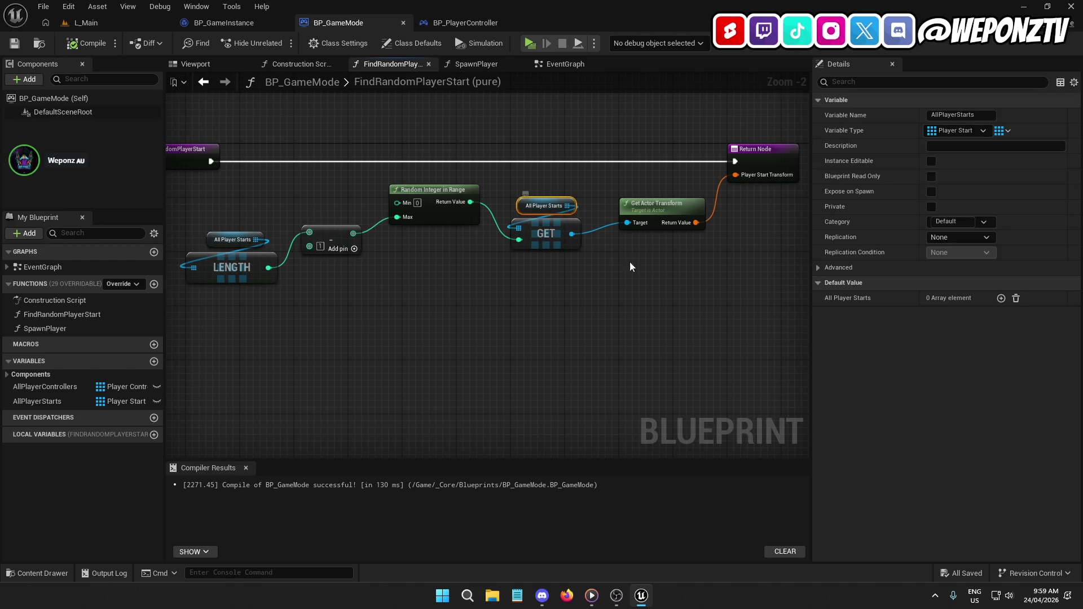
pyautogui.moveTo(618, 253); pyautogui.dragTo(519, 255)
pyautogui.click(621, 165)
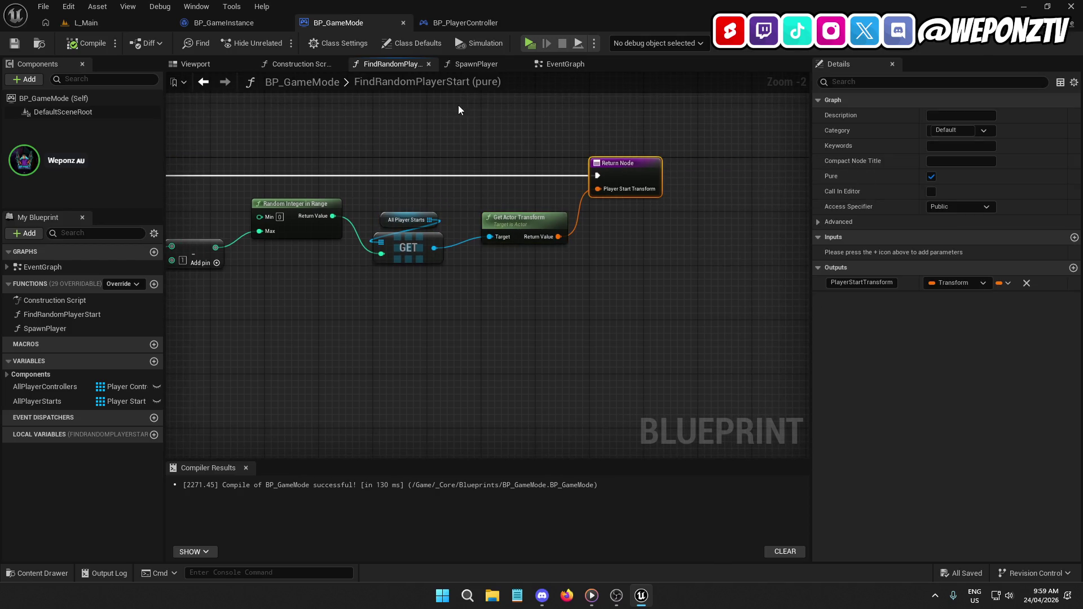
pyautogui.moveTo(458, 105); pyautogui.dragTo(522, 137)
# Pan BP_PlayerController's event graph from BeginPlay across Branch and Switch to OC Create Main UI.
pyautogui.click(464, 21)
pyautogui.moveTo(446, 74)
pyautogui.mouseDown()
pyautogui.moveTo(361, 339)
pyautogui.moveTo(268, 459)
pyautogui.moveTo(453, 443)
pyautogui.moveTo(169, 468)
pyautogui.mouseUp()
pyautogui.moveTo(507, 338); pyautogui.dragTo(310, 333)
pyautogui.moveTo(488, 316); pyautogui.dragTo(328, 309)
pyautogui.moveTo(541, 181)
pyautogui.mouseDown()
pyautogui.moveTo(336, 179)
pyautogui.moveTo(215, 463)
pyautogui.mouseUp()
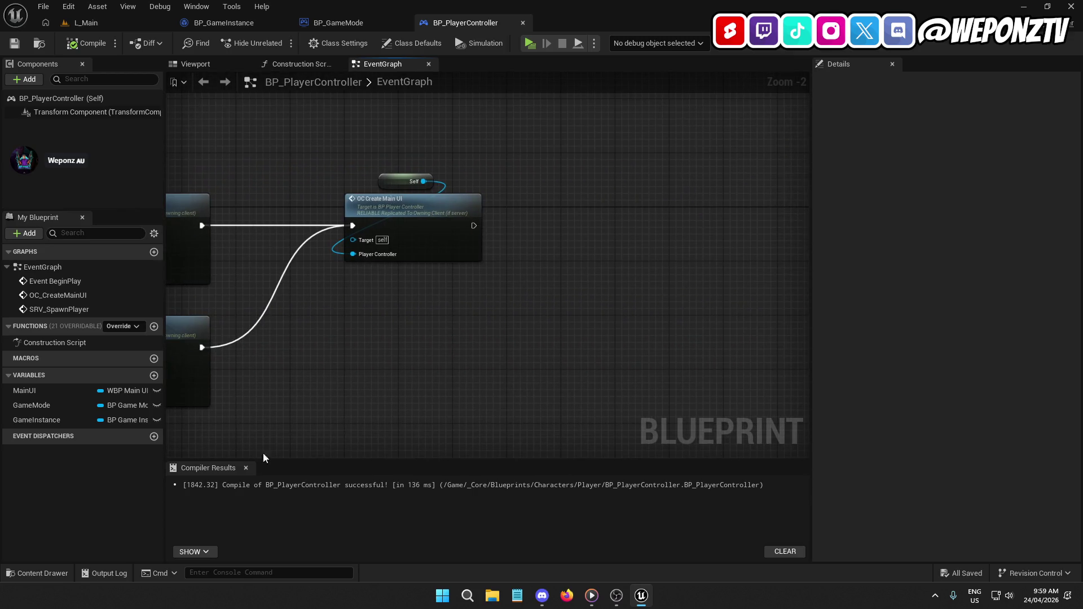
# Add a temporary Print String node that runs after OC Create Main UI.
pyautogui.moveTo(568, 228)
pyautogui.mouseDown()
pyautogui.moveTo(543, 226)
pyautogui.moveTo(503, 249)
pyautogui.mouseUp()
pyautogui.rightClick(503, 249)
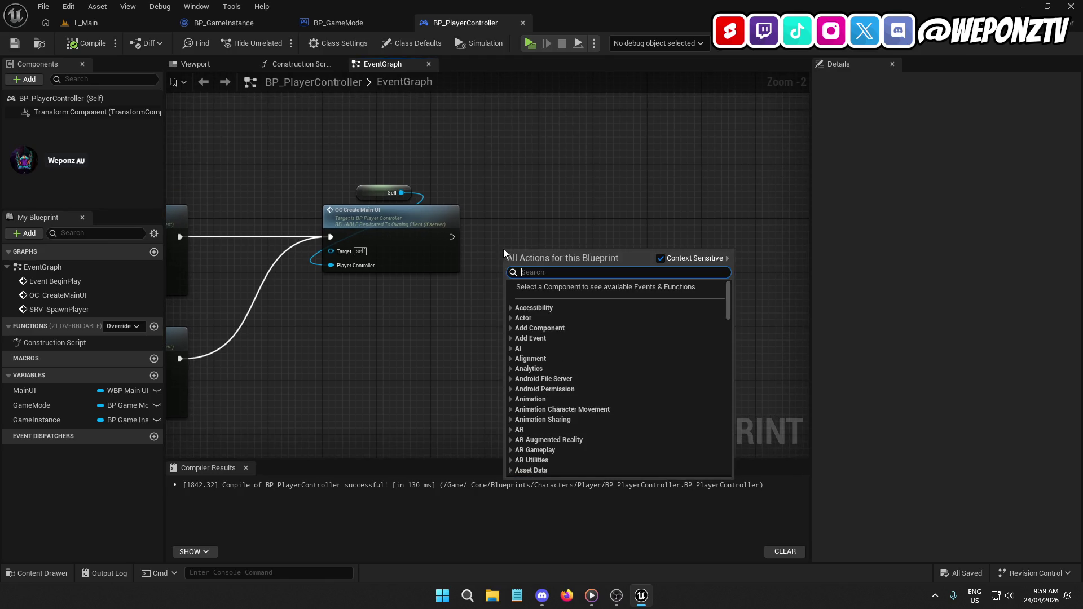
pyautogui.write('print')
pyautogui.click(568, 302)
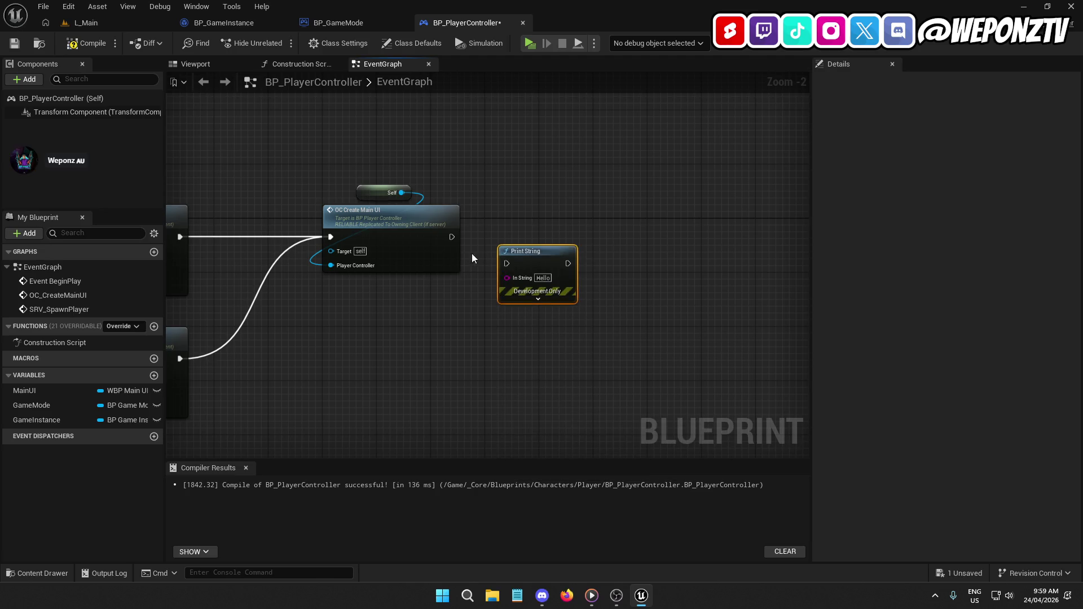
pyautogui.moveTo(450, 237); pyautogui.dragTo(506, 264)
# Compile and save BP_PlayerController, then play-test the L_Main level.
pyautogui.click(86, 43)
pyautogui.click(15, 43)
pyautogui.click(85, 22)
pyautogui.click(279, 43)
pyautogui.press('Escape')
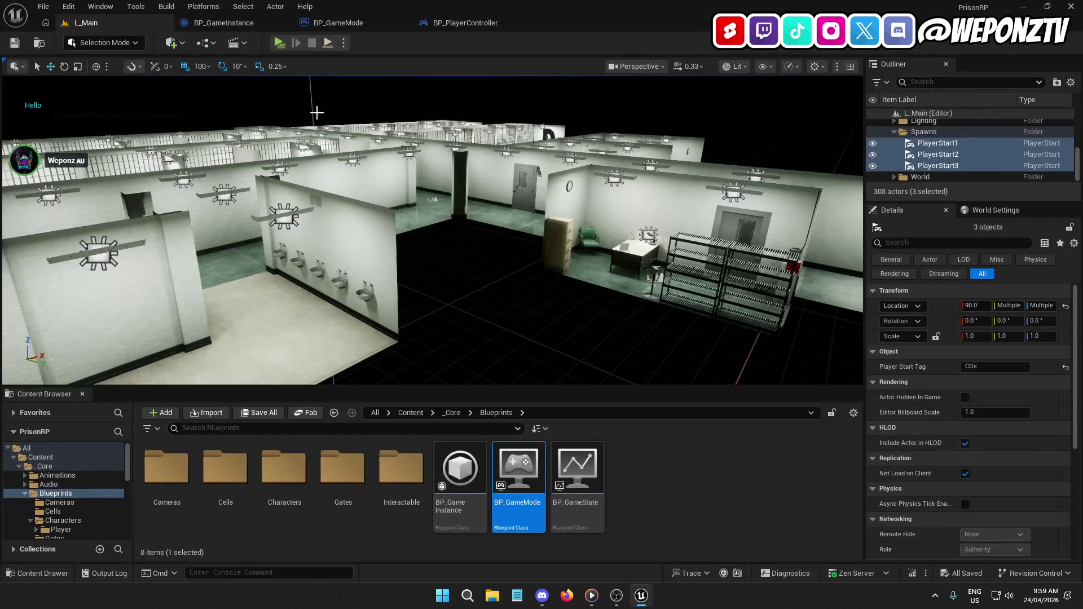
# Delete the temporary Print String node from BP_PlayerController's event graph.
pyautogui.click(471, 22)
pyautogui.moveTo(563, 239); pyautogui.dragTo(500, 128)
pyautogui.press('Delete')
# Follow SRV_SpawnPlayer into BP_GameMode's SpawnPlayer function and inspect its Character to Spawn variable.
pyautogui.click(500, 128)
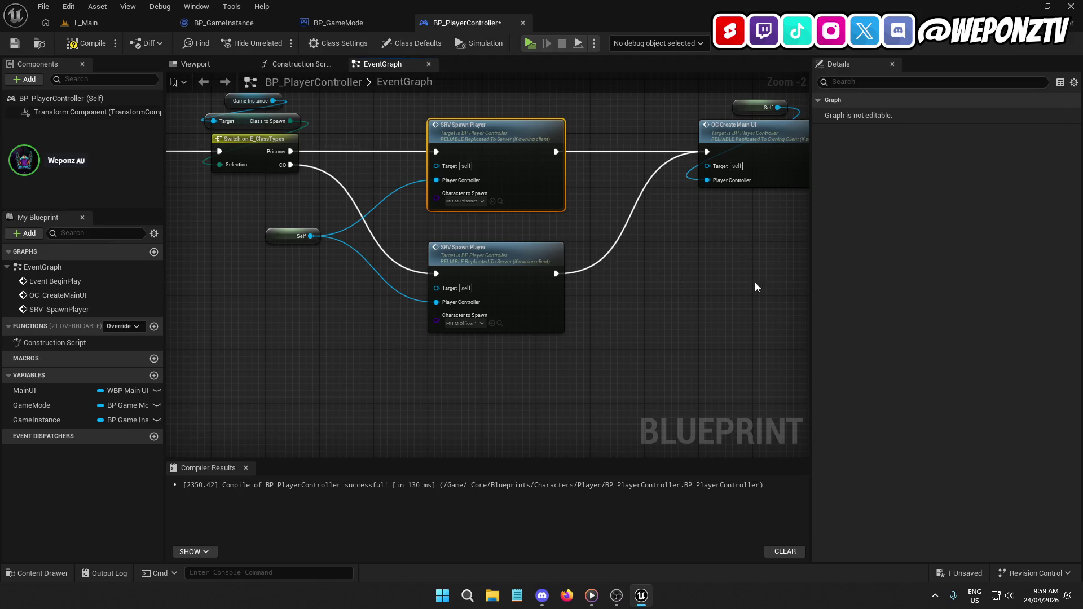
pyautogui.doubleClick(563, 257)
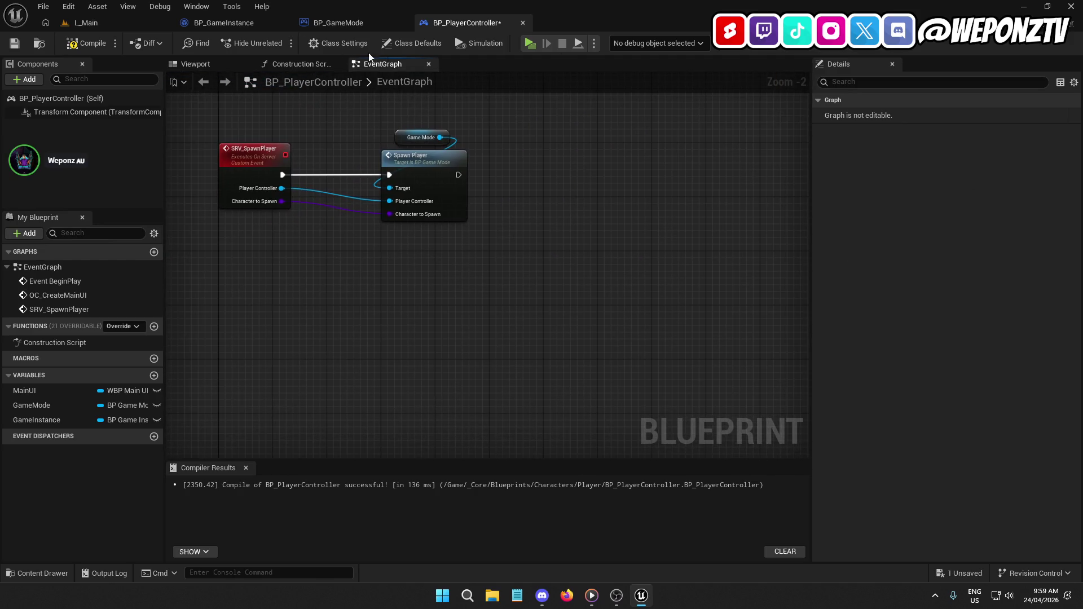
pyautogui.click(258, 162)
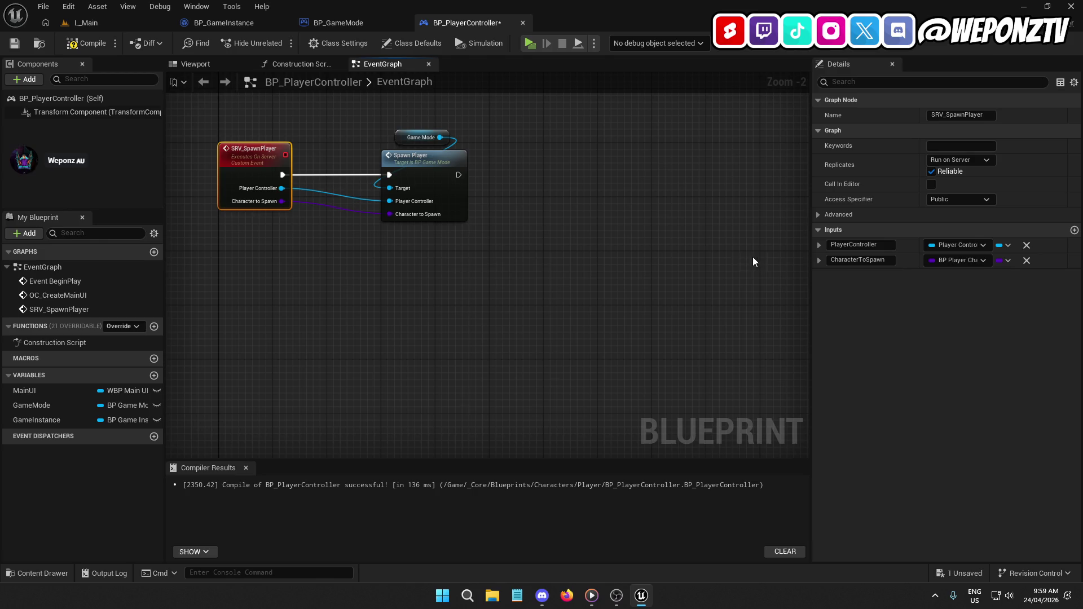
pyautogui.moveTo(630, 231)
pyautogui.mouseDown()
pyautogui.moveTo(509, 259)
pyautogui.moveTo(614, 304)
pyautogui.moveTo(605, 300)
pyautogui.mouseUp()
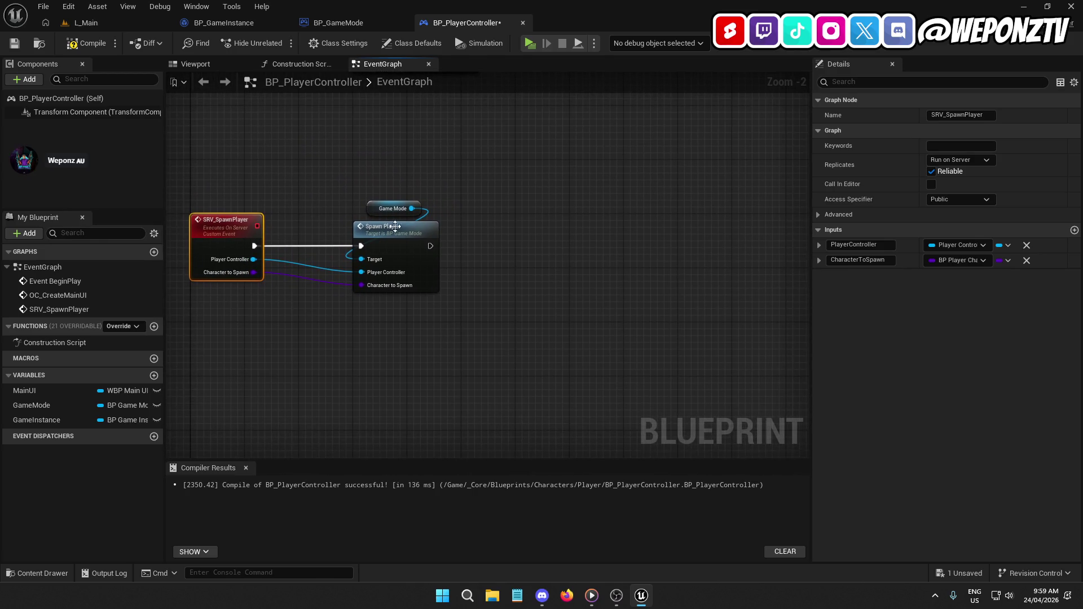
pyautogui.doubleClick(401, 236)
pyautogui.moveTo(507, 288)
pyautogui.mouseDown()
pyautogui.moveTo(616, 316)
pyautogui.moveTo(688, 317)
pyautogui.mouseUp()
pyautogui.click(640, 192)
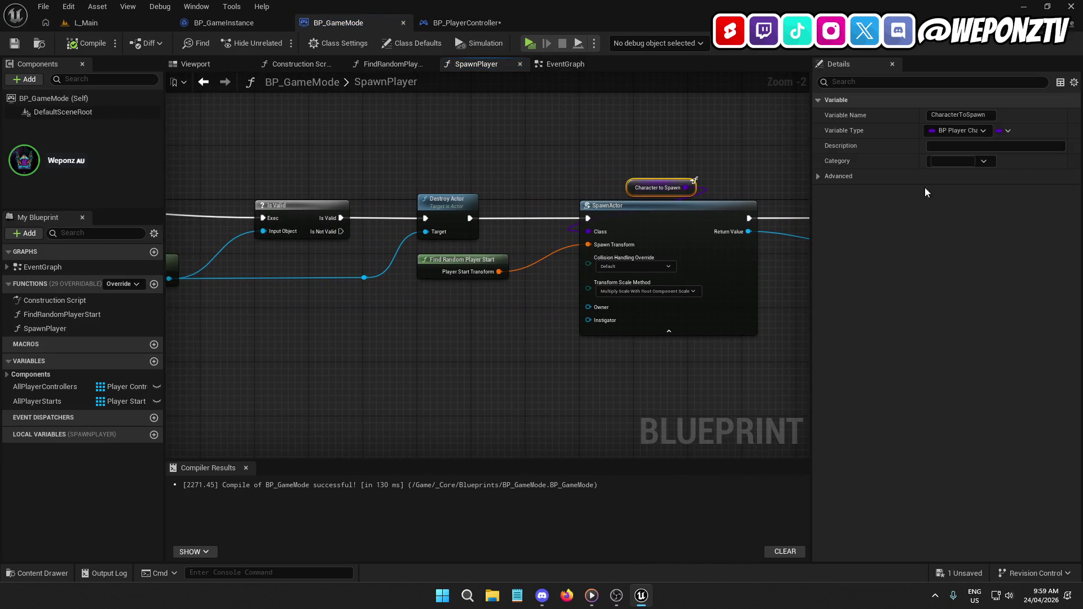
# Wire Is Not Valid straight into SpawnActor, routed above Destroy Actor with two reroute nodes, and save.
pyautogui.moveTo(573, 194); pyautogui.dragTo(803, 161)
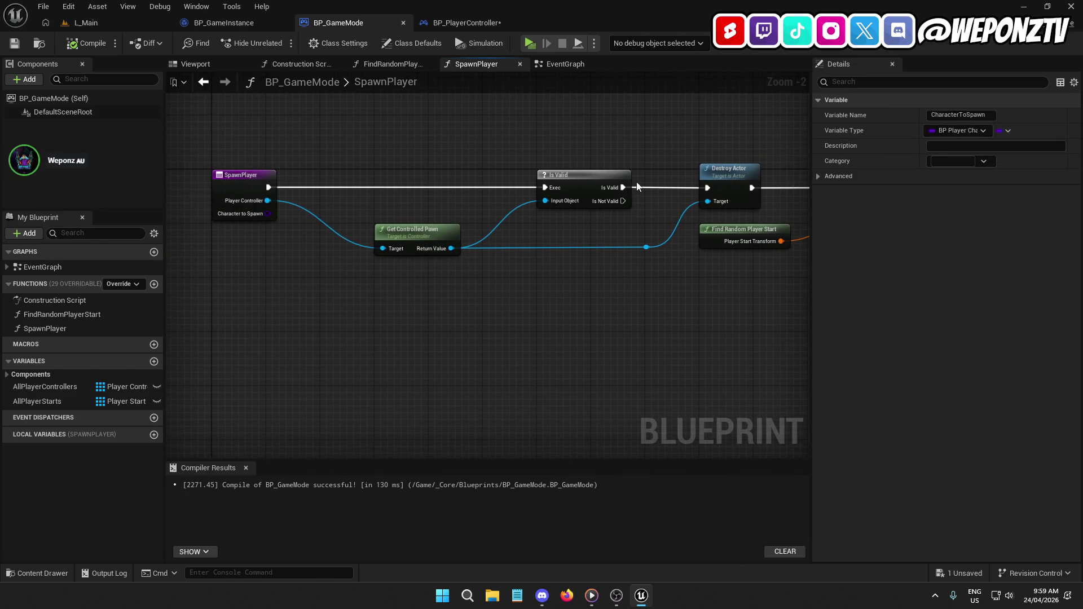
pyautogui.moveTo(615, 212)
pyautogui.mouseDown()
pyautogui.moveTo(404, 222)
pyautogui.moveTo(469, 118)
pyautogui.moveTo(455, 133)
pyautogui.moveTo(646, 213)
pyautogui.moveTo(645, 201)
pyautogui.mouseUp()
pyautogui.doubleClick(442, 210)
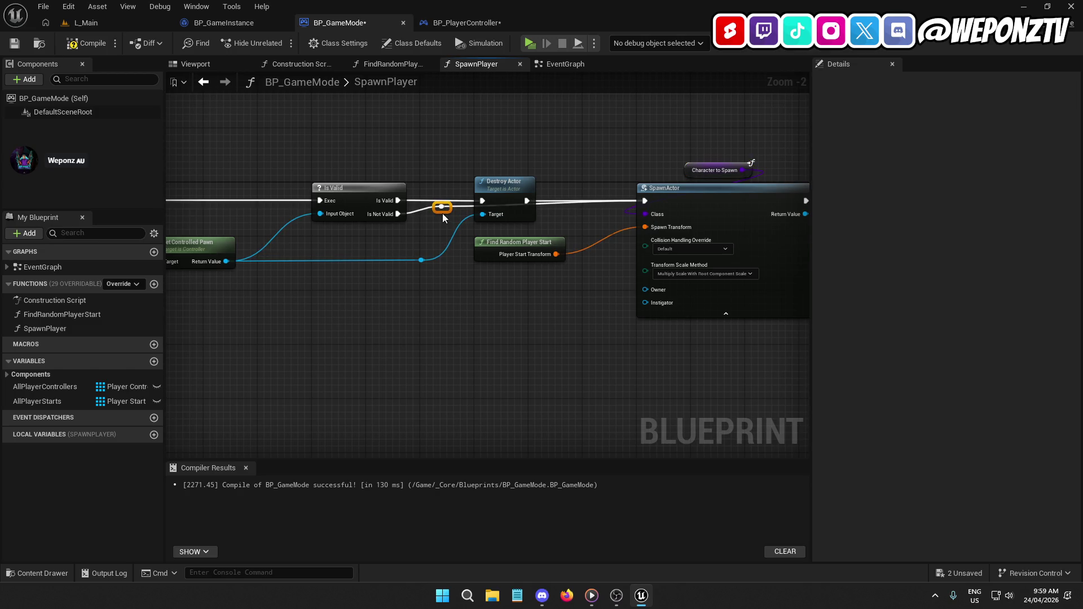
pyautogui.moveTo(450, 207)
pyautogui.mouseDown()
pyautogui.moveTo(460, 152)
pyautogui.moveTo(486, 153)
pyautogui.moveTo(476, 153)
pyautogui.mouseUp()
pyautogui.doubleClick(543, 166)
pyautogui.moveTo(550, 168); pyautogui.dragTo(591, 154)
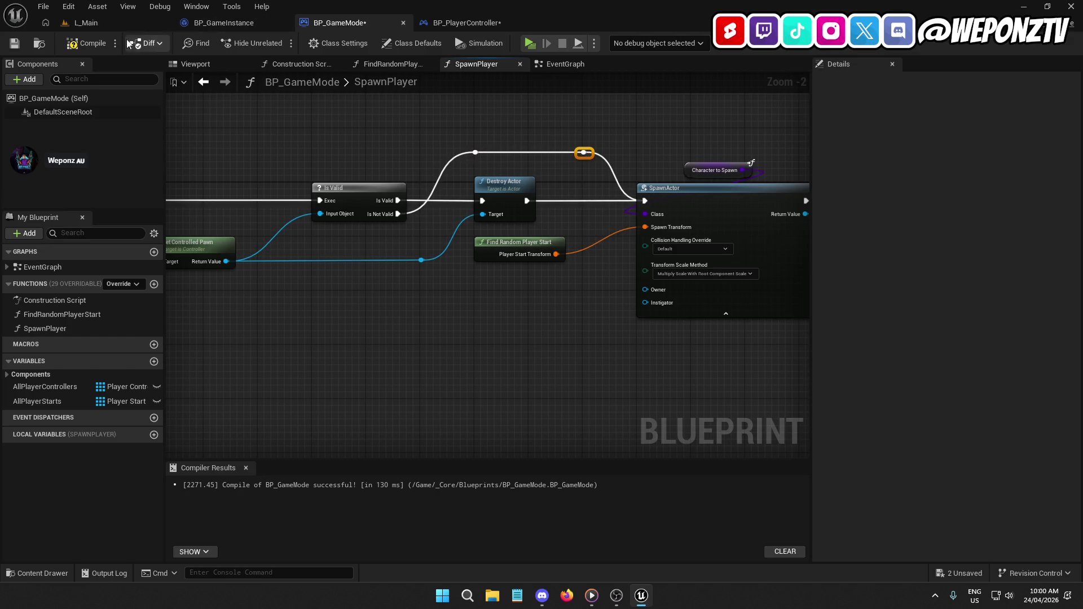
pyautogui.click(14, 43)
pyautogui.click(85, 23)
# Play-test the level, then inspect the reported errors in AC_Interact's BeginPlay nodes.
pyautogui.click(278, 42)
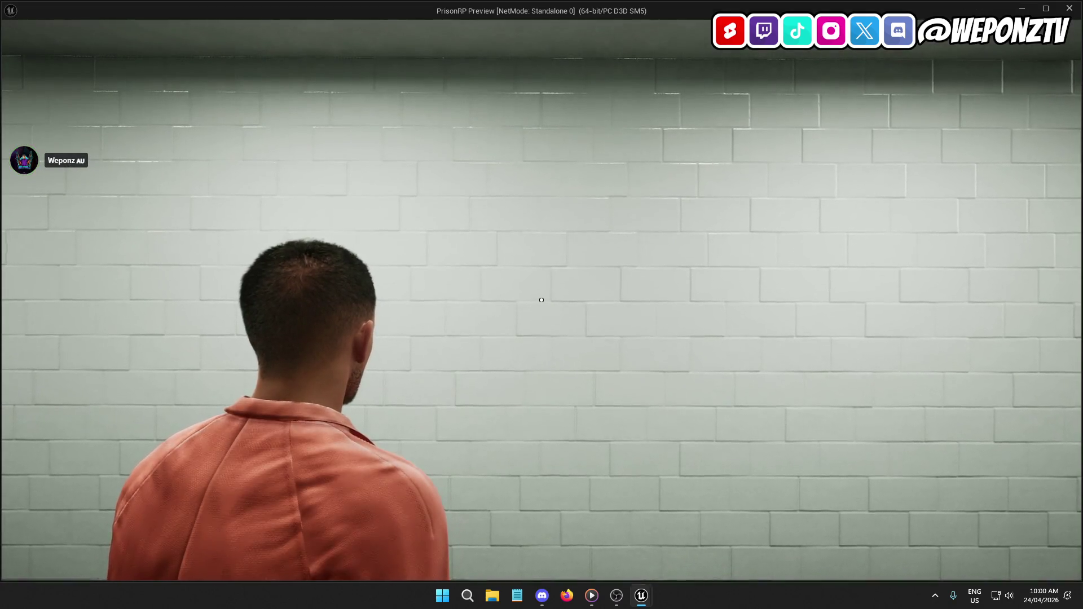
pyautogui.press('Escape')
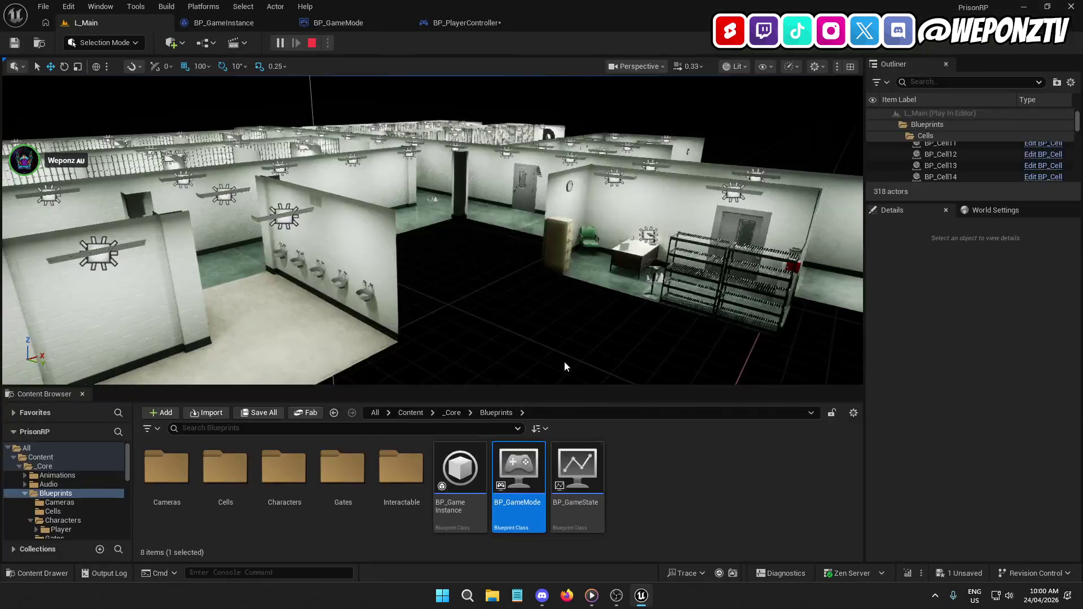
pyautogui.moveTo(543, 432)
pyautogui.mouseDown()
pyautogui.moveTo(628, 434)
pyautogui.moveTo(647, 454)
pyautogui.moveTo(742, 465)
pyautogui.mouseUp()
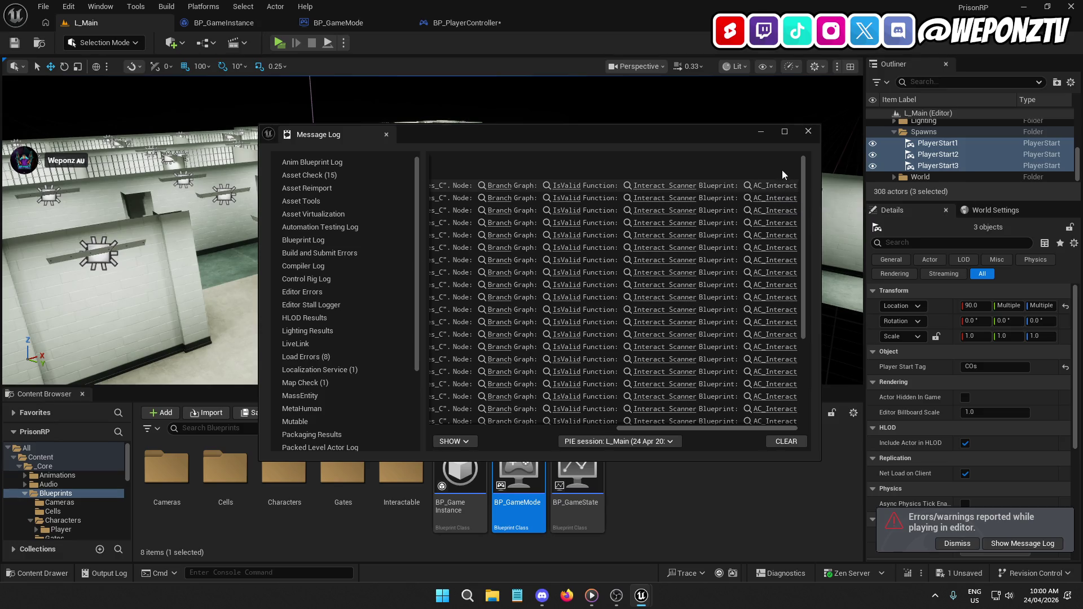
pyautogui.click(775, 185)
pyautogui.click(761, 131)
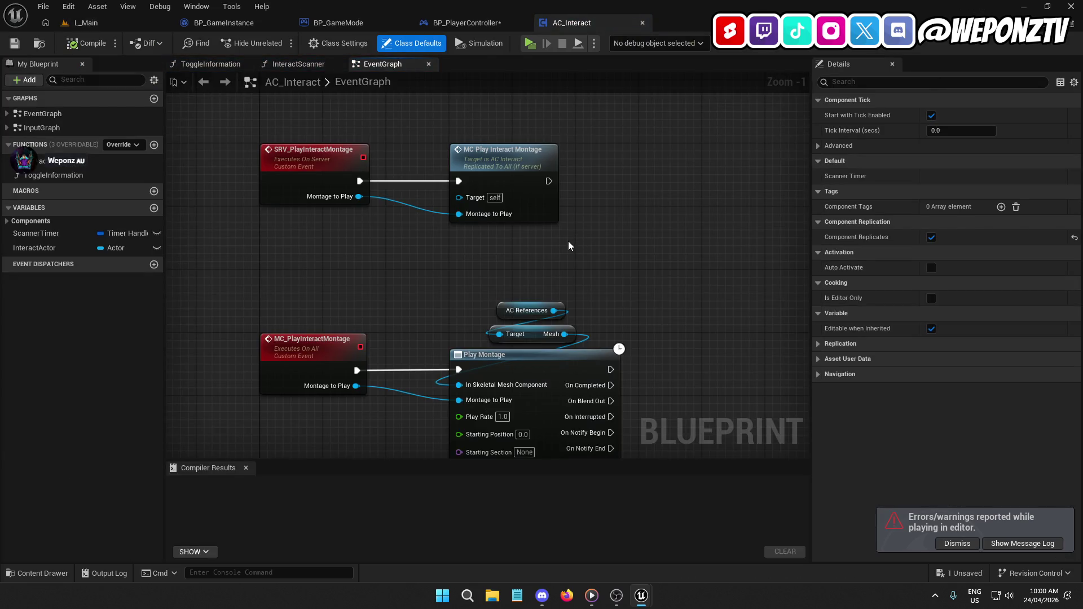
pyautogui.moveTo(568, 242); pyautogui.dragTo(575, 556)
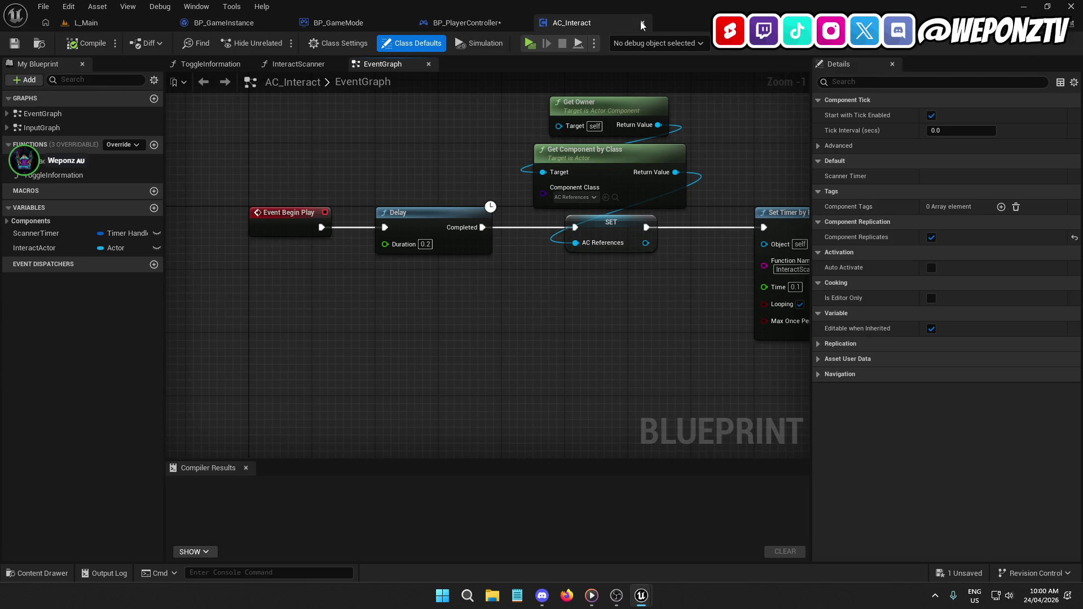
pyautogui.click(642, 24)
# Compile and save BP_PlayerController and pan to its Branch and Set Input Mode nodes.
pyautogui.click(86, 43)
pyautogui.click(14, 43)
pyautogui.moveTo(583, 195)
pyautogui.mouseDown()
pyautogui.moveTo(431, 363)
pyautogui.moveTo(572, 394)
pyautogui.moveTo(620, 333)
pyautogui.moveTo(654, 346)
pyautogui.moveTo(320, 346)
pyautogui.moveTo(109, 326)
pyautogui.mouseUp()
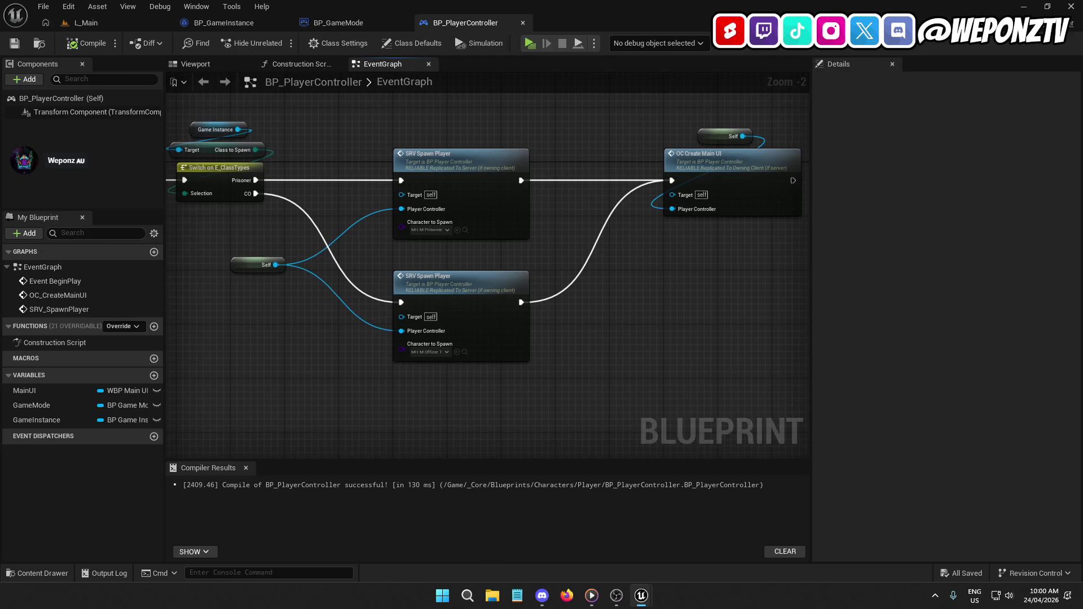
pyautogui.moveTo(226, 169)
pyautogui.mouseDown()
pyautogui.moveTo(497, 170)
pyautogui.moveTo(526, 185)
pyautogui.mouseUp()
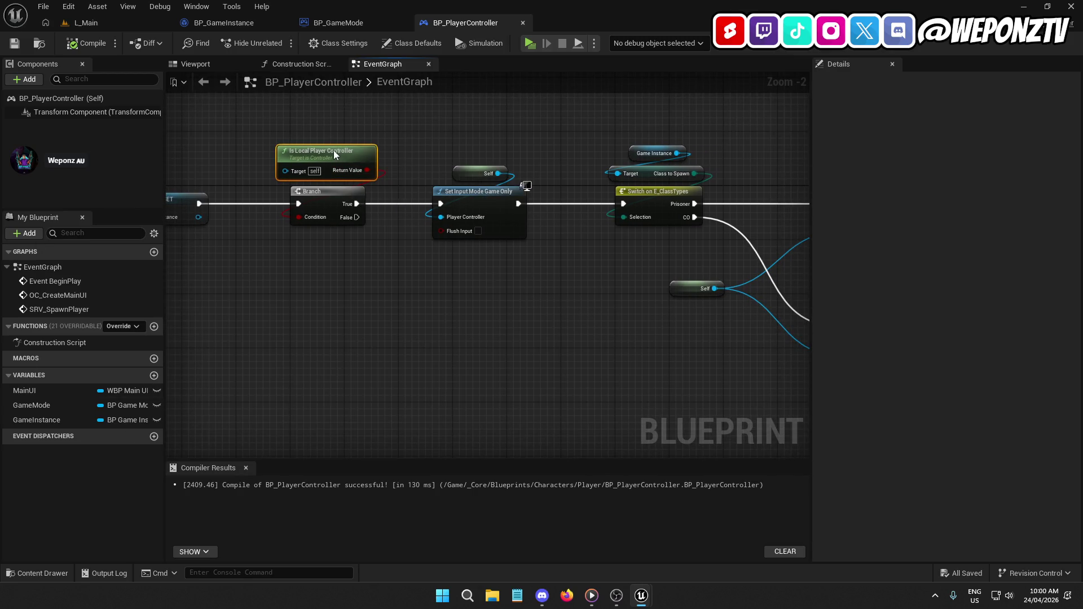
# Shift the Set Input Mode Game Only node slightly to the right.
pyautogui.click(479, 287)
pyautogui.moveTo(523, 290)
pyautogui.mouseDown()
pyautogui.moveTo(393, 301)
pyautogui.moveTo(544, 264)
pyautogui.mouseUp()
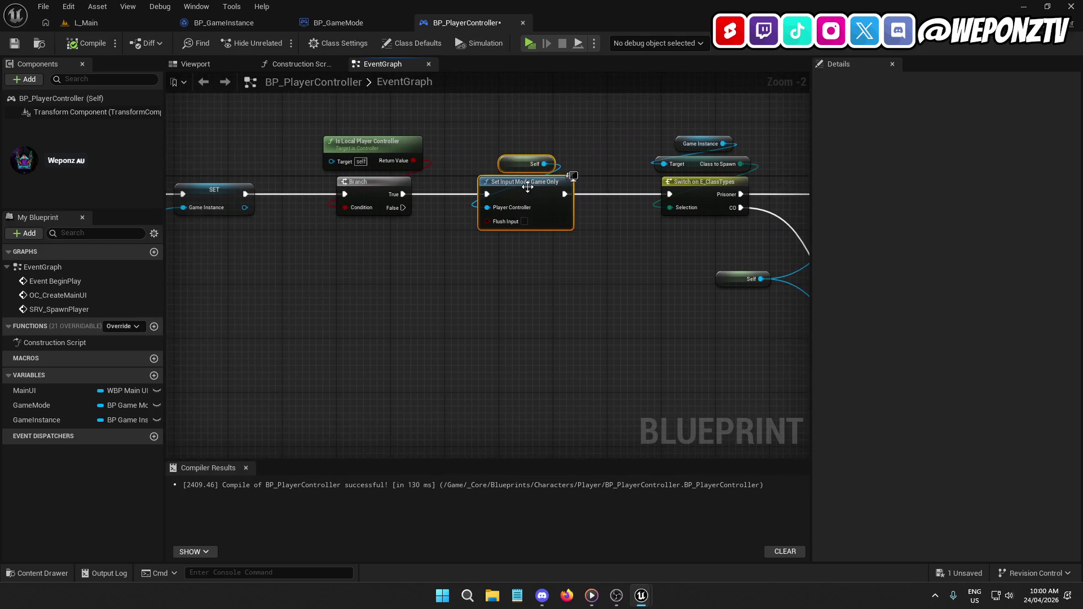
pyautogui.moveTo(523, 187); pyautogui.dragTo(547, 194)
pyautogui.moveTo(610, 297); pyautogui.dragTo(283, 316)
pyautogui.click(337, 283)
# Delete the OC Create Main UI call and its Self node near the SRV Spawn Player calls.
pyautogui.moveTo(369, 243)
pyautogui.mouseDown()
pyautogui.moveTo(304, 241)
pyautogui.moveTo(1038, 237)
pyautogui.mouseUp()
pyautogui.moveTo(485, 282)
pyautogui.mouseDown()
pyautogui.moveTo(670, 282)
pyautogui.moveTo(575, 282)
pyautogui.mouseUp()
pyautogui.moveTo(801, 234)
pyautogui.mouseDown()
pyautogui.moveTo(229, 254)
pyautogui.moveTo(169, 237)
pyautogui.moveTo(79, 241)
pyautogui.moveTo(127, 219)
pyautogui.moveTo(57, 170)
pyautogui.moveTo(238, 229)
pyautogui.mouseUp()
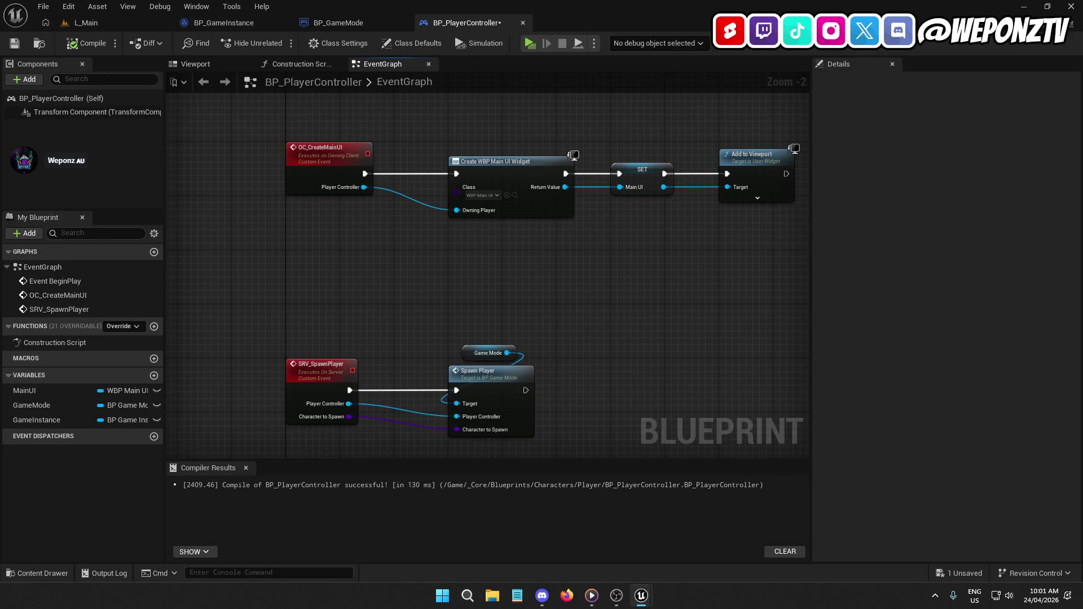
pyautogui.moveTo(190, 216)
pyautogui.mouseDown()
pyautogui.moveTo(164, 216)
pyautogui.moveTo(348, 193)
pyautogui.moveTo(144, 217)
pyautogui.mouseUp()
pyautogui.moveTo(746, 202); pyautogui.dragTo(631, 115)
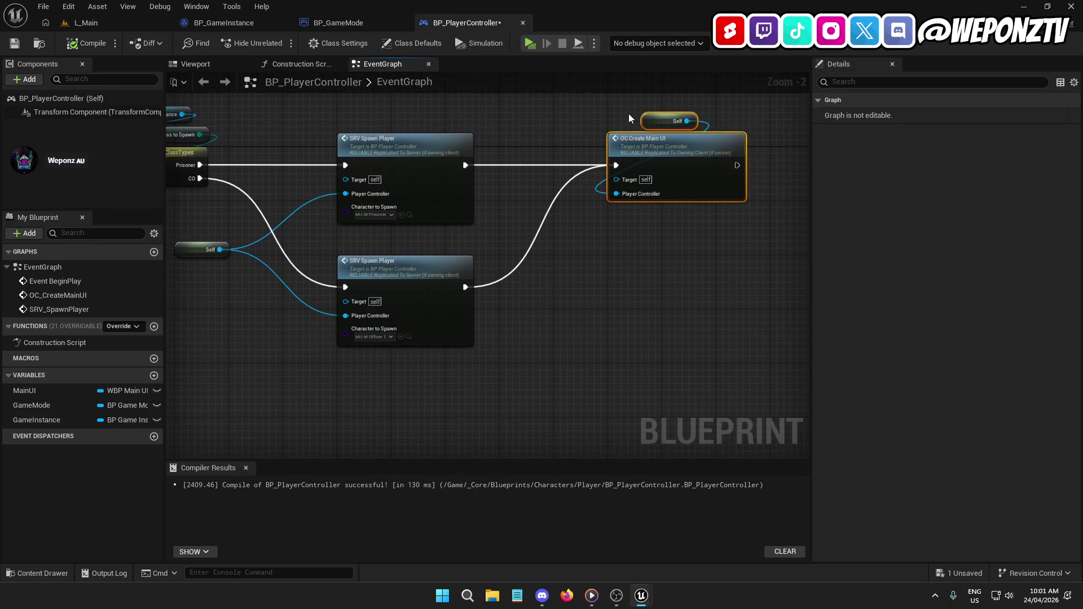
pyautogui.press('Delete')
pyautogui.moveTo(572, 263); pyautogui.dragTo(591, 180)
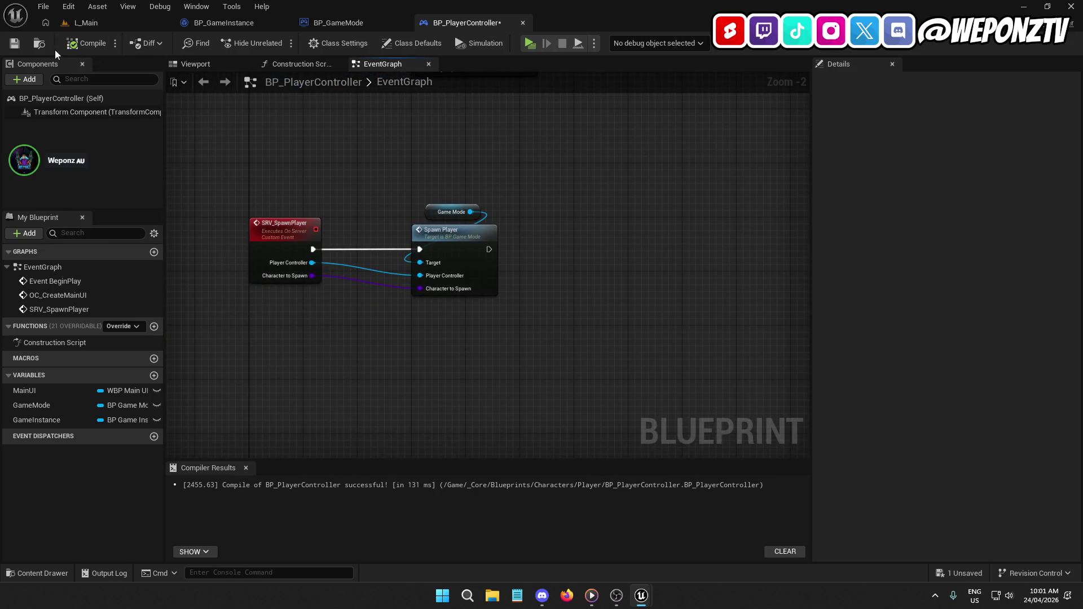
# Compile and save BP_PlayerController, then review SpawnPlayer's Possess and return nodes in BP_GameMode.
pyautogui.click(19, 49)
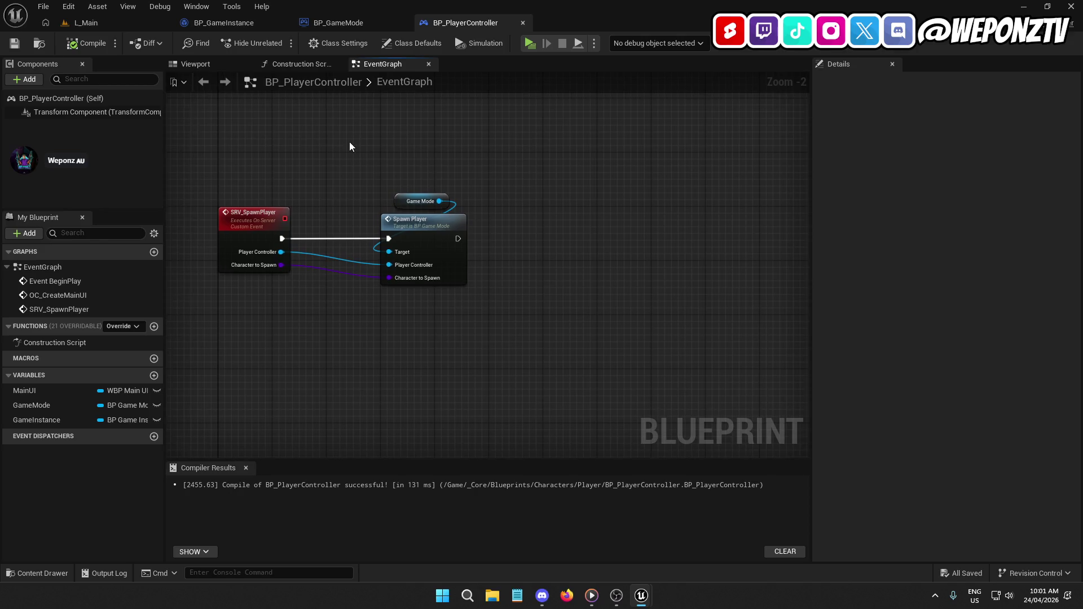
pyautogui.click(353, 22)
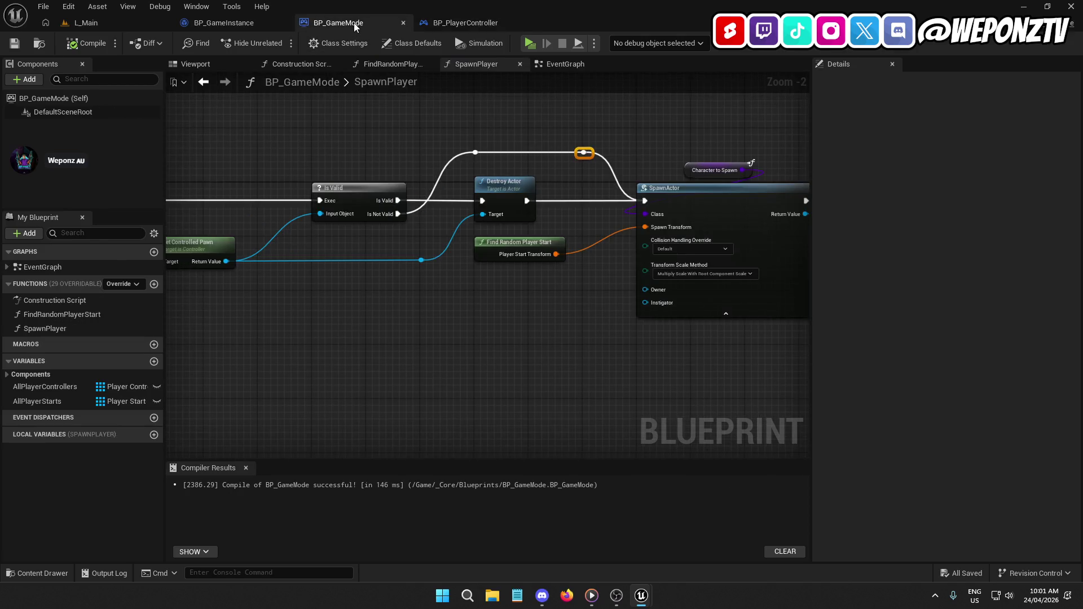
pyautogui.moveTo(540, 259)
pyautogui.mouseDown()
pyautogui.moveTo(421, 321)
pyautogui.moveTo(171, 321)
pyautogui.mouseUp()
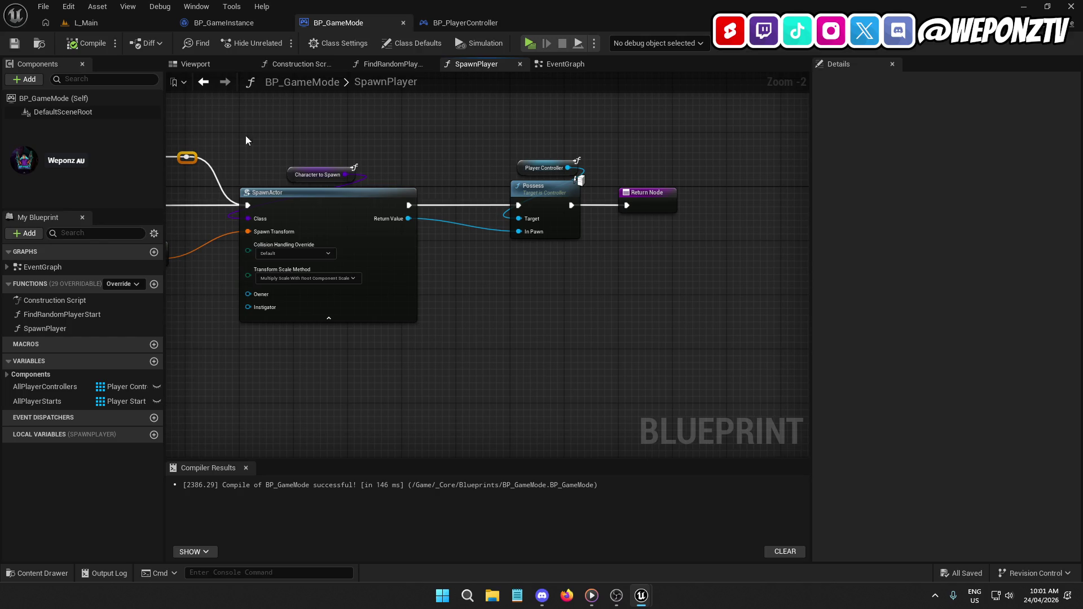
# Paste OC Create Main UI into SRV_SpawnPlayer and run it after Spawn Player.
pyautogui.click(434, 26)
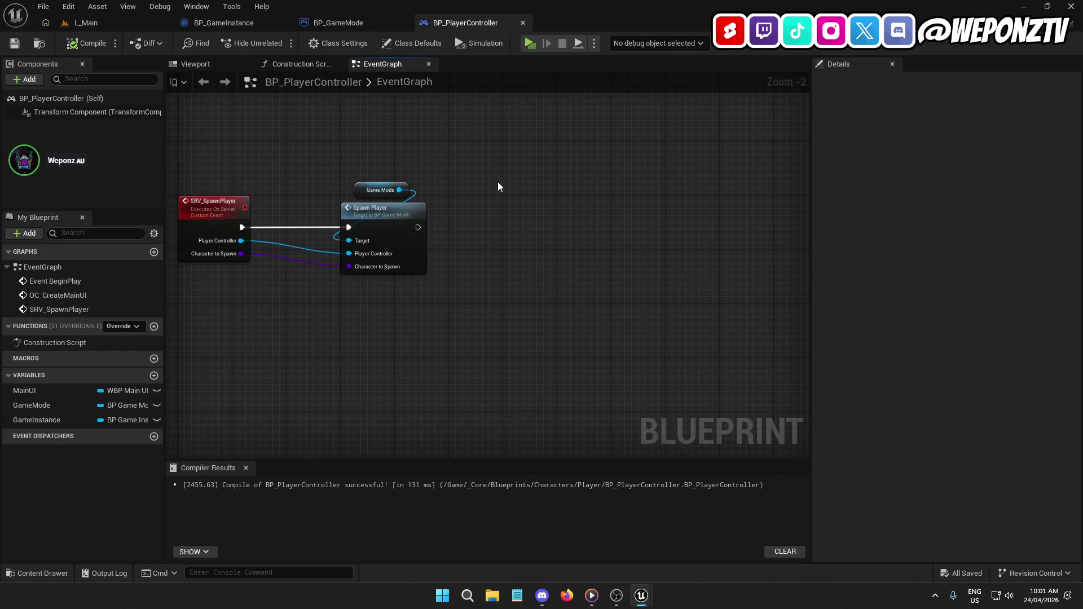
pyautogui.hotkey('ctrl', 'v')
pyautogui.moveTo(418, 228)
pyautogui.mouseDown()
pyautogui.moveTo(491, 234)
pyautogui.moveTo(550, 206)
pyautogui.moveTo(545, 181)
pyautogui.mouseUp()
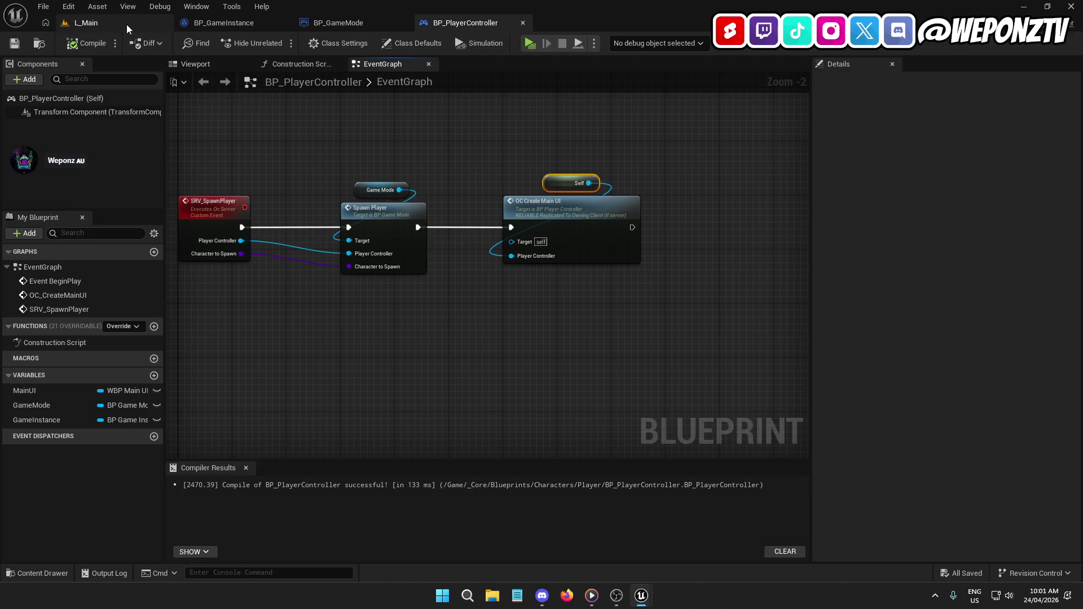
pyautogui.click(87, 23)
# Play-test the level and check the InteractScanner error in AC_Interact.
pyautogui.click(280, 42)
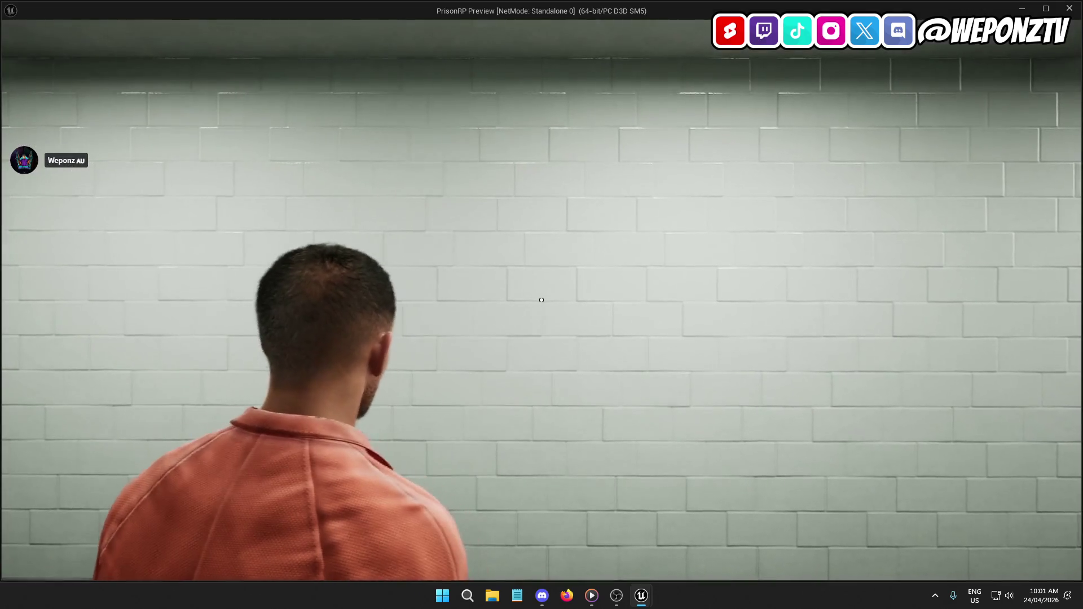
pyautogui.press('Escape')
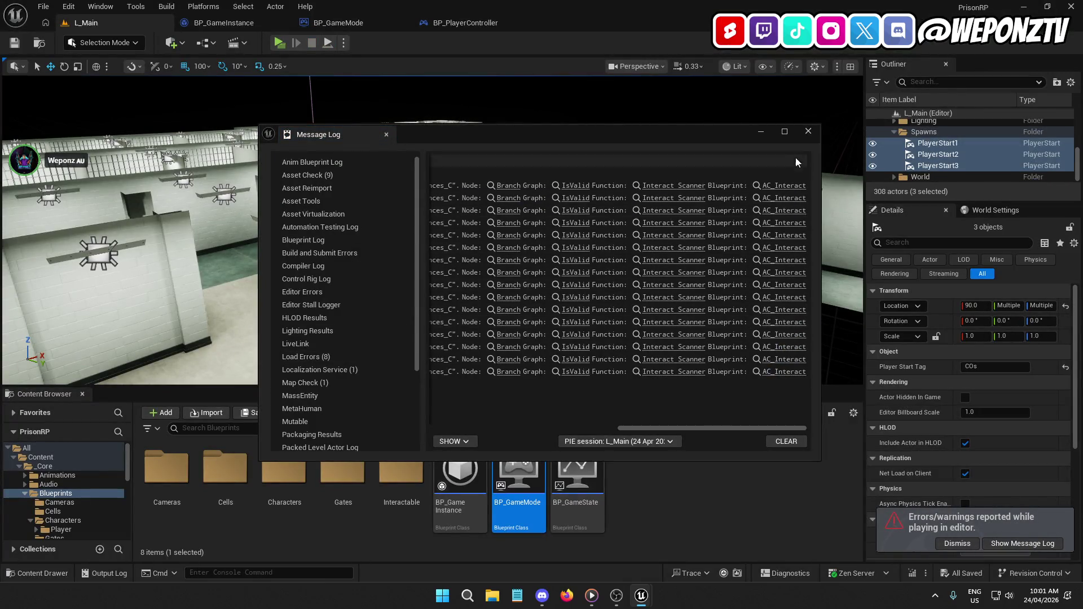
pyautogui.click(678, 190)
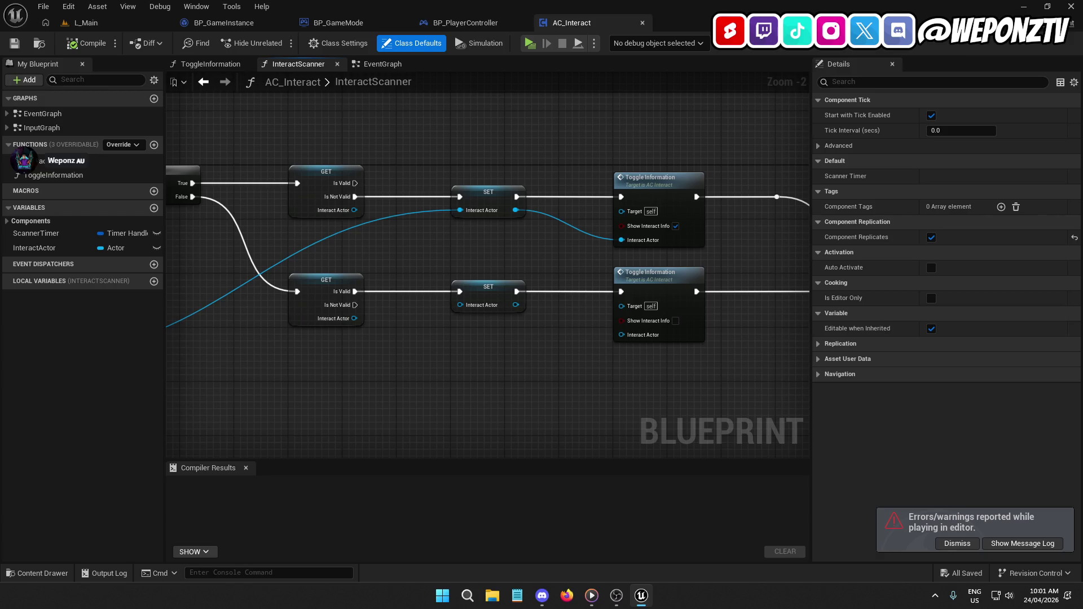
# Break the exec link from Set Input Mode Game Only into Switch on E_ClassTypes and save.
pyautogui.click(466, 23)
pyautogui.moveTo(708, 164)
pyautogui.mouseDown()
pyautogui.moveTo(251, 431)
pyautogui.moveTo(604, 220)
pyautogui.moveTo(456, 220)
pyautogui.mouseUp()
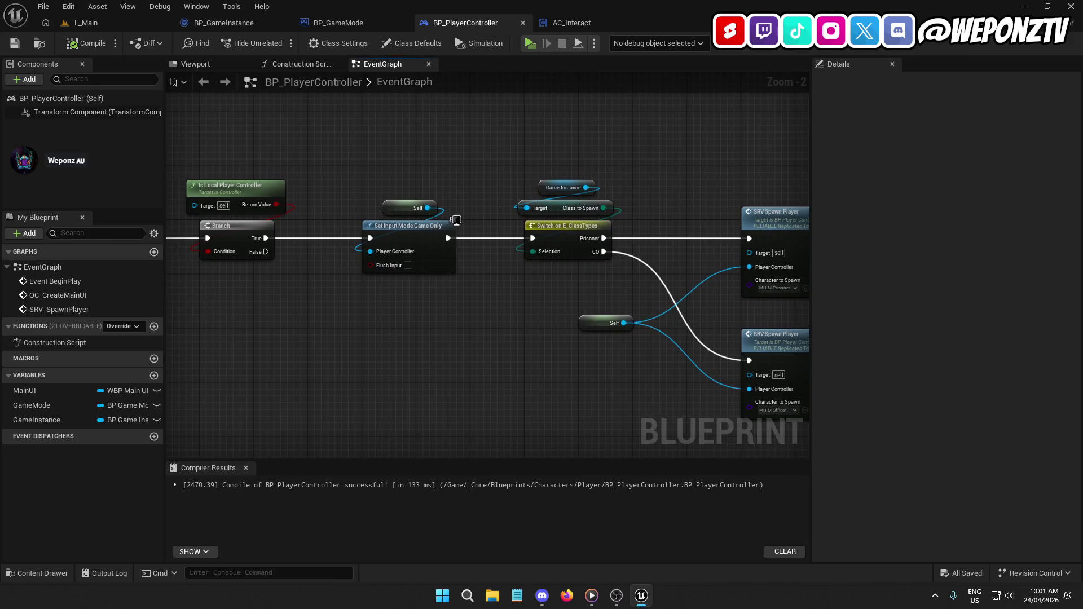
pyautogui.rightClick(532, 238)
pyautogui.click(564, 269)
pyautogui.moveTo(530, 330)
pyautogui.mouseDown()
pyautogui.moveTo(217, 317)
pyautogui.moveTo(465, 298)
pyautogui.mouseUp()
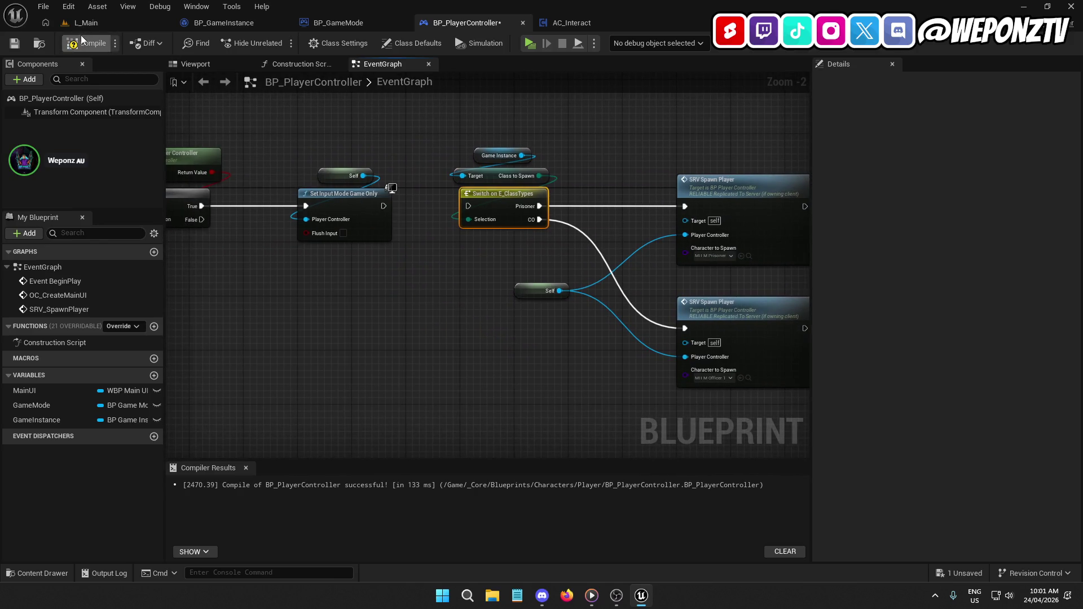
pyautogui.click(15, 43)
pyautogui.click(123, 25)
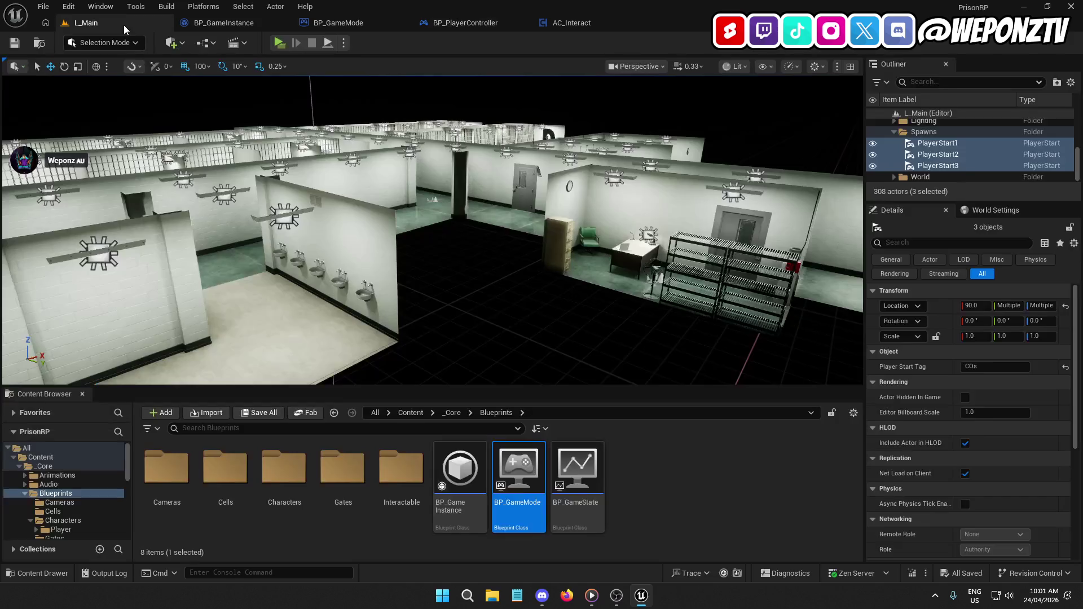
# Set L_Main's Default Pawn Class to MH_M_Prisoner1 and save all changes.
pyautogui.click(996, 209)
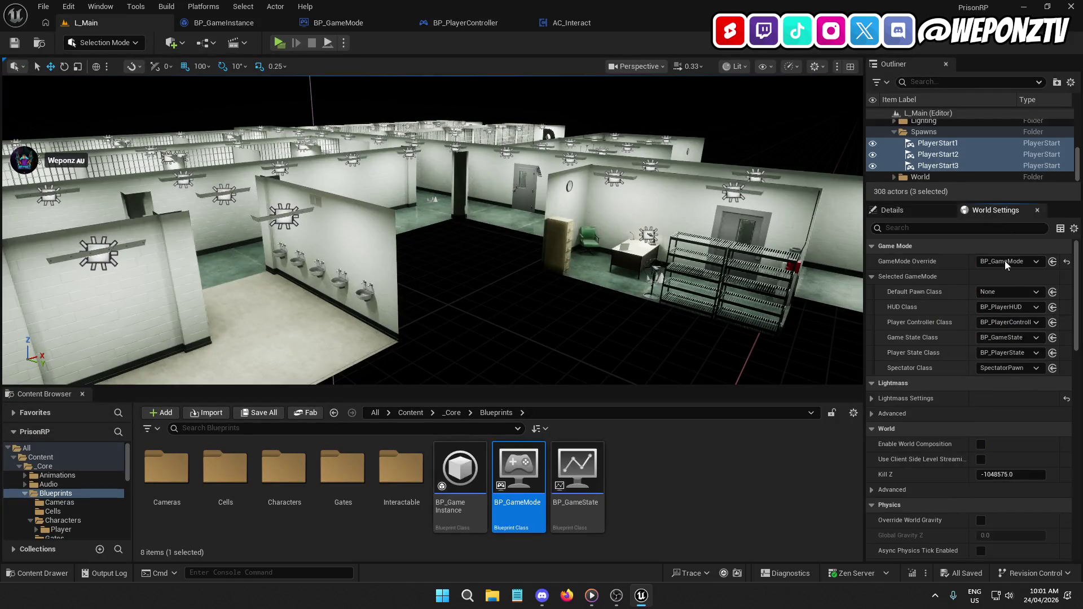
pyautogui.click(1009, 293)
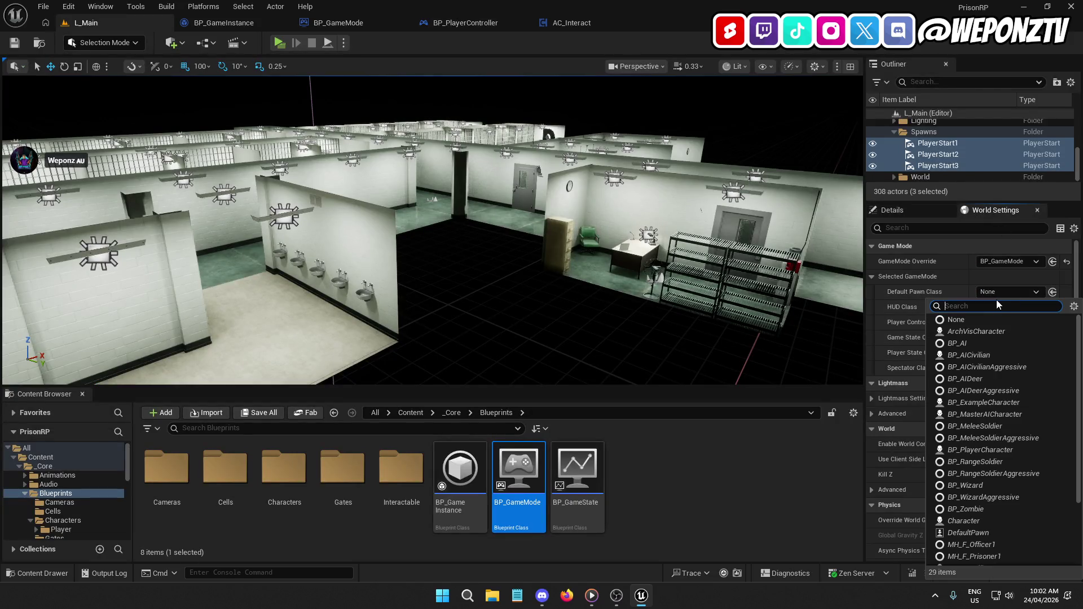
pyautogui.write('pris')
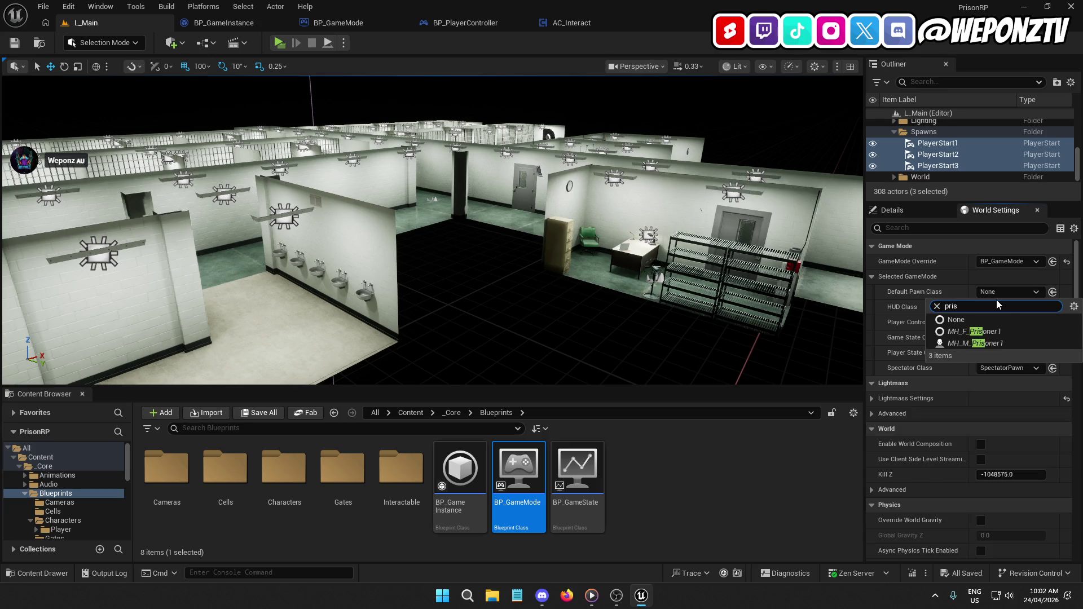
pyautogui.click(1012, 341)
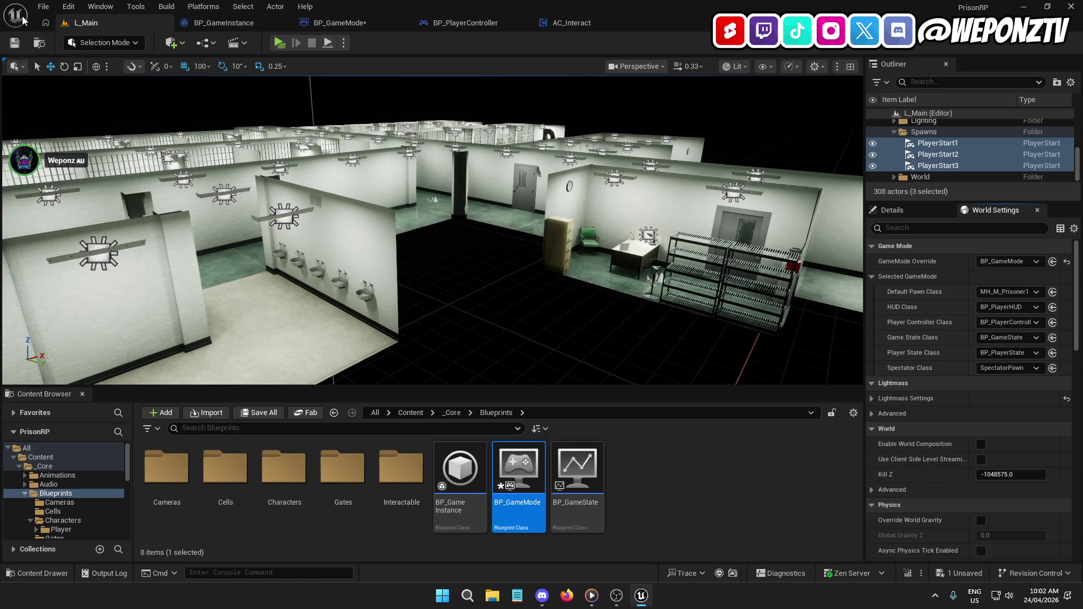
pyautogui.click(43, 7)
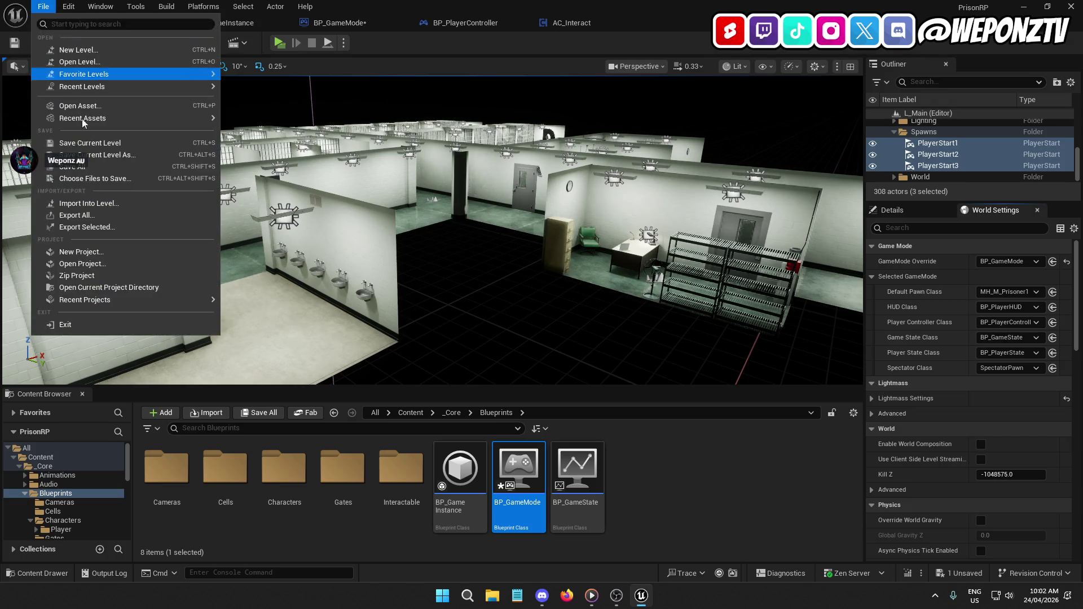
pyautogui.click(74, 165)
# Play-test the level, walking the prisoner forward before stopping.
pyautogui.click(279, 42)
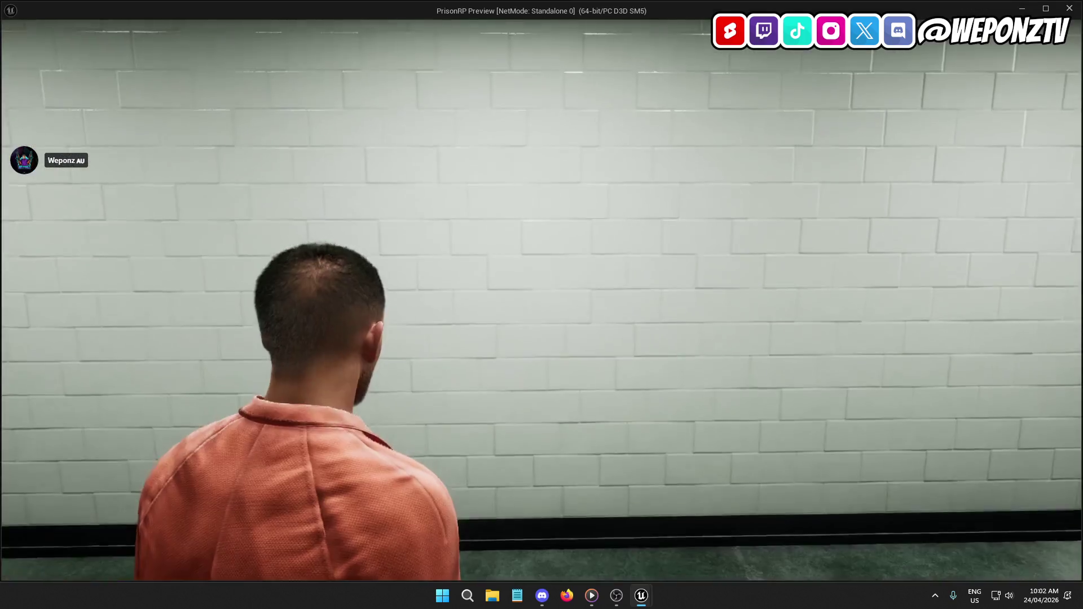
pyautogui.press('w')
pyautogui.press('Escape')
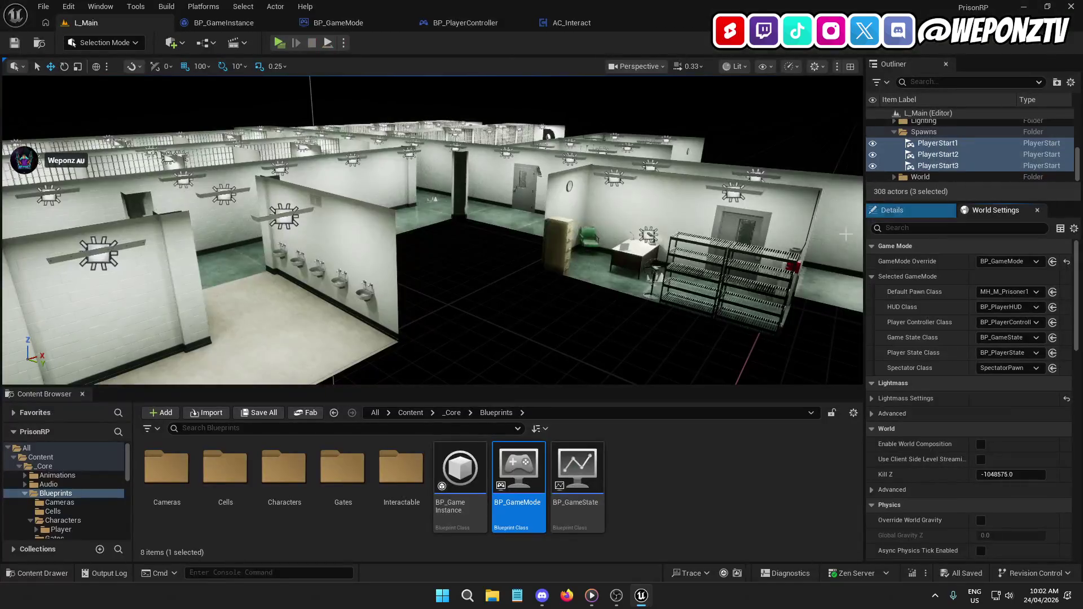
pyautogui.click(584, 23)
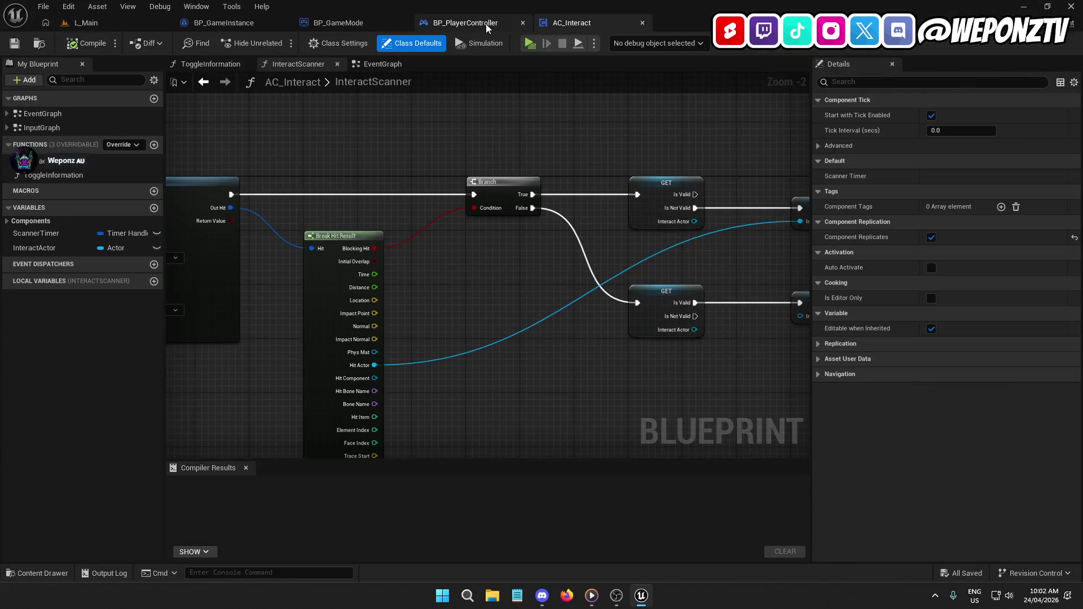
# Move OC Create Main UI and its Self node after the two SRV Spawn Player calls and wire them.
pyautogui.click(489, 25)
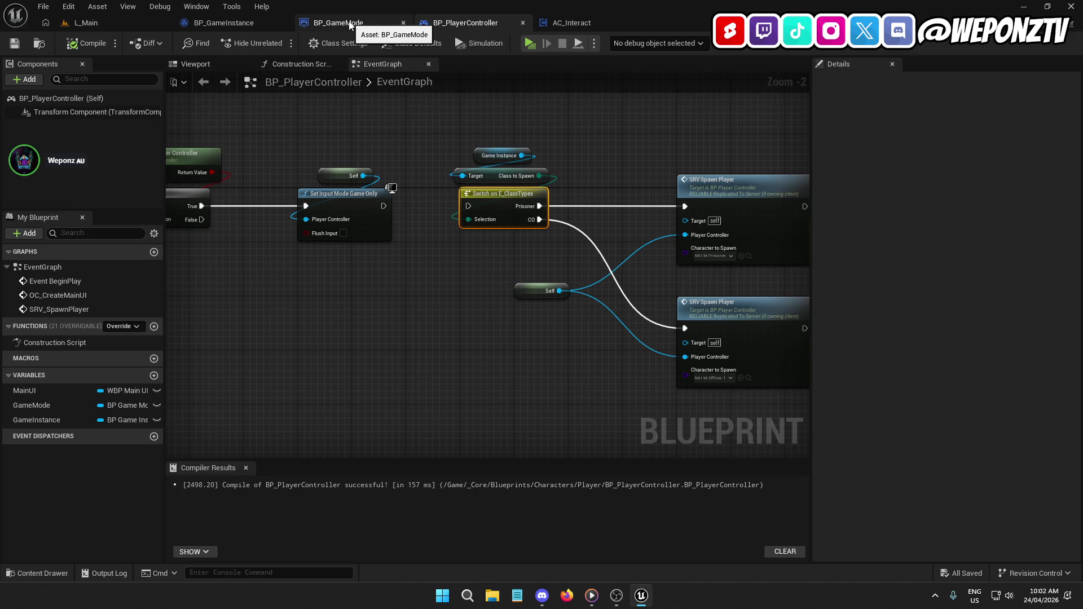
pyautogui.moveTo(452, 253)
pyautogui.mouseDown()
pyautogui.moveTo(423, 302)
pyautogui.moveTo(196, 304)
pyautogui.moveTo(169, 254)
pyautogui.moveTo(176, 192)
pyautogui.mouseUp()
pyautogui.moveTo(561, 266); pyautogui.dragTo(289, 89)
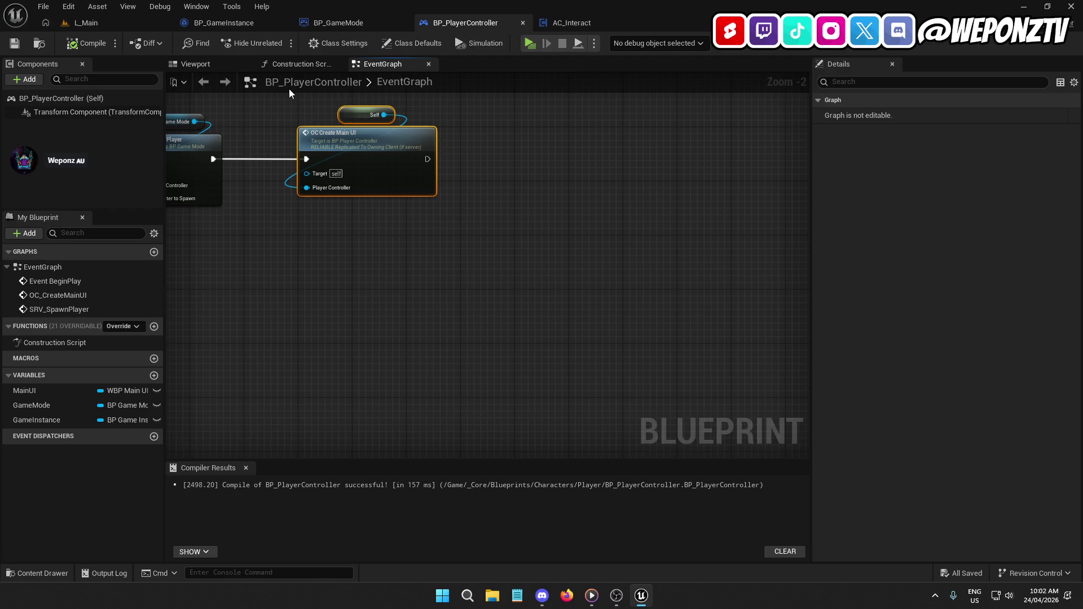
pyautogui.press('Delete')
pyautogui.moveTo(503, 218)
pyautogui.mouseDown()
pyautogui.moveTo(767, 172)
pyautogui.moveTo(619, 259)
pyautogui.mouseUp()
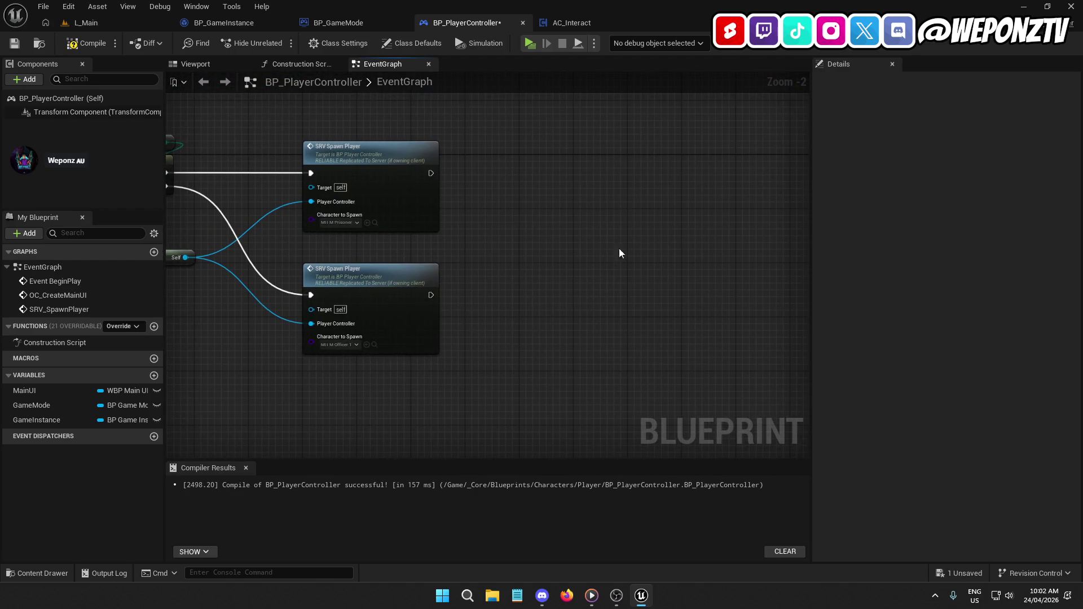
pyautogui.hotkey('ctrl', 'v')
pyautogui.moveTo(649, 181)
pyautogui.mouseDown()
pyautogui.moveTo(678, 167)
pyautogui.moveTo(431, 173)
pyautogui.mouseUp()
pyautogui.moveTo(739, 263); pyautogui.dragTo(669, 110)
pyautogui.moveTo(668, 164)
pyautogui.mouseDown()
pyautogui.moveTo(517, 231)
pyautogui.moveTo(431, 295)
pyautogui.mouseUp()
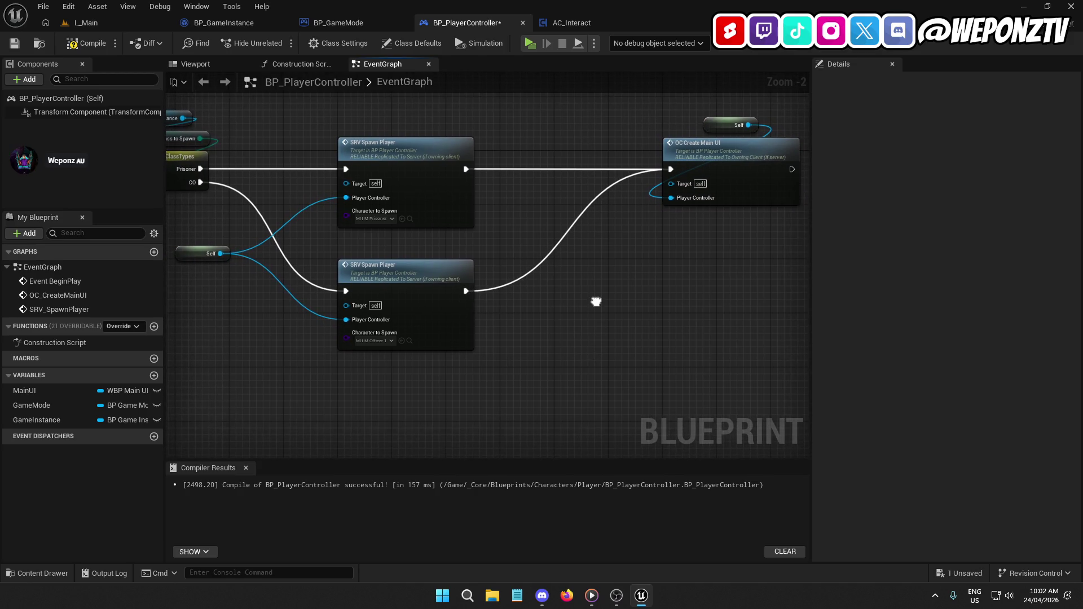
# Follow SRV_SpawnPlayer through to BP_GameMode's SpawnPlayer function.
pyautogui.moveTo(602, 298)
pyautogui.mouseDown()
pyautogui.moveTo(789, 259)
pyautogui.moveTo(807, 315)
pyautogui.mouseUp()
pyautogui.moveTo(508, 282)
pyautogui.mouseDown()
pyautogui.moveTo(677, 260)
pyautogui.moveTo(698, 351)
pyautogui.moveTo(577, 400)
pyautogui.moveTo(564, 248)
pyautogui.moveTo(798, 310)
pyautogui.moveTo(473, 347)
pyautogui.moveTo(600, 339)
pyautogui.moveTo(716, 348)
pyautogui.moveTo(806, 324)
pyautogui.moveTo(689, 302)
pyautogui.mouseUp()
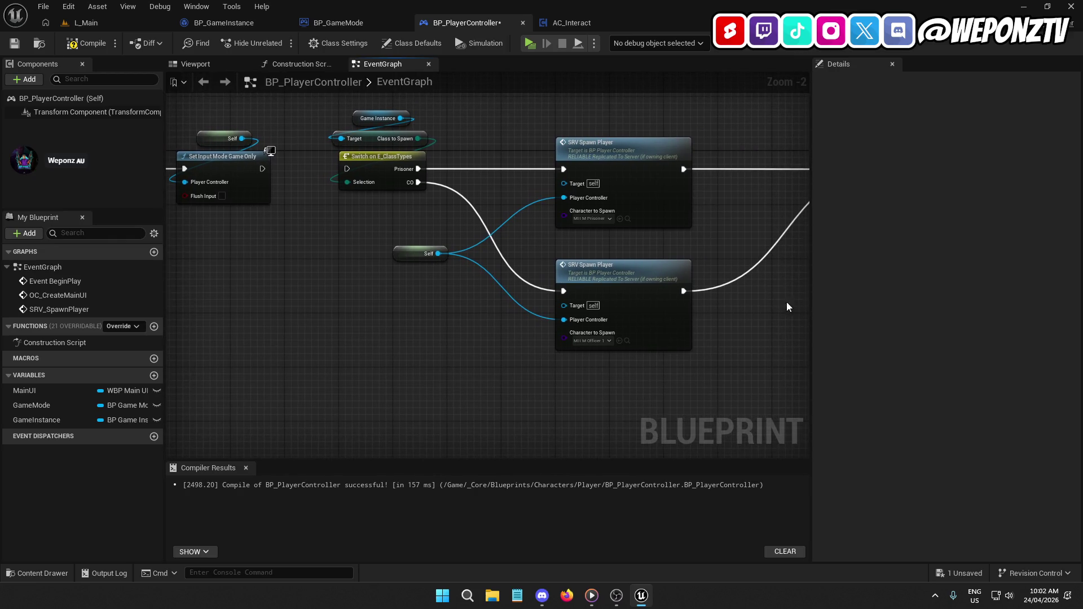
pyautogui.doubleClick(637, 171)
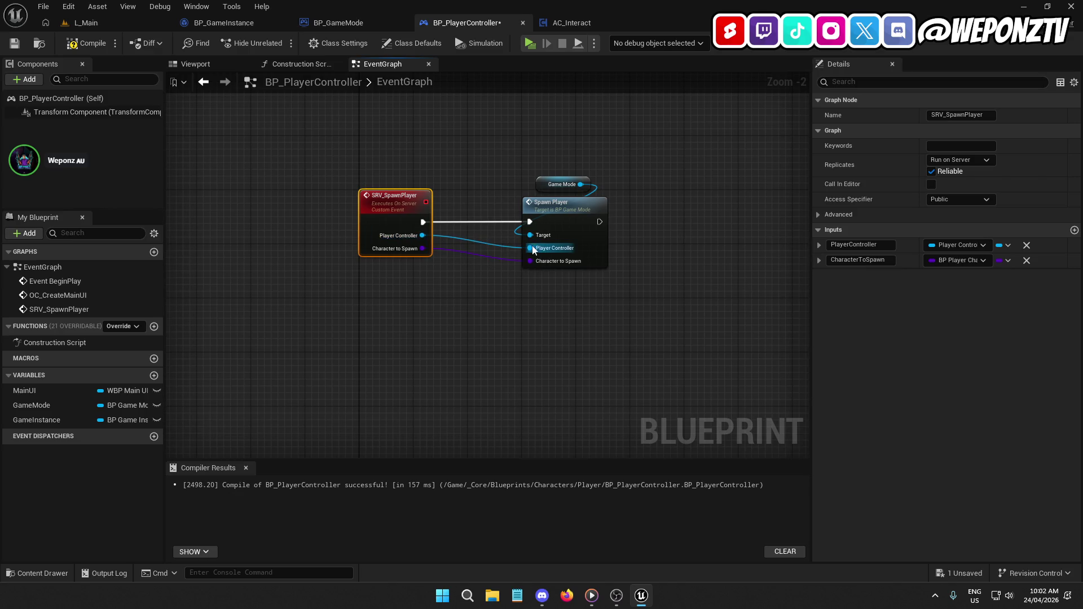
pyautogui.doubleClick(571, 216)
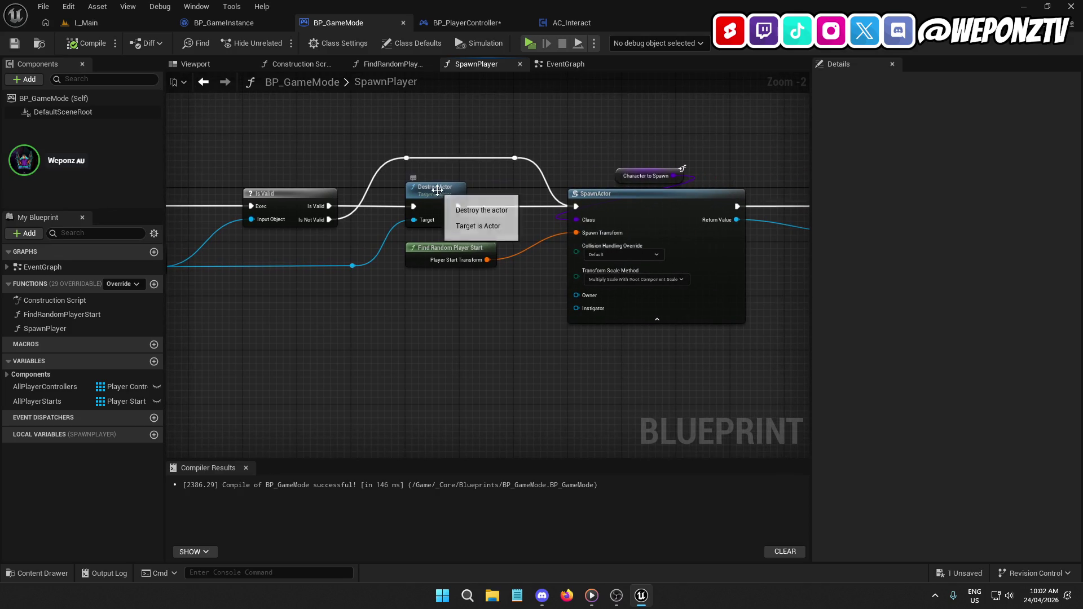
# Inspect the Destroy Actor and Is Valid nodes and the Character to Spawn variable.
pyautogui.click(460, 189)
pyautogui.click(475, 319)
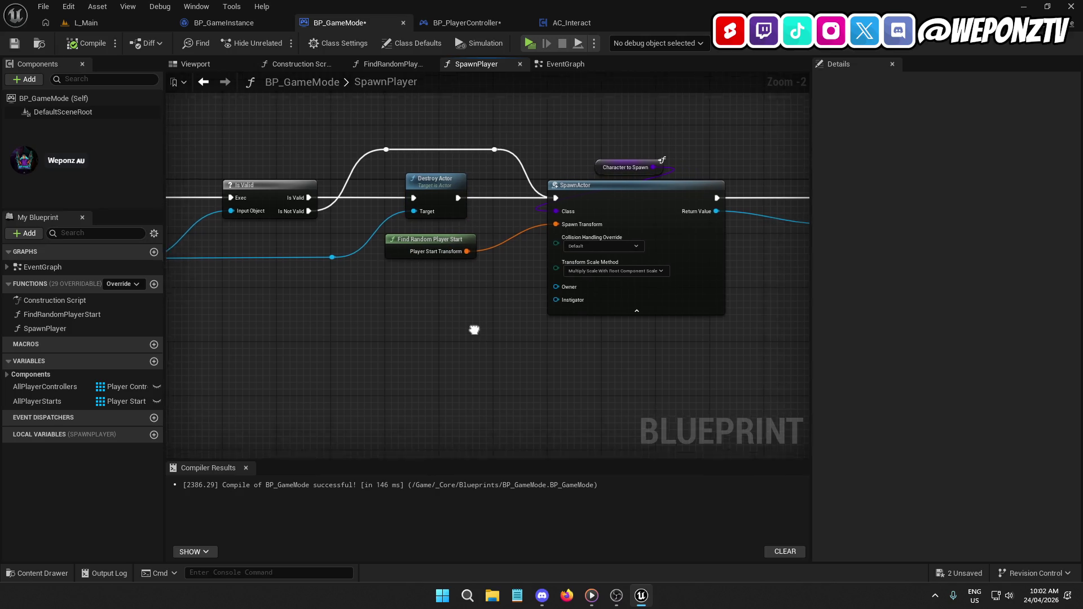
pyautogui.click(237, 178)
pyautogui.click(399, 362)
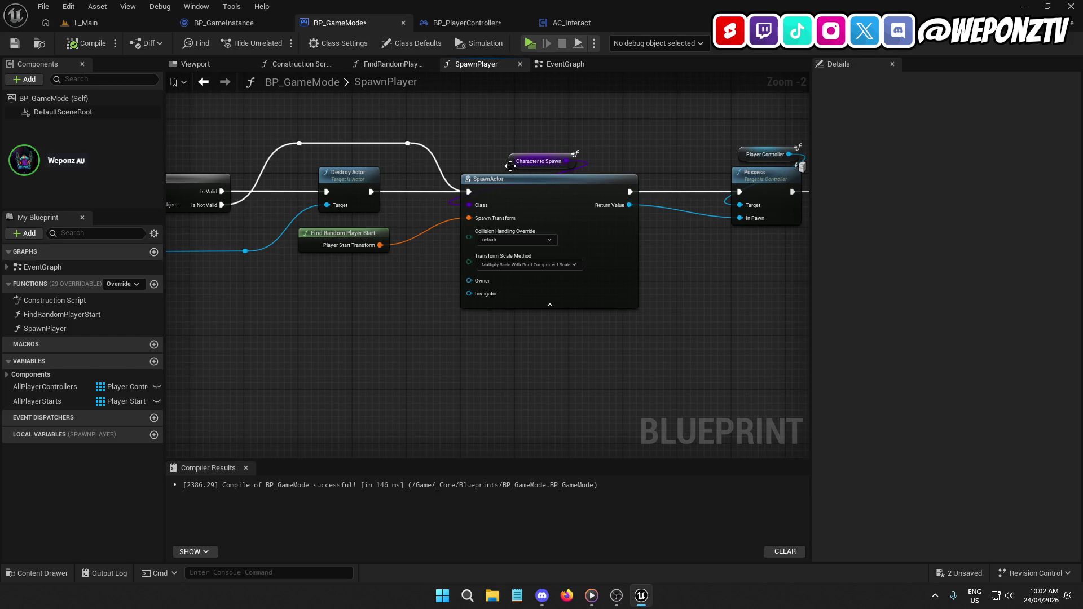
pyautogui.click(515, 155)
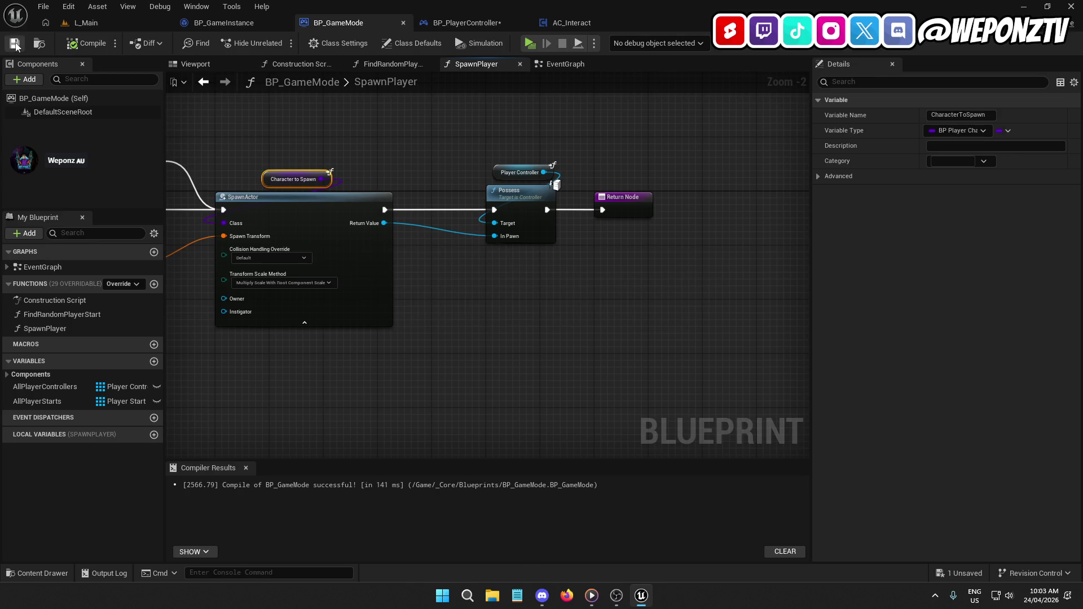
# Close the AC_Interact, player controller, BP_GameMode and BP_GameInstance blueprint tabs.
pyautogui.click(464, 23)
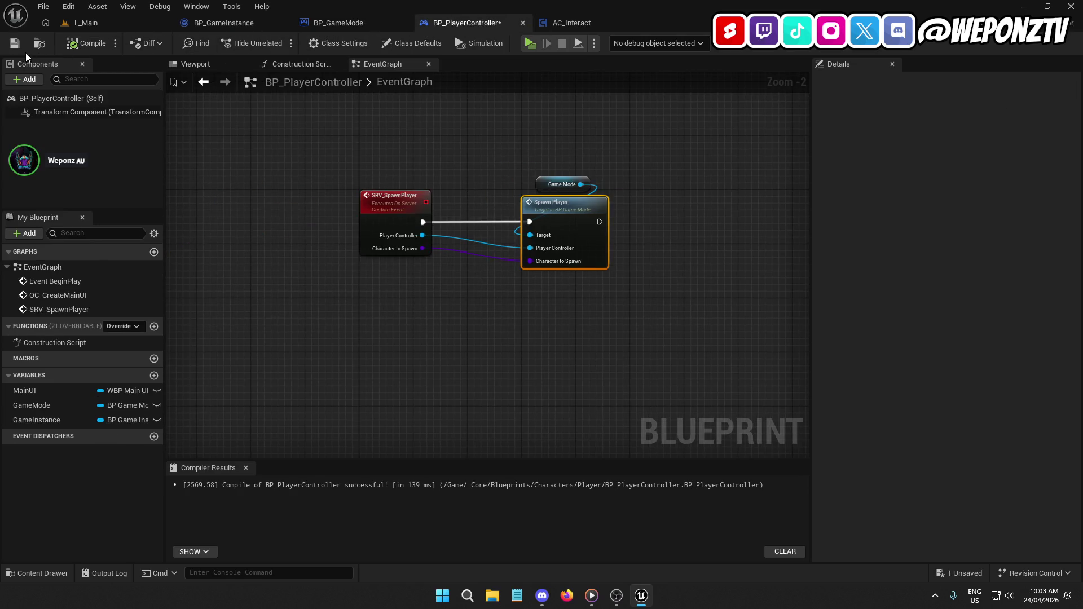
pyautogui.click(567, 23)
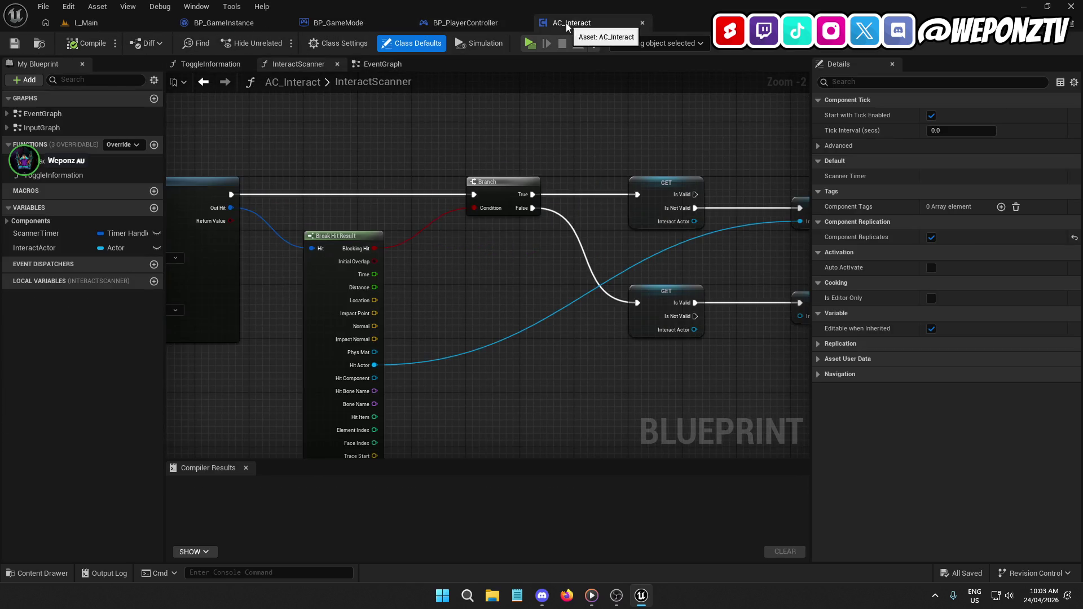
pyautogui.click(642, 23)
pyautogui.click(521, 23)
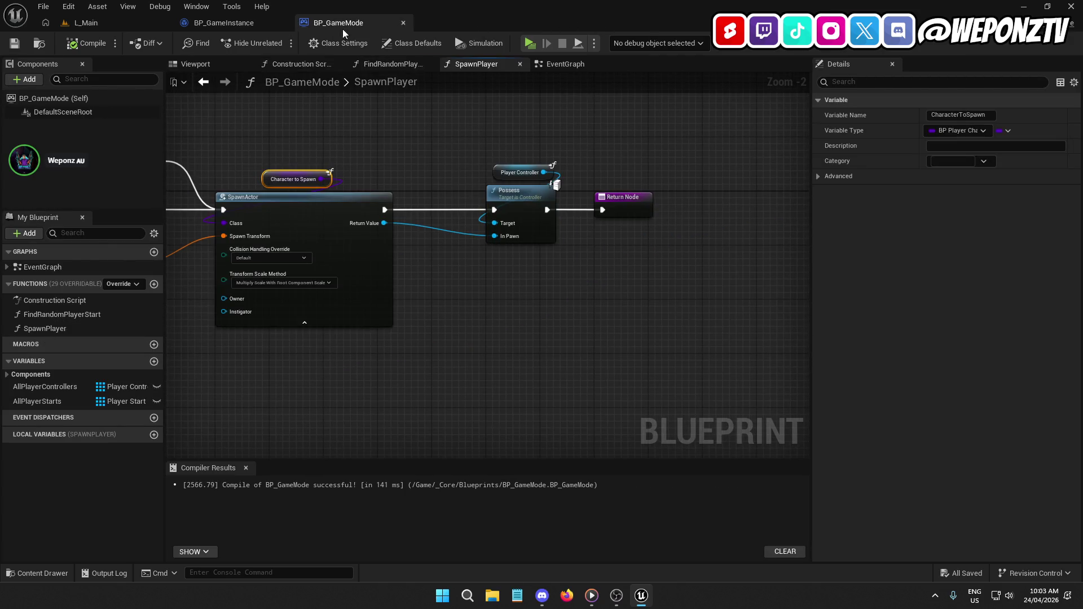
pyautogui.click(402, 23)
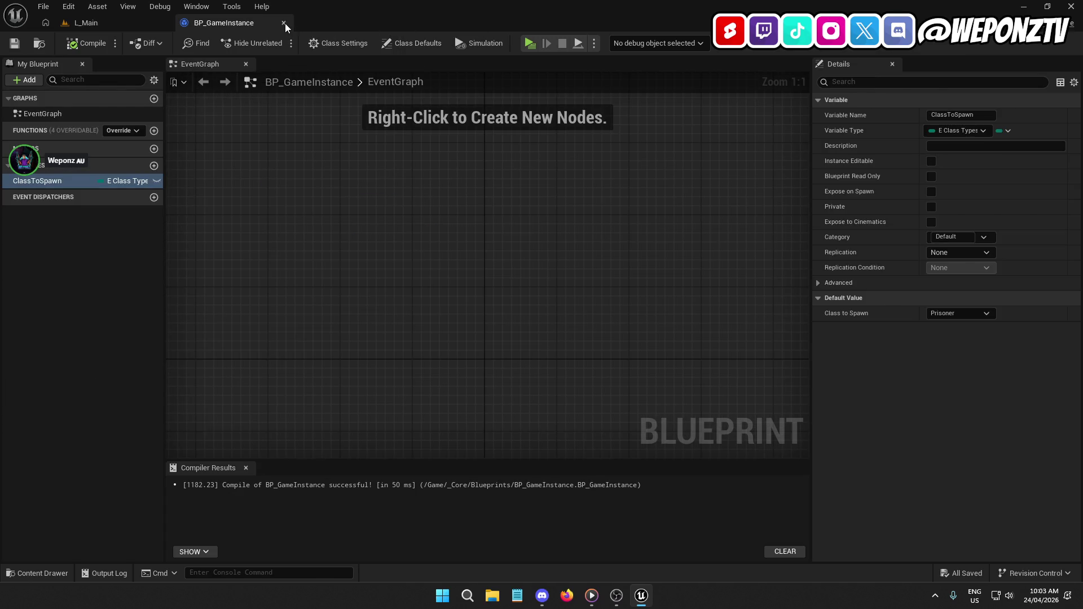
pyautogui.click(284, 23)
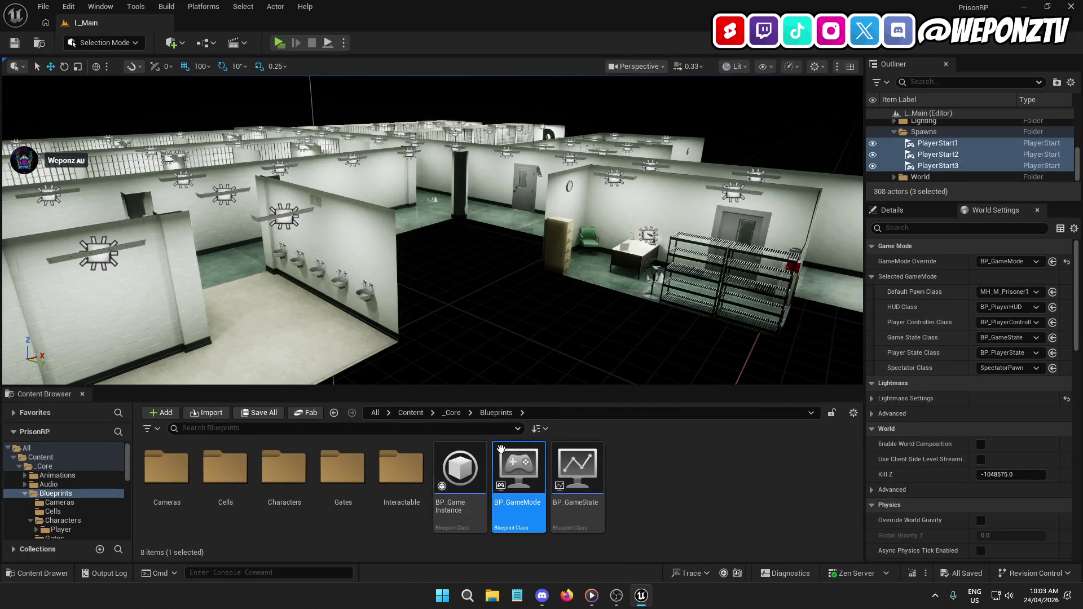
# Open BP_PlayerController from the Blueprints > Characters > Player folder.
pyautogui.click(451, 412)
pyautogui.doubleClick(295, 480)
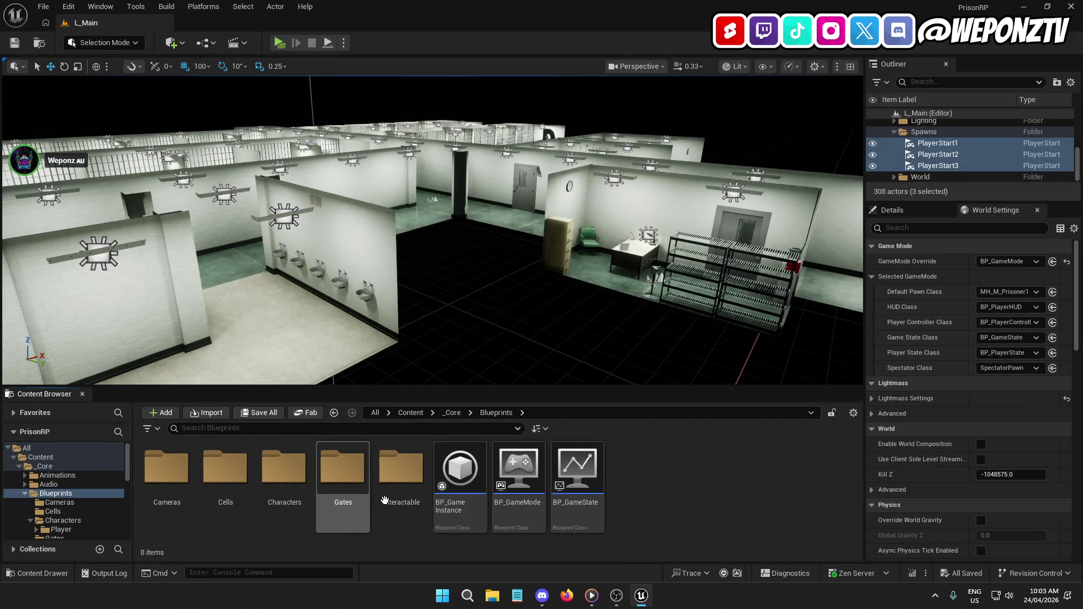
pyautogui.doubleClick(284, 471)
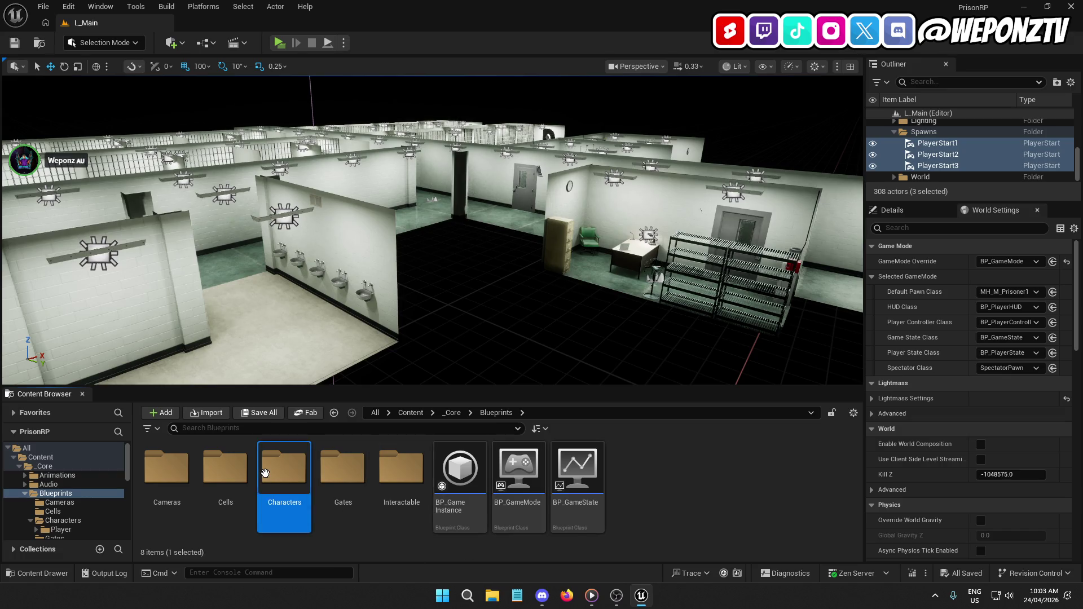
pyautogui.doubleClick(167, 471)
pyautogui.click(282, 476)
pyautogui.doubleClick(280, 476)
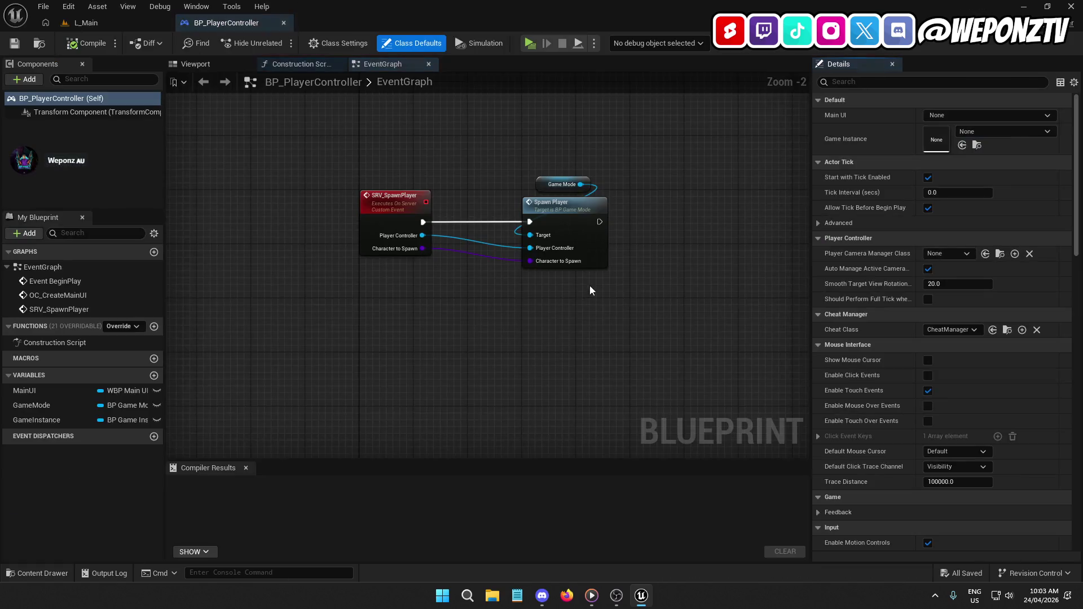
# Replace Create Main UI with OC Create Main UI, wired between Set Input Mode Game Only and the Switch.
pyautogui.scroll(-3, 477, 286)
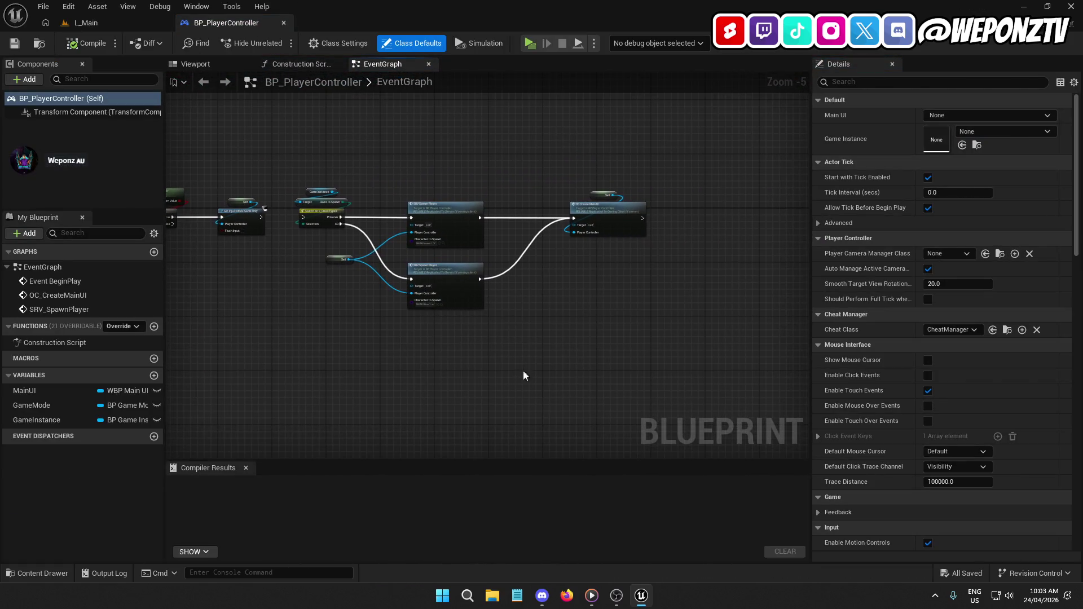
pyautogui.press('Delete')
pyautogui.moveTo(716, 280)
pyautogui.mouseDown()
pyautogui.moveTo(499, 111)
pyautogui.moveTo(444, 91)
pyautogui.moveTo(726, 142)
pyautogui.mouseUp()
pyautogui.scroll(3, 526, 164)
pyautogui.click(512, 135)
pyautogui.hotkey('ctrl', 'v')
pyautogui.moveTo(557, 155)
pyautogui.mouseDown()
pyautogui.moveTo(548, 114)
pyautogui.moveTo(542, 121)
pyautogui.mouseUp()
pyautogui.moveTo(483, 139)
pyautogui.mouseDown()
pyautogui.moveTo(382, 140)
pyautogui.moveTo(398, 139)
pyautogui.mouseUp()
pyautogui.moveTo(604, 139); pyautogui.dragTo(700, 139)
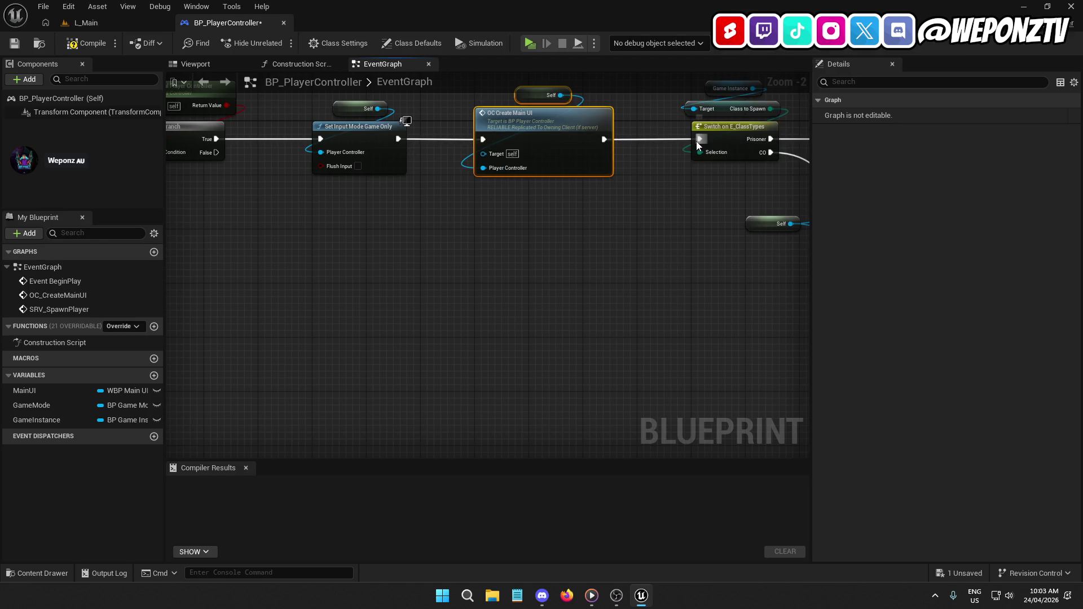
# Break the execution link into Switch on E_ClassTypes and compile the player controller.
pyautogui.rightClick(691, 148)
pyautogui.click(722, 178)
pyautogui.click(88, 43)
pyautogui.click(120, 29)
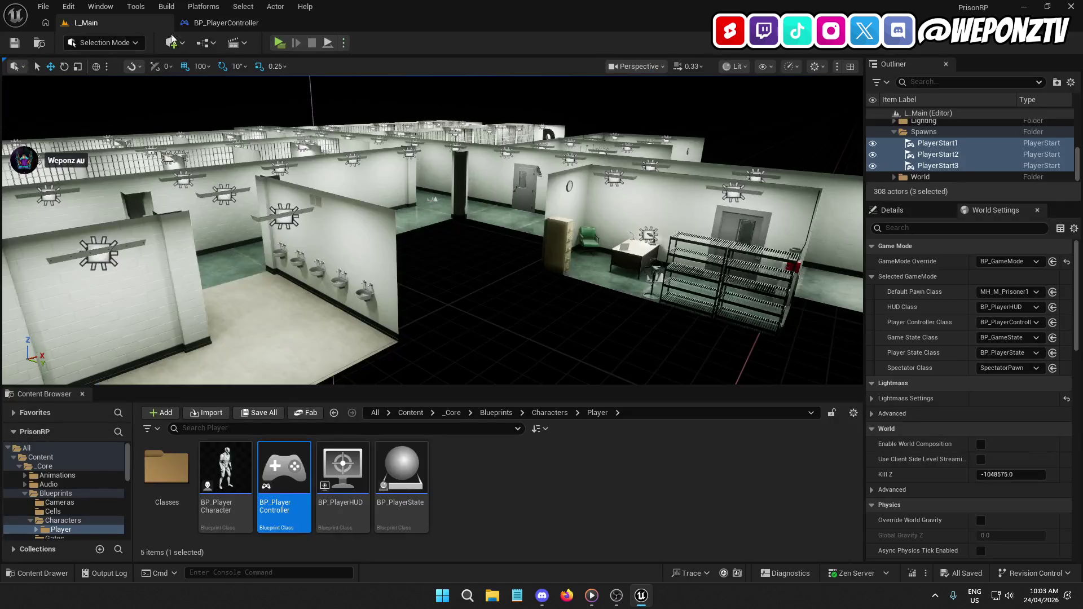
pyautogui.click(279, 43)
pyautogui.press('w')
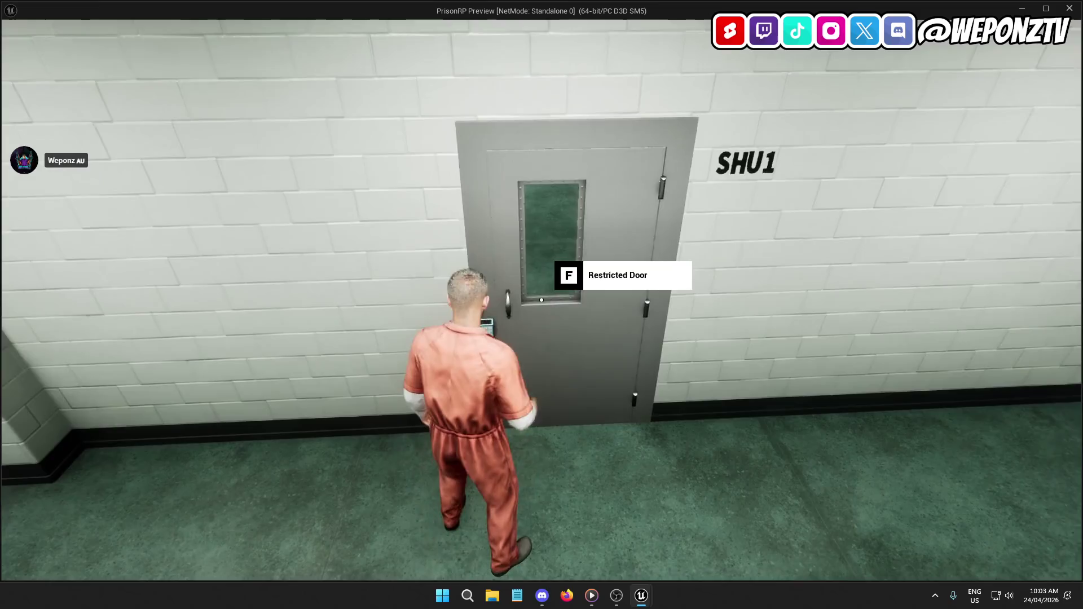
pyautogui.press('s')
pyautogui.press('w')
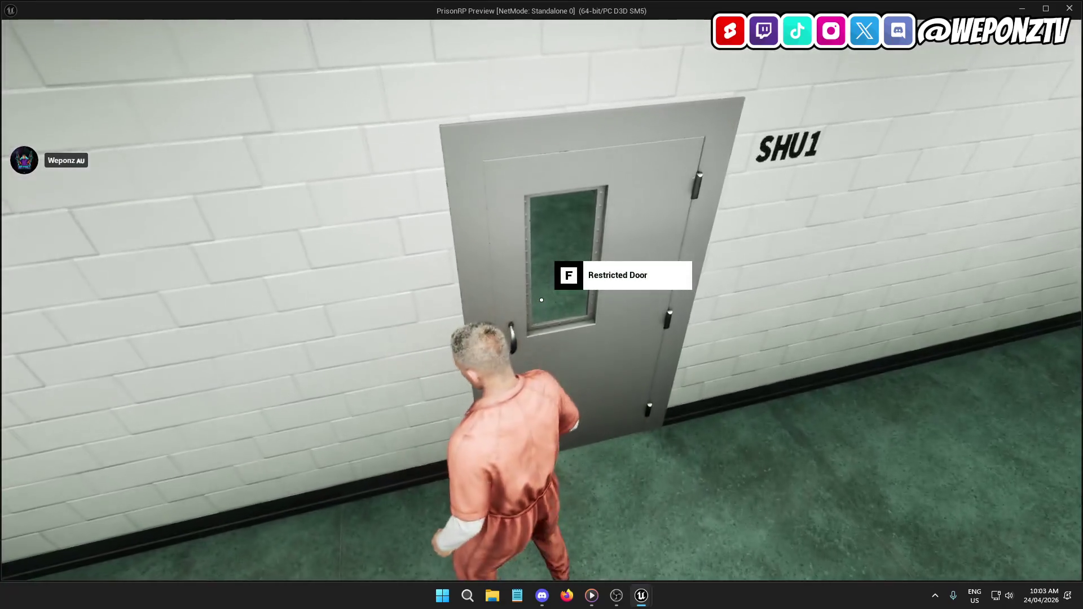
pyautogui.press('Escape')
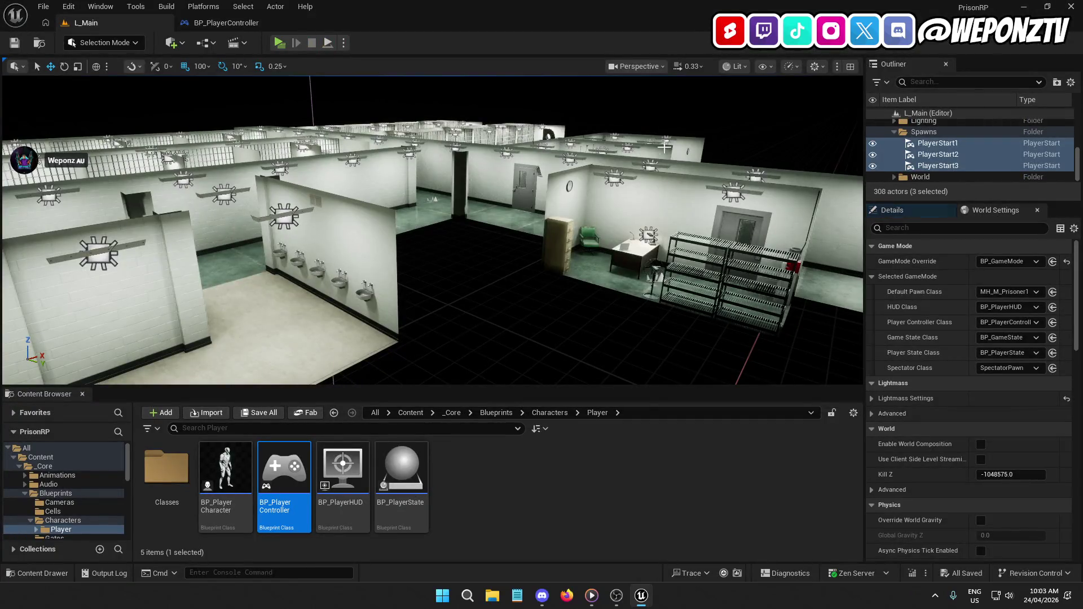
pyautogui.moveTo(492, 258); pyautogui.dragTo(483, 192)
# Frame the selected player starts in the L_Main viewport.
pyautogui.press('f')
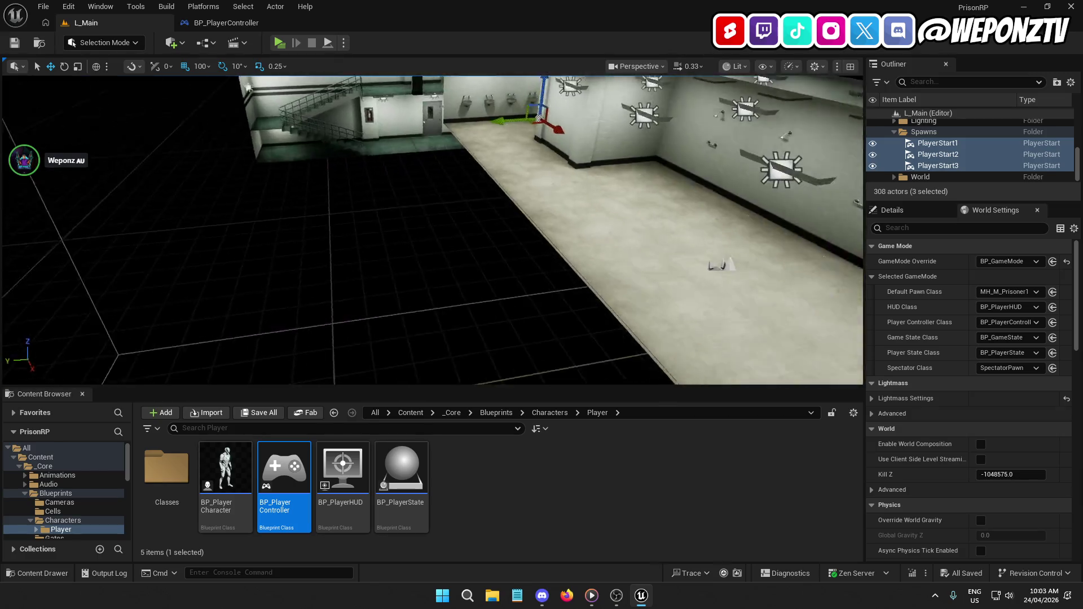
pyautogui.click(254, 22)
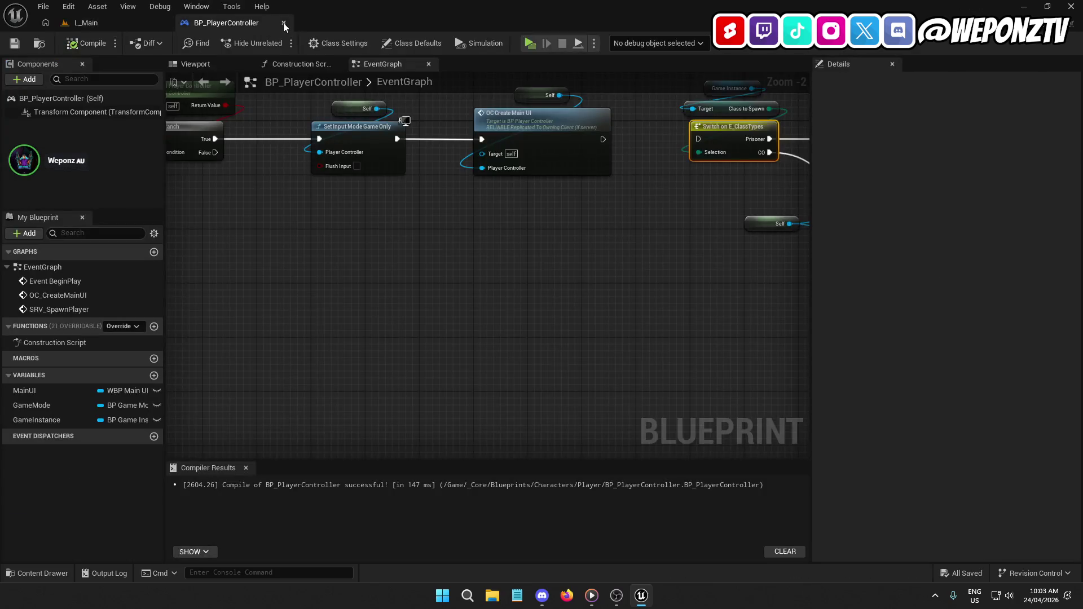
pyautogui.click(86, 22)
pyautogui.click(44, 6)
pyautogui.click(79, 143)
pyautogui.click(43, 6)
pyautogui.click(72, 166)
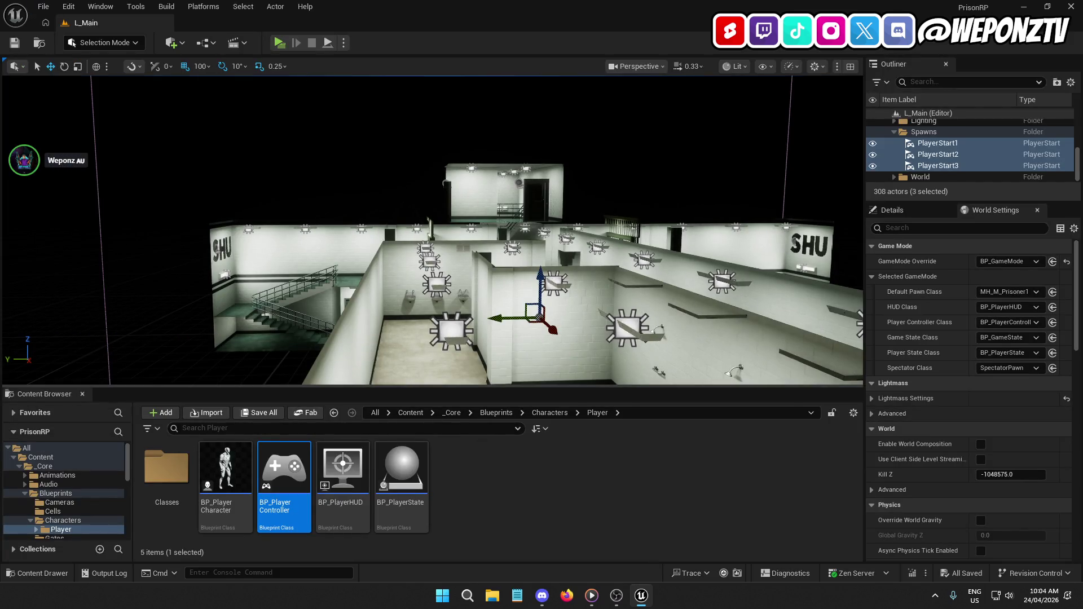
# Fly the viewport down into cell 1 and show the Blueprints folder.
pyautogui.press('w')
pyautogui.press('w')
pyautogui.press('w')
pyautogui.press('s')
pyautogui.press('w')
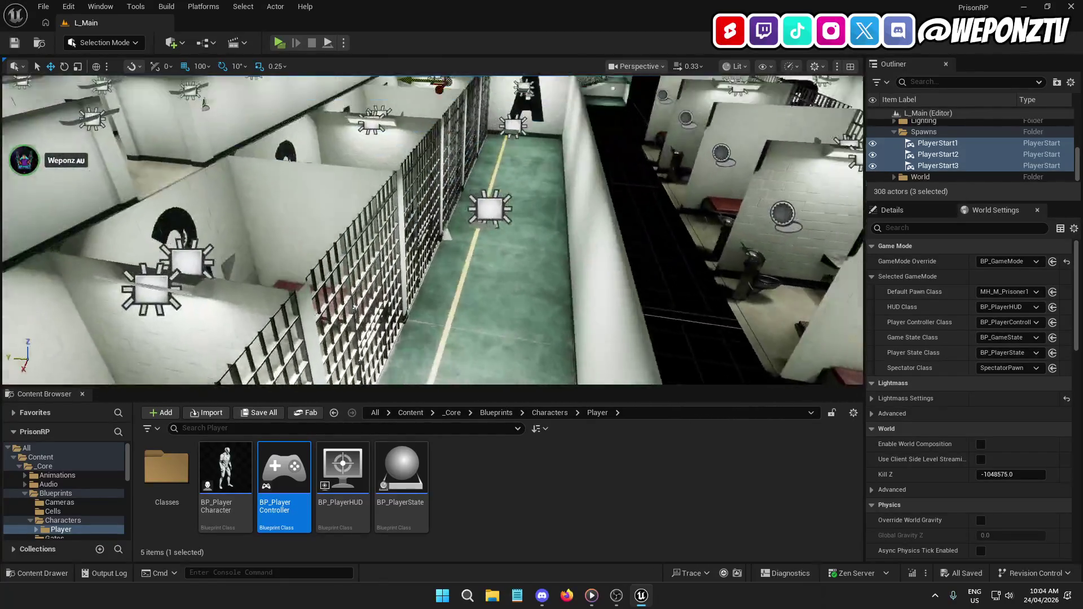
pyautogui.press('w')
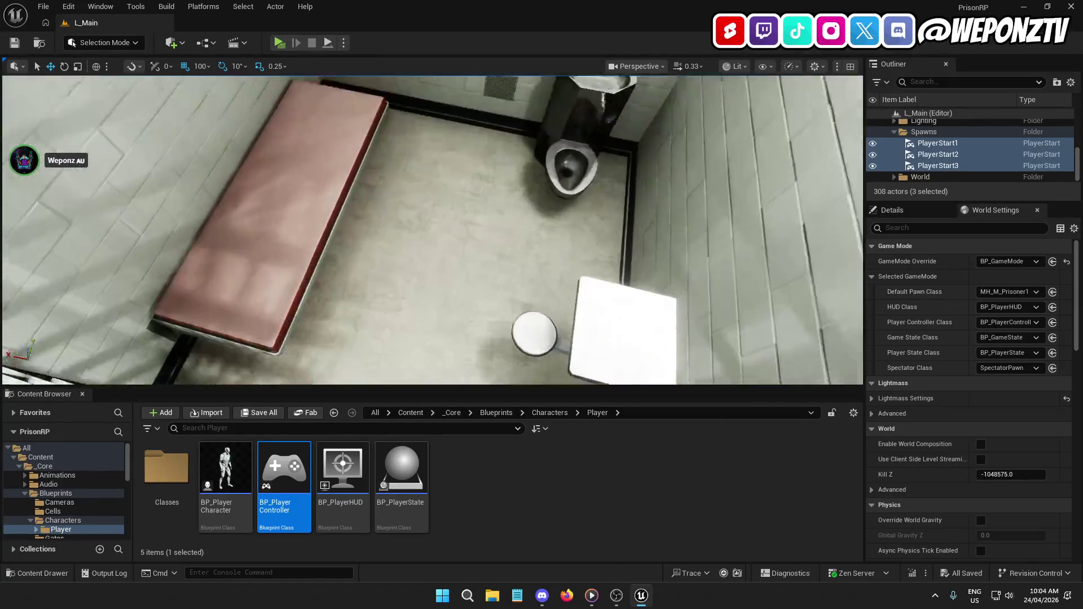
pyautogui.press('w')
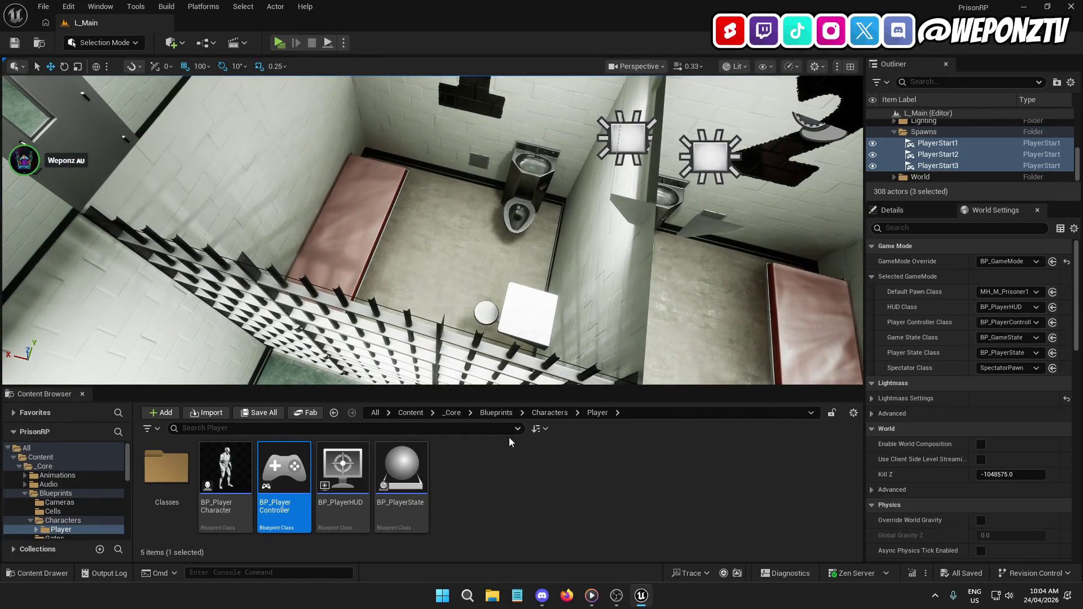
pyautogui.click(503, 414)
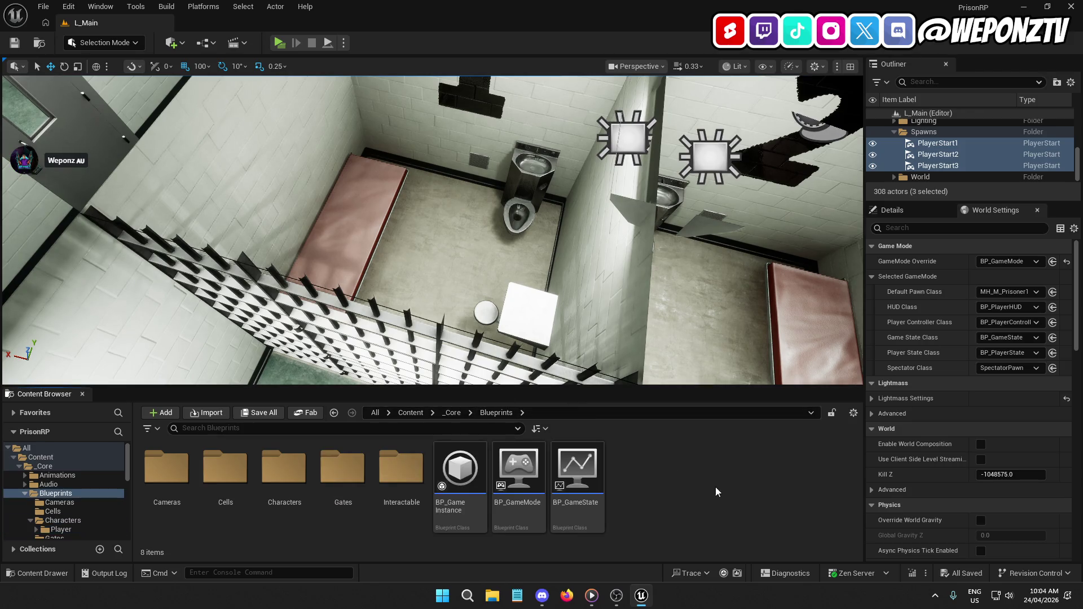
# Create a new folder named Triggers in Blueprints and open it.
pyautogui.rightClick(662, 464)
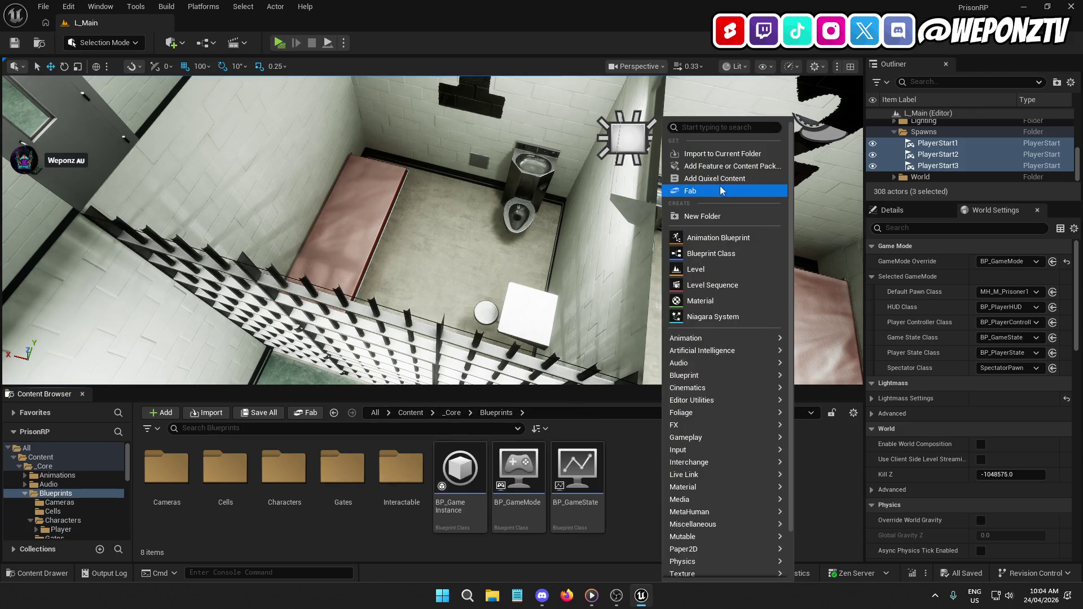
pyautogui.click(709, 217)
pyautogui.write('Triggers')
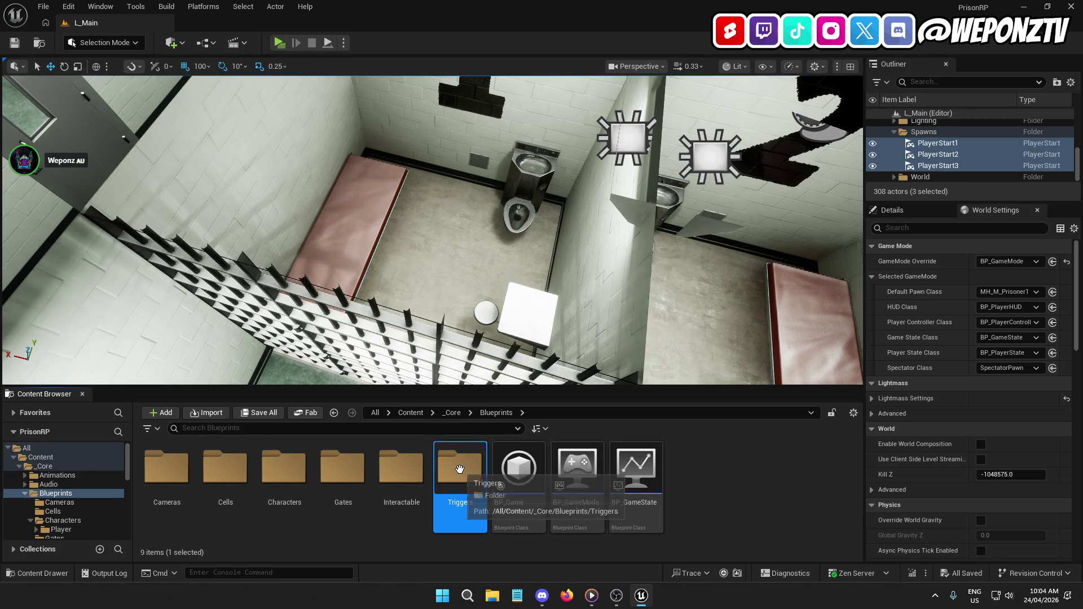
pyautogui.doubleClick(461, 468)
# Create an Actor blueprint named BP_CellTrigger and open it for editing.
pyautogui.rightClick(428, 457)
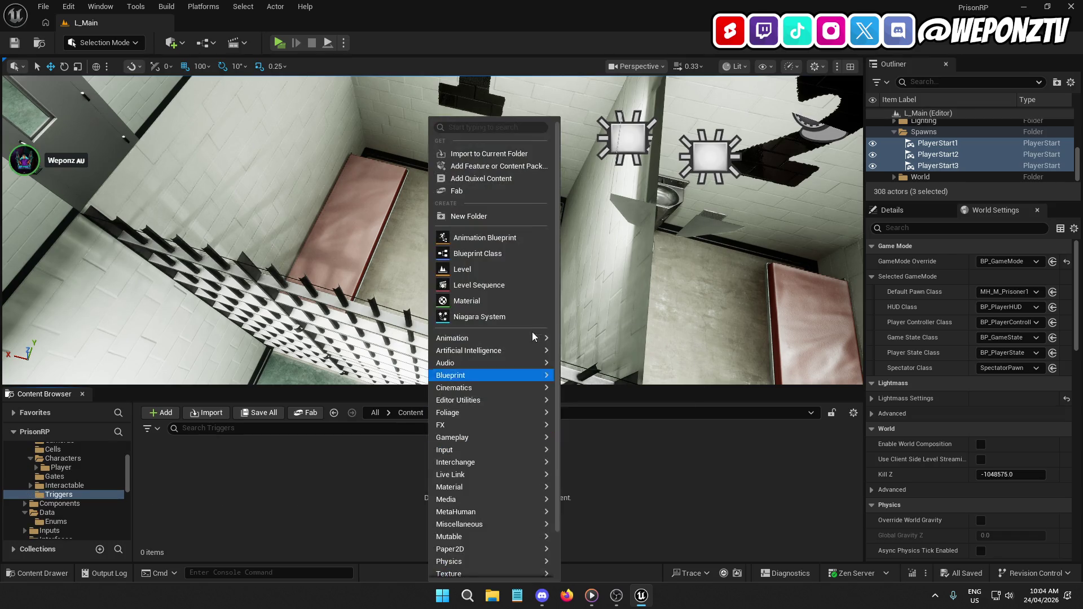
pyautogui.click(492, 265)
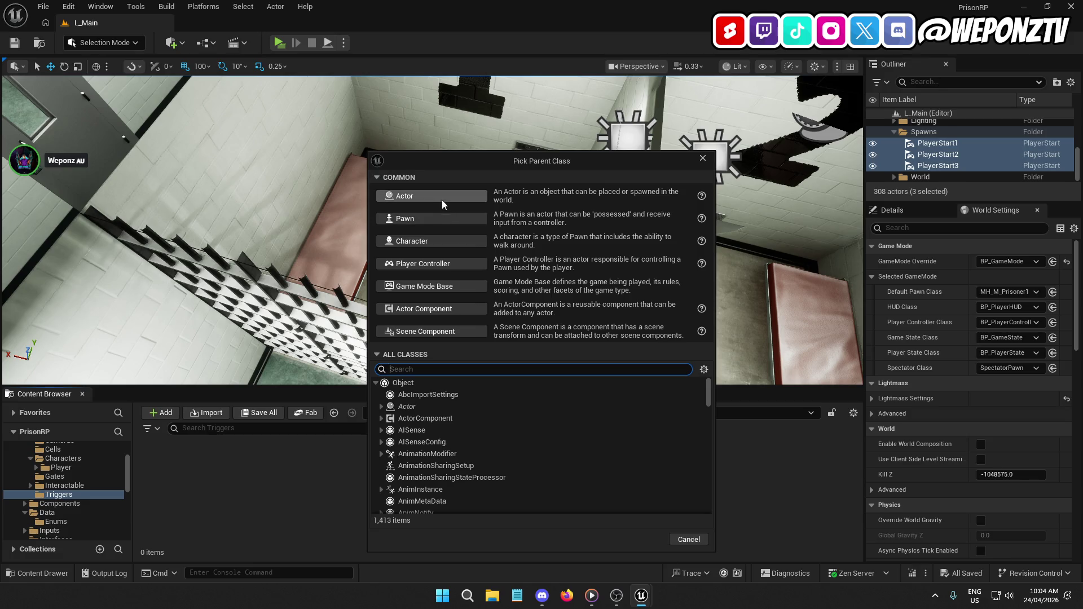
pyautogui.click(441, 200)
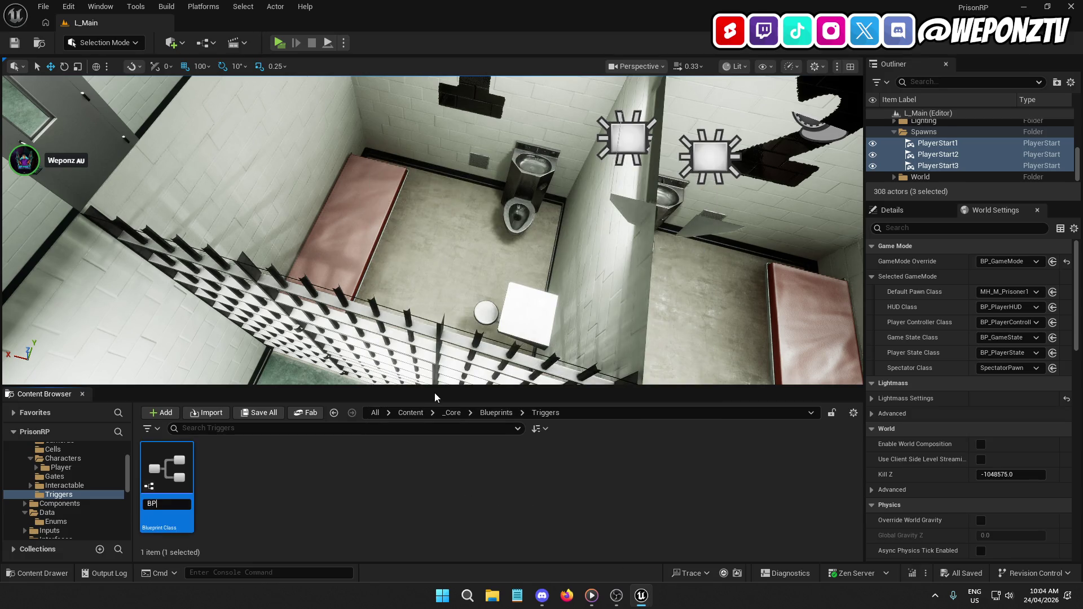
pyautogui.write('BP_CellTrigge')
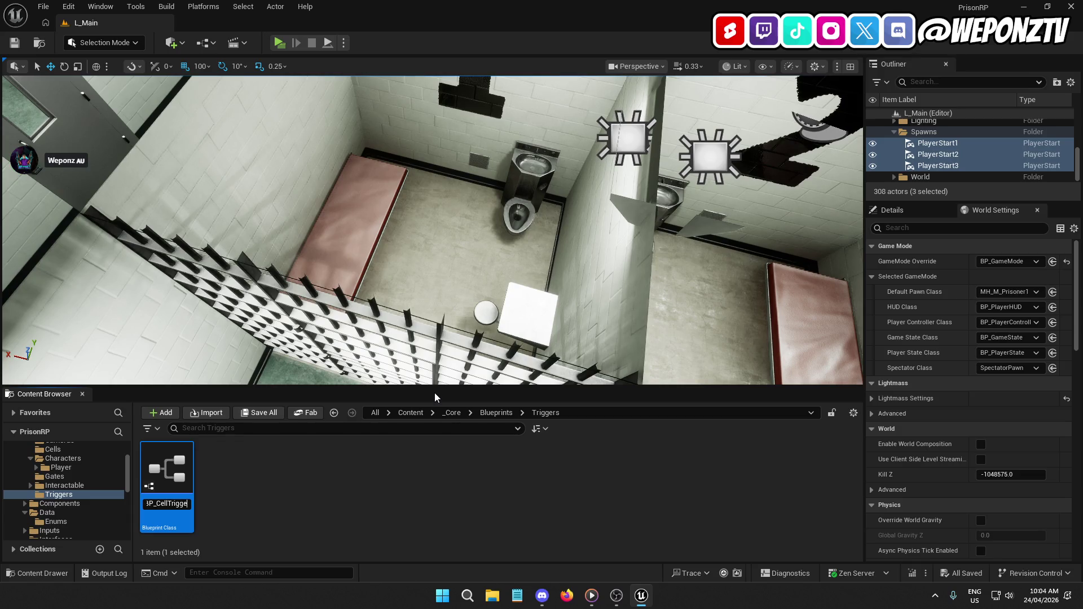
pyautogui.write('r')
pyautogui.press('Return')
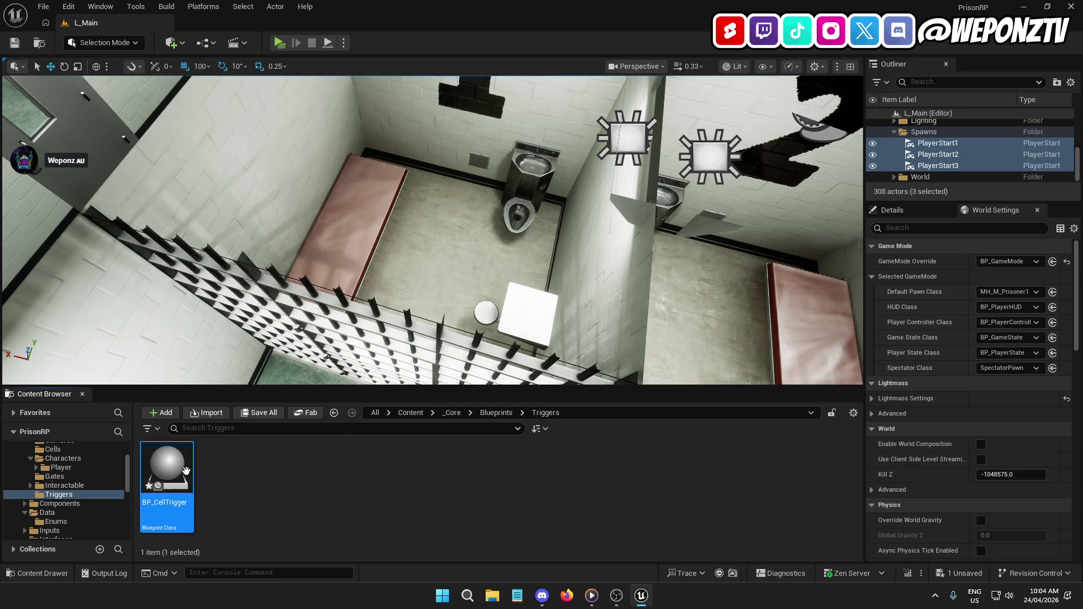
pyautogui.doubleClick(187, 470)
# Add a SpawnTransform variable of type Player Start object reference.
pyautogui.click(115, 28)
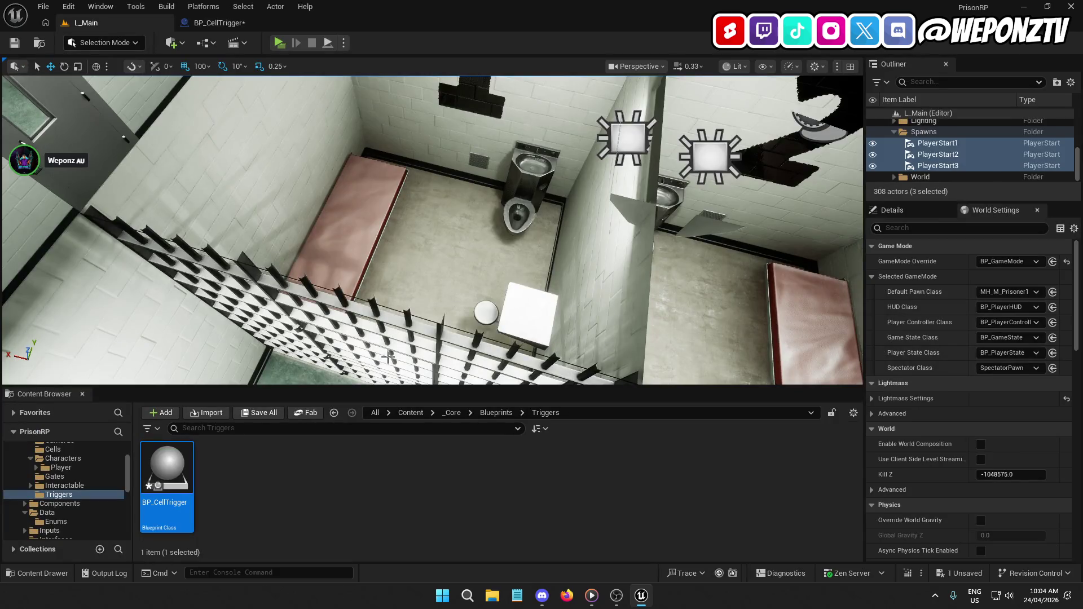
pyautogui.click(410, 346)
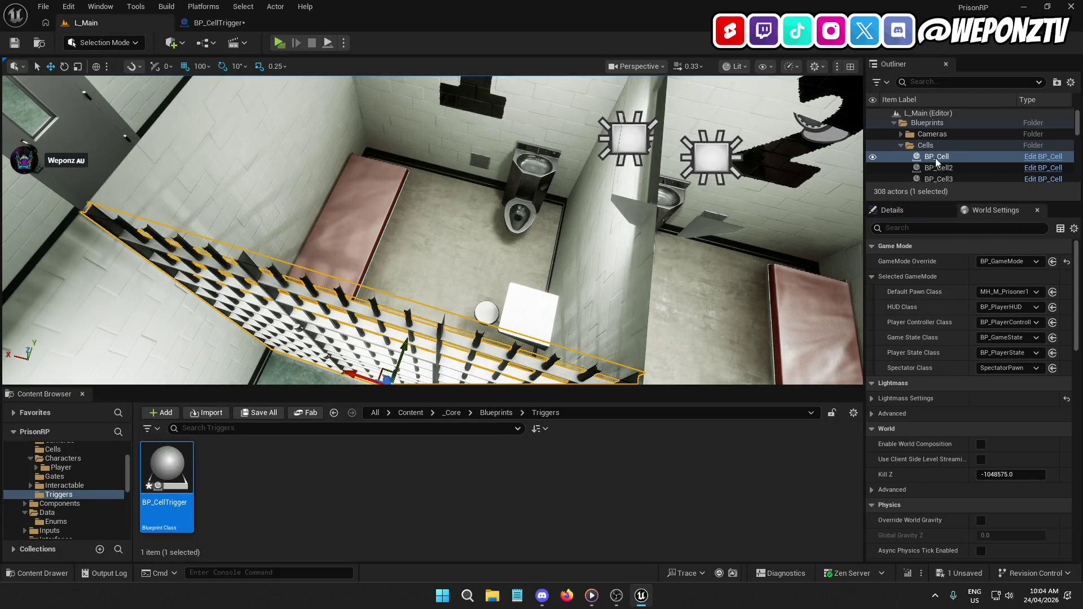
pyautogui.click(202, 23)
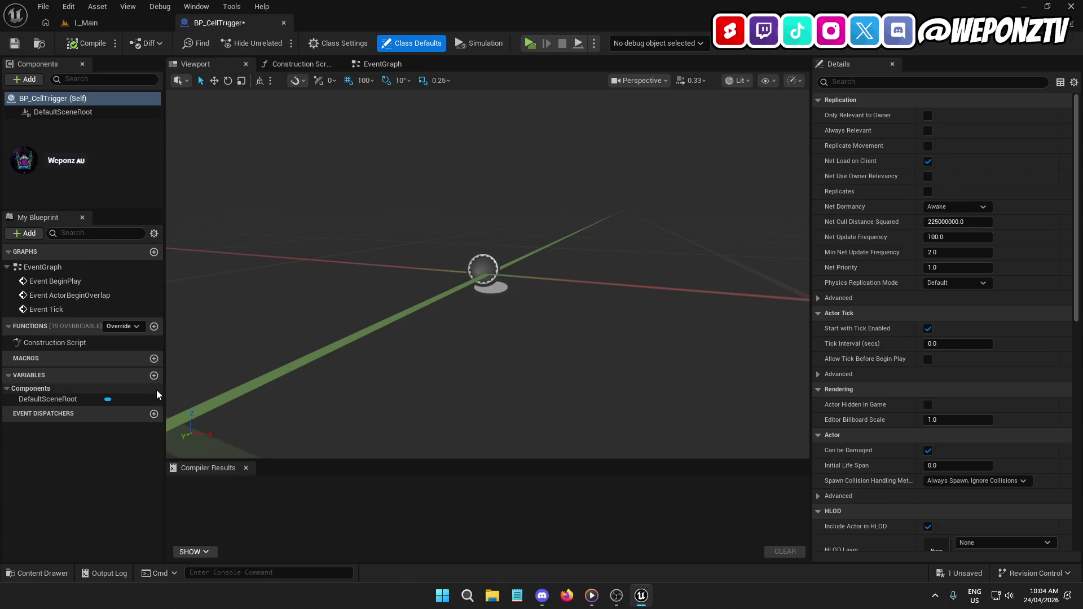
pyautogui.click(153, 375)
pyautogui.write('SpawnTransform')
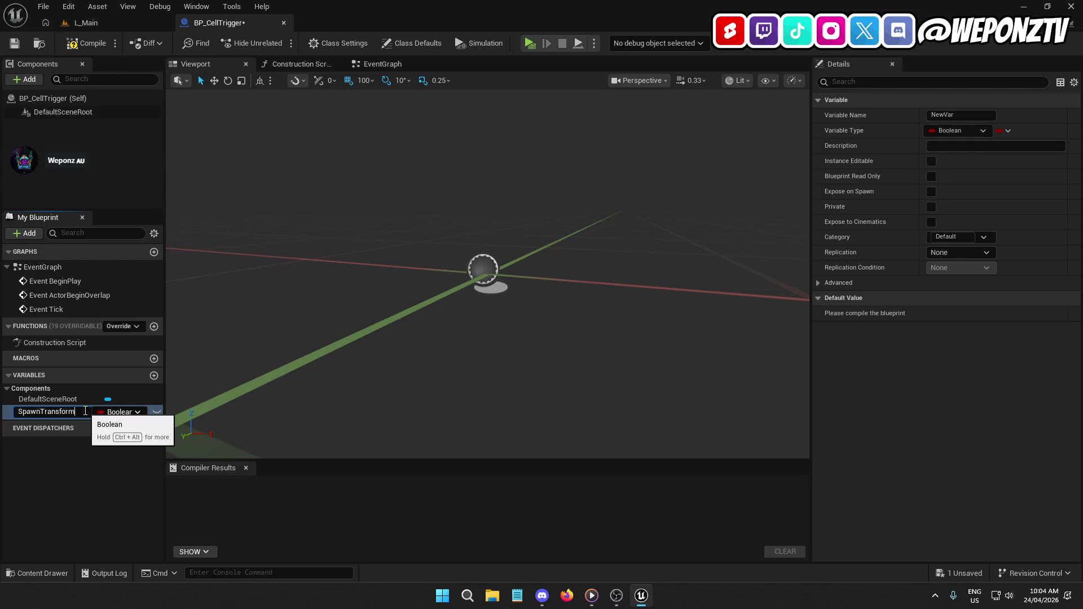
pyautogui.press('Return')
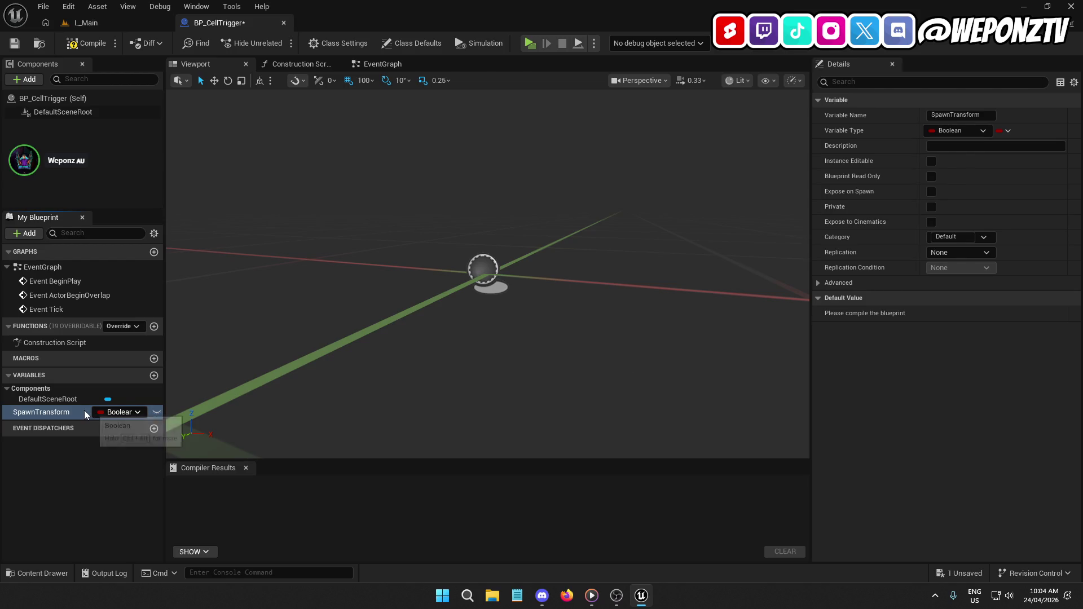
pyautogui.click(109, 413)
pyautogui.write('playerst')
pyautogui.moveTo(169, 244)
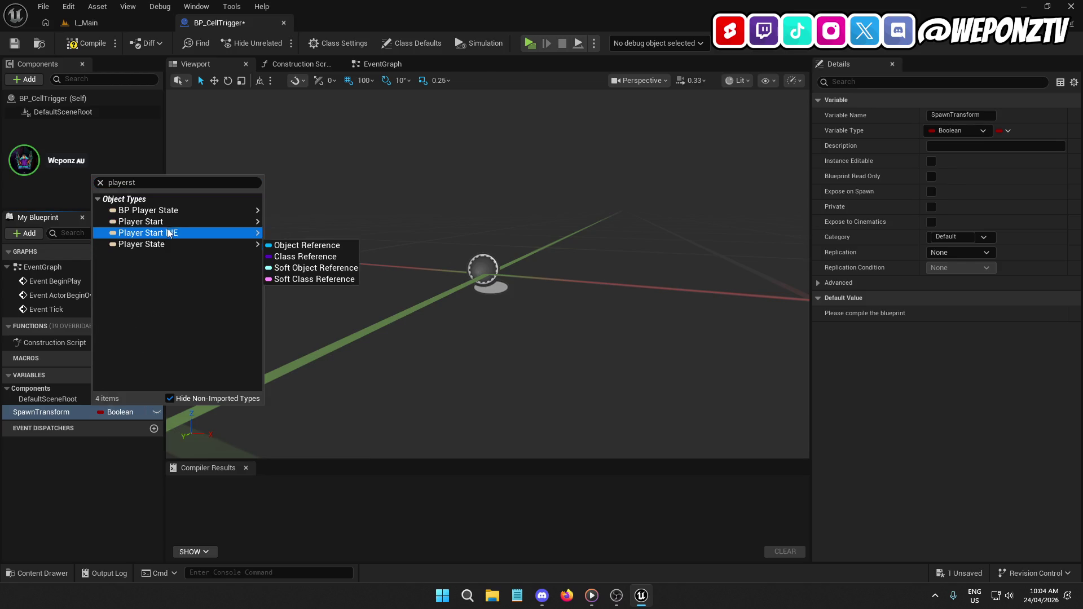
pyautogui.moveTo(218, 222)
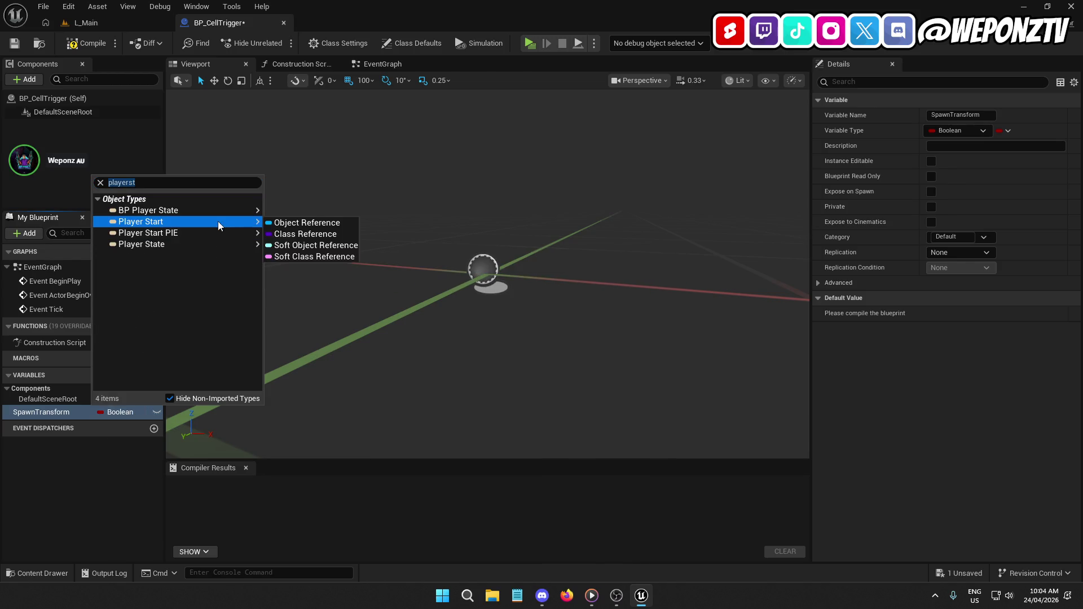
pyautogui.click(268, 220)
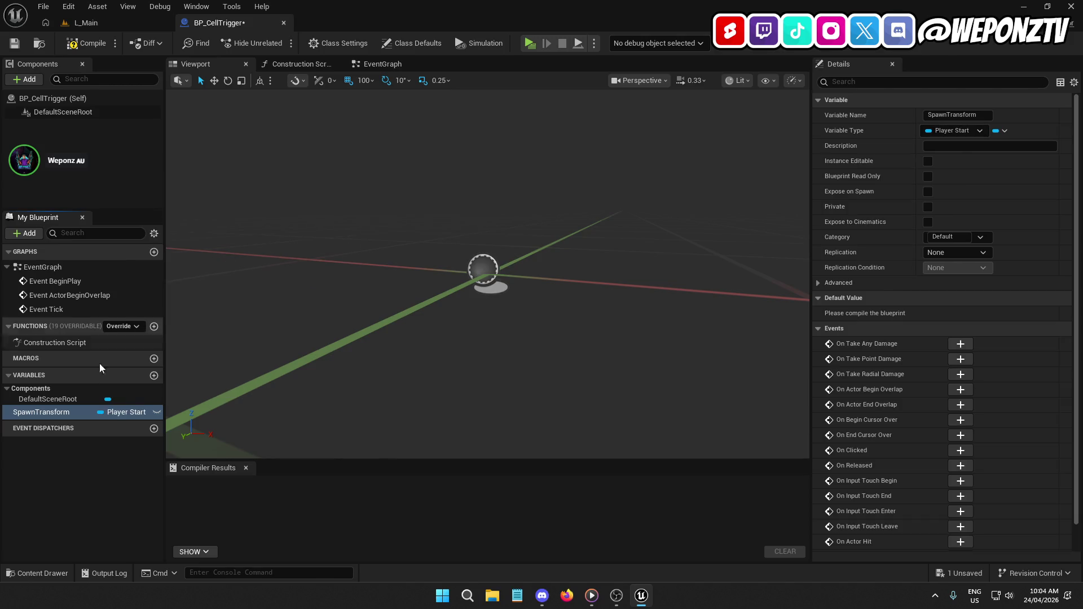
# Rename the variable PlayerStart and make it Instance Editable and Expose on Spawn.
pyautogui.click(57, 413)
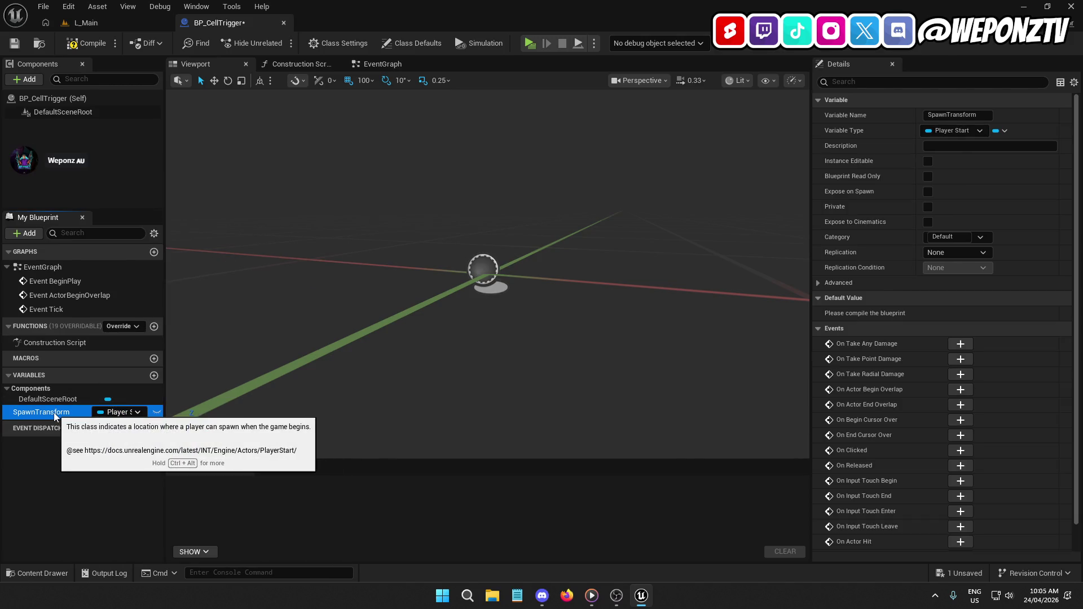
pyautogui.click(56, 415)
pyautogui.write('PlayerStart')
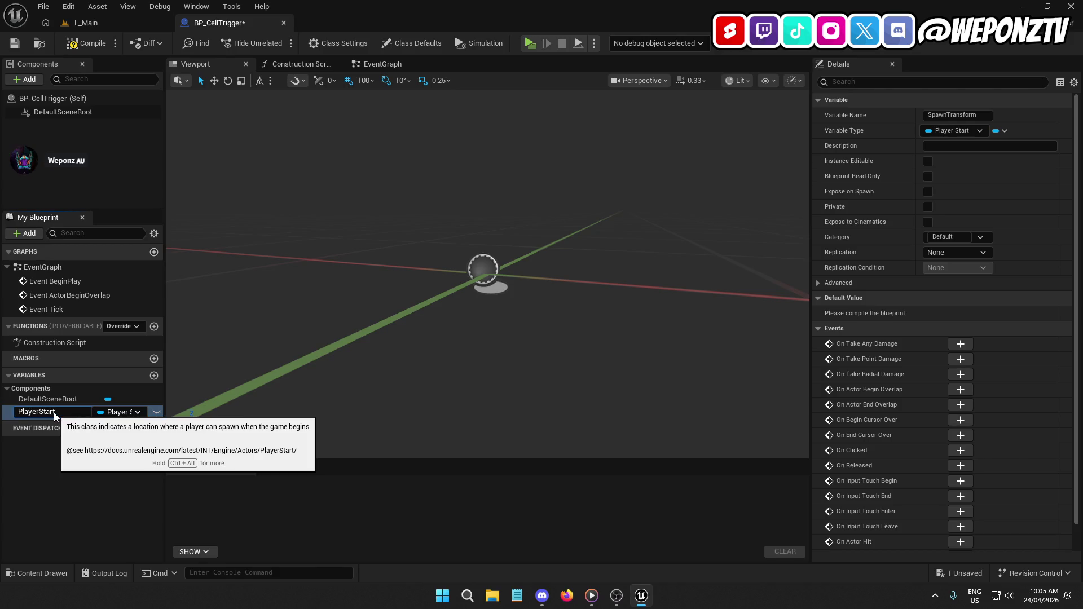
pyautogui.press('Return')
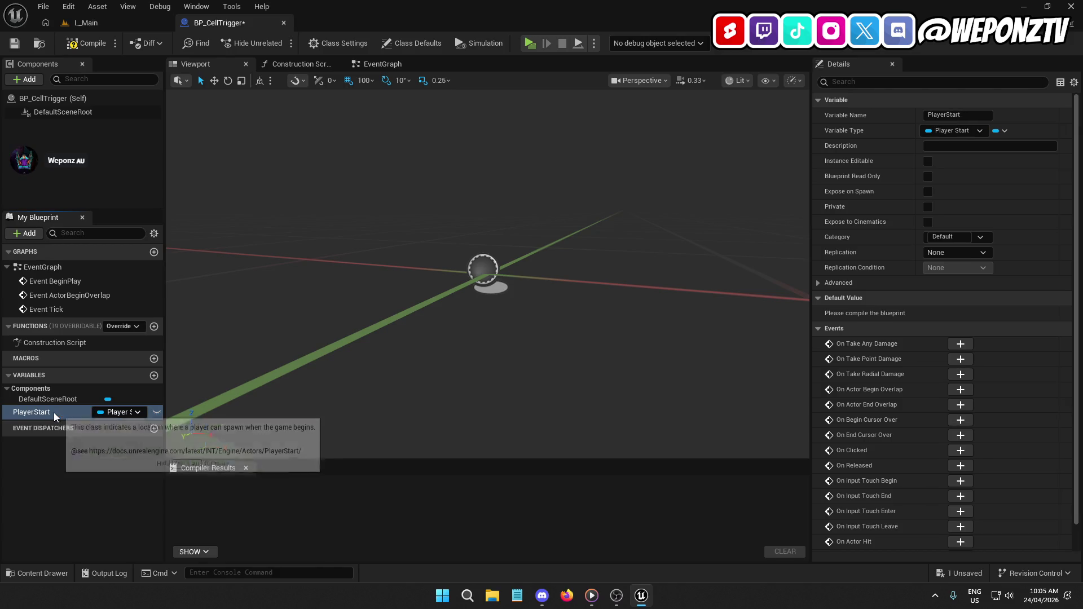
pyautogui.click(928, 162)
pyautogui.click(928, 191)
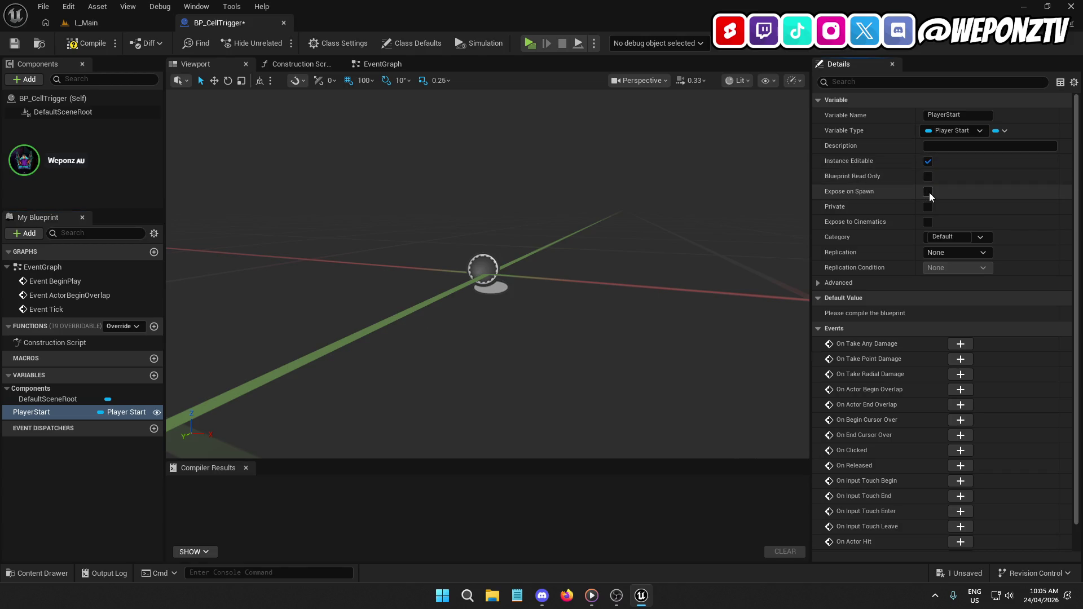
# Add a CellDoor variable of type BP Cell, Instance Editable and Expose on Spawn.
pyautogui.click(154, 375)
pyautogui.write('CellDoo')
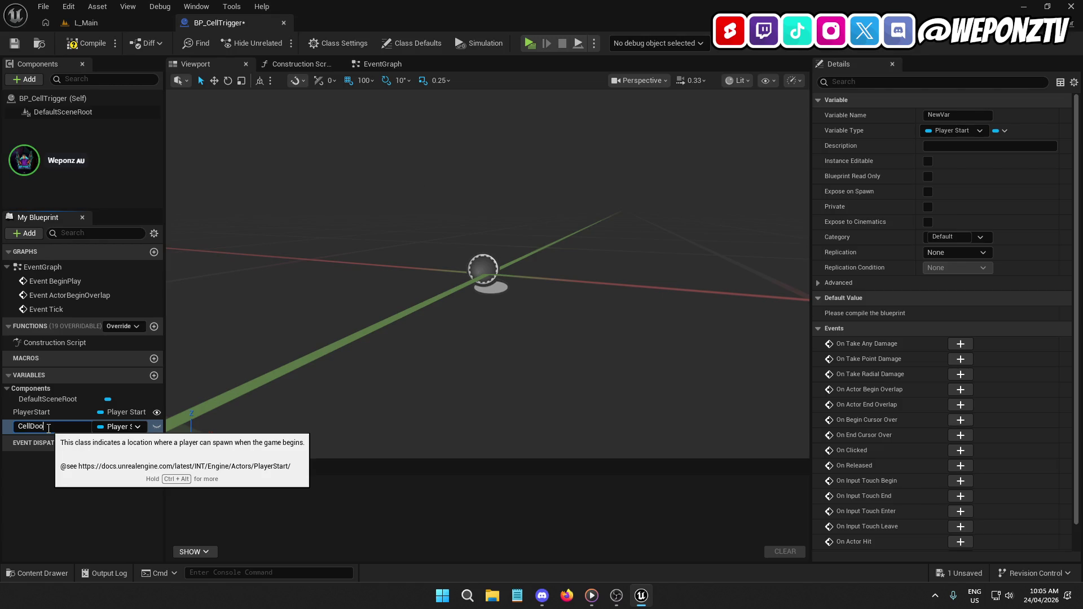
pyautogui.write('r')
pyautogui.press('Return')
pyautogui.click(116, 427)
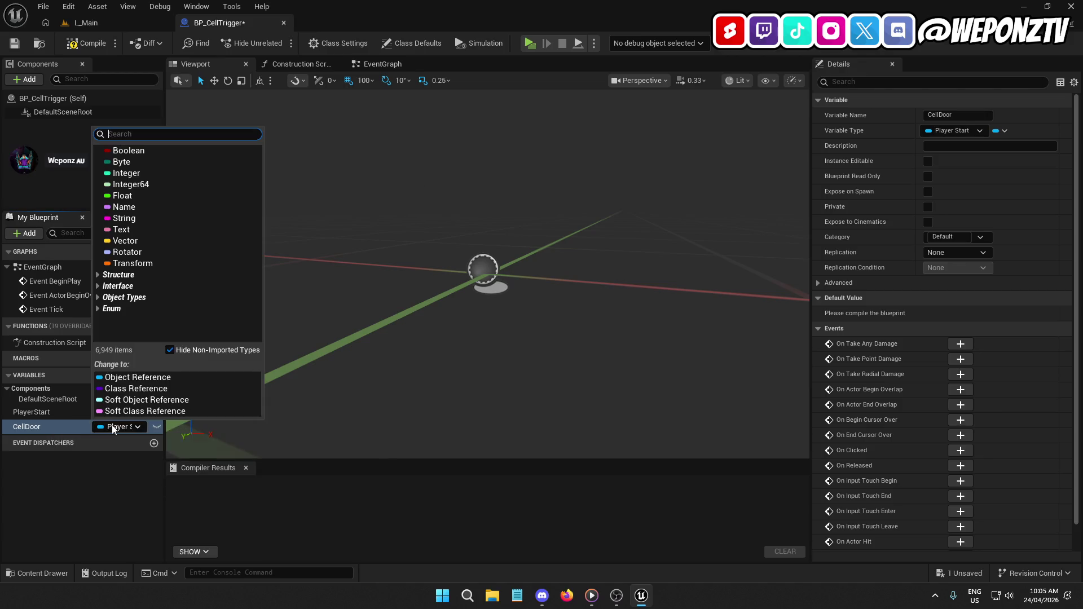
pyautogui.write('bp_cel')
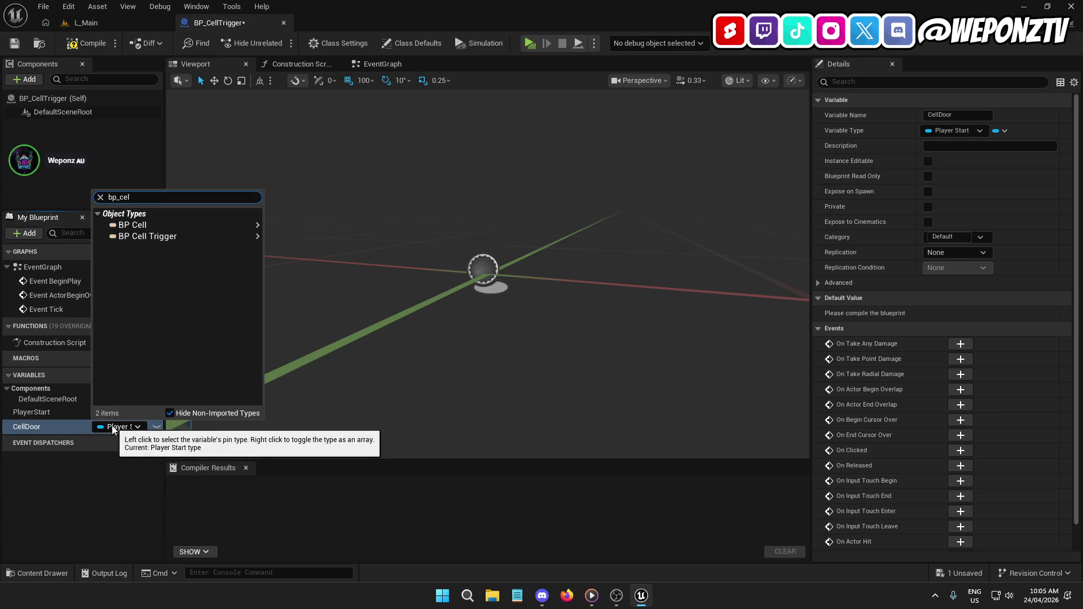
pyautogui.moveTo(178, 225)
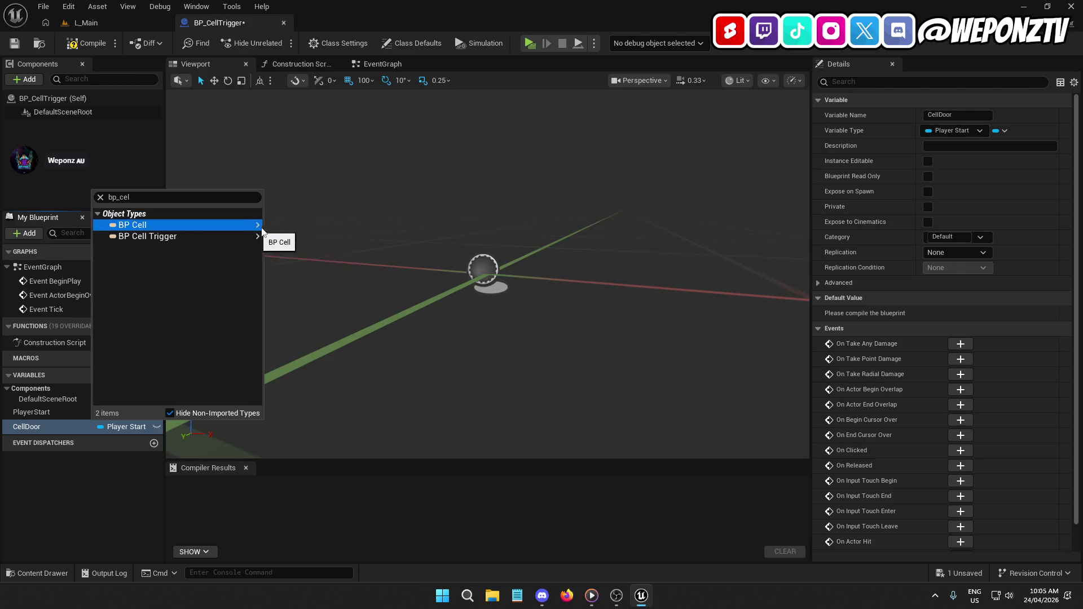
pyautogui.click(292, 237)
pyautogui.click(928, 161)
pyautogui.click(928, 191)
# Compile and save BP_CellTrigger, then return to L_Main.
pyautogui.click(86, 43)
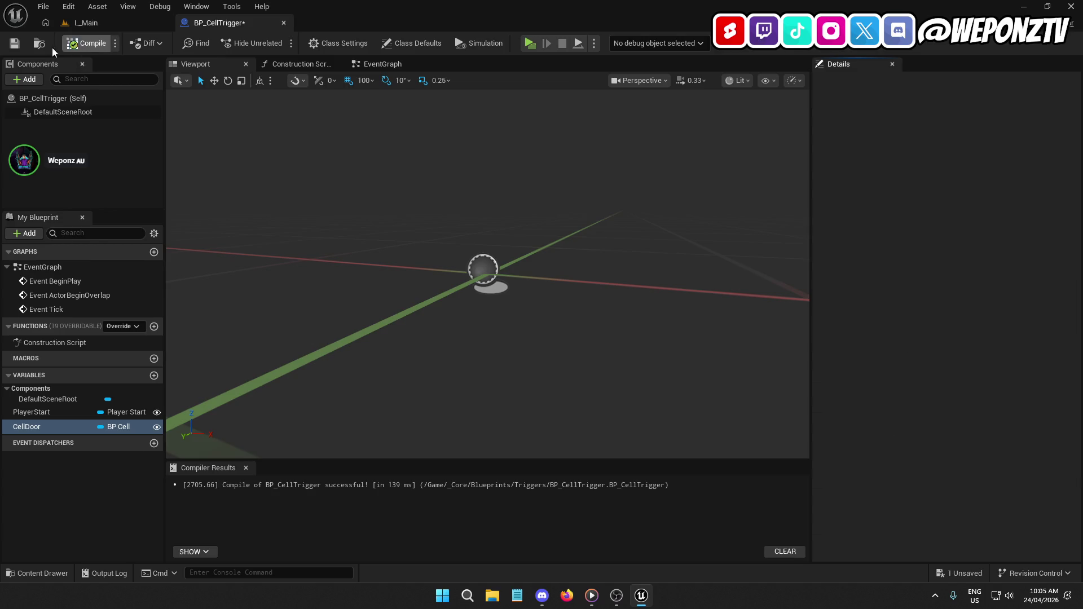
pyautogui.click(14, 43)
pyautogui.click(116, 20)
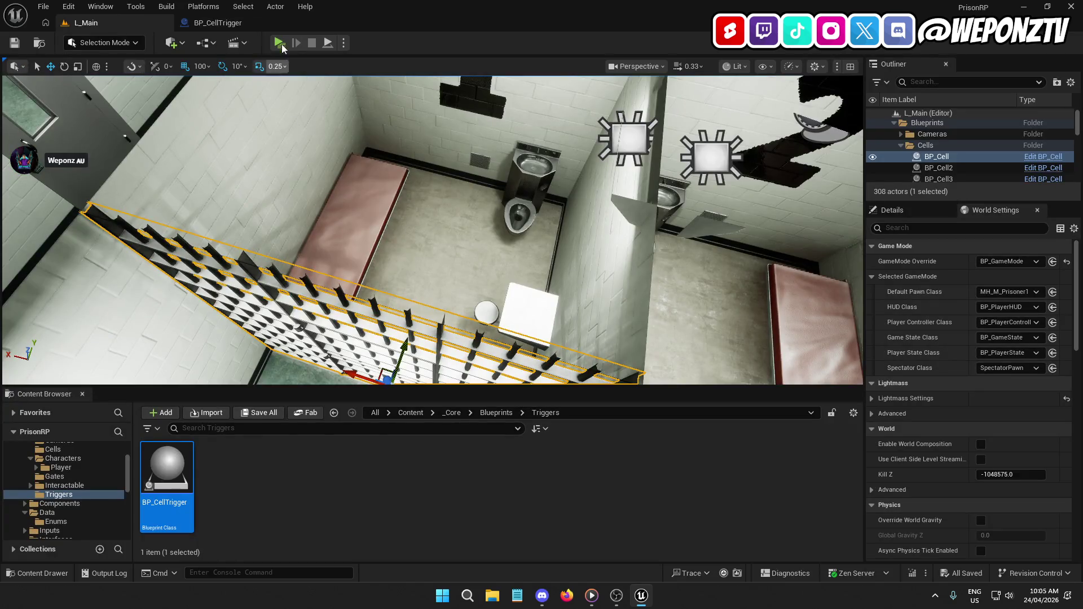
# Delete the three default event nodes from the EventGraph, then compile and save.
pyautogui.click(246, 18)
pyautogui.click(379, 64)
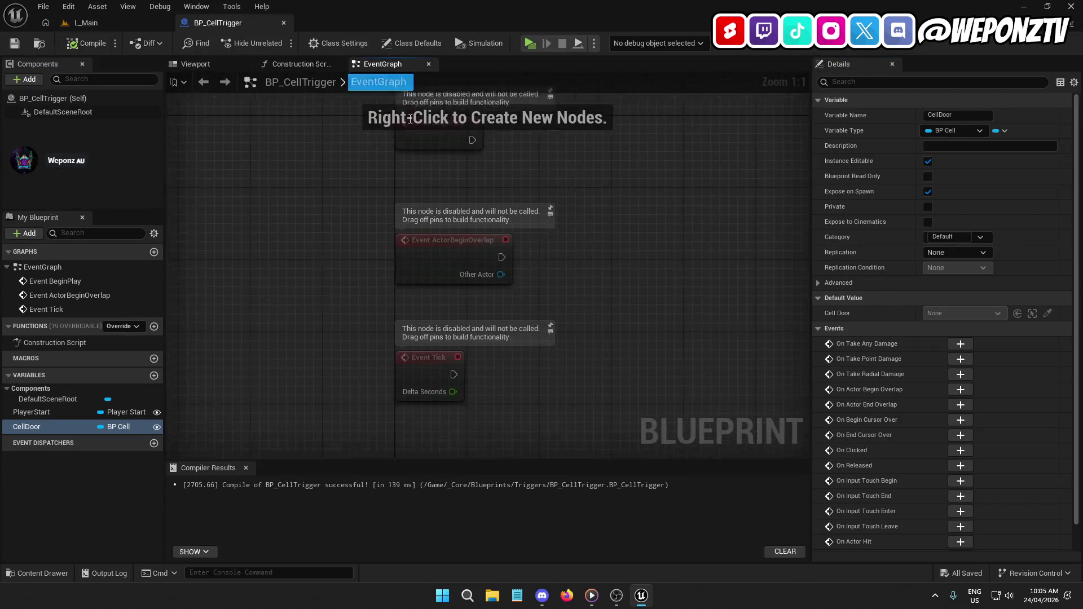
pyautogui.moveTo(592, 399); pyautogui.dragTo(411, 146)
pyautogui.press('Delete')
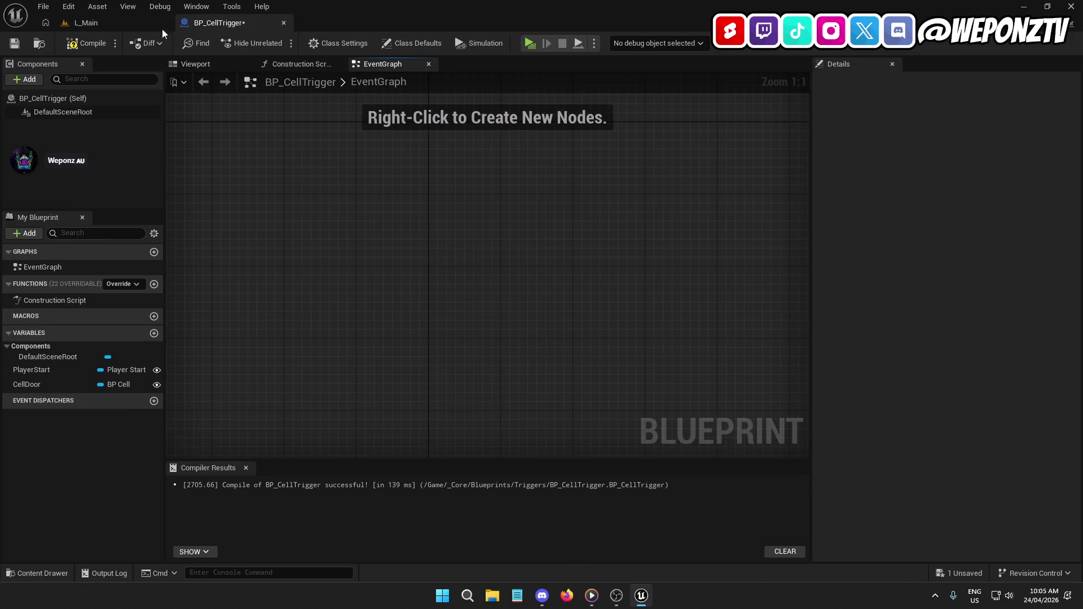
pyautogui.click(85, 43)
pyautogui.click(16, 44)
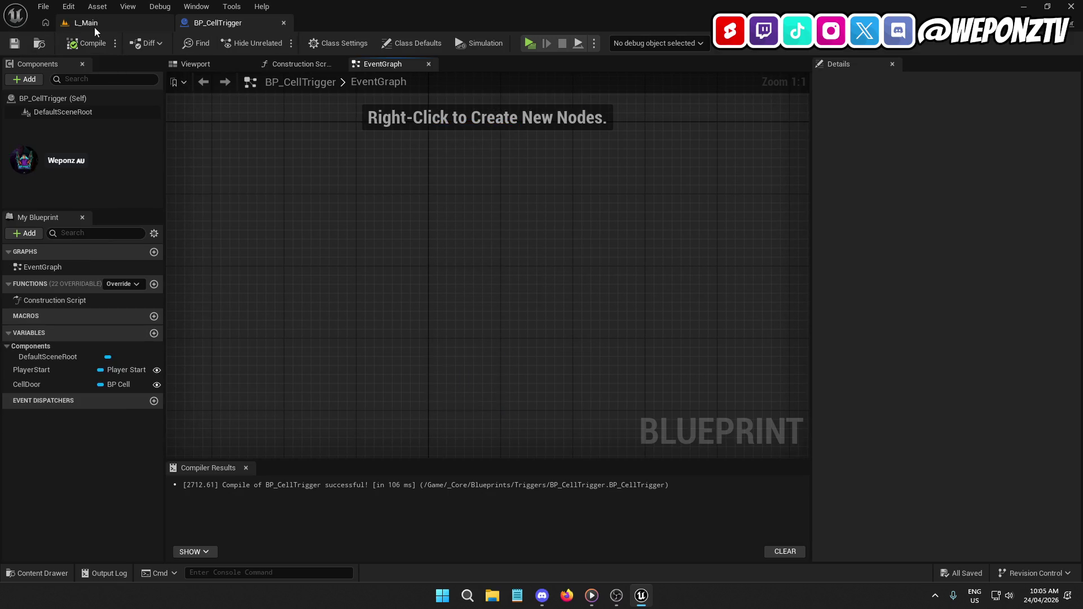
# Place and remove a BP_CellTrigger actor in L_Main, save the level, and reopen the blueprint.
pyautogui.click(74, 25)
pyautogui.moveTo(167, 468)
pyautogui.mouseDown()
pyautogui.moveTo(210, 451)
pyautogui.moveTo(411, 235)
pyautogui.mouseUp()
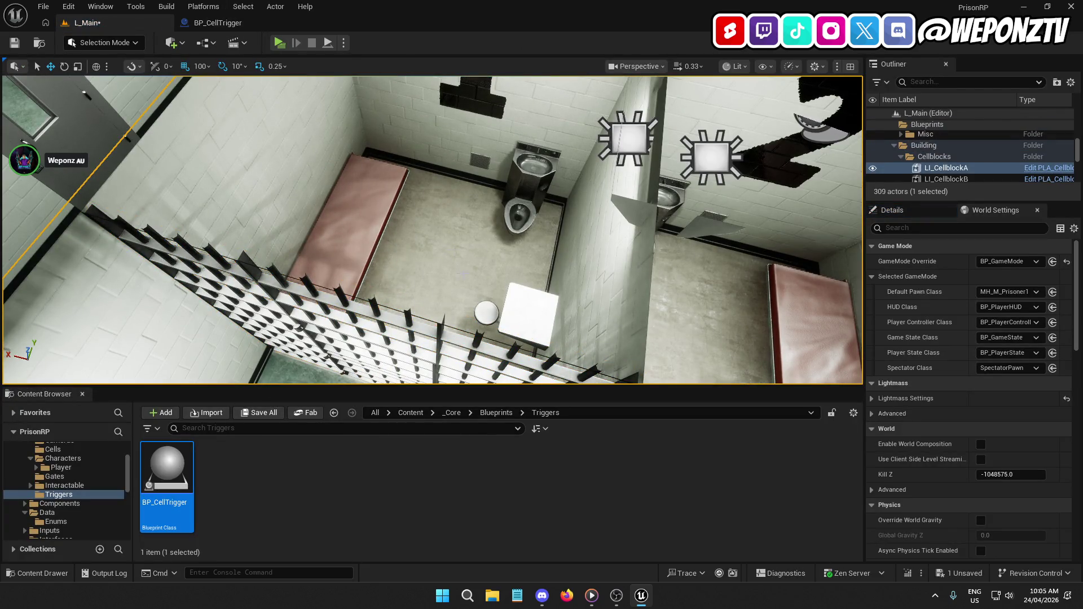
pyautogui.scroll(-6, 967, 157)
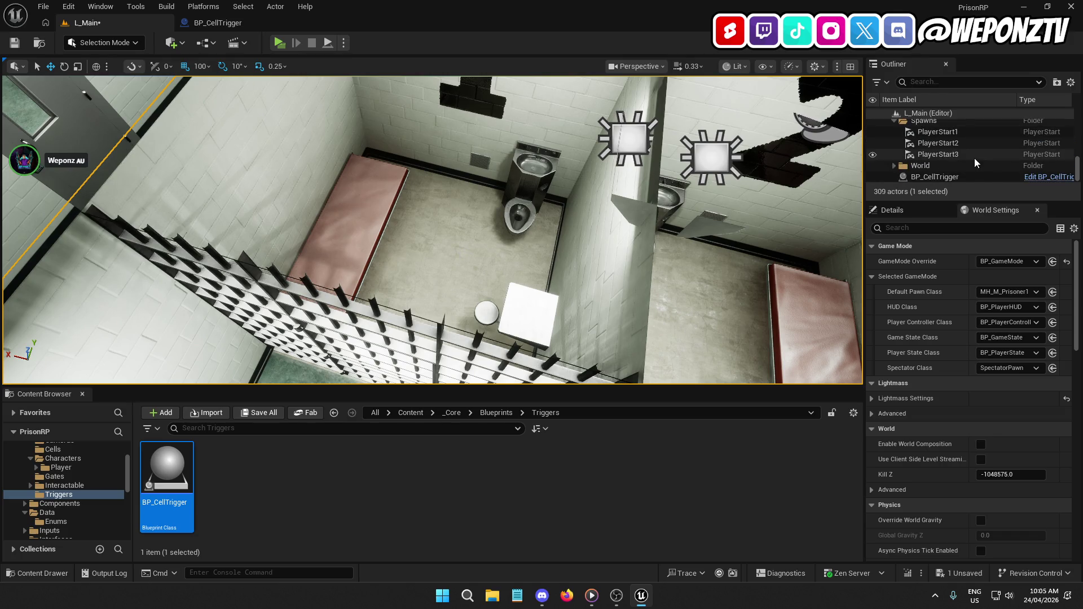
pyautogui.press('Delete')
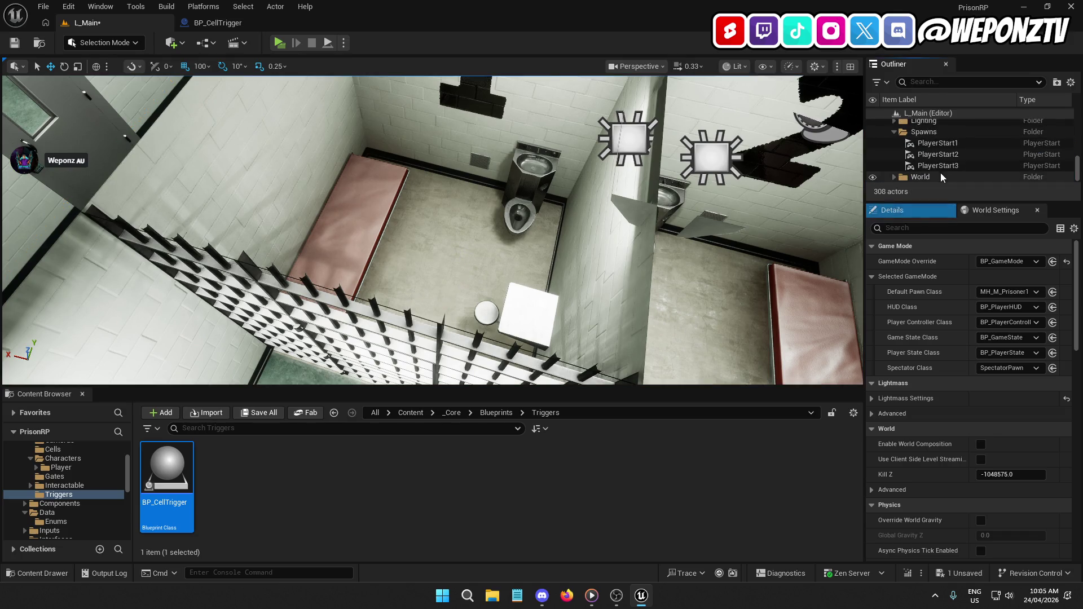
pyautogui.click(16, 42)
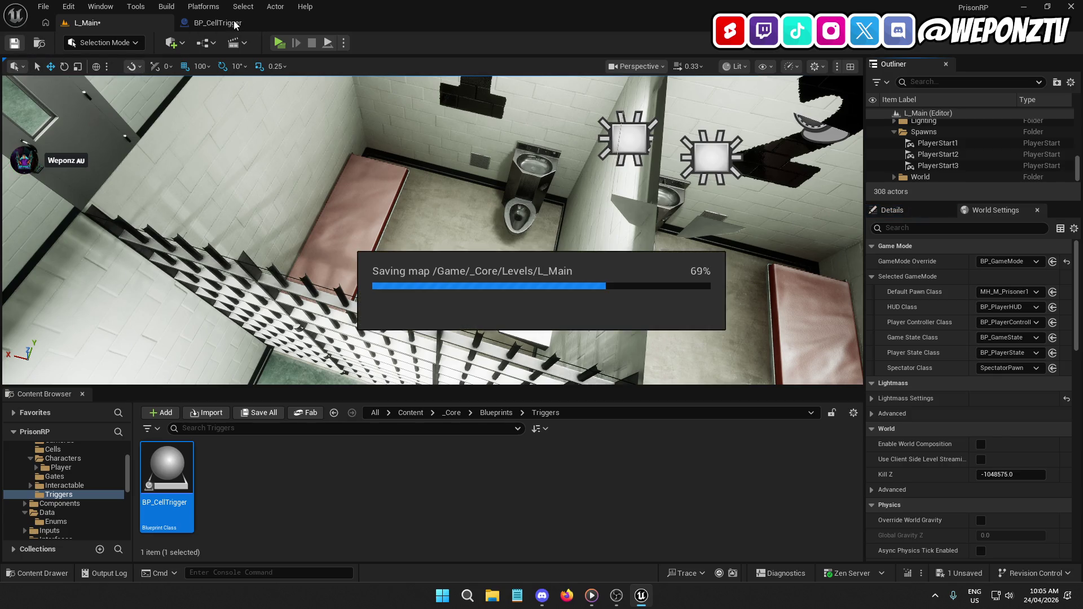
pyautogui.click(235, 23)
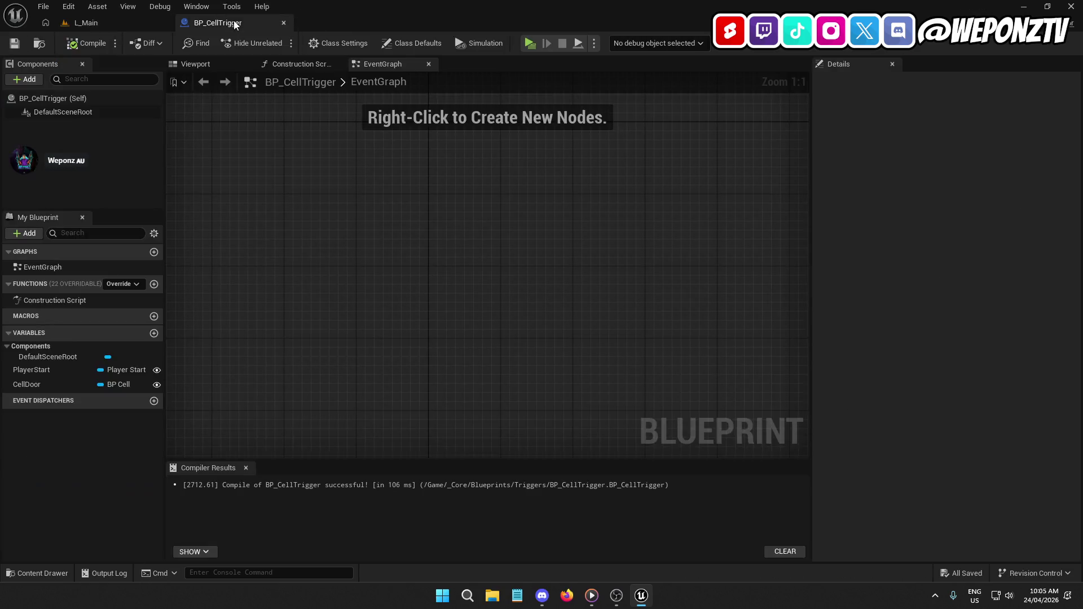
# Add a Box Collision component named Trigger to BP_CellTrigger.
pyautogui.click(24, 79)
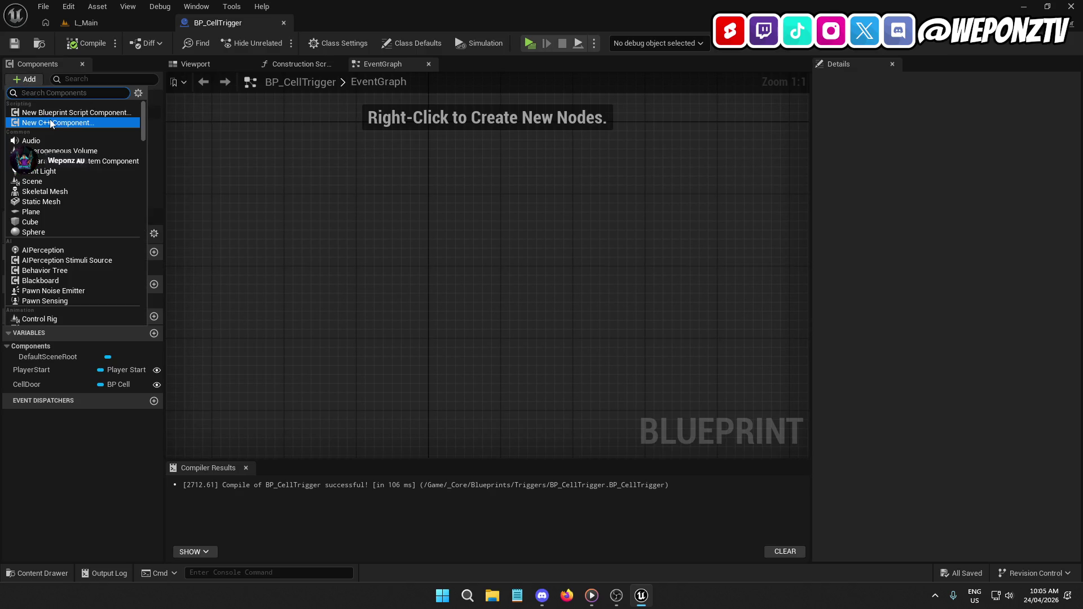
pyautogui.write('co')
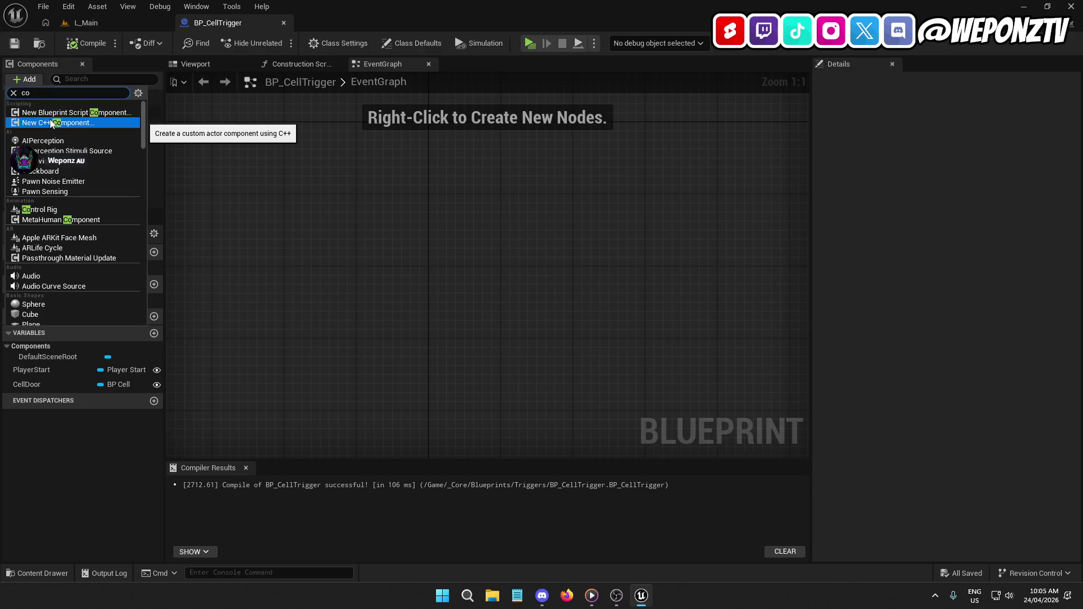
pyautogui.press('BackSpace')
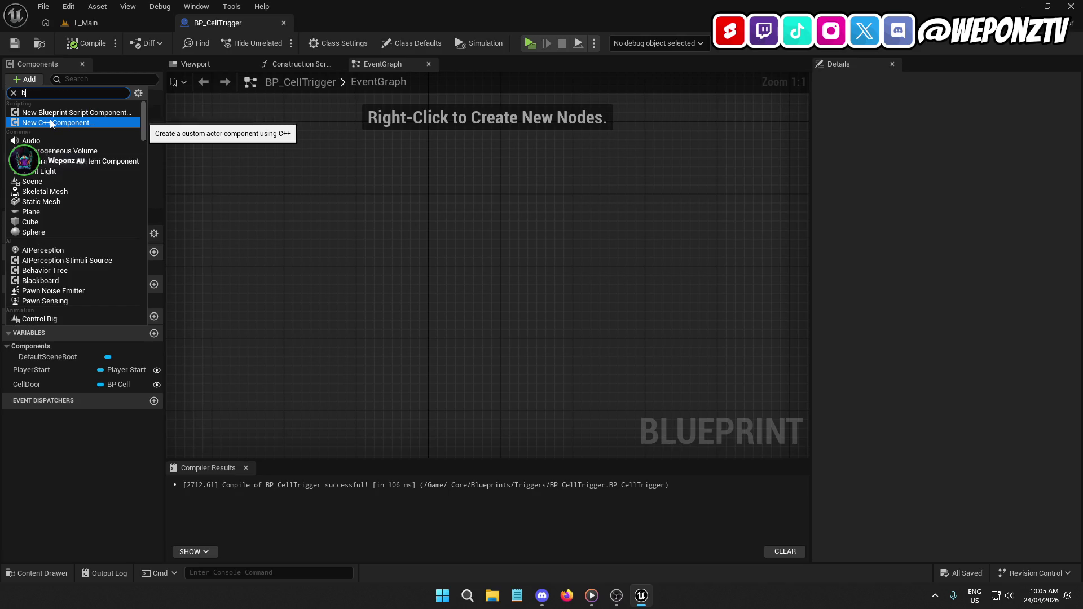
pyautogui.write('ox')
pyautogui.click(51, 112)
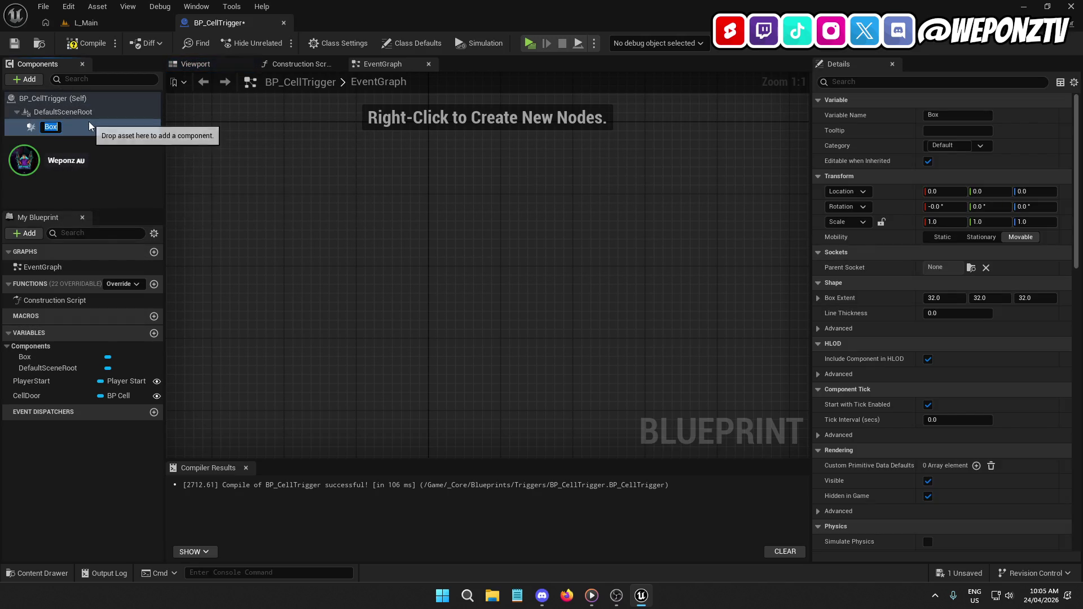
pyautogui.write('Trigger')
pyautogui.press('Return')
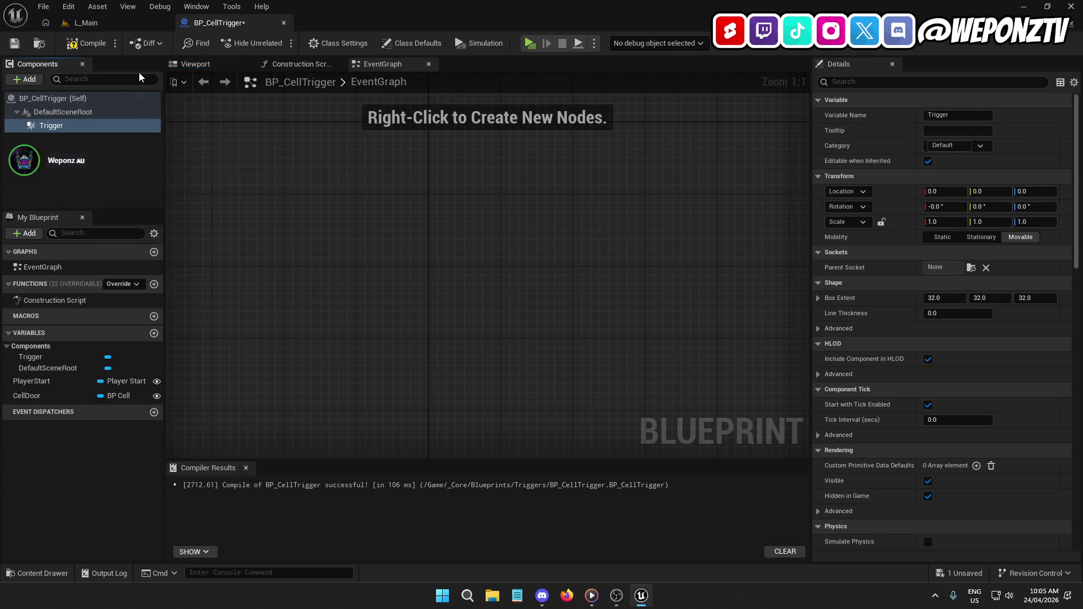
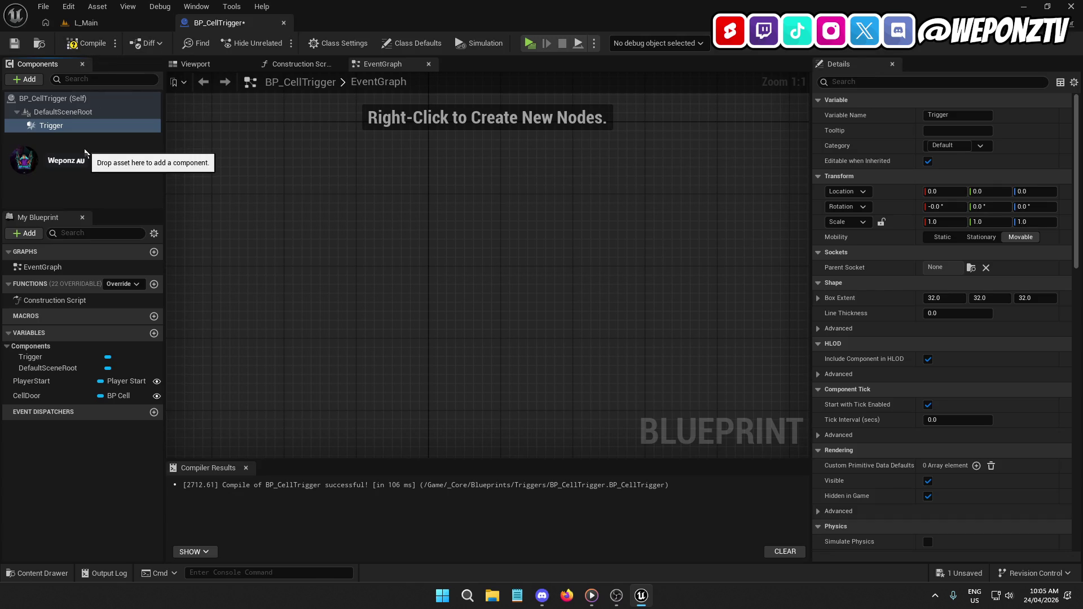
# Delete the PlayerStart and CellDoor variables from BP_CellTrigger.
pyautogui.click(85, 43)
pyautogui.click(14, 42)
pyautogui.click(73, 380)
pyautogui.press('Delete')
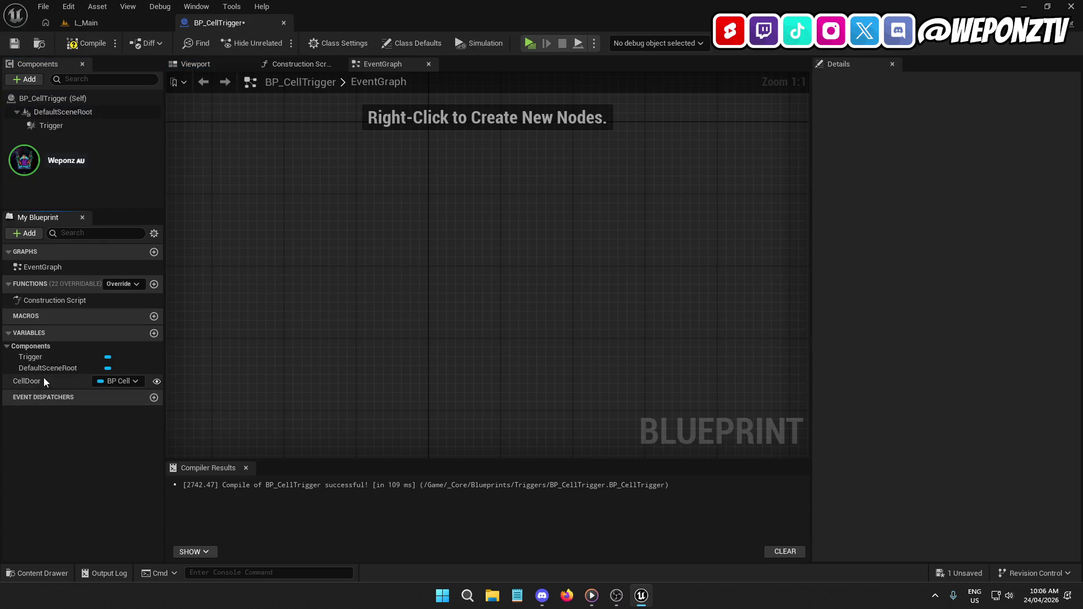
pyautogui.click(43, 381)
pyautogui.press('Delete')
# Compile and save the cleaned BP_CellTrigger, then return to the L_Main level.
pyautogui.click(80, 40)
pyautogui.click(19, 45)
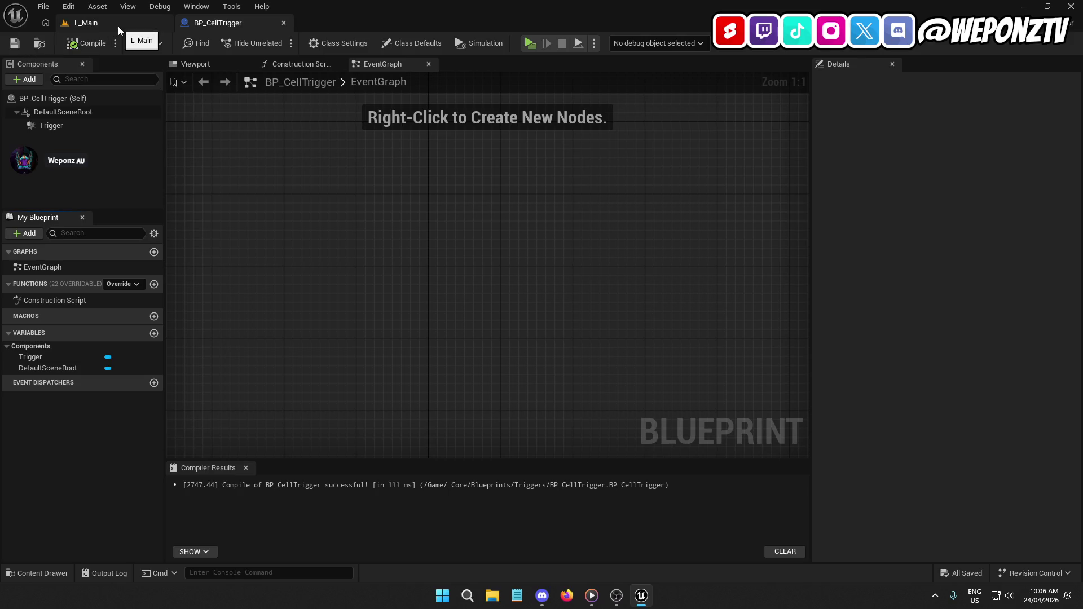
pyautogui.click(72, 123)
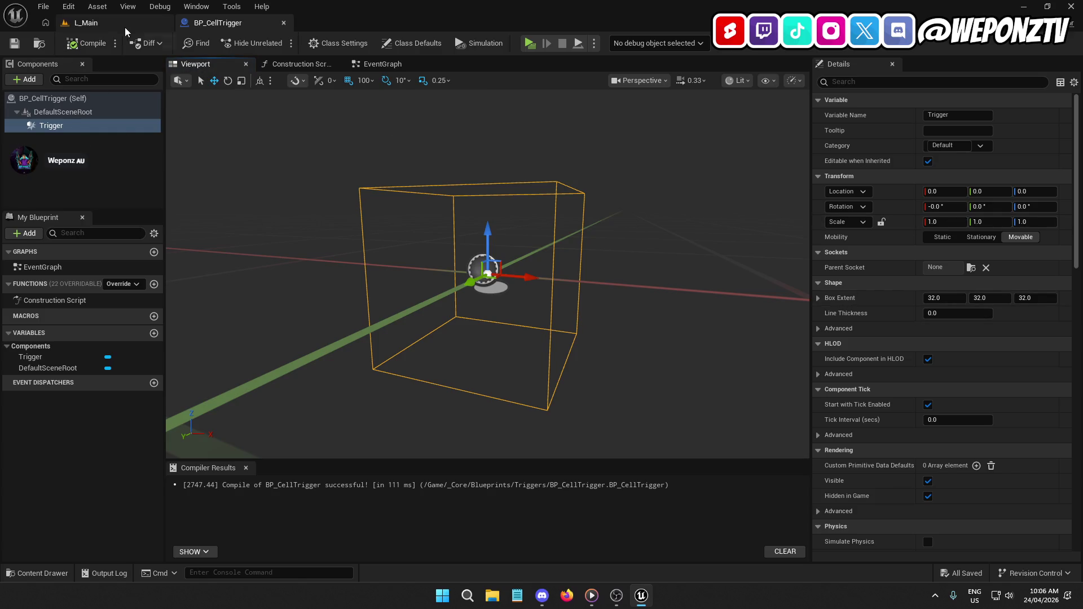
pyautogui.click(87, 26)
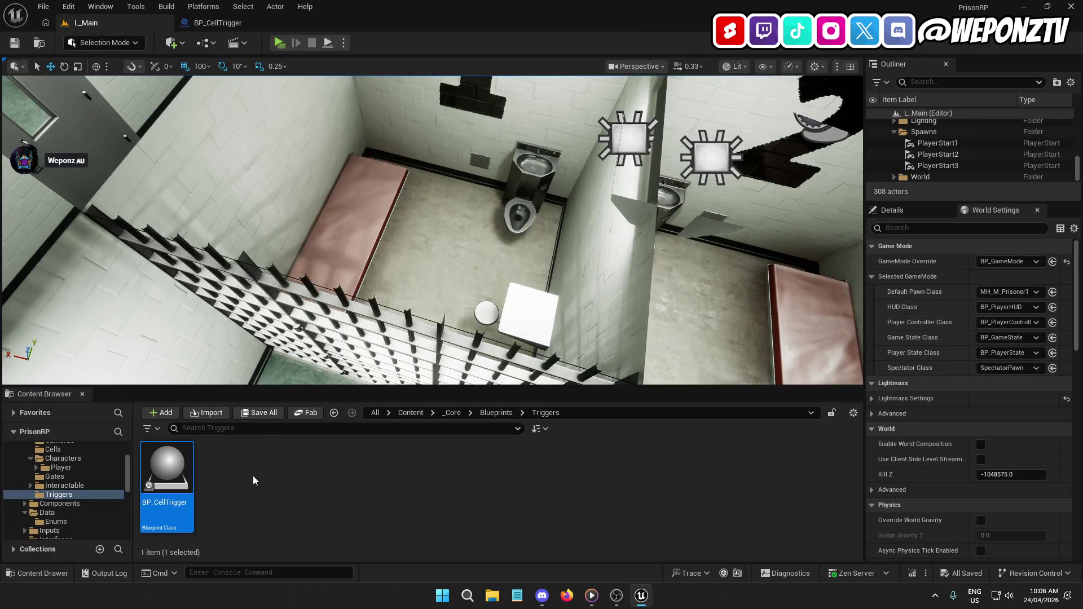
# Try dropping a BP_CellTrigger into the cell, cancel it, and save L_Main.
pyautogui.moveTo(181, 470); pyautogui.dragTo(435, 285)
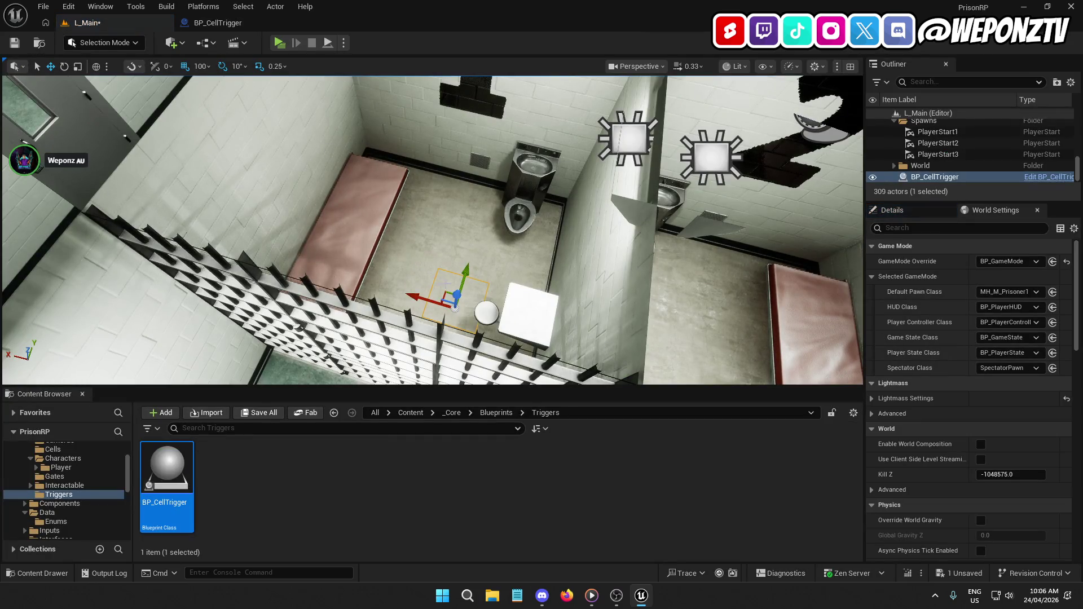
pyautogui.press('Escape')
pyautogui.click(14, 43)
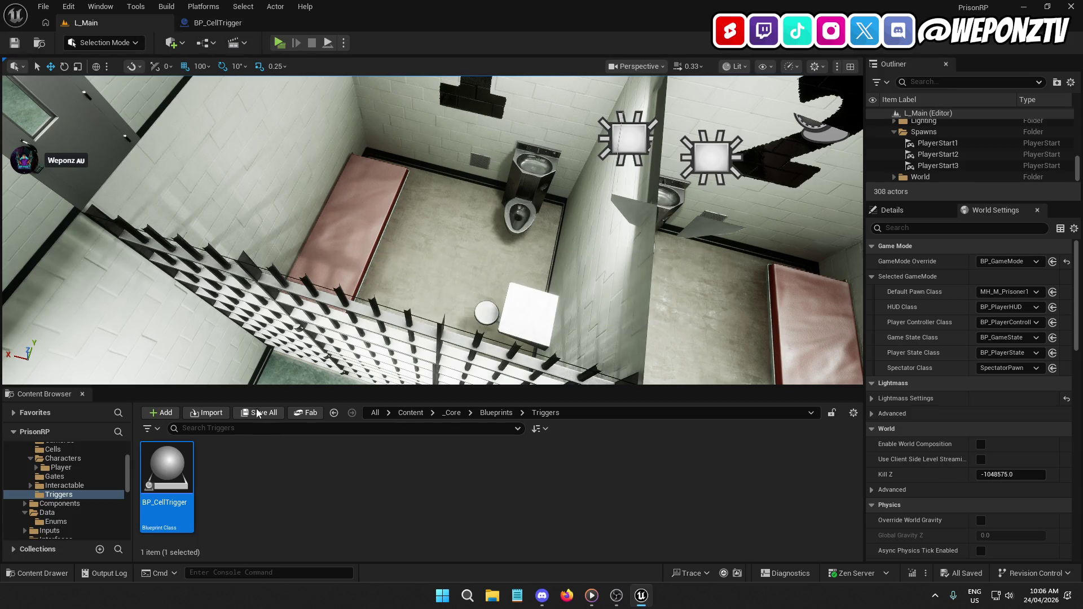
# Create a Master folder under Triggers and move BP_CellTrigger into it.
pyautogui.rightClick(252, 483)
pyautogui.click(305, 112)
pyautogui.write('Master')
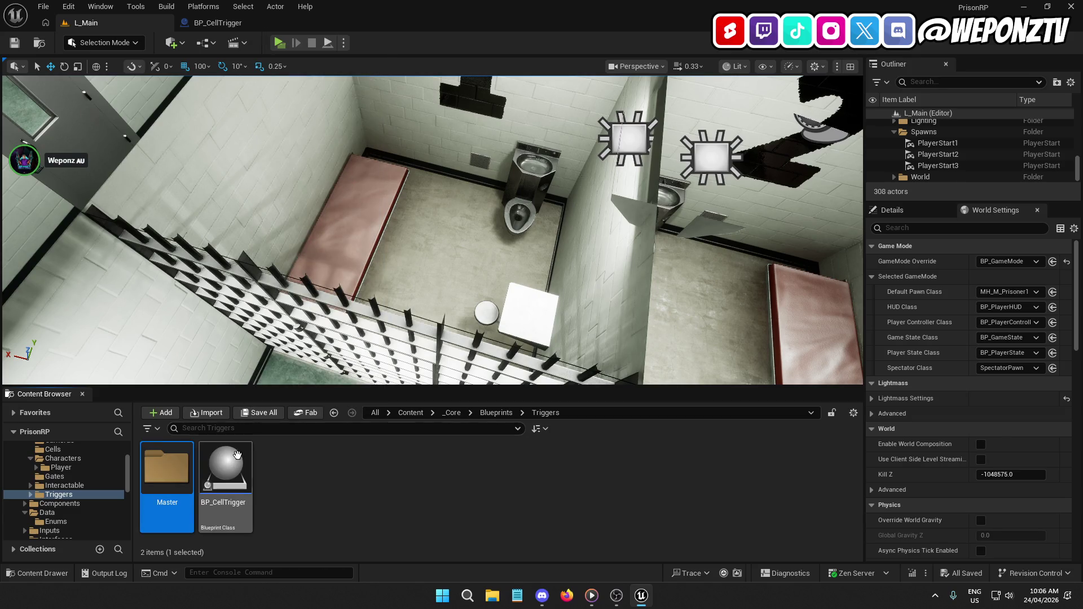
pyautogui.moveTo(226, 465); pyautogui.dragTo(176, 486)
pyautogui.click(190, 501)
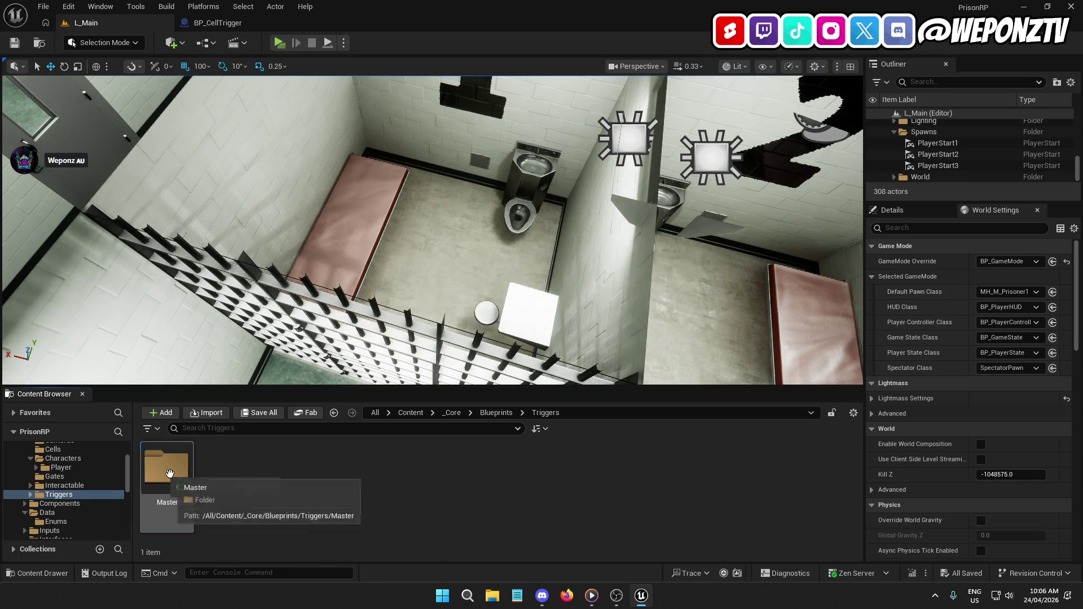
pyautogui.doubleClick(169, 495)
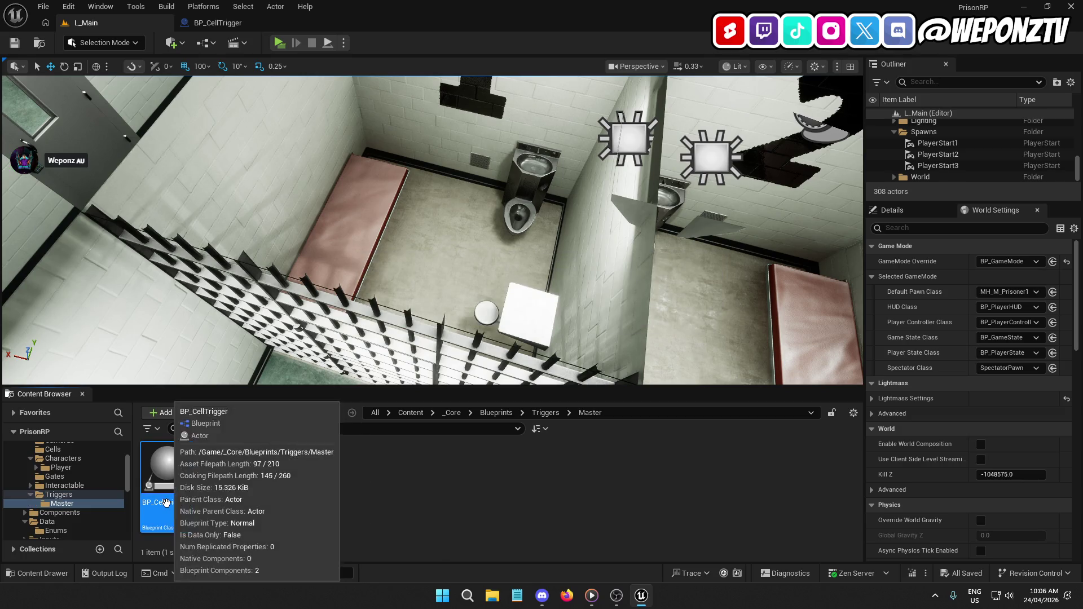
# Rename the moved Blueprint to BP_MasterTrigger and open it for editing.
pyautogui.click(171, 502)
pyautogui.press('F2')
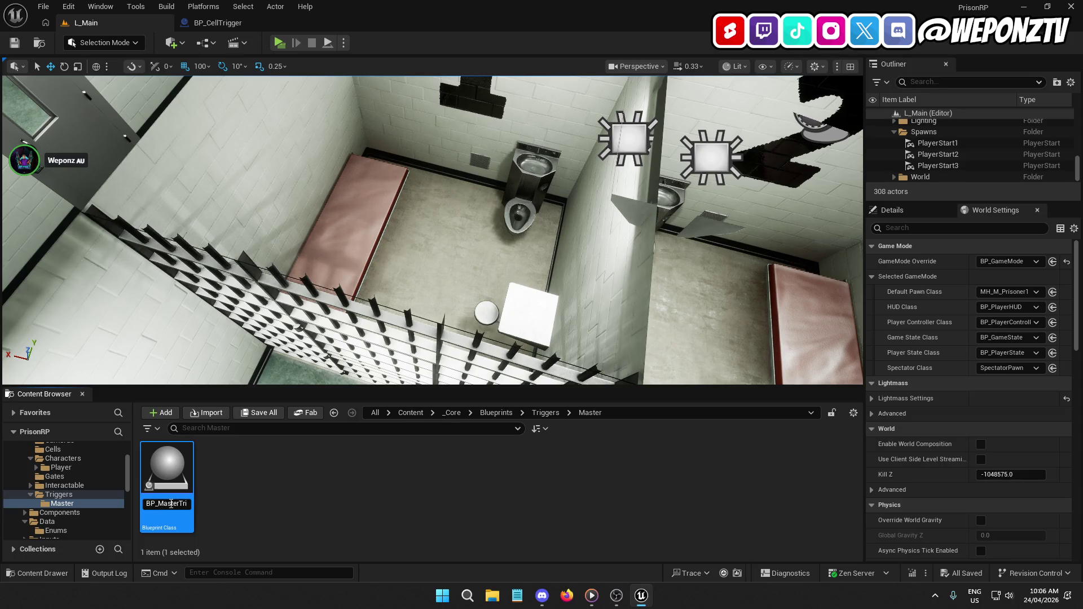
pyautogui.press('Return')
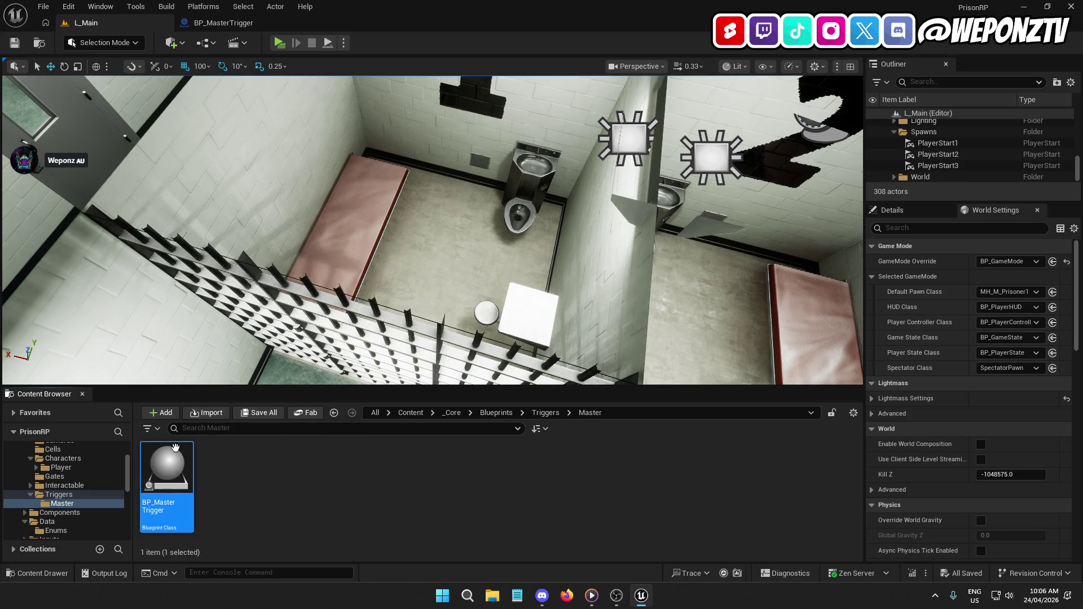
pyautogui.doubleClick(175, 447)
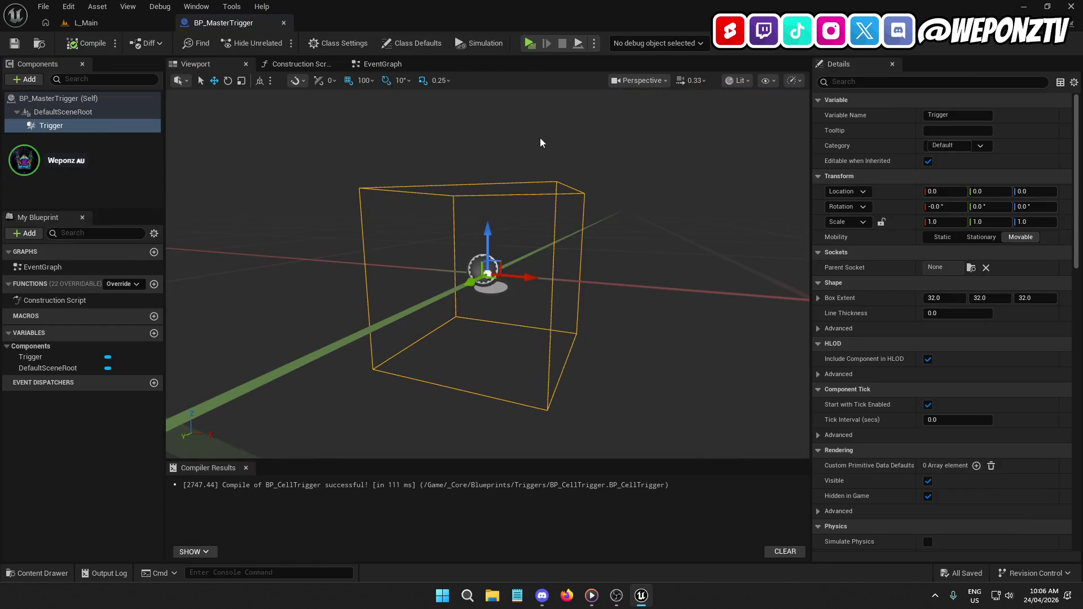
# Derive a child class BP_CellTrigger from BP_MasterTrigger and move it to the Triggers folder.
pyautogui.click(393, 64)
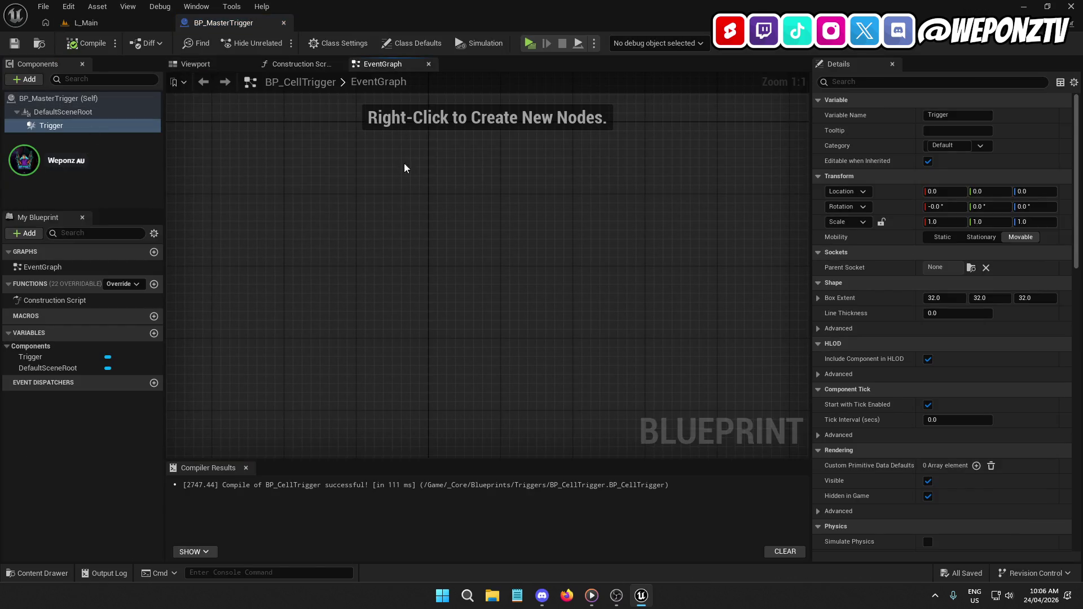
pyautogui.click(84, 23)
pyautogui.rightClick(178, 486)
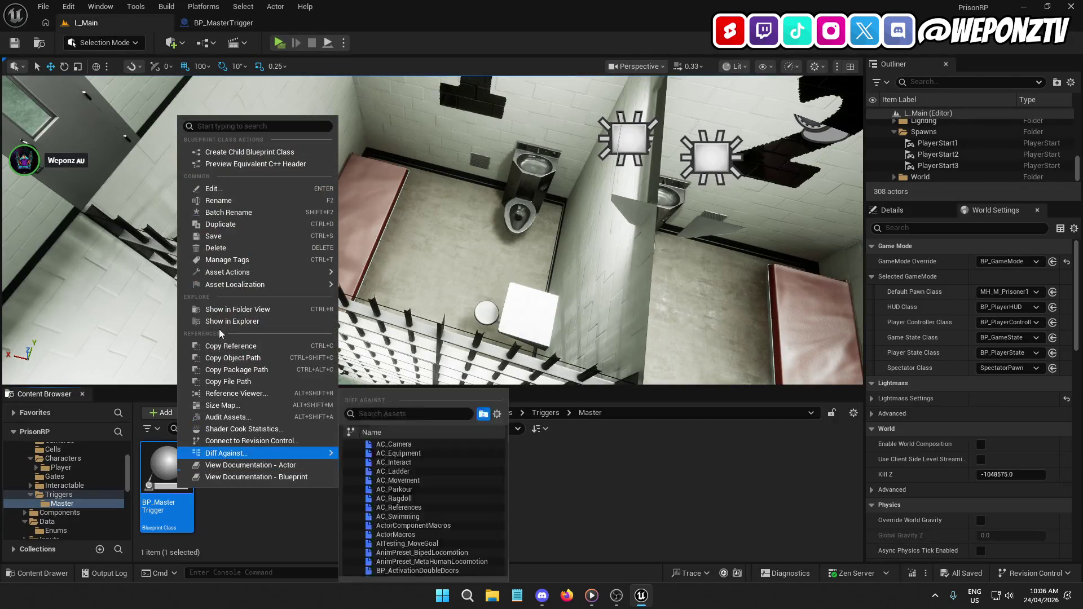
pyautogui.click(220, 151)
pyautogui.write('BP_CellTrigge')
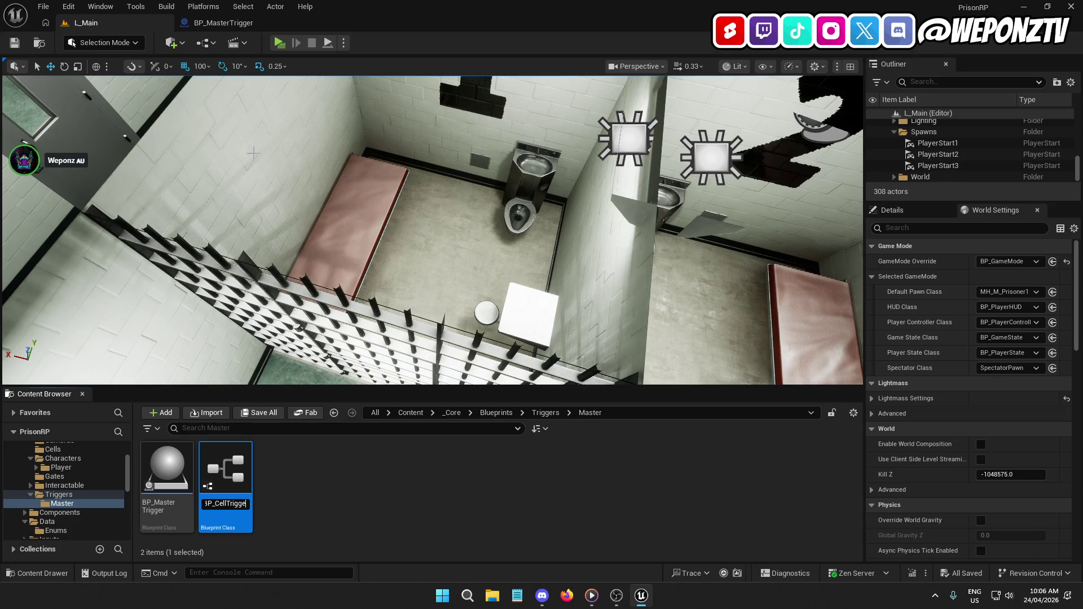
pyautogui.write('r')
pyautogui.press('Return')
pyautogui.moveTo(167, 479); pyautogui.dragTo(70, 493)
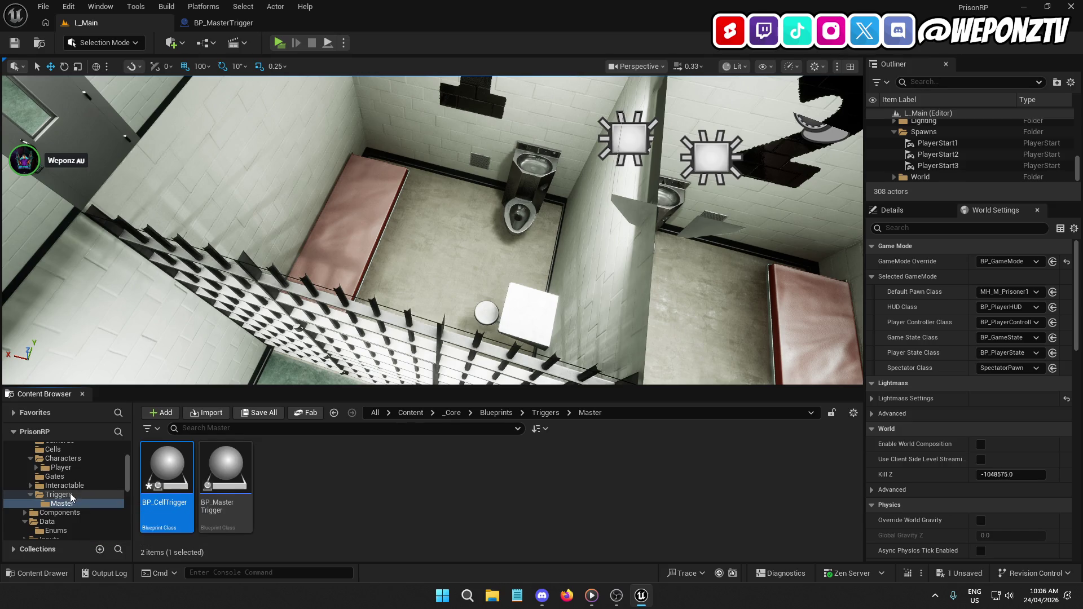
pyautogui.click(156, 518)
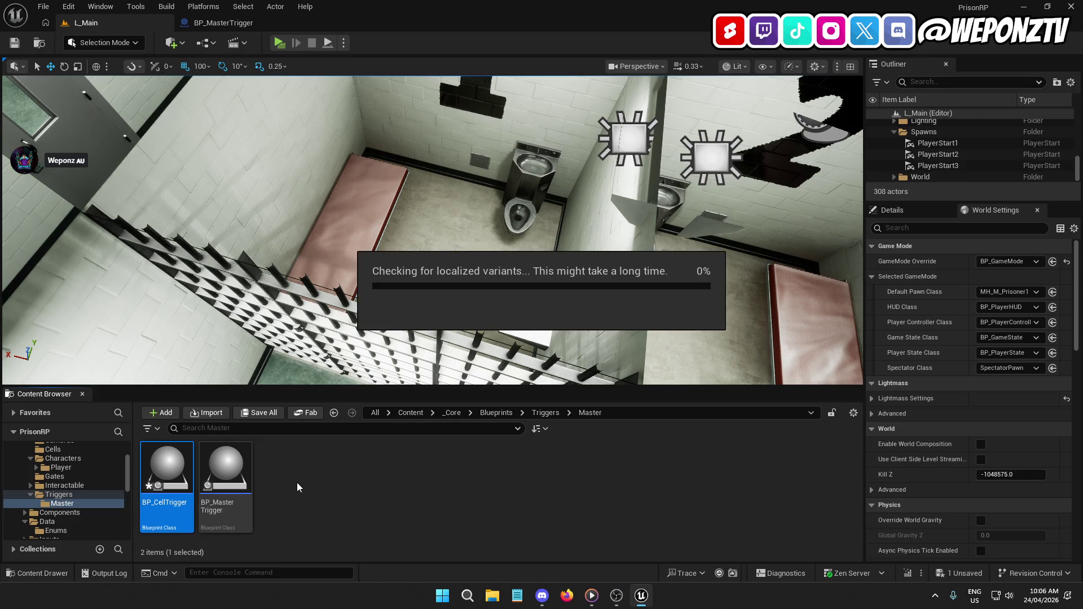
# In the child BP_CellTrigger, add a PlayerStart variable typed as a Player Start object reference.
pyautogui.click(545, 413)
pyautogui.doubleClick(236, 471)
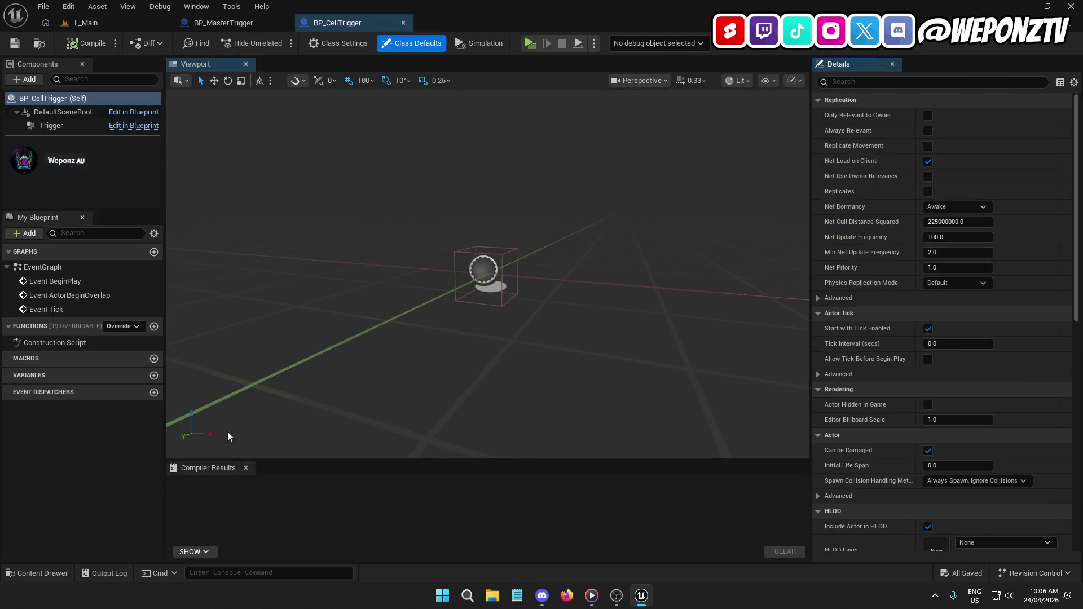
pyautogui.click(154, 375)
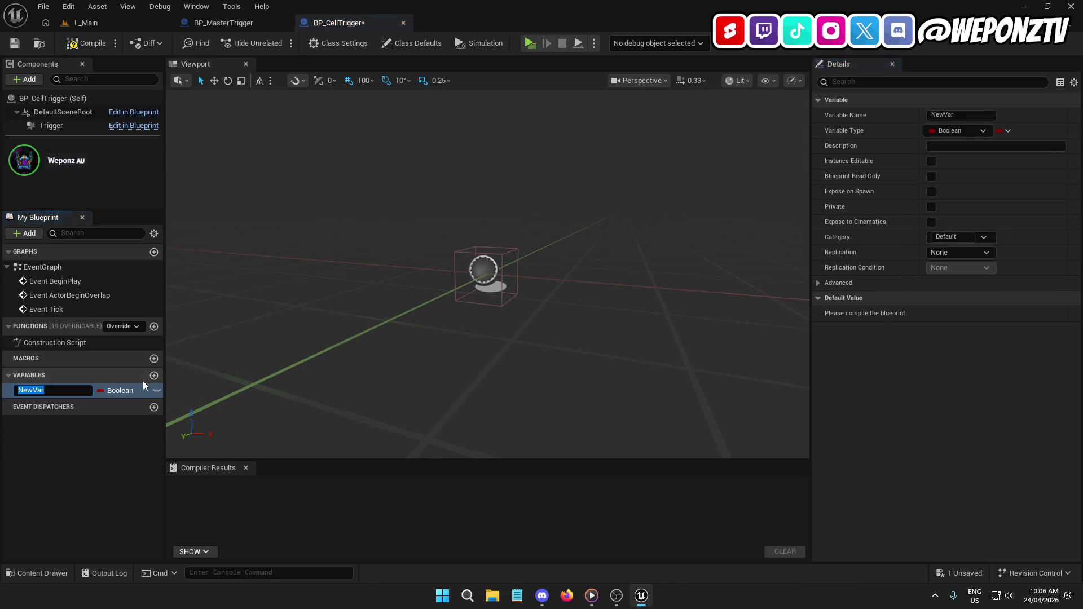
pyautogui.write('PlayerStart')
pyautogui.press('Return')
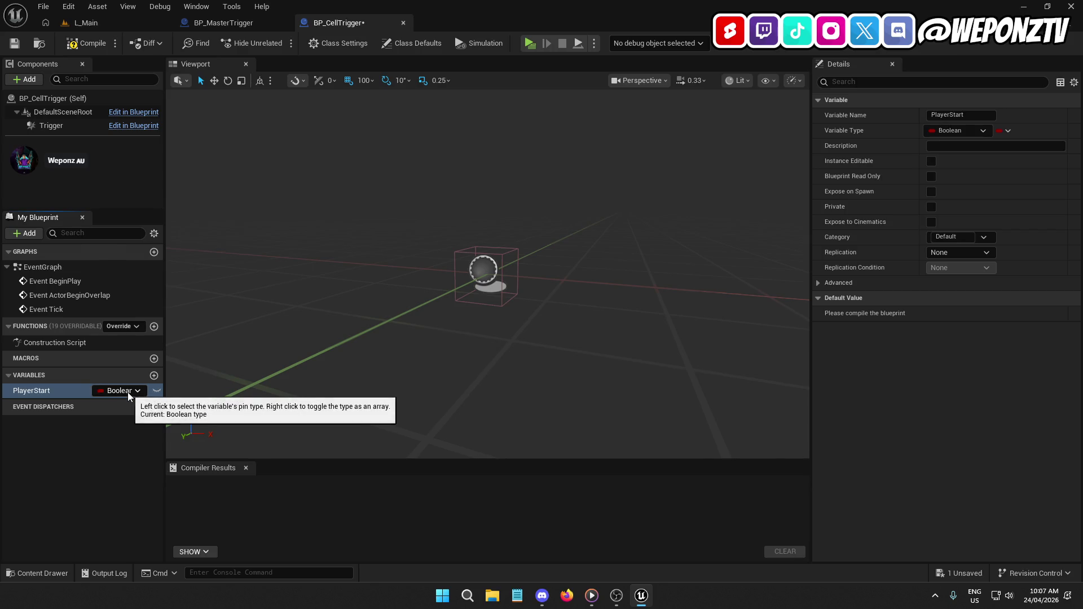
pyautogui.click(128, 392)
pyautogui.write('rst')
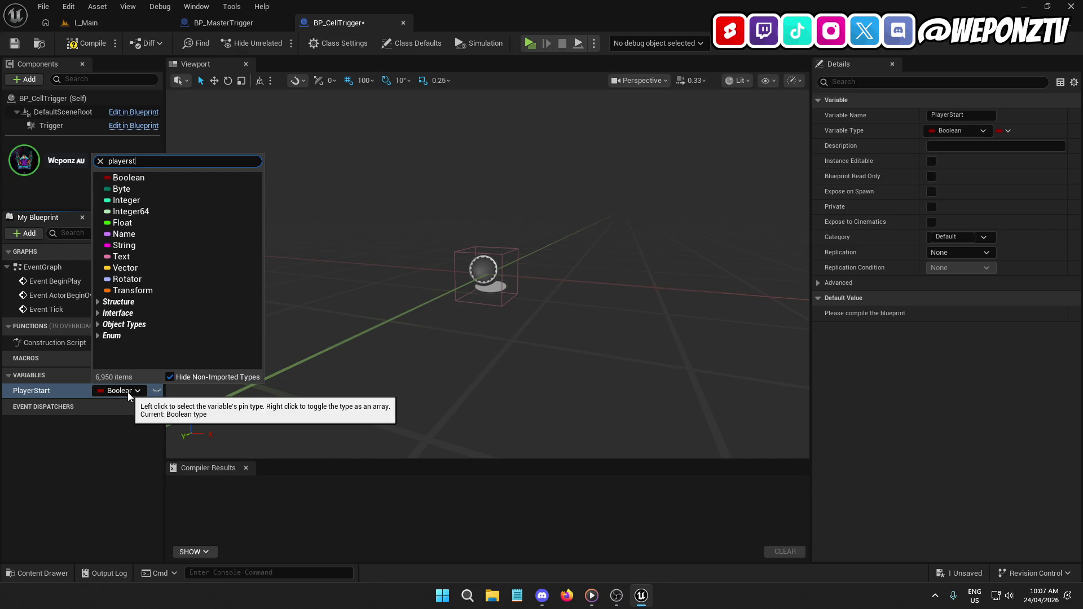
pyautogui.click(214, 225)
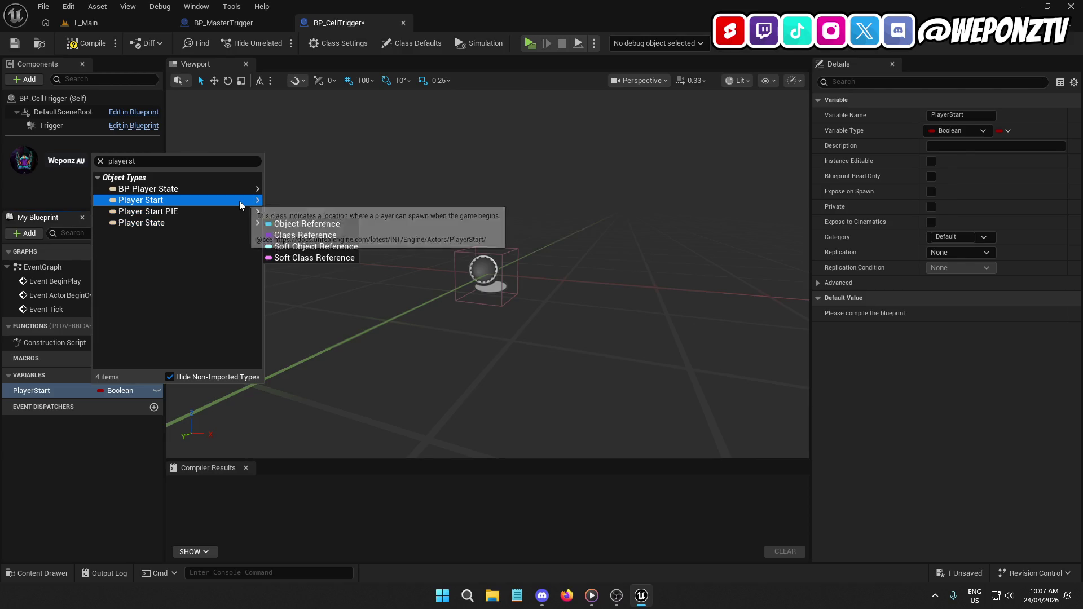
pyautogui.click(282, 201)
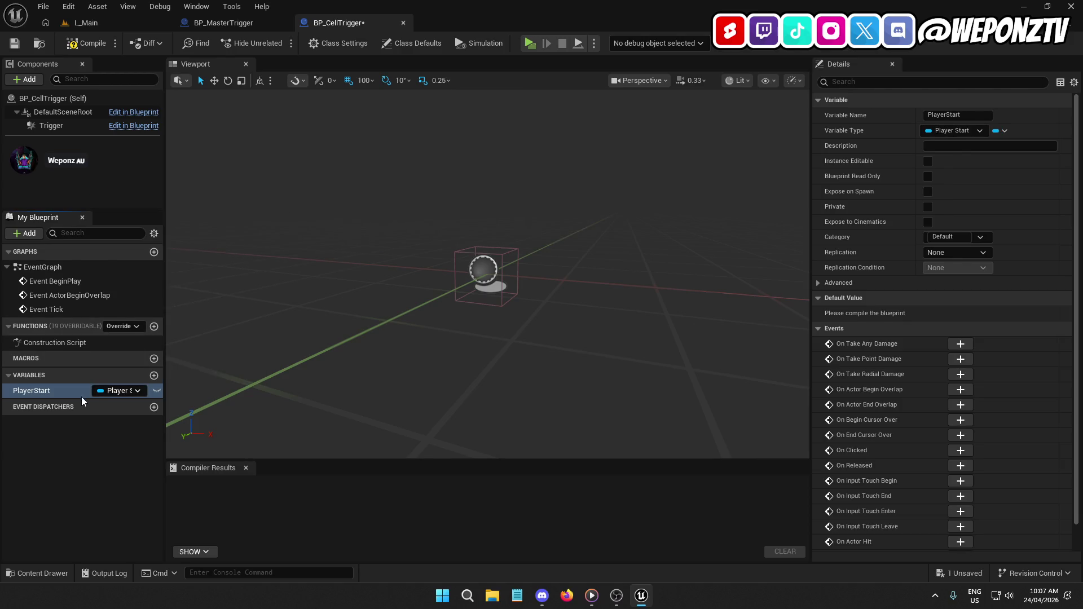
# Add a CellDoor variable typed as a BP Cell object reference and compile.
pyautogui.click(154, 375)
pyautogui.write('CellDoor')
pyautogui.press('Return')
pyautogui.click(116, 407)
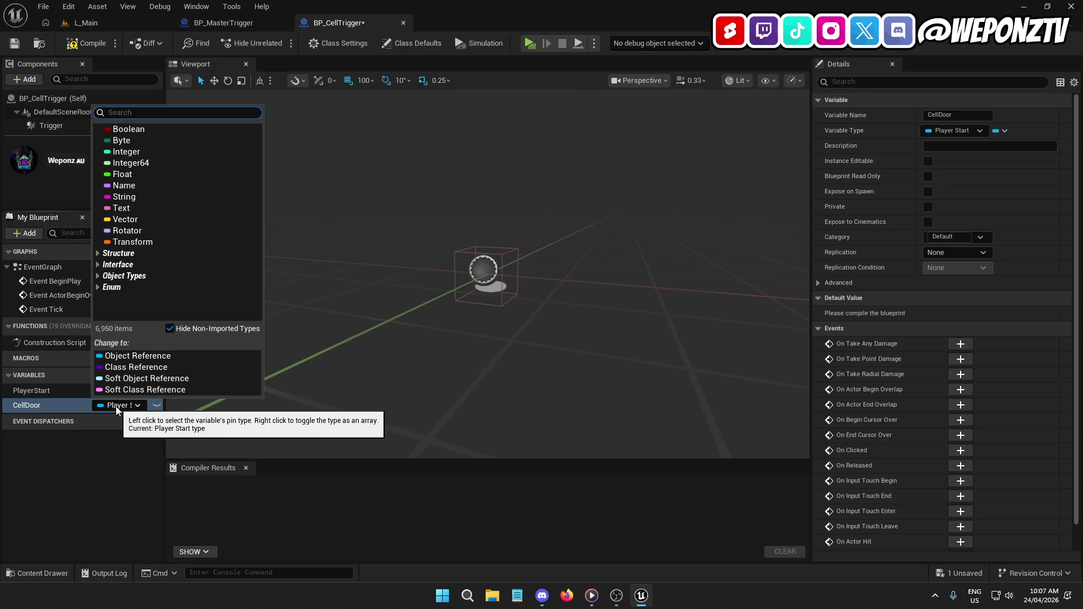
pyautogui.write('cell')
pyautogui.moveTo(252, 205)
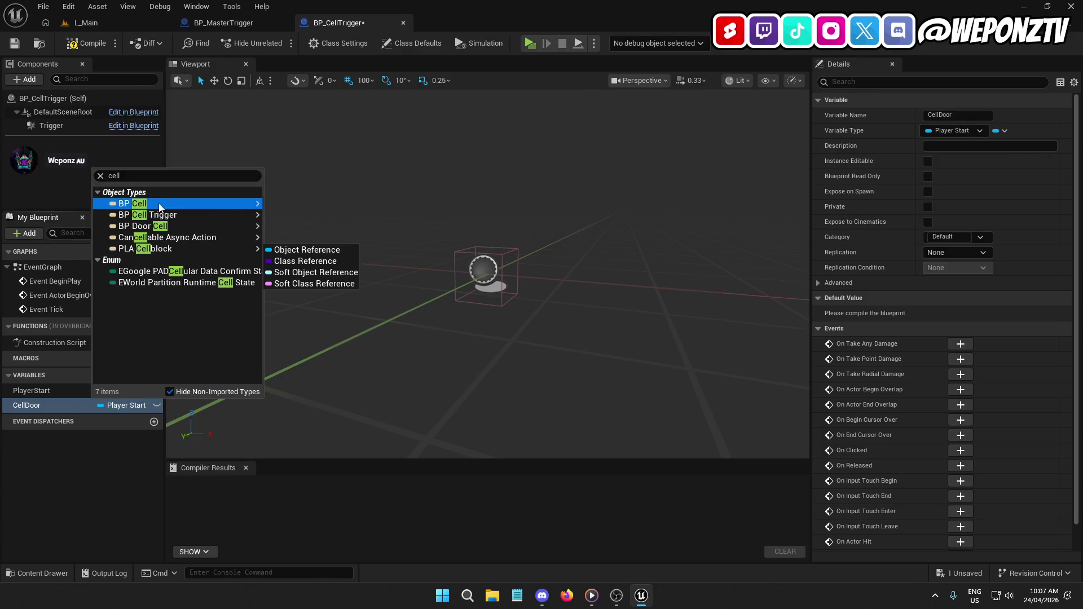
pyautogui.click(286, 205)
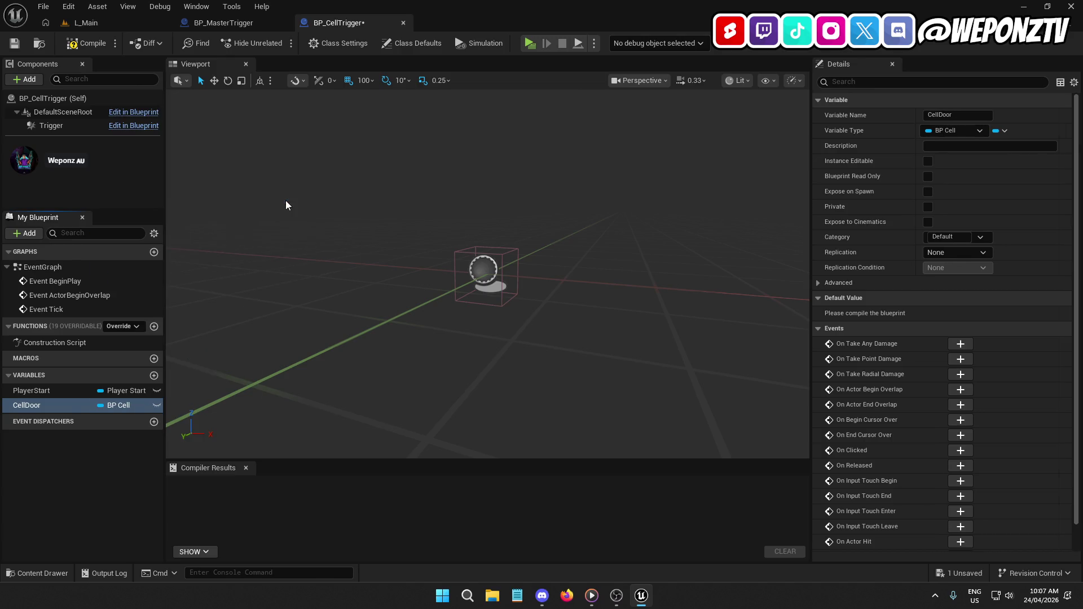
pyautogui.click(88, 42)
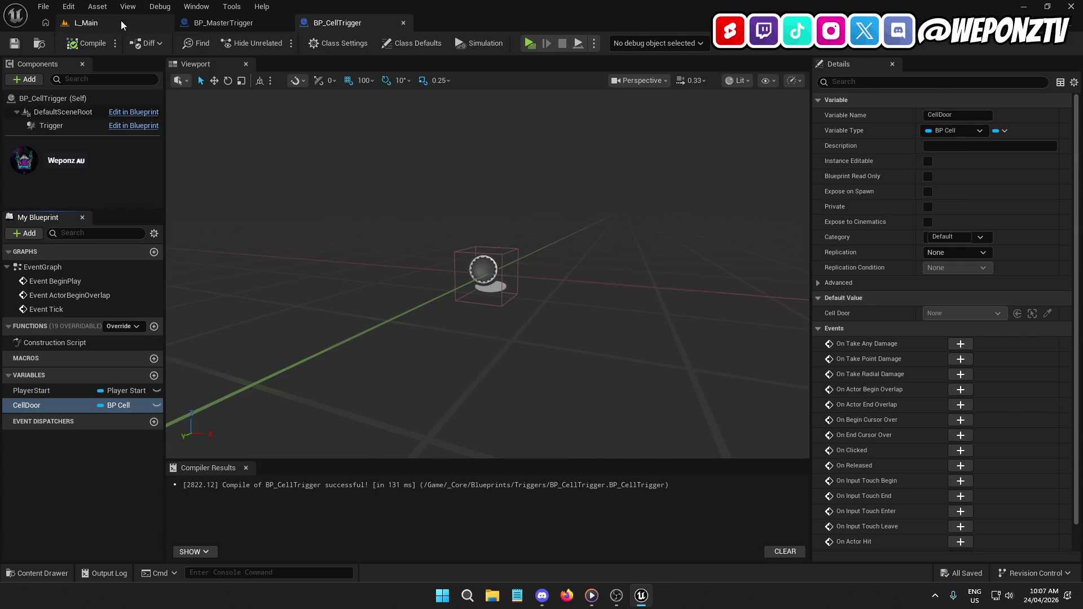
pyautogui.click(121, 21)
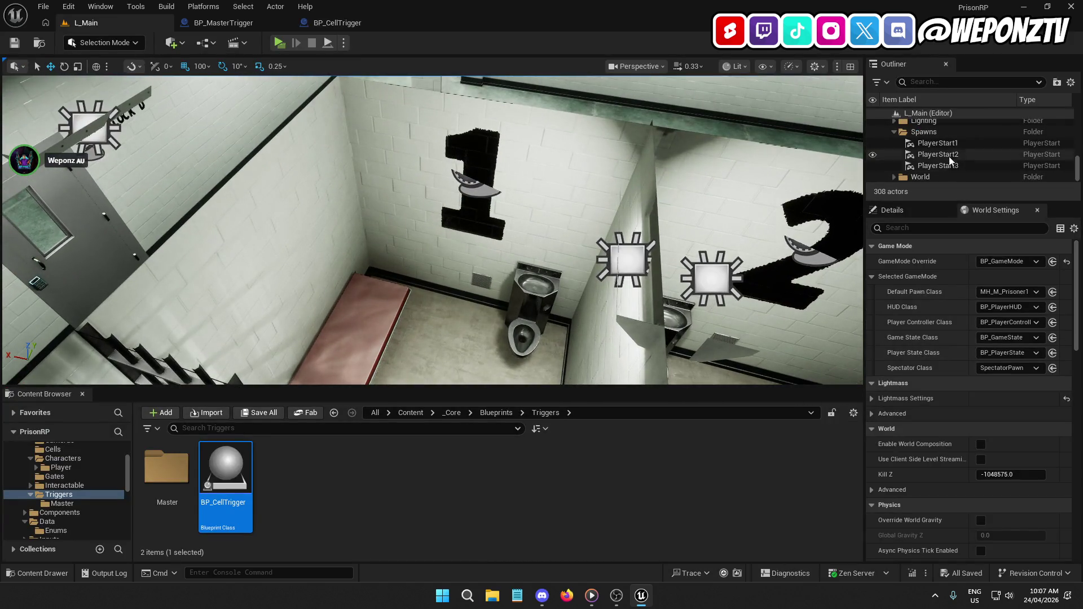
# Delete PlayerStart1, PlayerStart2, PlayerStart3 and the emptied Spawns folder from the level.
pyautogui.click(941, 143)
pyautogui.keyDown('shift'); pyautogui.click(948, 166); pyautogui.keyUp('shift')
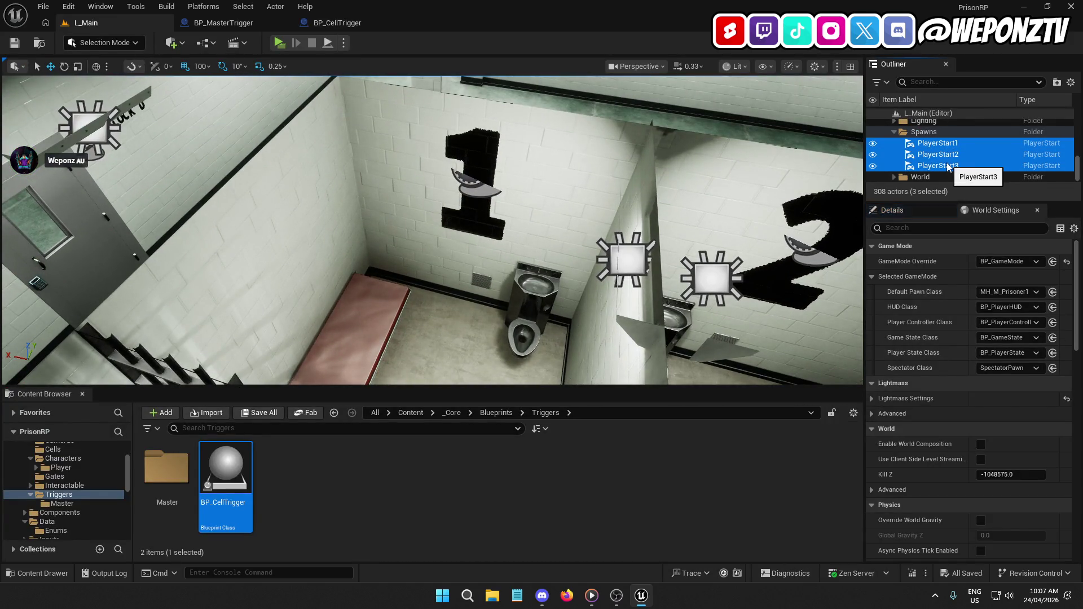
pyautogui.press('Delete')
pyautogui.click(939, 167)
pyautogui.press('Delete')
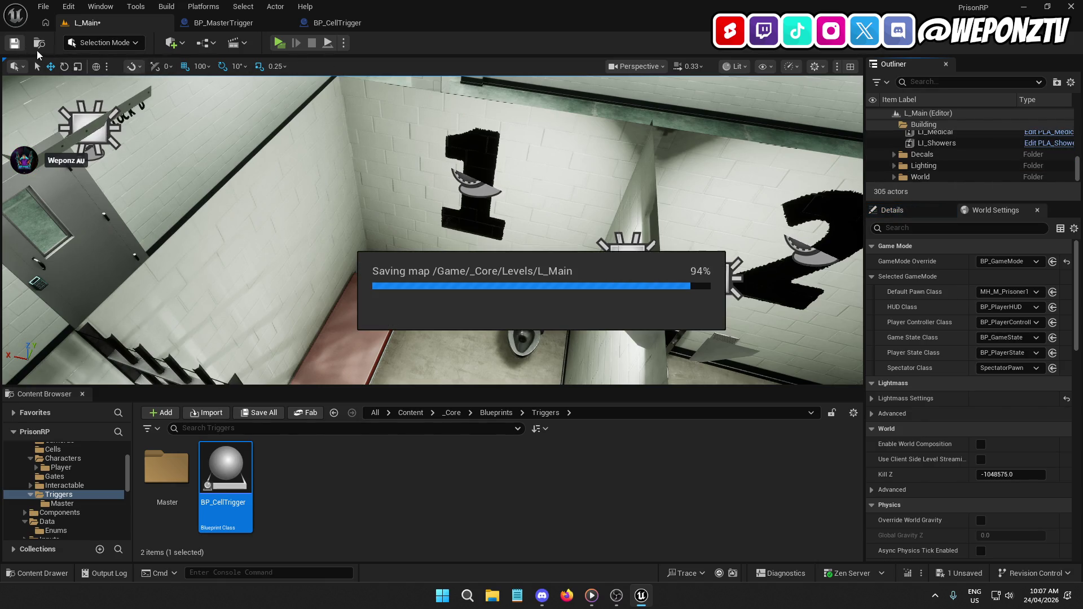
# Make CellDoor and PlayerStart Instance Editable, expose PlayerStart on spawn, and compile.
pyautogui.click(346, 23)
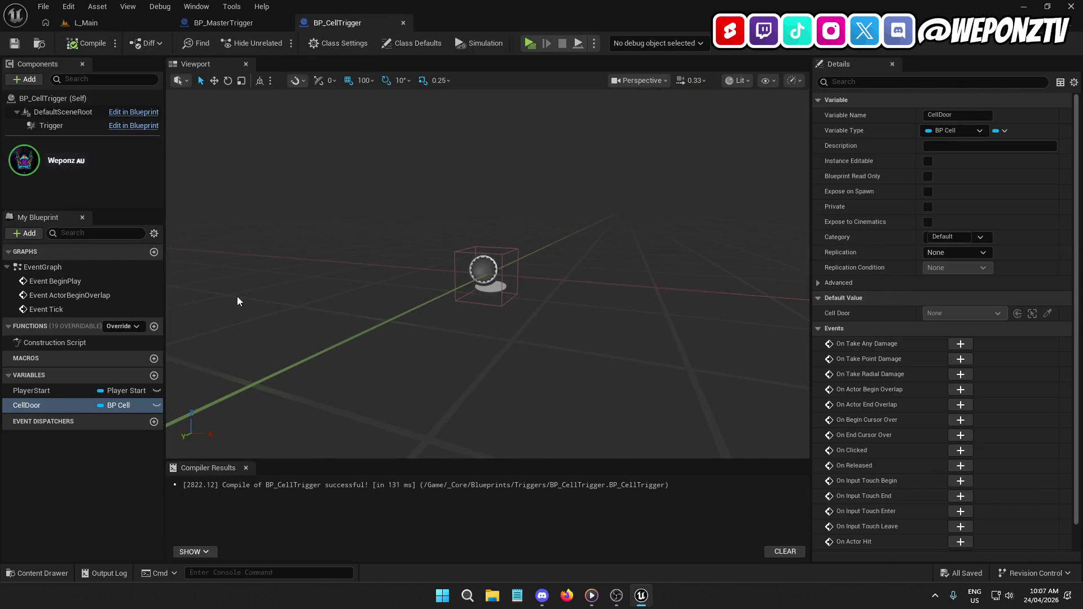
pyautogui.click(927, 162)
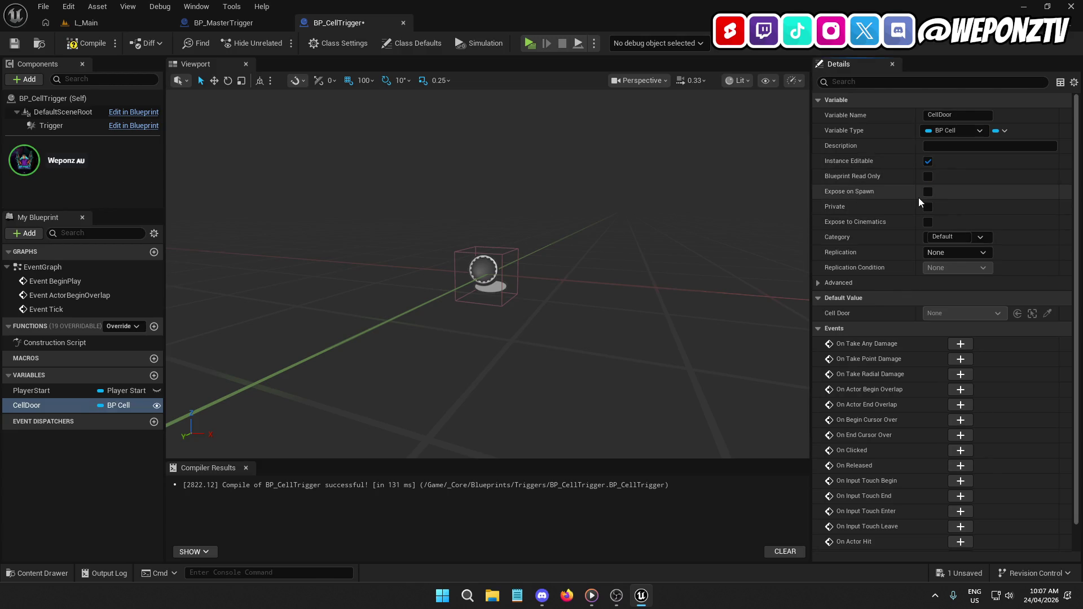
pyautogui.click(52, 391)
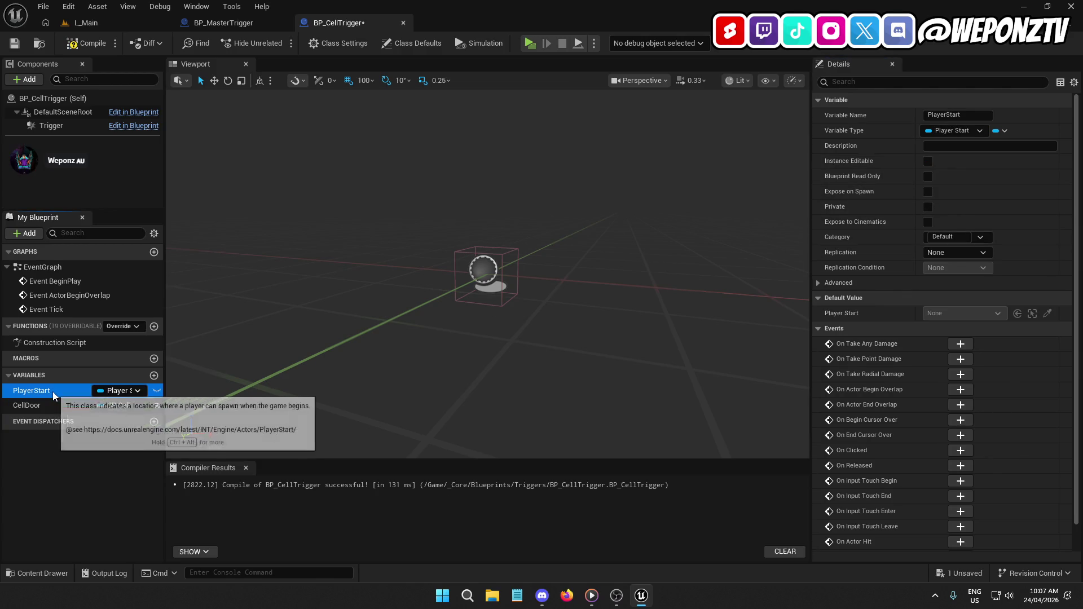
pyautogui.click(928, 161)
pyautogui.click(928, 192)
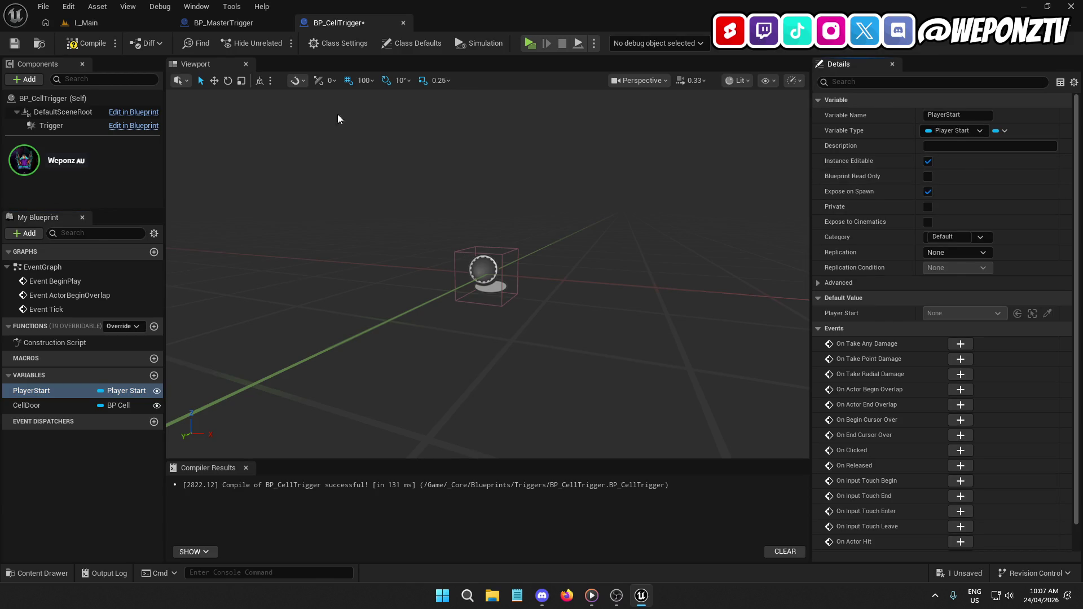
pyautogui.click(85, 45)
pyautogui.click(113, 21)
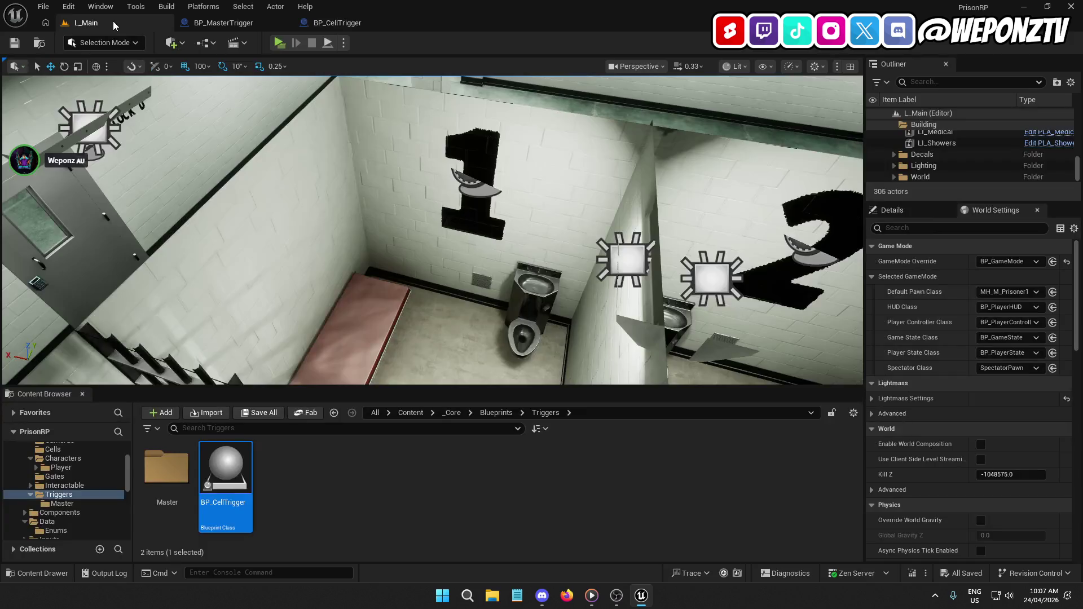
# Place a trial BP_CellTrigger in the cell, assign its Cell Door, then delete it and save L_Main.
pyautogui.moveTo(226, 474)
pyautogui.mouseDown()
pyautogui.moveTo(406, 355)
pyautogui.moveTo(480, 347)
pyautogui.mouseUp()
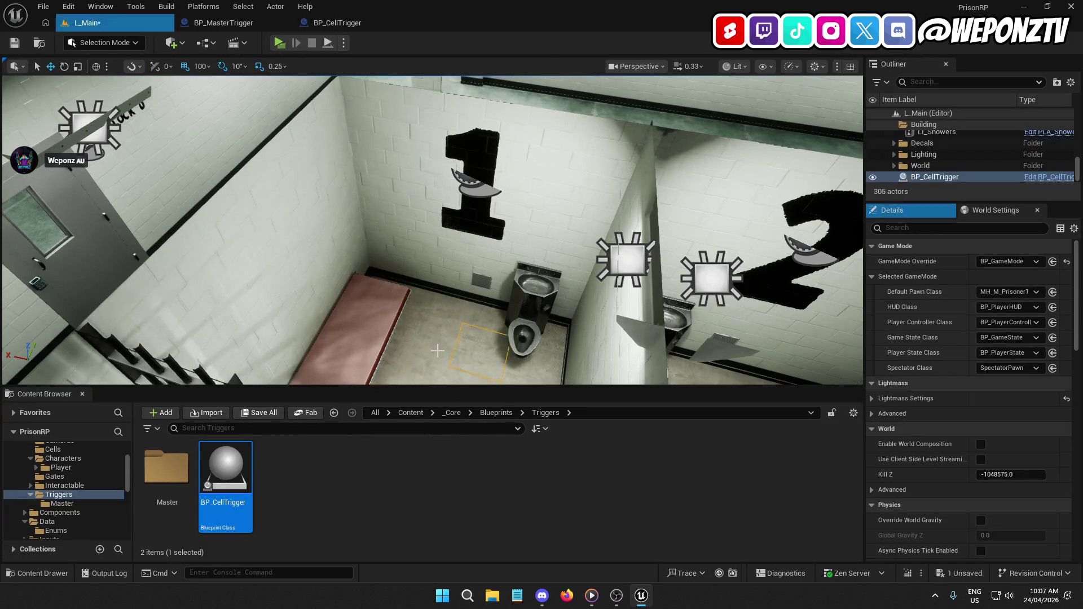
pyautogui.click(893, 210)
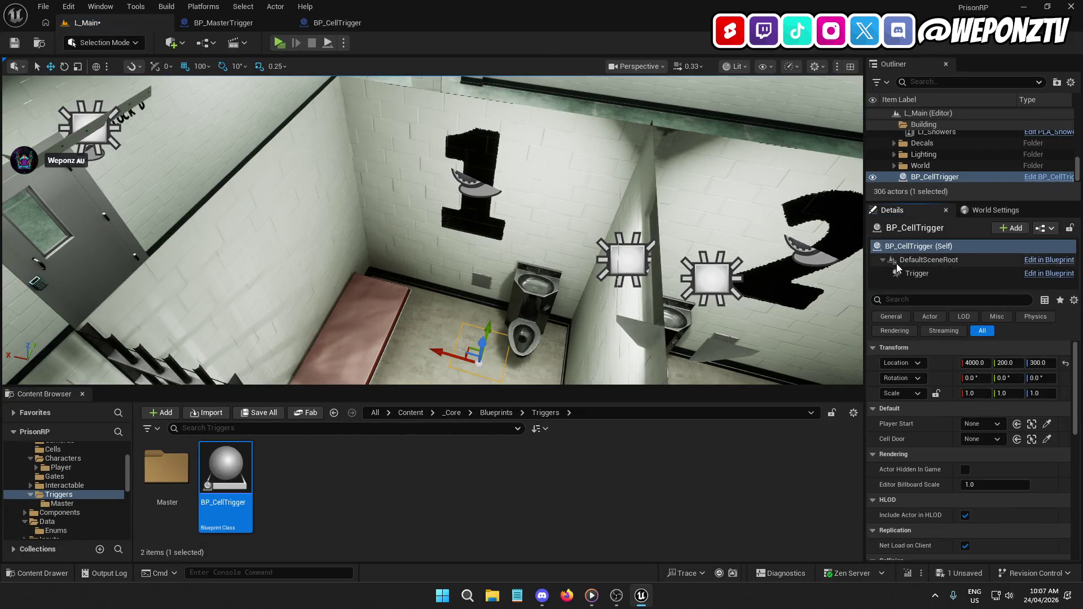
pyautogui.moveTo(599, 295); pyautogui.dragTo(599, 295)
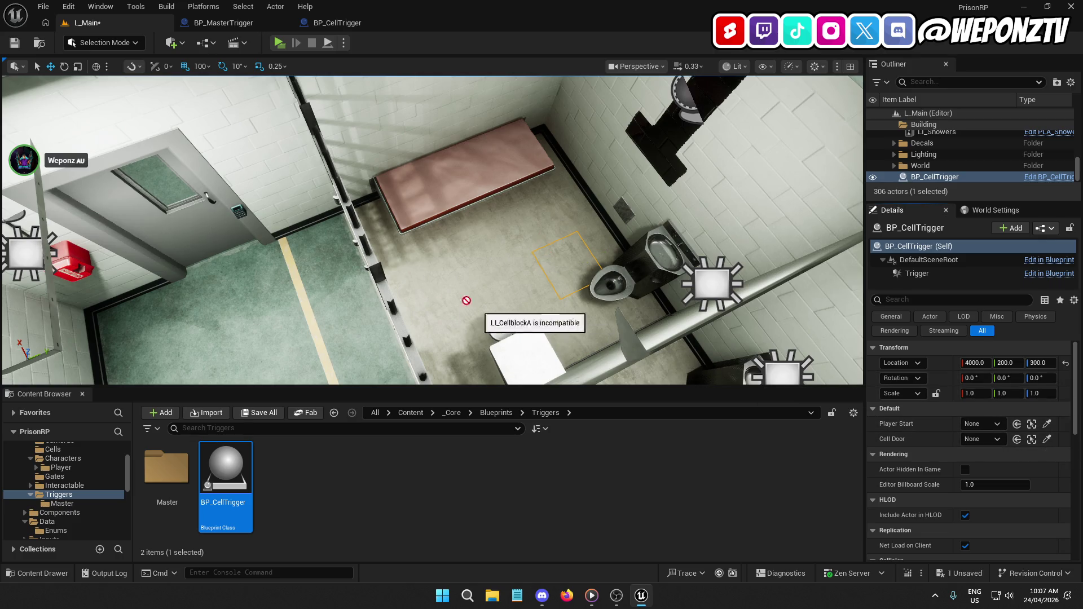
pyautogui.click(354, 271)
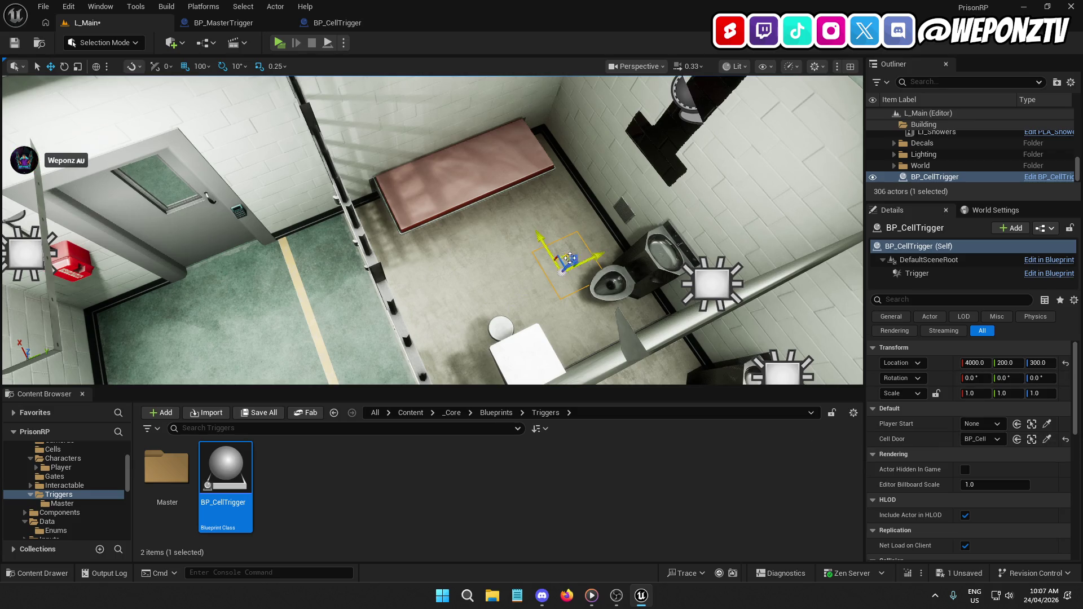
pyautogui.click(980, 177)
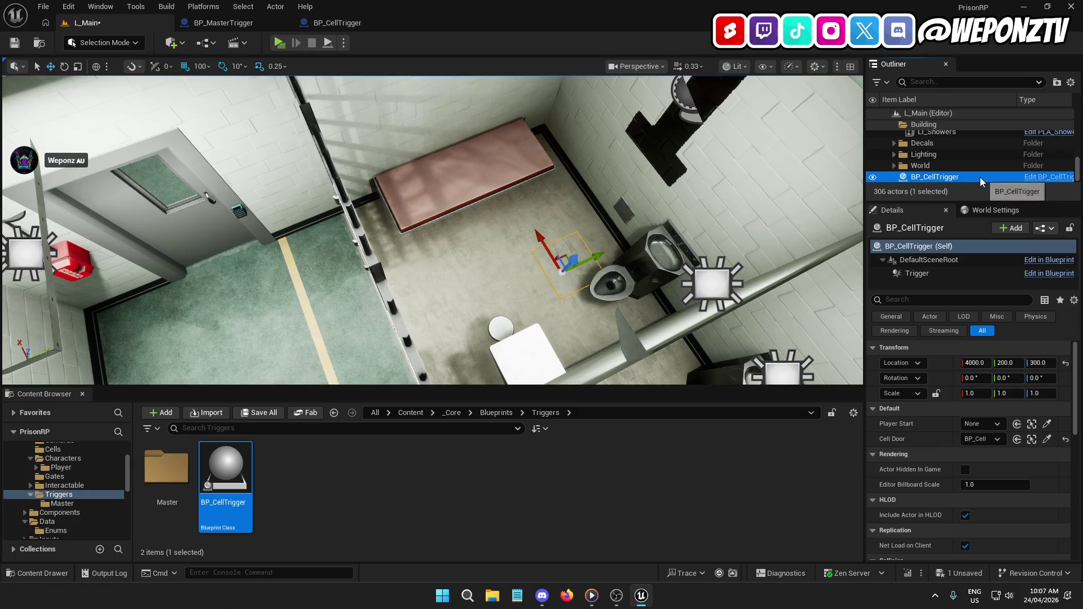
pyautogui.press('Delete')
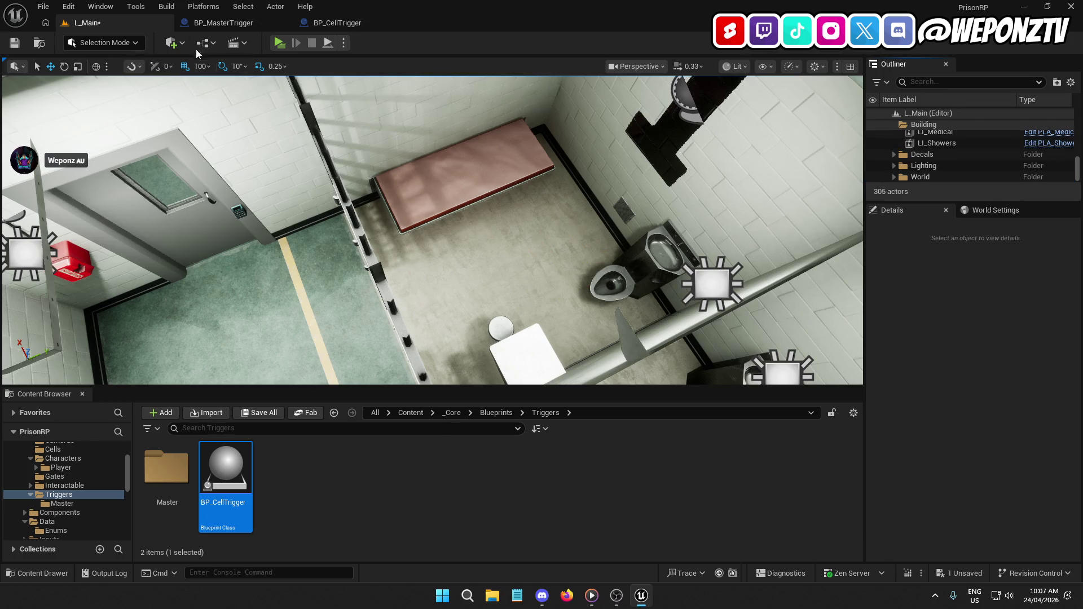
pyautogui.click(14, 43)
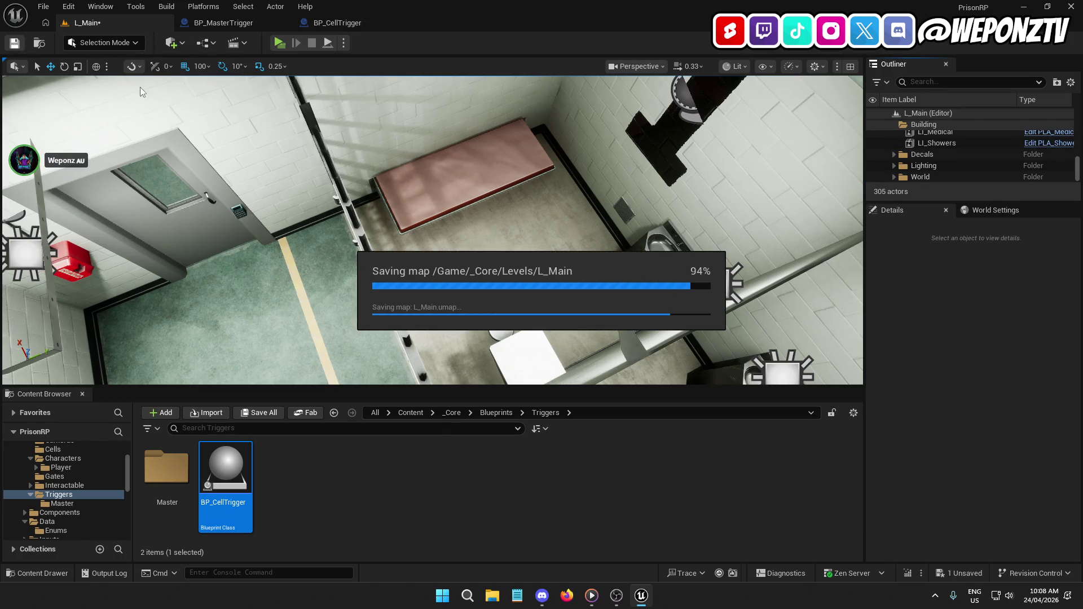
# Drop a new BP_CellTrigger onto the cell floor and select its Trigger component in the Blueprint.
pyautogui.click(344, 23)
pyautogui.click(85, 23)
pyautogui.moveTo(226, 476); pyautogui.dragTo(502, 265)
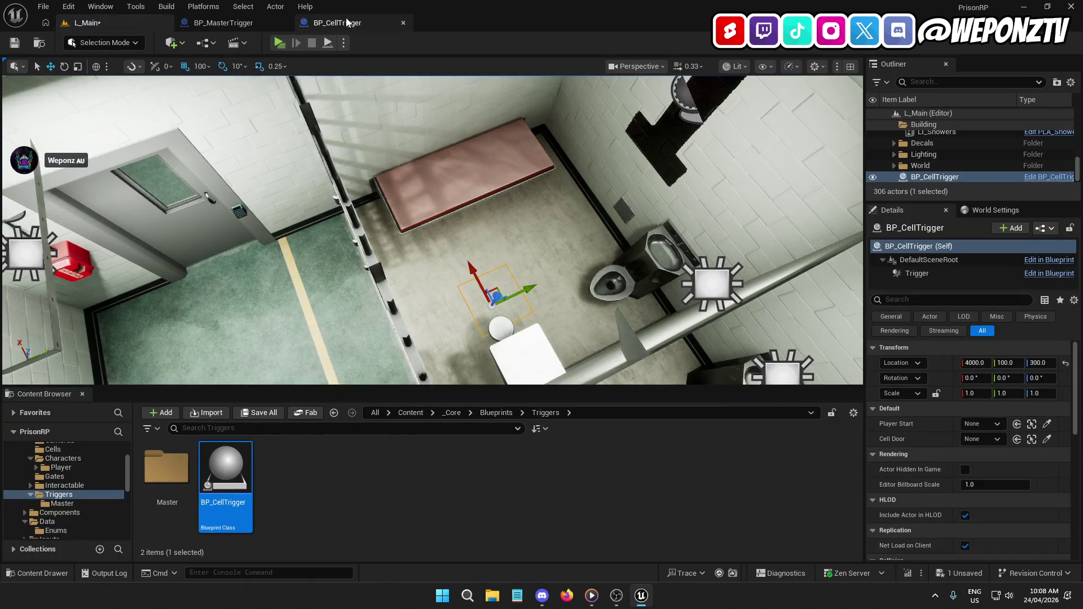
pyautogui.click(337, 22)
pyautogui.click(51, 126)
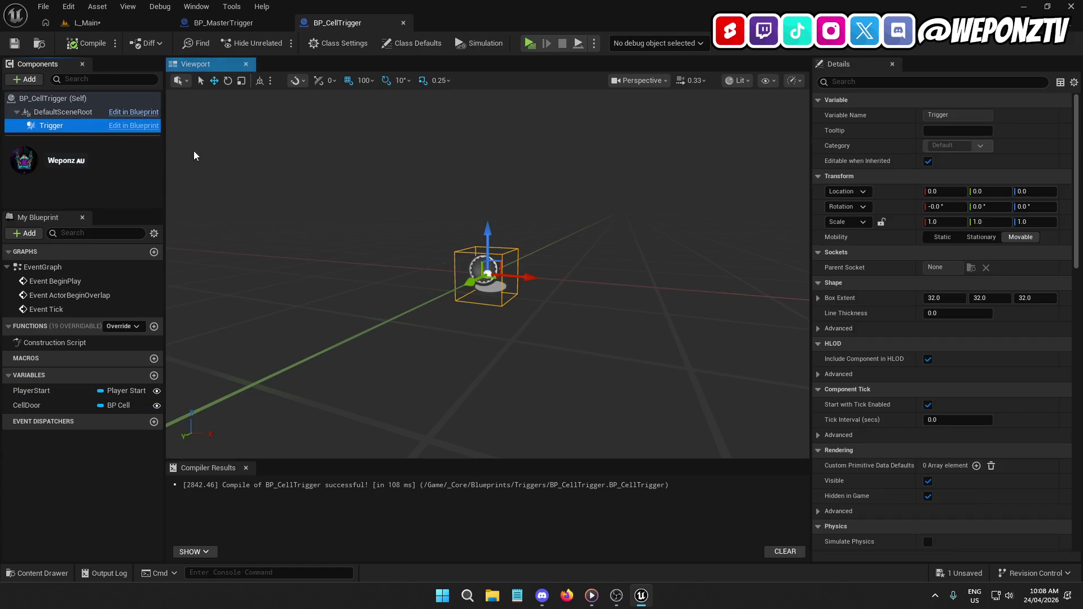
# Set the Trigger component's Scale X, Y and Z to 5.
pyautogui.click(937, 222)
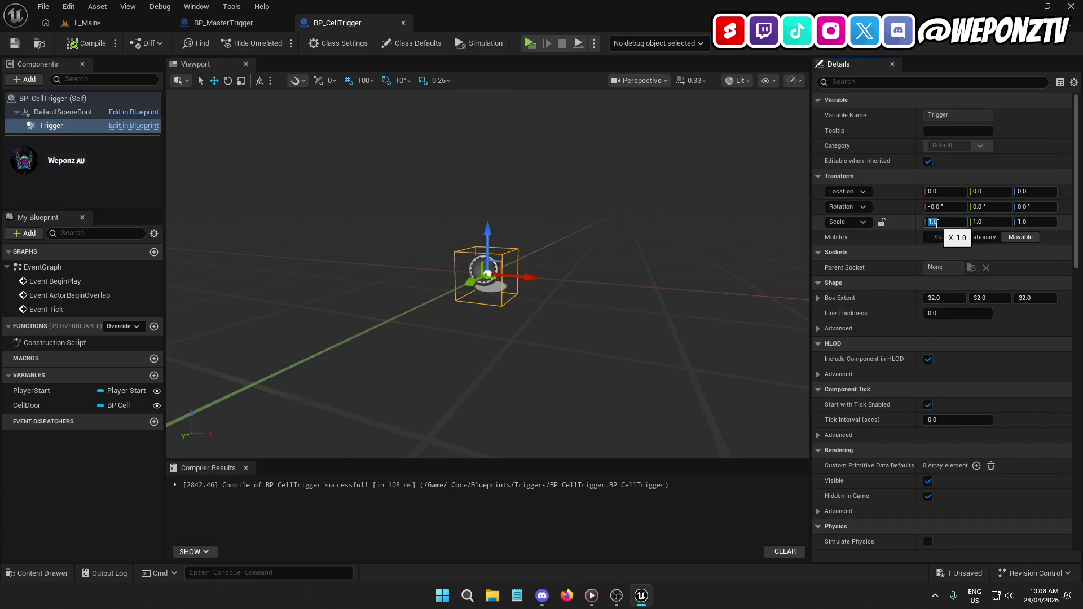
pyautogui.write('3')
pyautogui.press('Return')
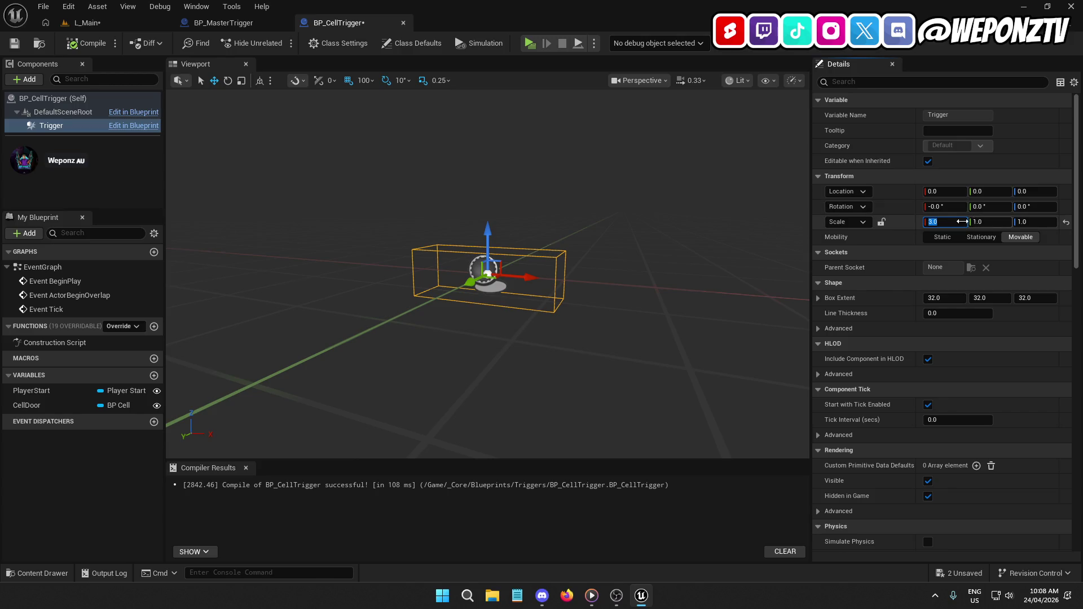
pyautogui.press('Return')
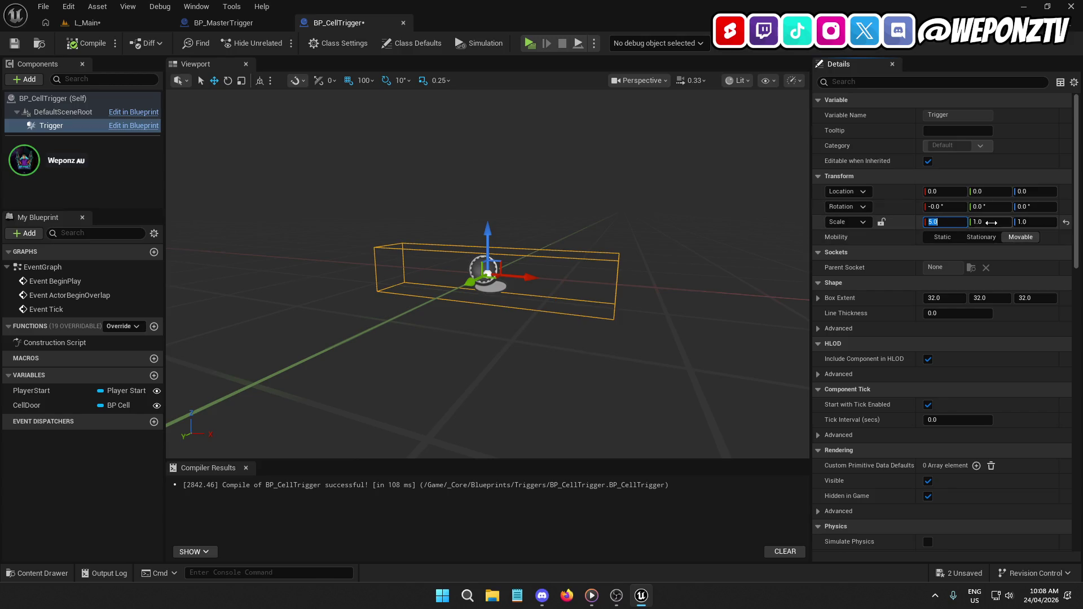
pyautogui.write('5')
pyautogui.press('Return')
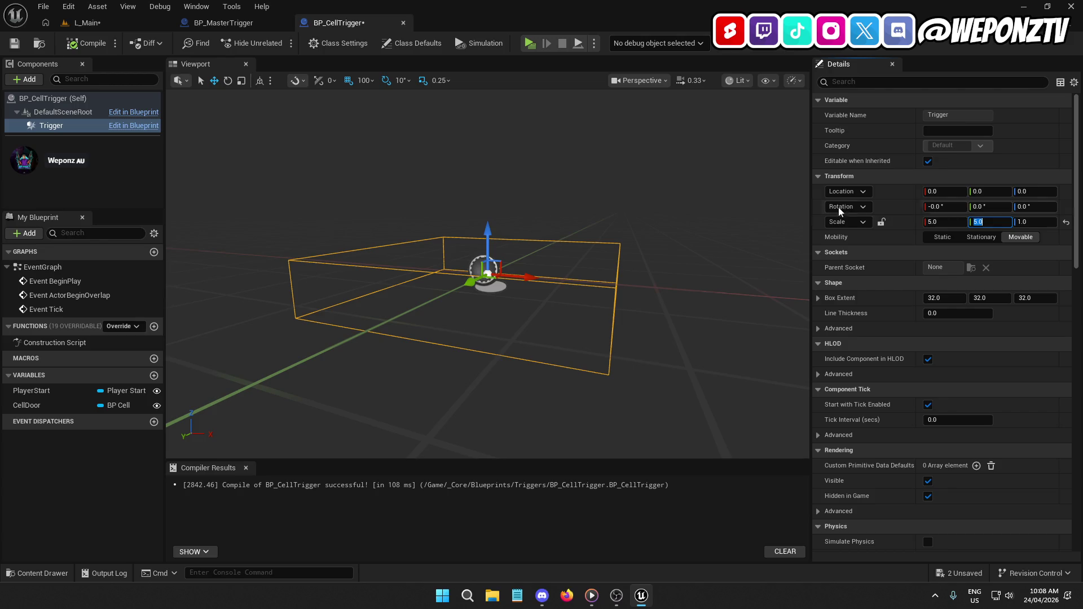
pyautogui.write('5')
pyautogui.press('Return')
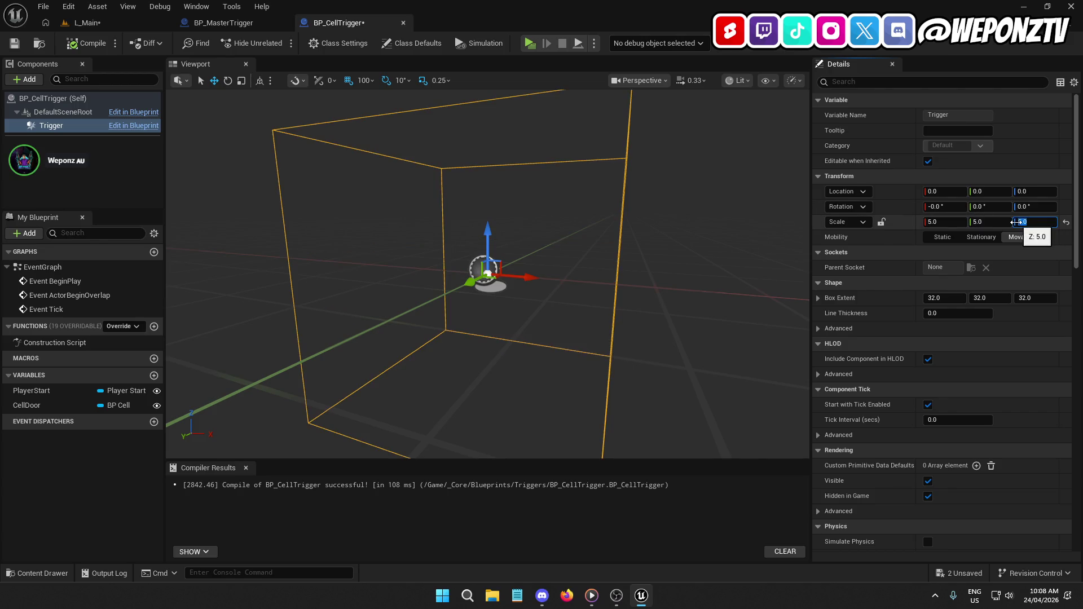
# Compile and save BP_CellTrigger, then focus the placed trigger in L_Main.
pyautogui.click(86, 43)
pyautogui.click(14, 44)
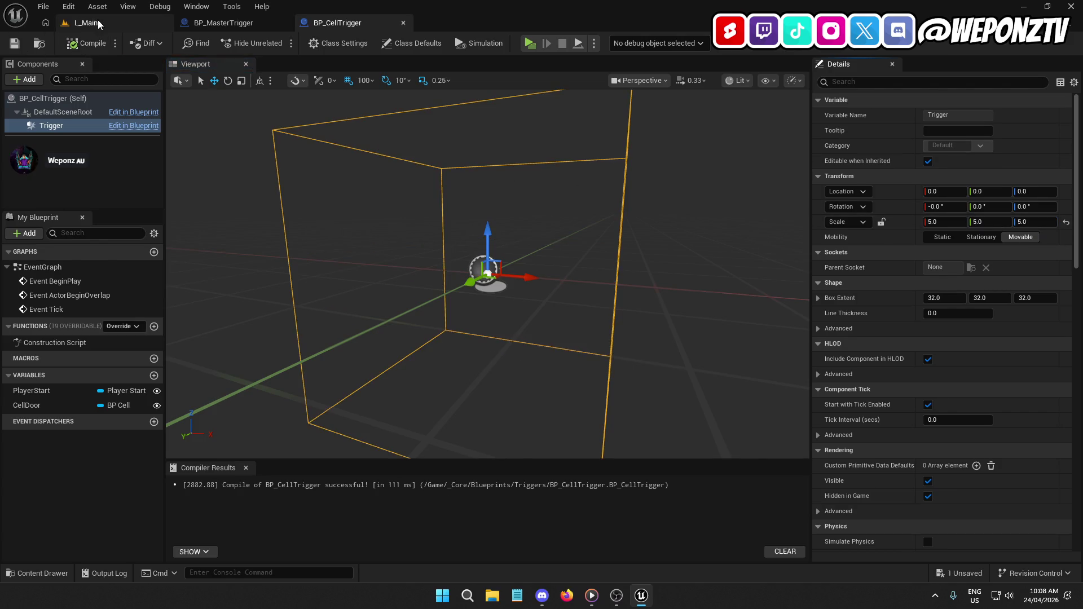
pyautogui.click(84, 23)
pyautogui.press('f')
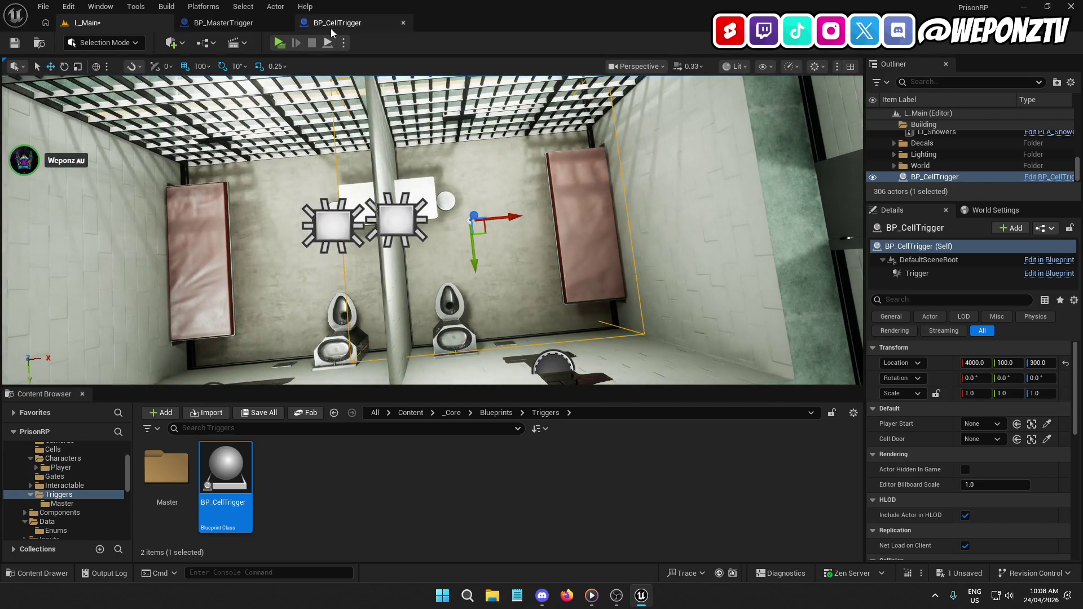
# Shrink the Trigger's Z scale to 3.0, then compile and save BP_CellTrigger.
pyautogui.click(332, 28)
pyautogui.moveTo(982, 221)
pyautogui.mouseDown()
pyautogui.moveTo(996, 221)
pyautogui.moveTo(984, 221)
pyautogui.mouseUp()
pyautogui.press('Return')
pyautogui.click(88, 43)
pyautogui.click(14, 43)
pyautogui.click(143, 22)
# Set grid snapping to 10 and move the placed trigger along X and Y to the cell centre.
pyautogui.moveTo(542, 278); pyautogui.dragTo(485, 205)
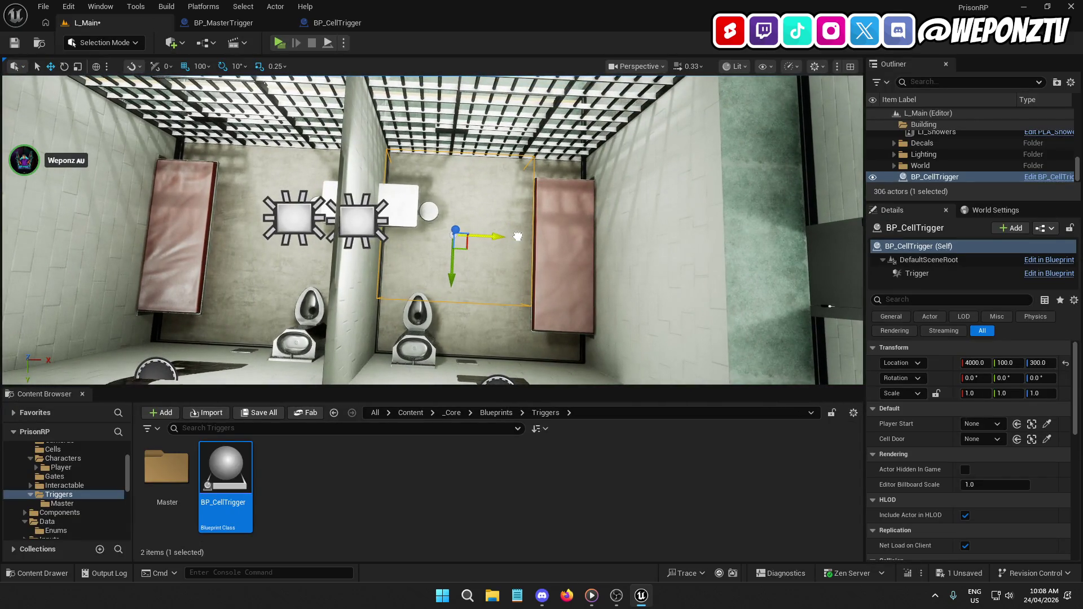
pyautogui.click(198, 66)
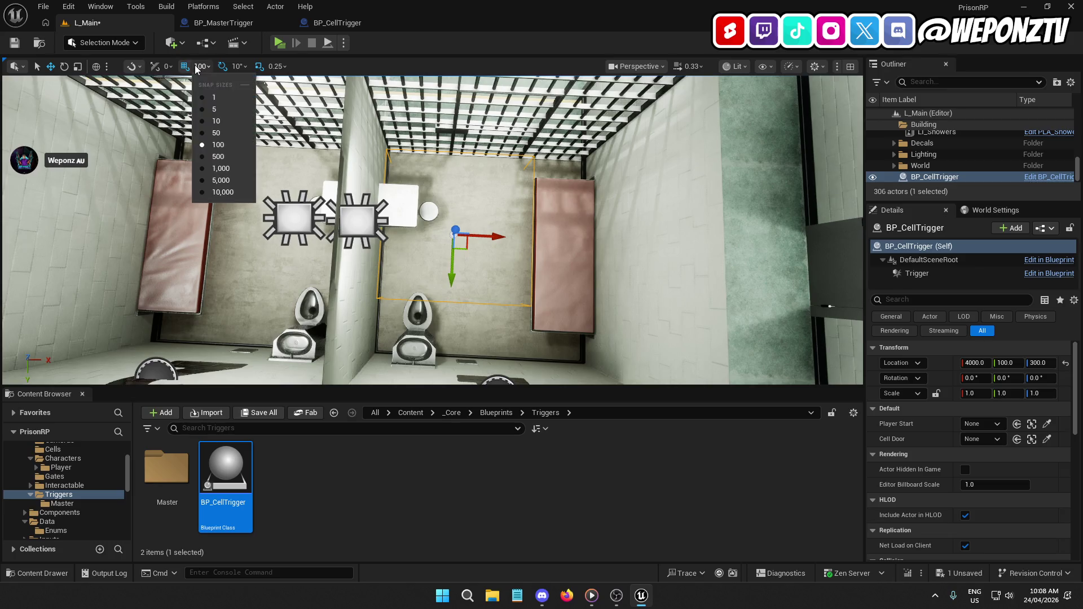
pyautogui.click(226, 122)
pyautogui.moveTo(498, 239); pyautogui.dragTo(525, 244)
pyautogui.moveTo(475, 277); pyautogui.dragTo(480, 308)
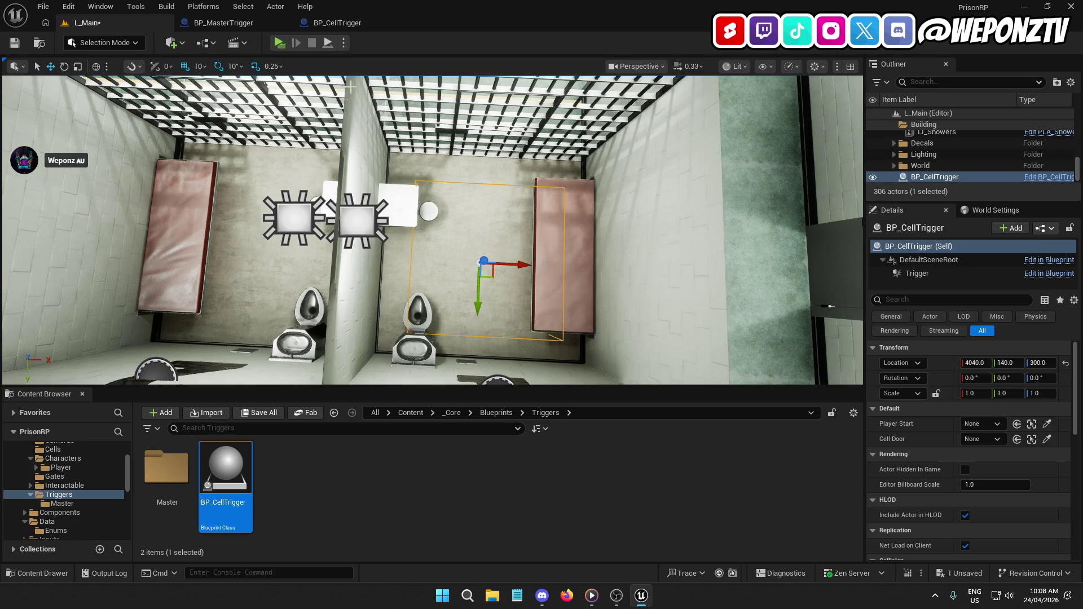
# Set the Trigger box scale to 4.5 on all three axes and save BP_CellTrigger.
pyautogui.click(337, 23)
pyautogui.click(934, 222)
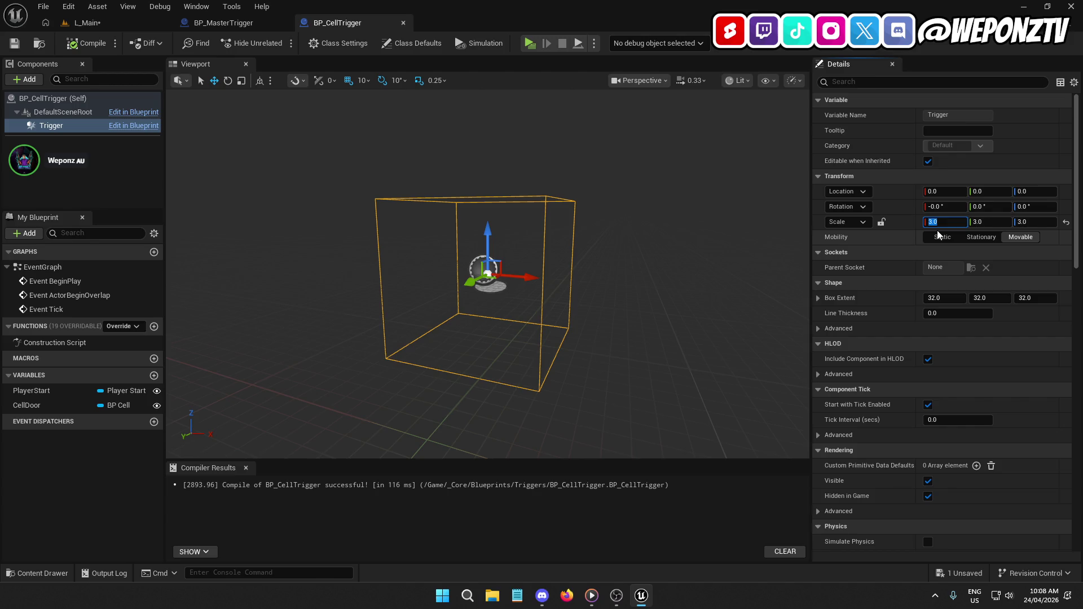
pyautogui.write('.5')
pyautogui.press('Return')
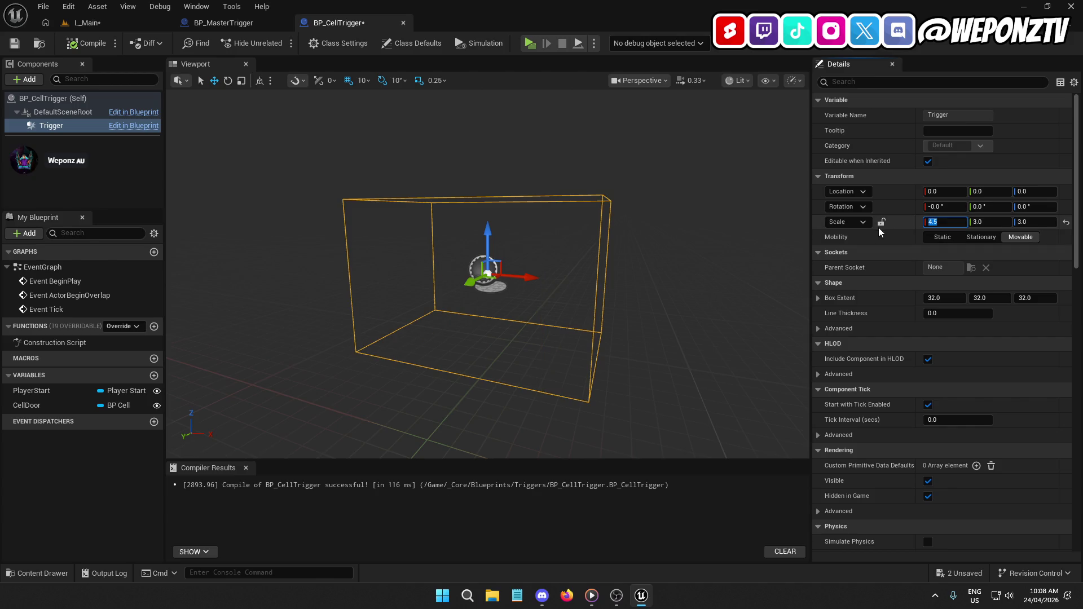
pyautogui.write('4.5')
pyautogui.press('Return')
pyautogui.click(1030, 222)
pyautogui.write('4.5')
pyautogui.press('Return')
pyautogui.click(14, 43)
# Check the resized trigger over the cell in L_Main before reopening BP_CellTrigger.
pyautogui.click(88, 23)
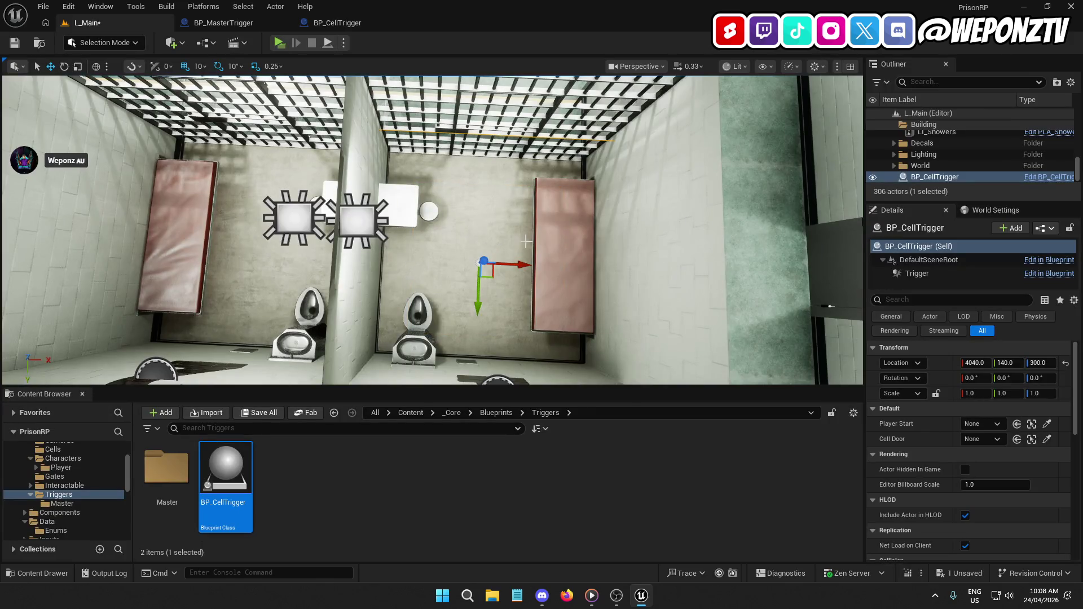
pyautogui.press('d')
pyautogui.press('a')
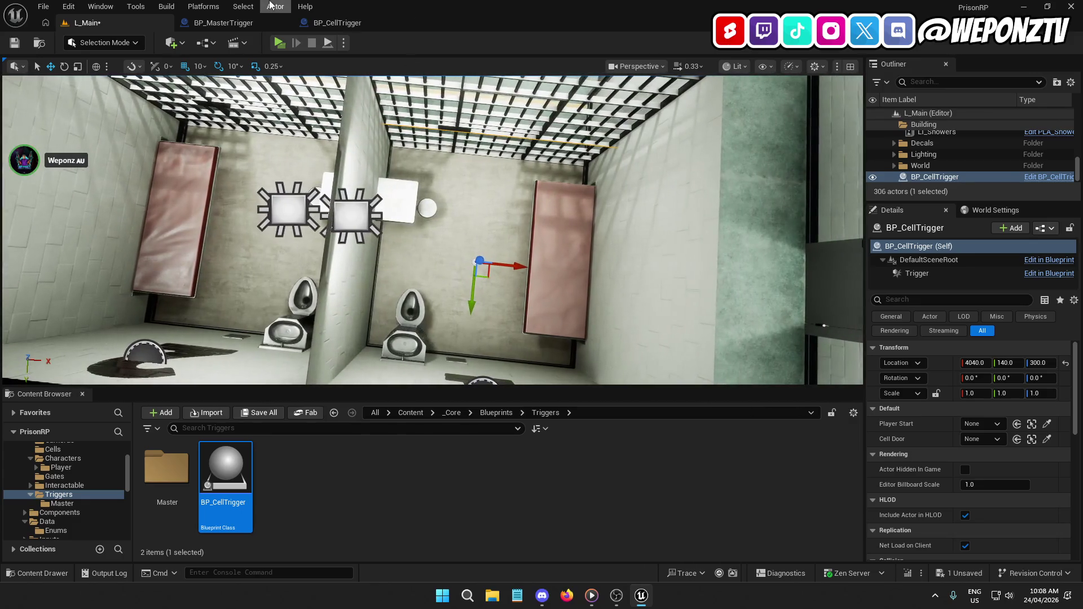
pyautogui.click(359, 23)
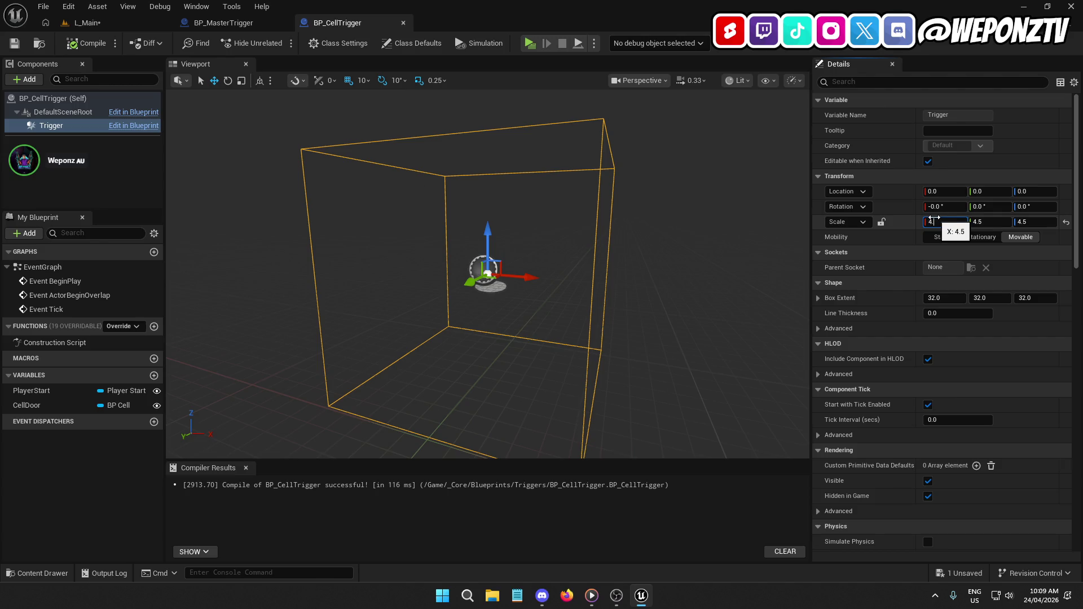
# Set the cell trigger's X and Y scale to 4.2, then compile and save.
pyautogui.write('.2')
pyautogui.press('Return')
pyautogui.click(996, 226)
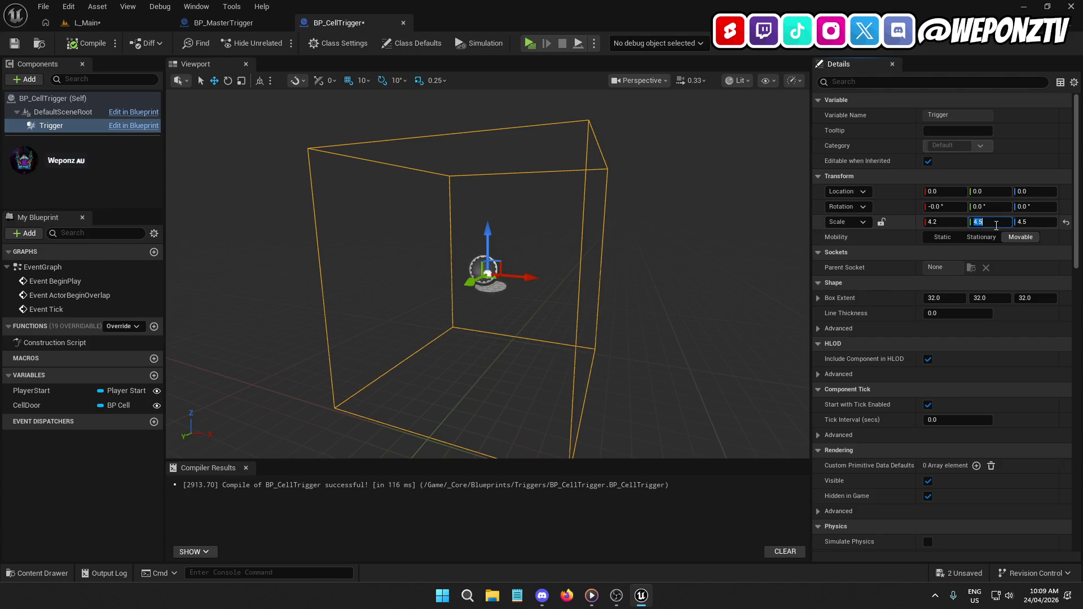
pyautogui.write('4.2')
pyautogui.press('Return')
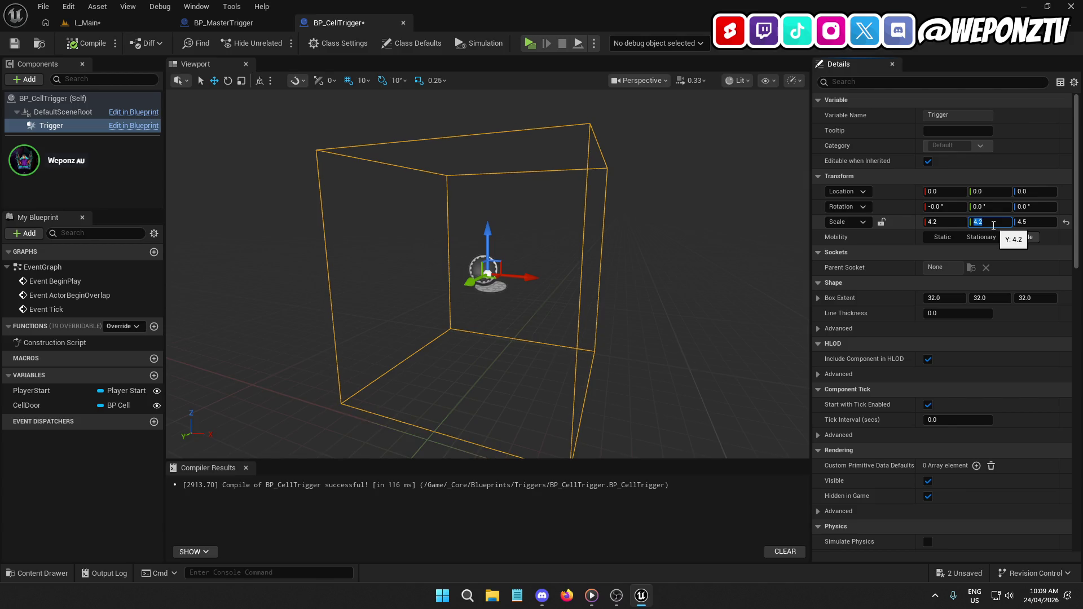
pyautogui.click(88, 43)
pyautogui.click(14, 45)
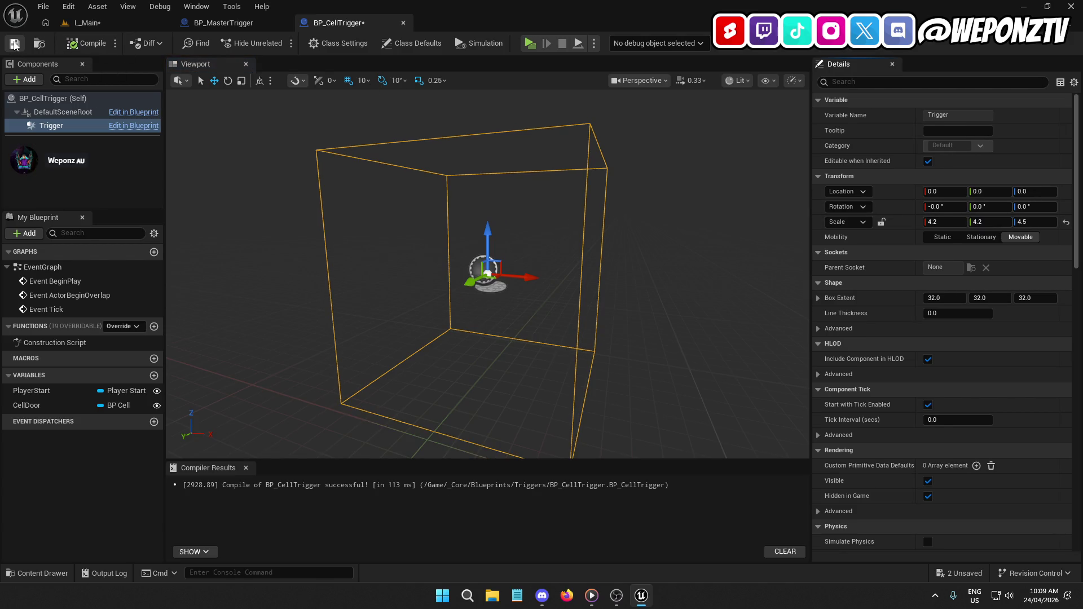
# Reset BP_MasterTrigger's Trigger Z scale to 1.0, compile and save it.
pyautogui.click(223, 23)
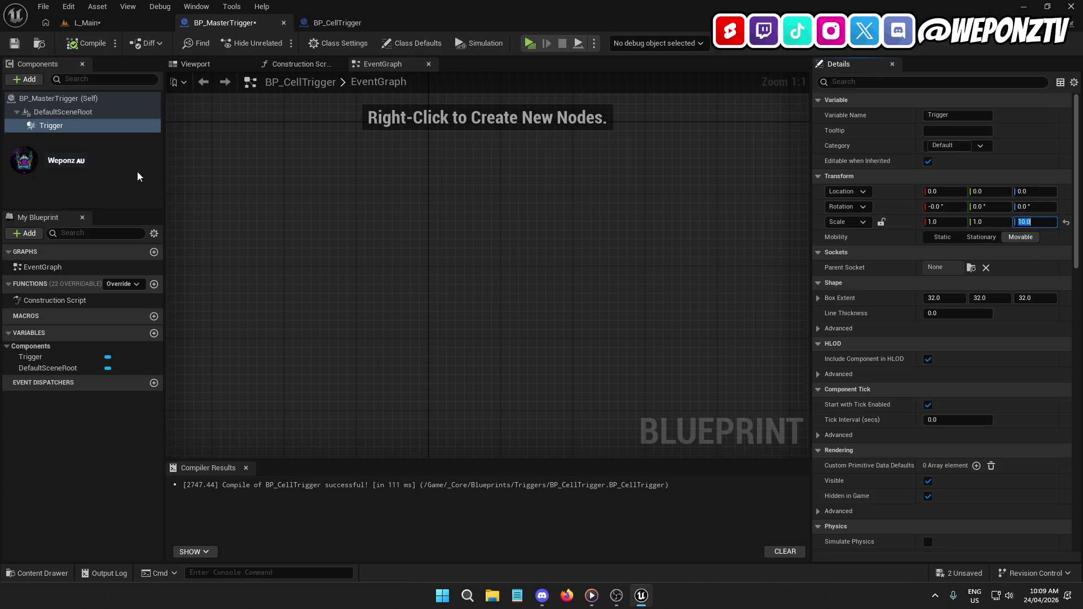
pyautogui.click(87, 42)
pyautogui.click(13, 43)
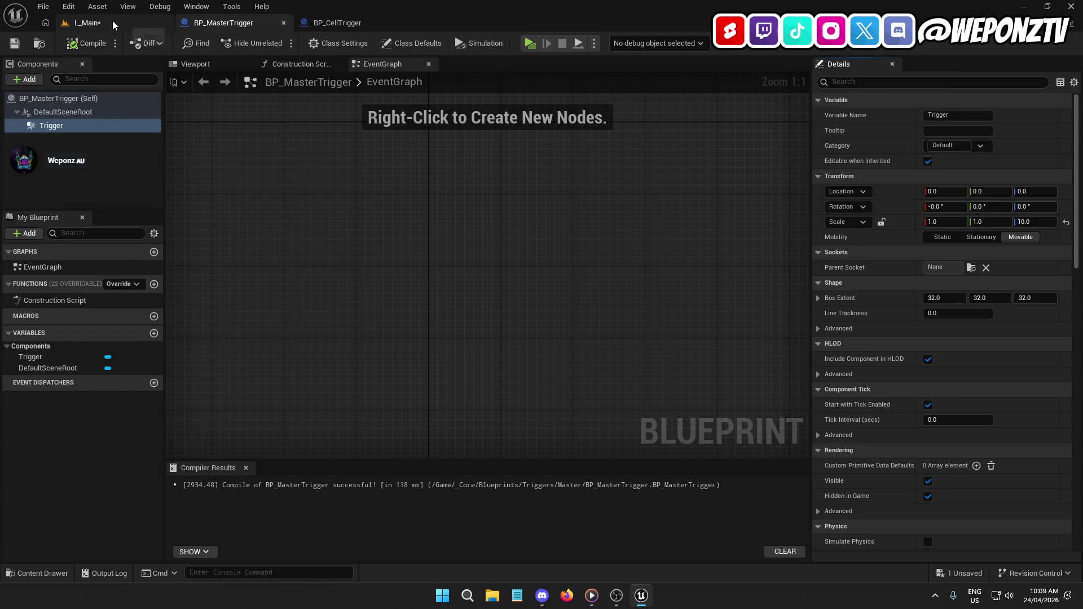
pyautogui.click(87, 23)
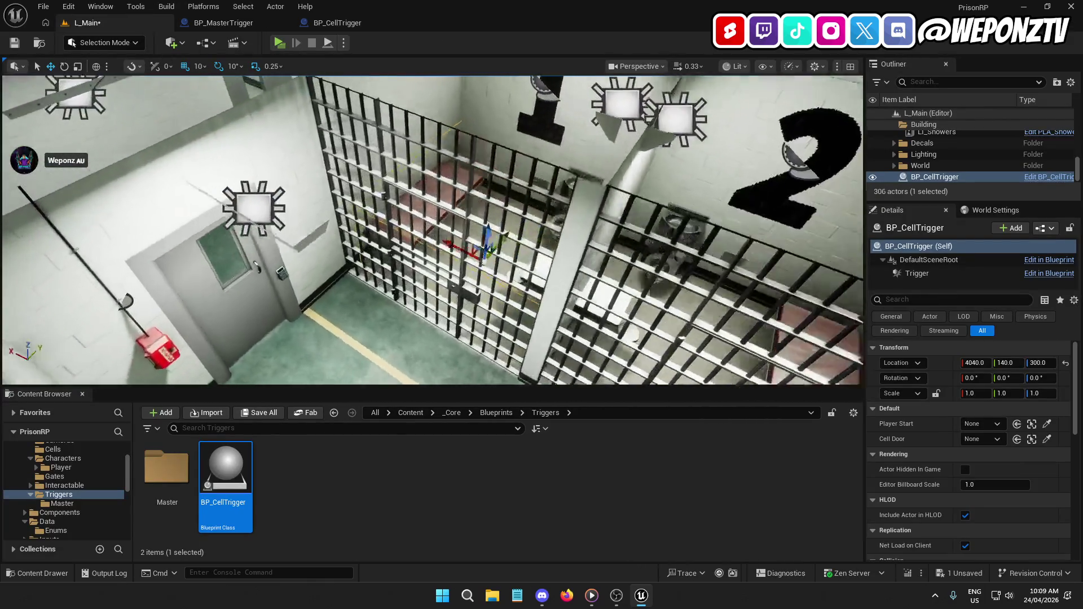
pyautogui.click(237, 25)
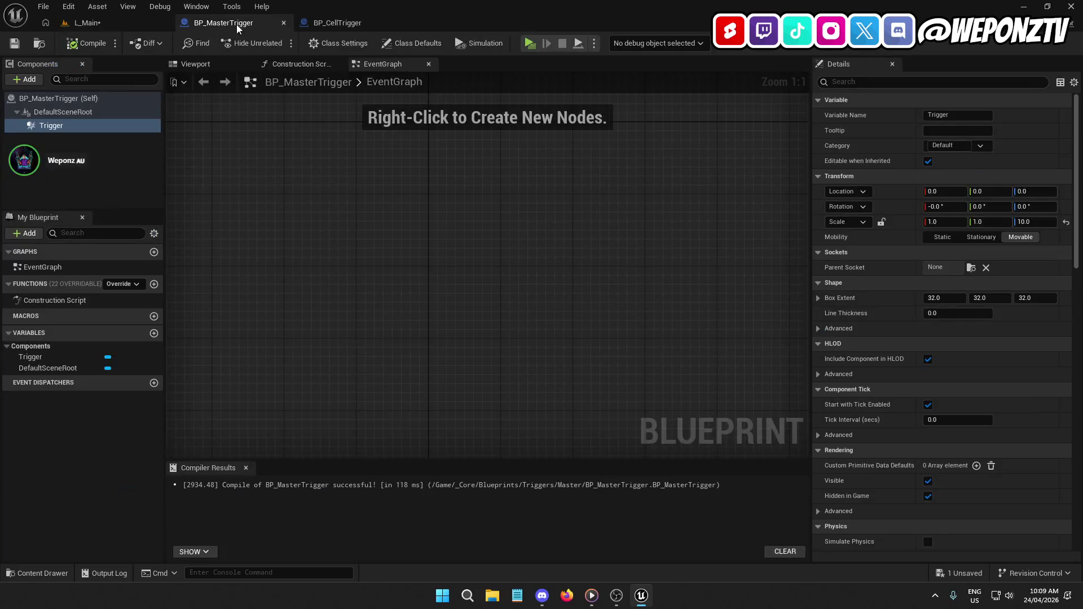
pyautogui.click(1066, 222)
pyautogui.click(14, 43)
# Set the cell trigger's Z scale to 10, save it, and return to L_Main.
pyautogui.click(337, 23)
pyautogui.click(1037, 222)
pyautogui.write('0')
pyautogui.press('Return')
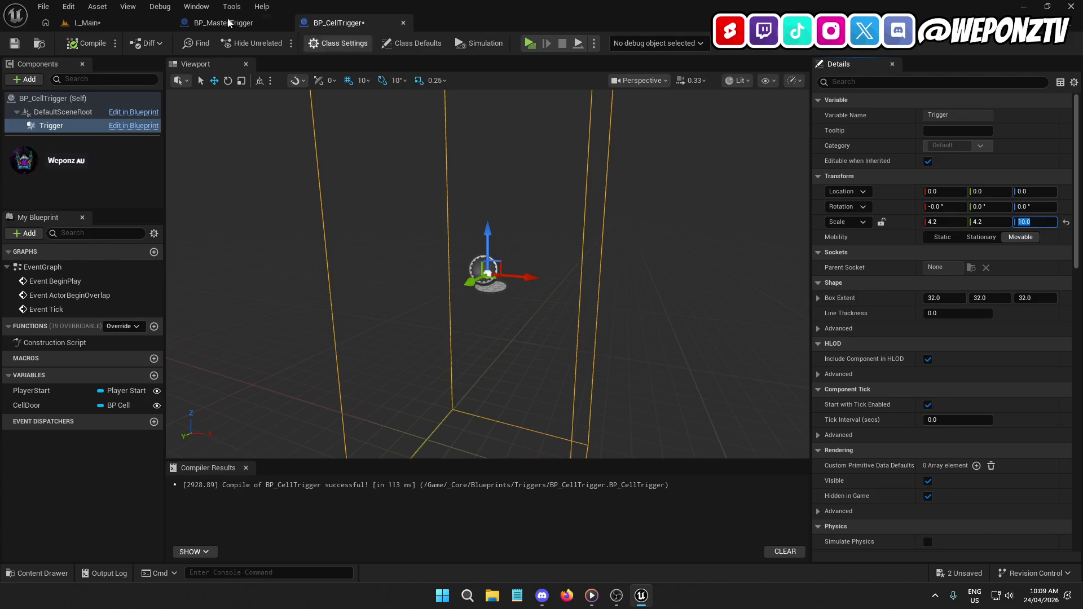
pyautogui.click(14, 43)
pyautogui.click(87, 23)
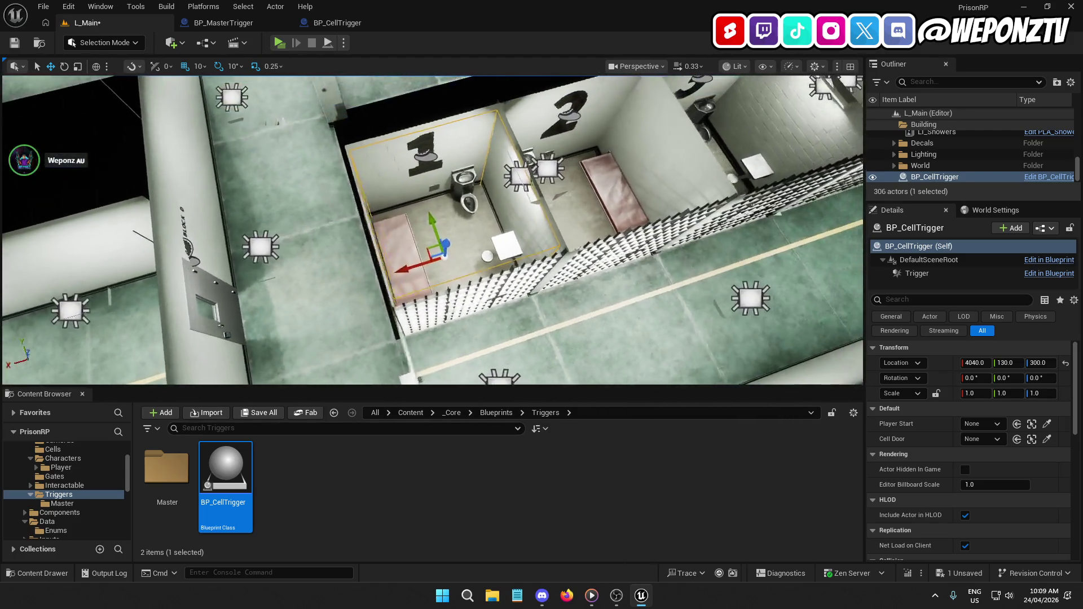
# Fly around cells 1 to 3 to check the tall trigger's fit, then begin renaming it.
pyautogui.press('f')
pyautogui.press('s')
pyautogui.press('w')
pyautogui.press('e')
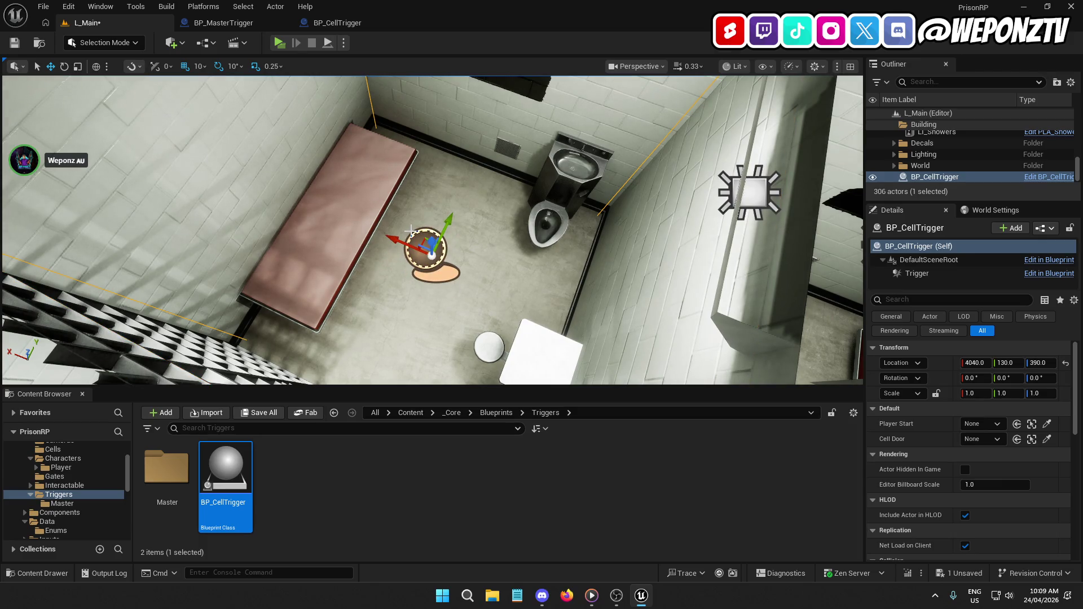
pyautogui.press('s')
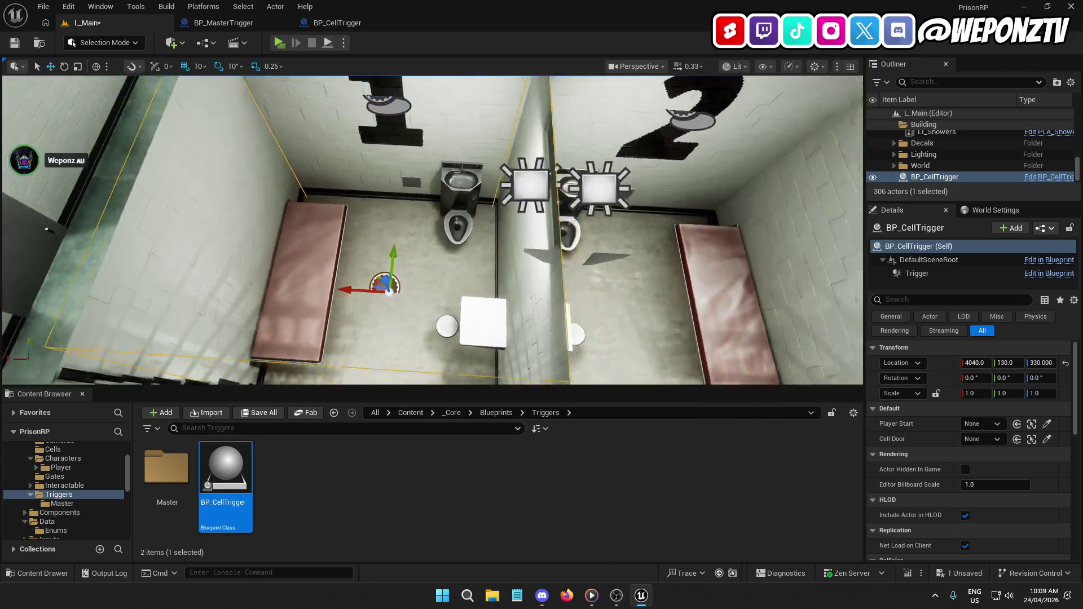
pyautogui.press('d')
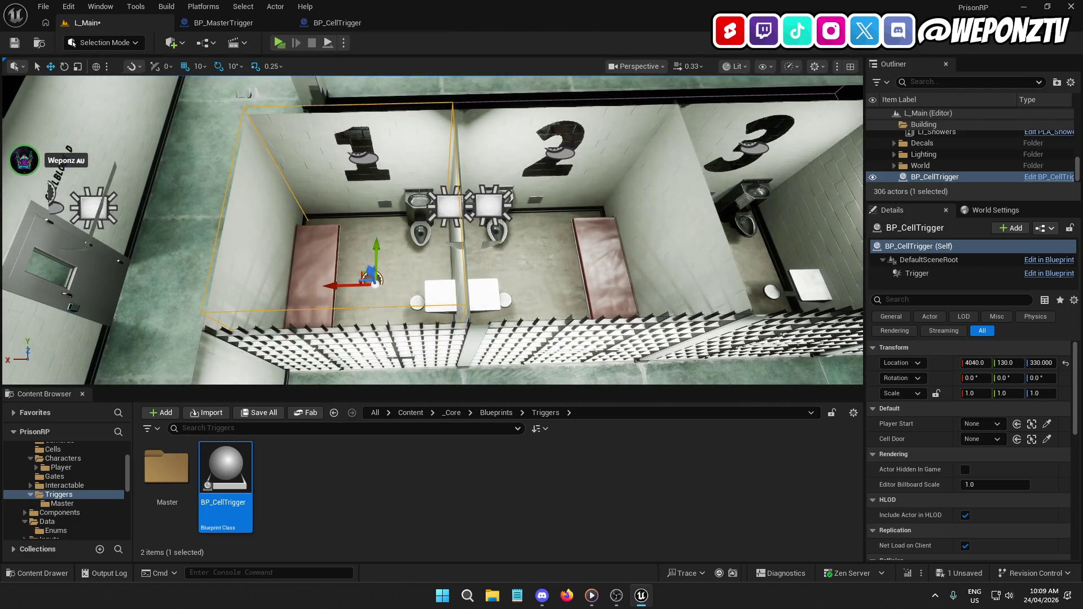
pyautogui.press('d')
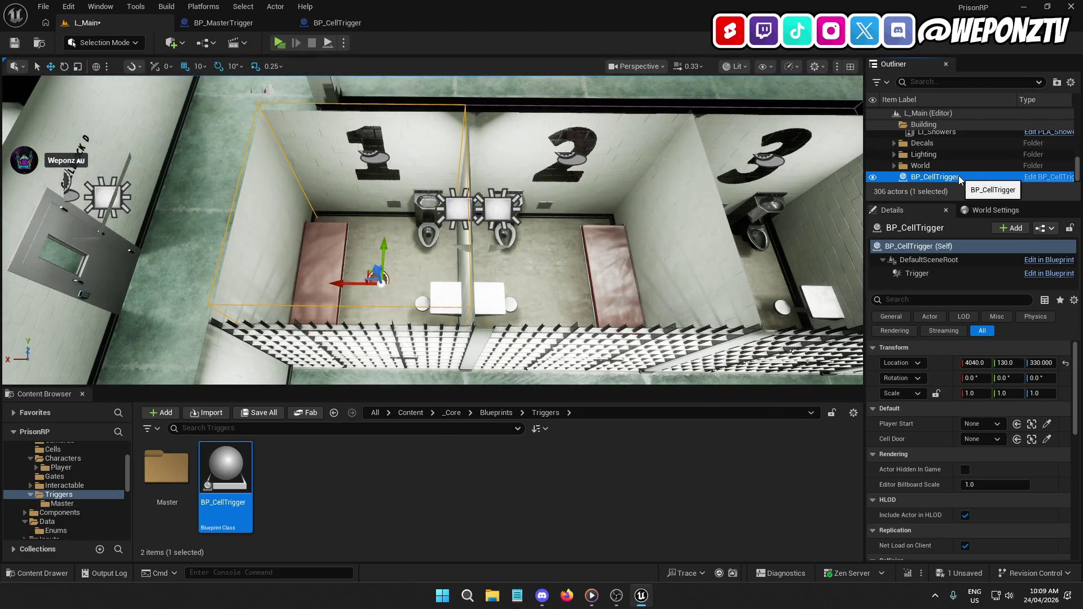
pyautogui.click(966, 177)
# Rename the placed trigger to BP_CellTrigger1 in the Outliner.
pyautogui.click(913, 177)
pyautogui.press('Return')
pyautogui.scroll(5, 982, 135)
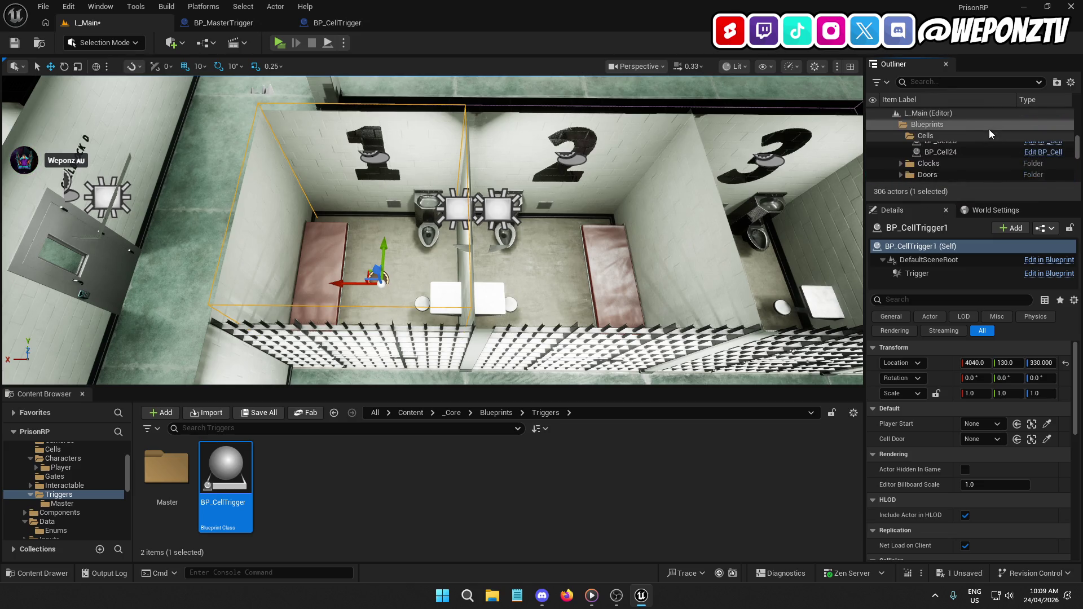
# Create a new folder named Triggers under the Blueprints folder.
pyautogui.click(943, 122)
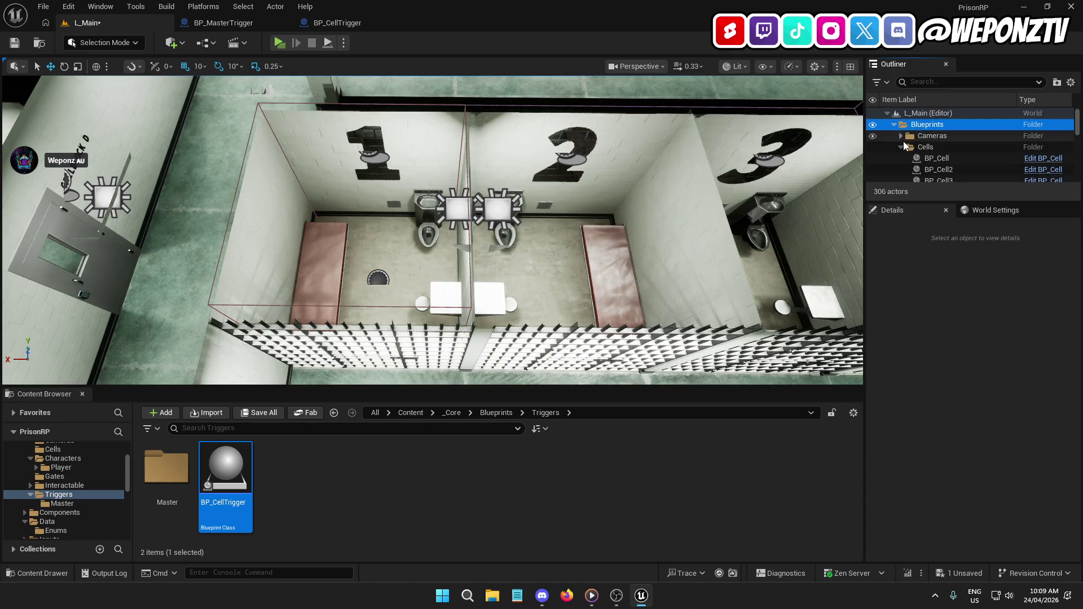
pyautogui.click(901, 147)
pyautogui.click(1057, 82)
pyautogui.write('Triggers')
pyautogui.press('Return')
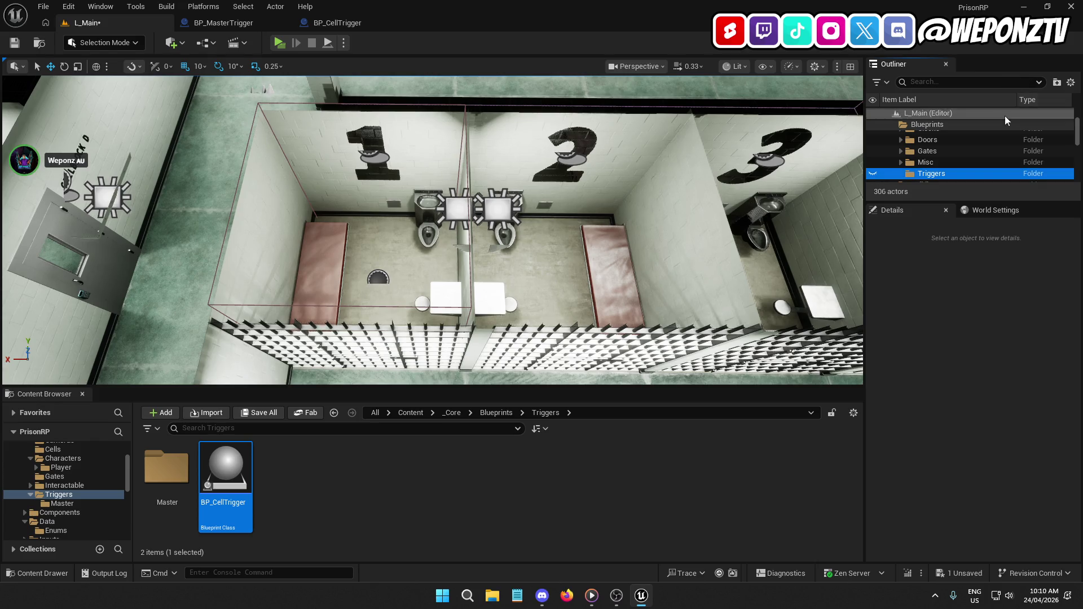
# Move BP_CellTrigger1 into the Triggers folder, then collapse the folder.
pyautogui.scroll(-5, 967, 160)
pyautogui.scroll(4, 968, 160)
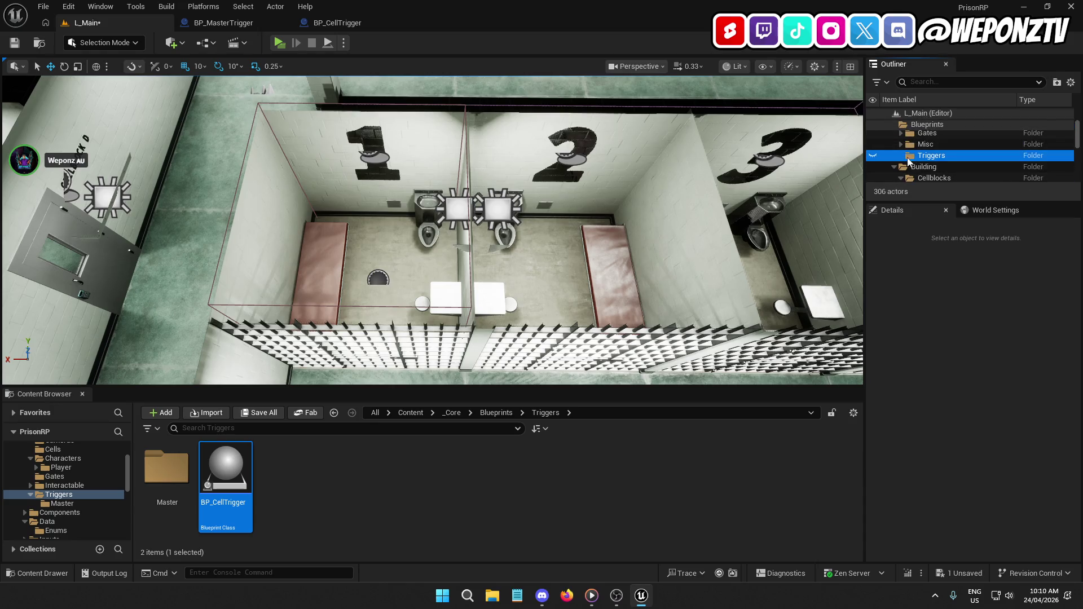
pyautogui.scroll(-3, 947, 168)
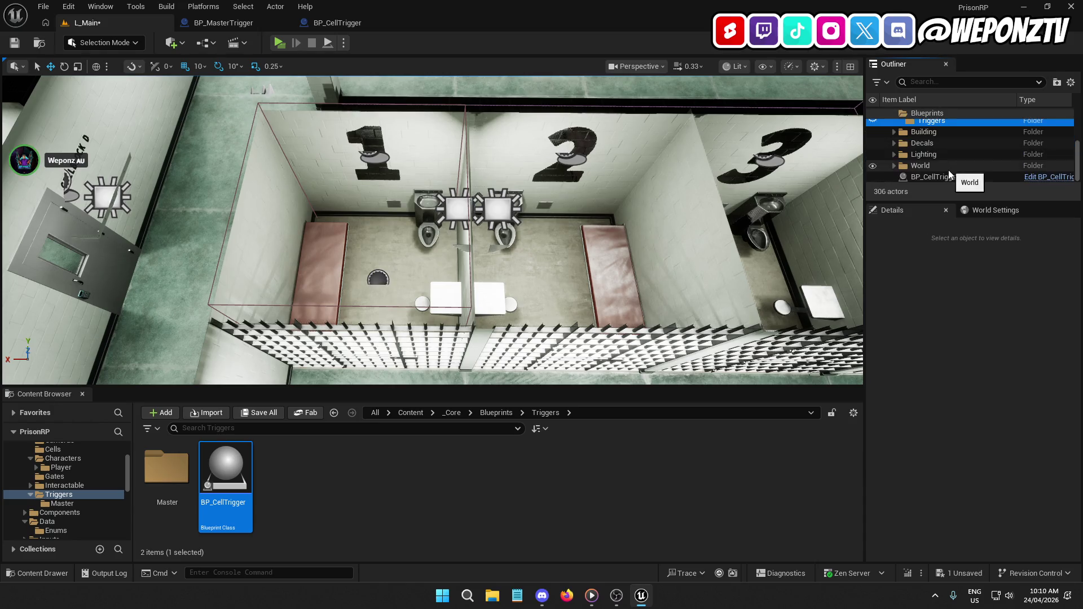
pyautogui.click(947, 177)
pyautogui.scroll(5, 950, 158)
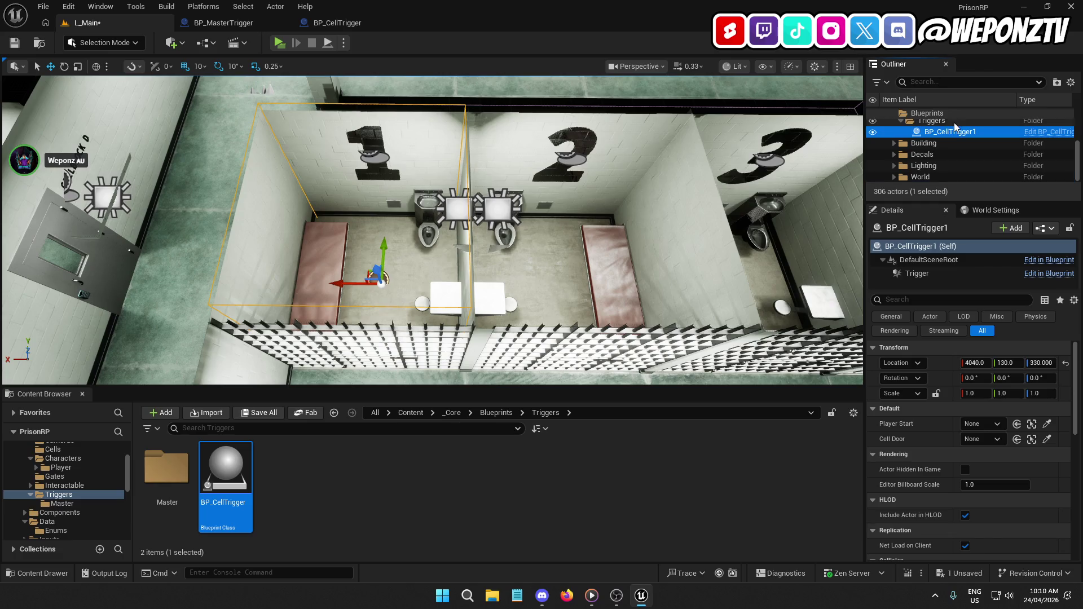
pyautogui.scroll(-2, 911, 178)
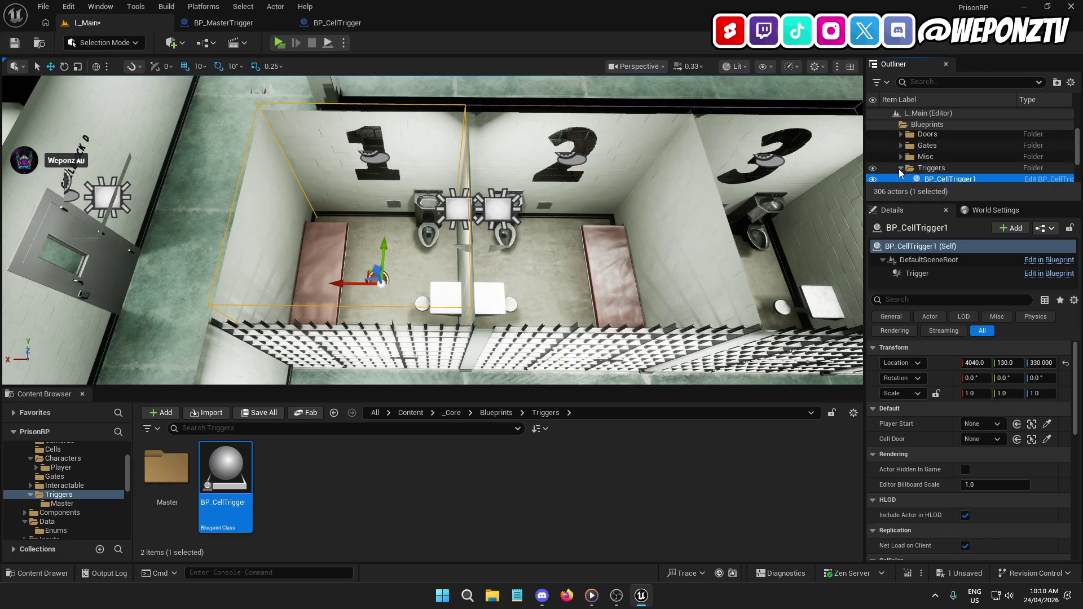
pyautogui.click(901, 169)
# Duplicate the trigger into cells 2 and 3, nudging BP_CellTrigger3 to X 3440.
pyautogui.moveTo(428, 226); pyautogui.dragTo(339, 226)
pyautogui.press('f')
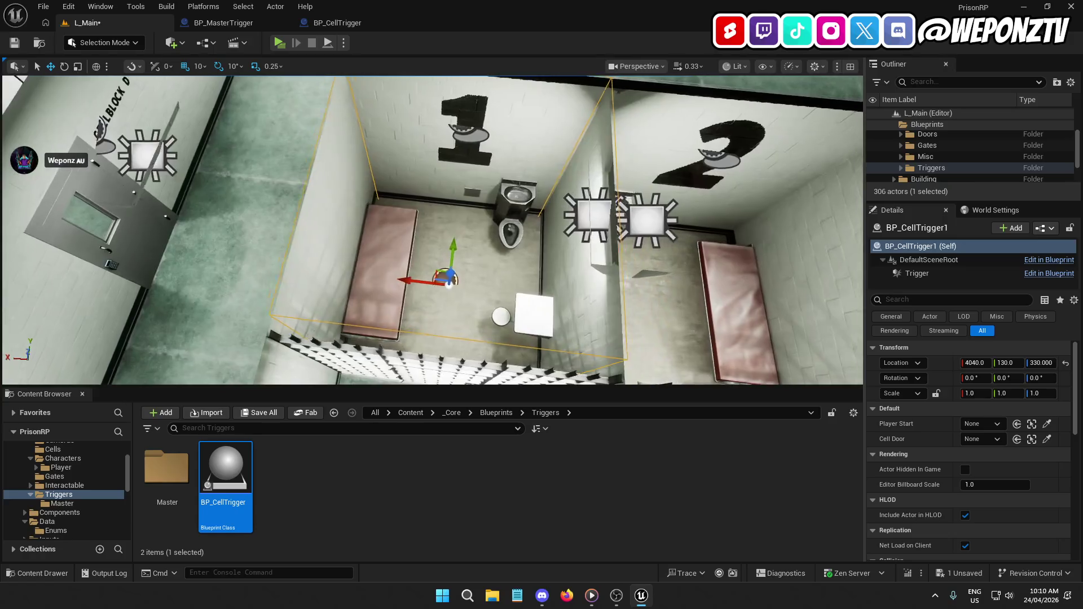
pyautogui.moveTo(423, 268)
pyautogui.keyDown('alt'); pyautogui.mouseDown()
pyautogui.moveTo(616, 310)
pyautogui.moveTo(592, 300)
pyautogui.mouseUp(); pyautogui.keyUp('alt')
pyautogui.press('f')
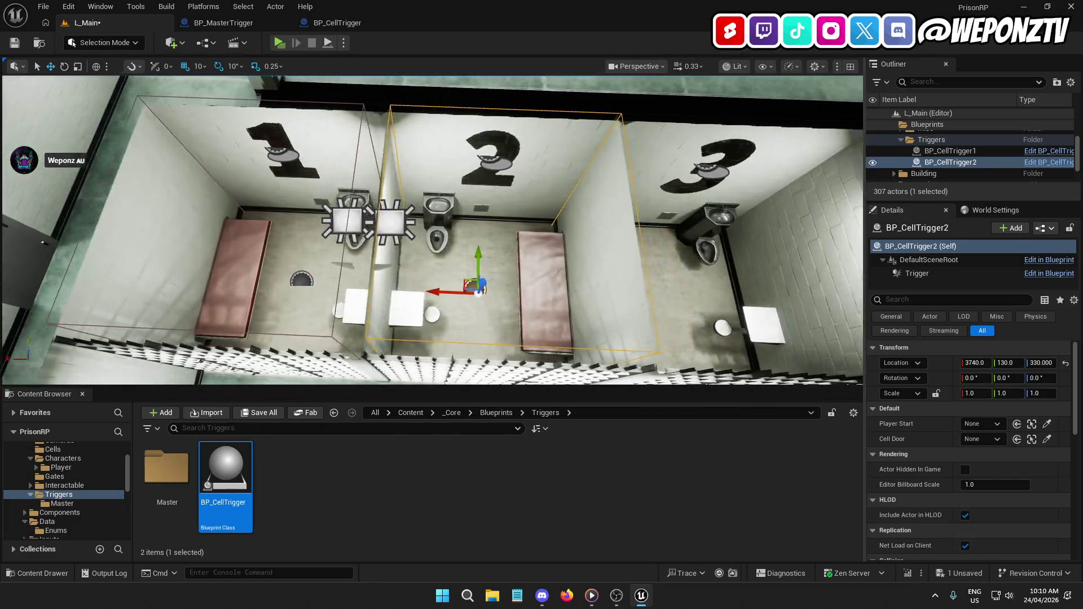
pyautogui.hotkey('ctrl', 'd')
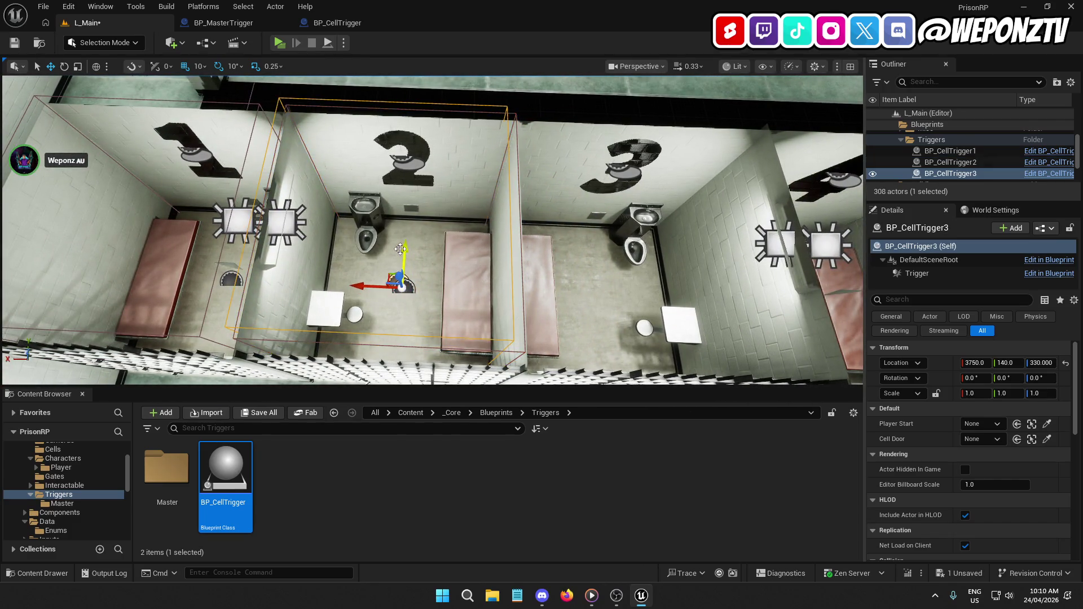
pyautogui.moveTo(372, 292); pyautogui.dragTo(545, 299)
pyautogui.press('f')
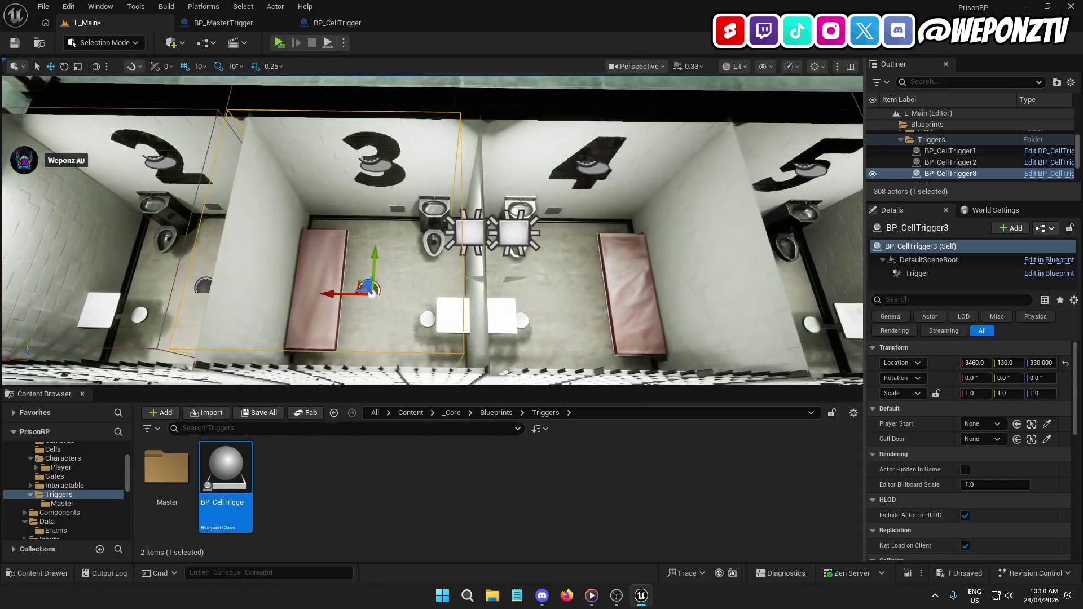
pyautogui.moveTo(350, 294); pyautogui.dragTo(345, 292)
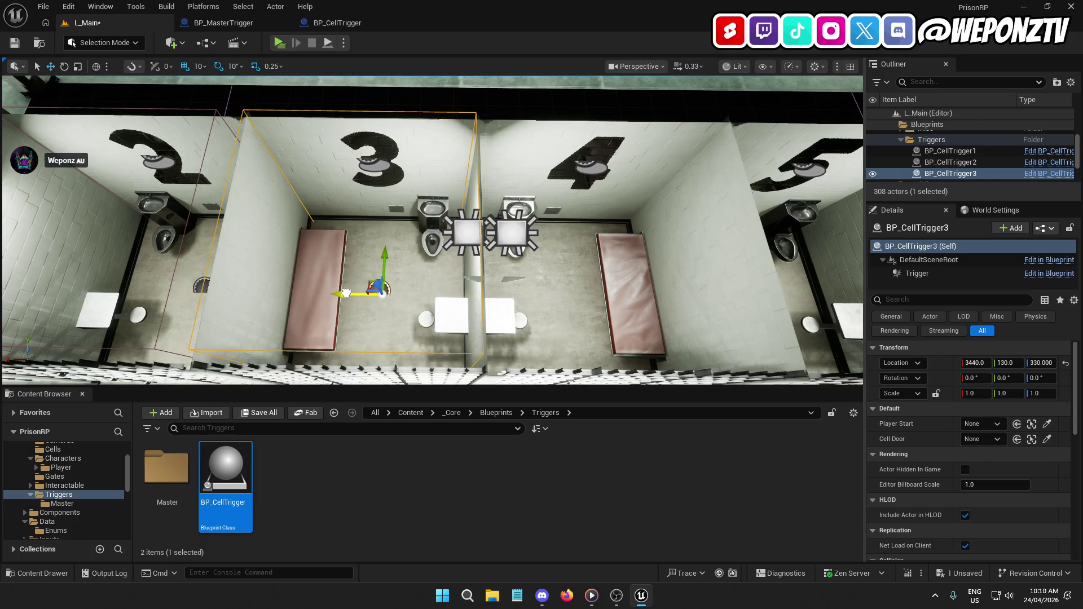
# Add BP_CellTrigger4, 5 and 6 in cells 4–6, setting trigger 5's X to 2850.
pyautogui.scroll(-3, 374, 275)
pyautogui.scroll(3, 374, 274)
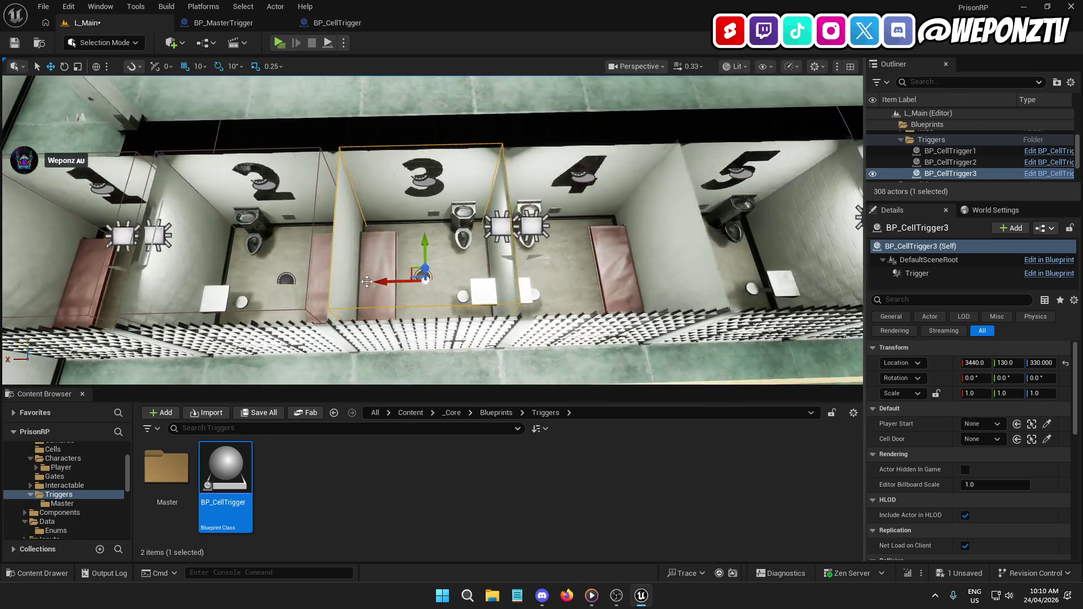
pyautogui.hotkey('ctrl', 'd')
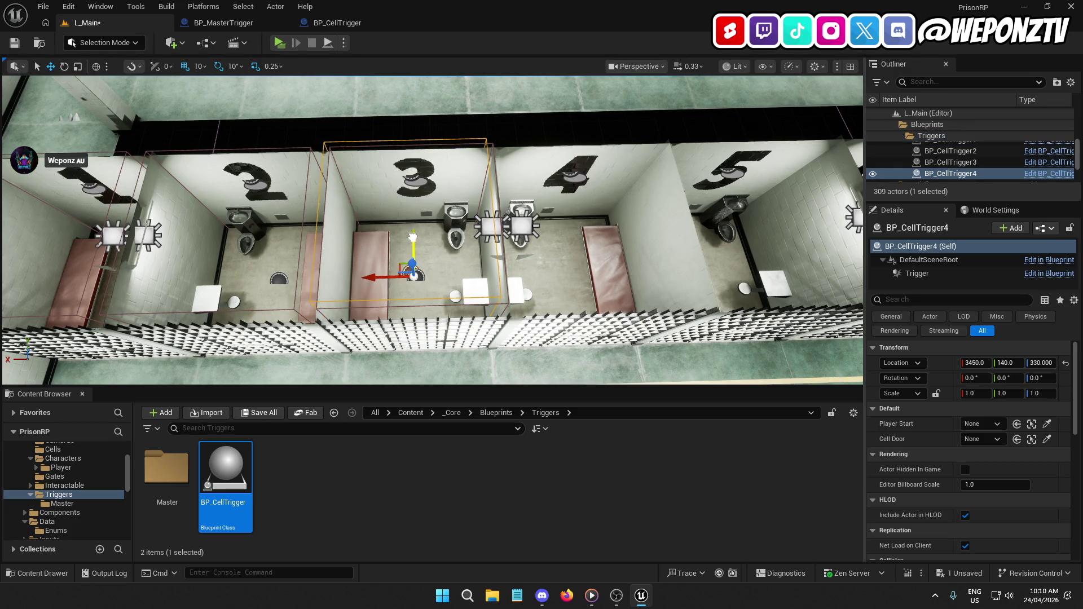
pyautogui.moveTo(367, 281); pyautogui.dragTo(505, 277)
pyautogui.press('Right')
pyautogui.press('Right')
pyautogui.press('Right')
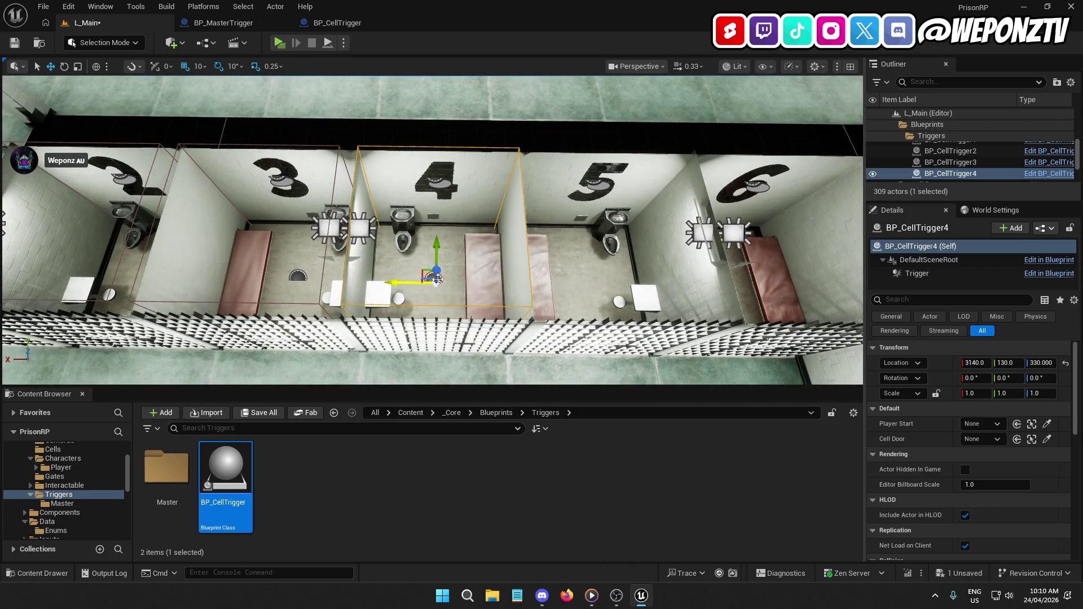
pyautogui.press('Right')
pyautogui.press('Right')
pyautogui.press('Right')
pyautogui.hotkey('ctrl', 'd')
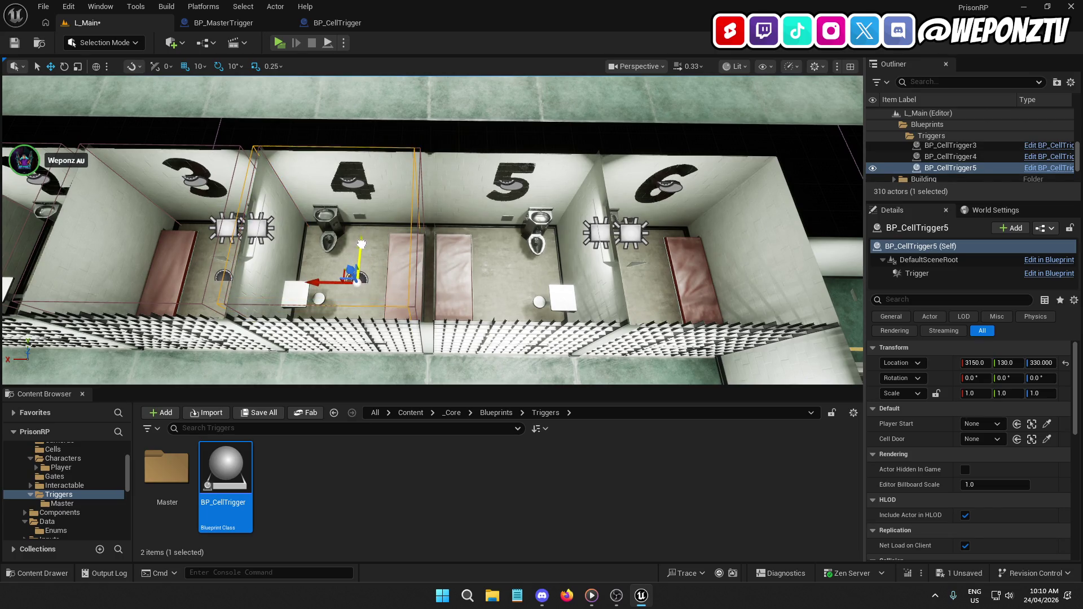
pyautogui.moveTo(454, 293); pyautogui.dragTo(460, 293)
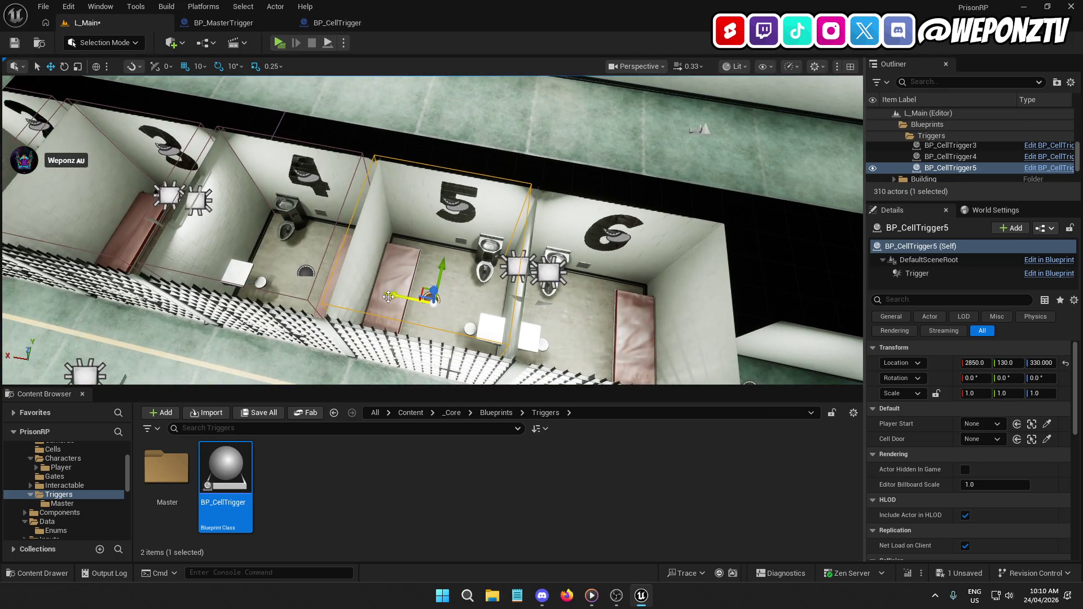
pyautogui.hotkey('ctrl', 'd')
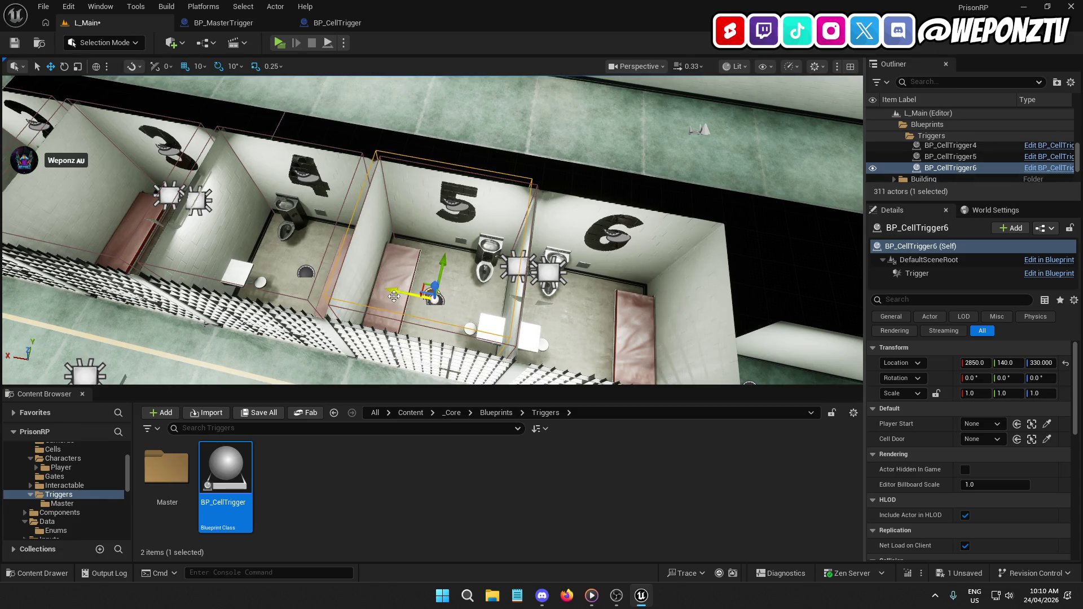
pyautogui.moveTo(402, 291); pyautogui.dragTo(525, 308)
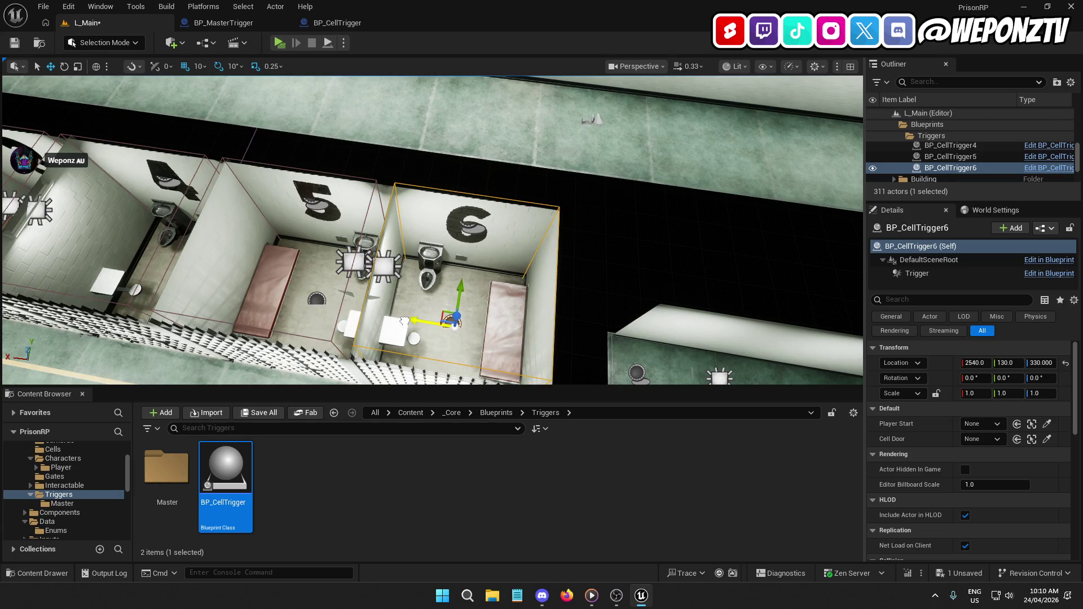
pyautogui.moveTo(444, 270); pyautogui.dragTo(803, 197)
# Duplicate BP_CellTrigger1–6 as BP_CellTrigger7–12 and shift the copies sideways.
pyautogui.scroll(2, 981, 162)
pyautogui.click(977, 159)
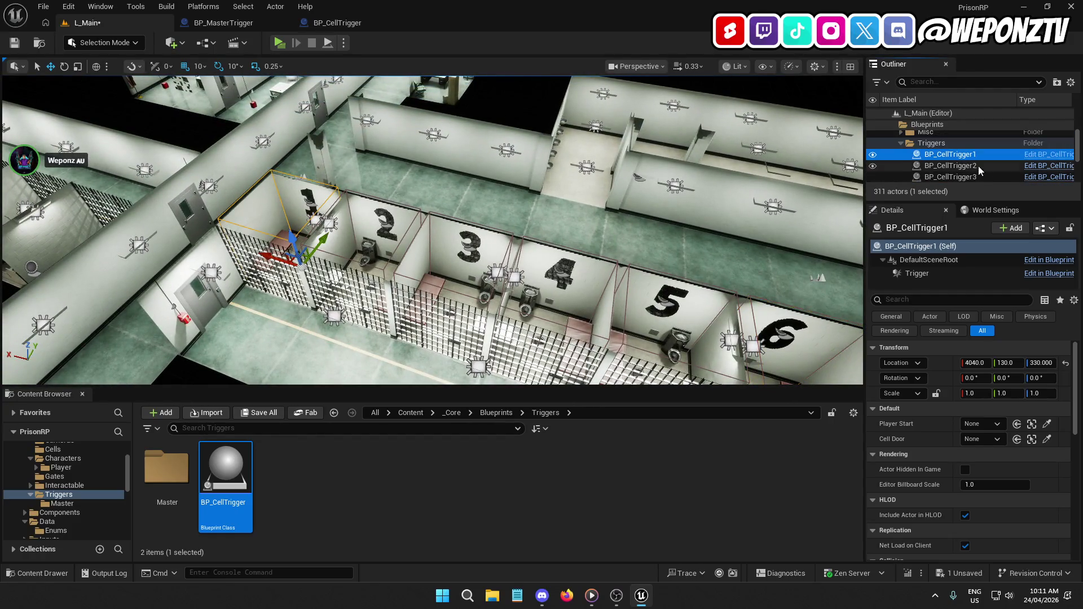
pyautogui.keyDown('shift'); pyautogui.click(982, 172); pyautogui.keyUp('shift')
pyautogui.scroll(-1, 992, 169)
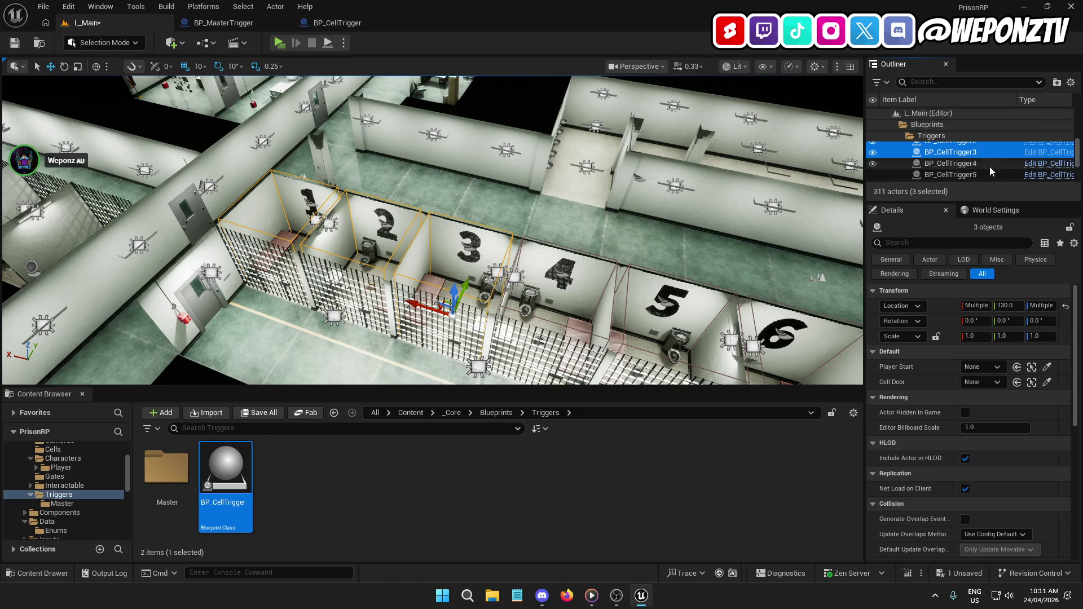
pyautogui.keyDown('shift'); pyautogui.click(984, 163); pyautogui.keyUp('shift')
pyautogui.keyDown('shift'); pyautogui.click(983, 175); pyautogui.keyUp('shift')
pyautogui.scroll(-1, 987, 163)
pyautogui.keyDown('shift'); pyautogui.click(991, 168); pyautogui.keyUp('shift')
pyautogui.moveTo(700, 191)
pyautogui.mouseDown()
pyautogui.moveTo(649, 184)
pyautogui.moveTo(699, 191)
pyautogui.mouseUp()
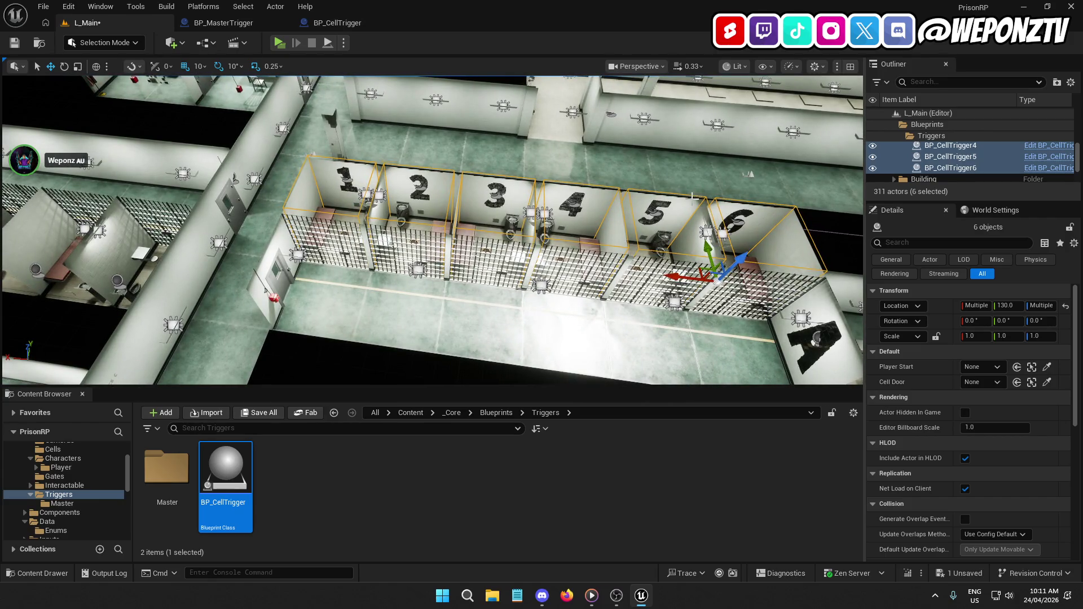
pyautogui.hotkey('ctrl', 'd')
pyautogui.moveTo(671, 274); pyautogui.dragTo(673, 274)
# From a top-down view, check where BP_CellTrigger7 and BP_CellTrigger12 sit at Y -770.
pyautogui.moveTo(657, 236); pyautogui.dragTo(593, 258)
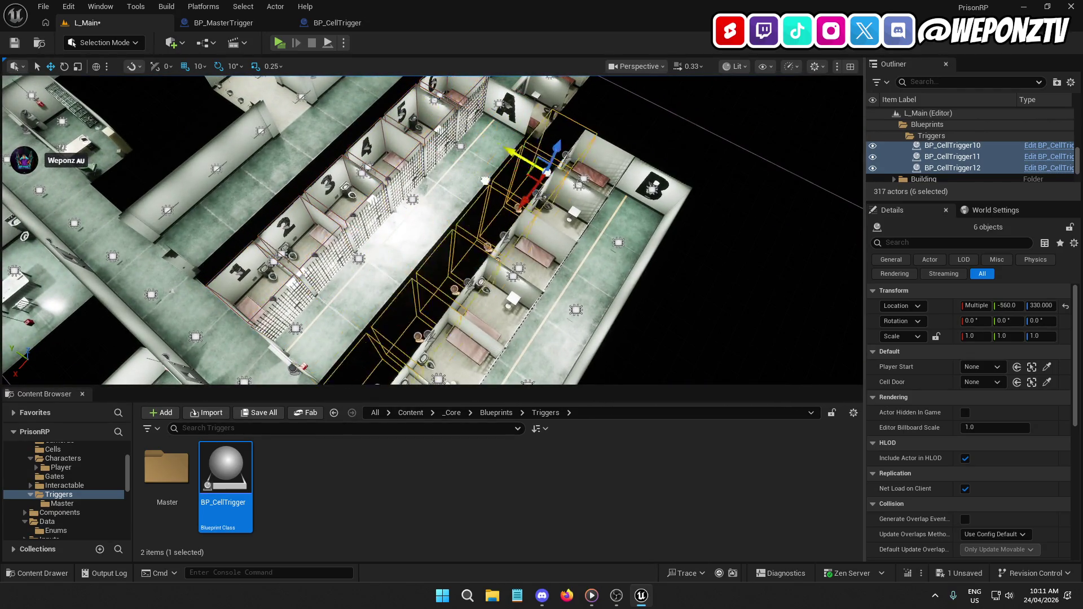
pyautogui.moveTo(508, 208)
pyautogui.mouseDown()
pyautogui.moveTo(443, 212)
pyautogui.moveTo(437, 150)
pyautogui.moveTo(414, 213)
pyautogui.moveTo(447, 237)
pyautogui.moveTo(403, 232)
pyautogui.moveTo(412, 217)
pyautogui.moveTo(469, 246)
pyautogui.mouseUp()
pyautogui.click(403, 240)
pyautogui.click(483, 252)
# Select BP_CellTrigger7–12 and duplicate them as BP_CellTrigger13–18.
pyautogui.scroll(-10, 483, 252)
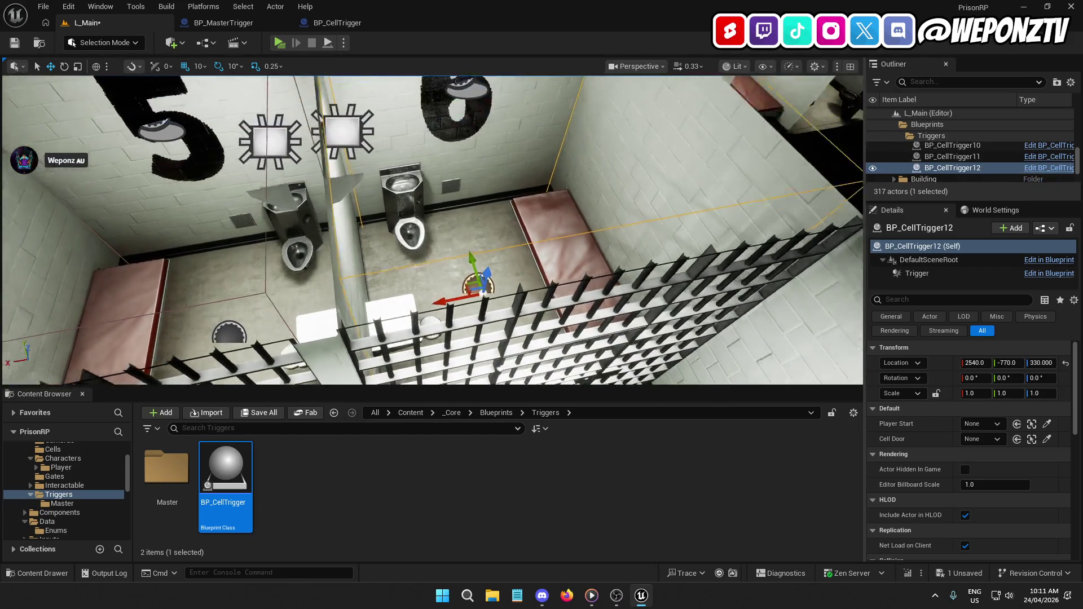
pyautogui.scroll(10, 476, 260)
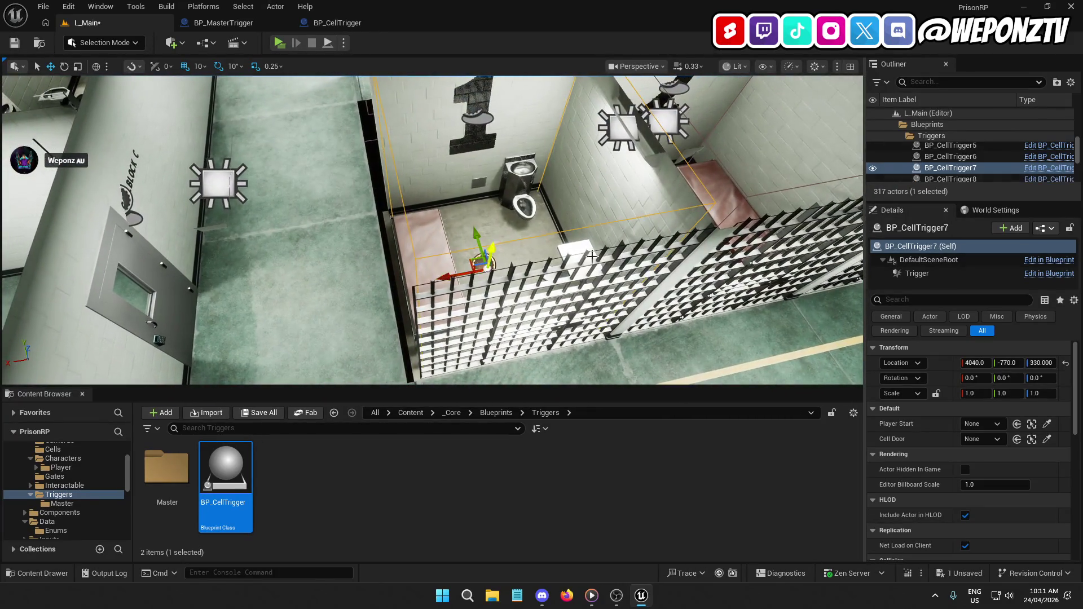
pyautogui.scroll(2, 1007, 167)
pyautogui.keyDown('shift'); pyautogui.click(984, 161); pyautogui.keyUp('shift')
pyautogui.keyDown('shift'); pyautogui.click(986, 172); pyautogui.keyUp('shift')
pyautogui.scroll(-1, 1004, 168)
pyautogui.keyDown('shift'); pyautogui.click(996, 163); pyautogui.keyUp('shift')
pyautogui.keyDown('shift'); pyautogui.click(995, 174); pyautogui.keyUp('shift')
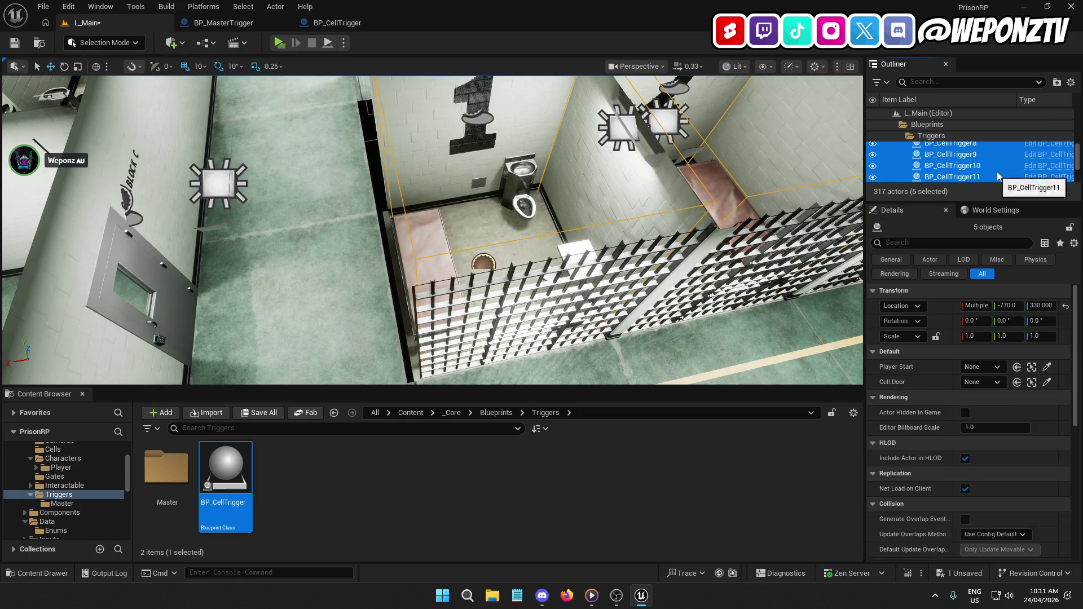
pyautogui.scroll(-2, 995, 174)
pyautogui.keyDown('shift'); pyautogui.click(995, 168); pyautogui.keyUp('shift')
pyautogui.press('f')
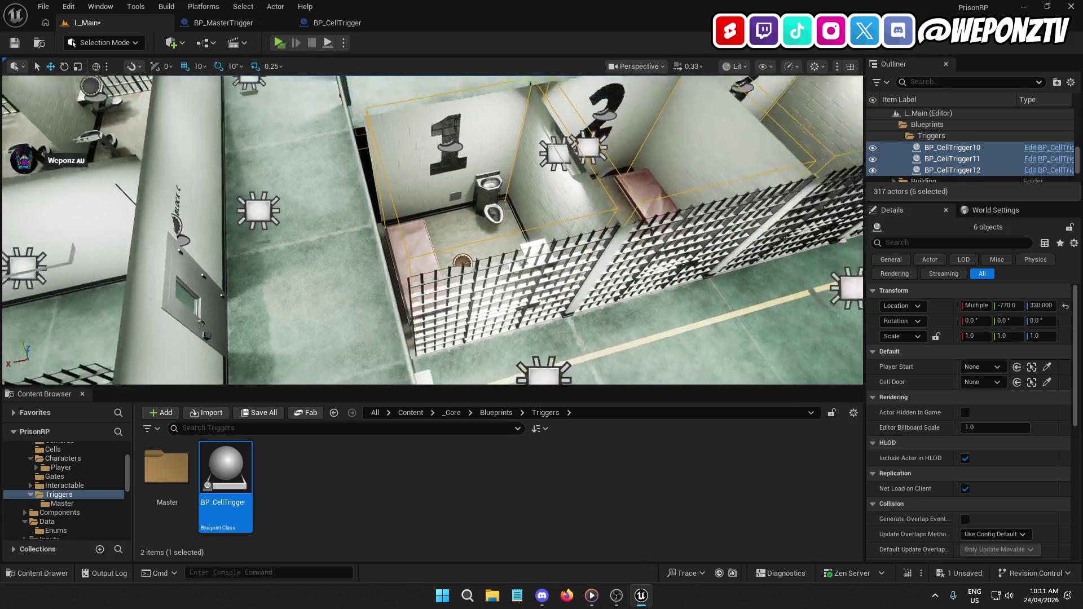
pyautogui.hotkey('ctrl', 'd')
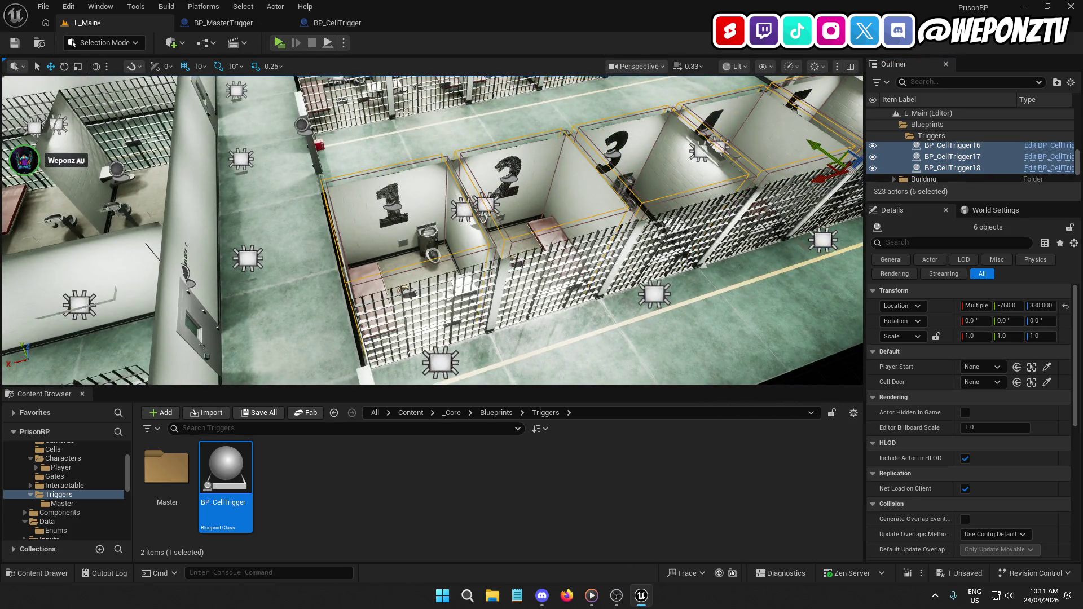
# Rotate the six new triggers to 180° yaw.
pyautogui.click(64, 67)
pyautogui.moveTo(716, 147); pyautogui.dragTo(621, 108)
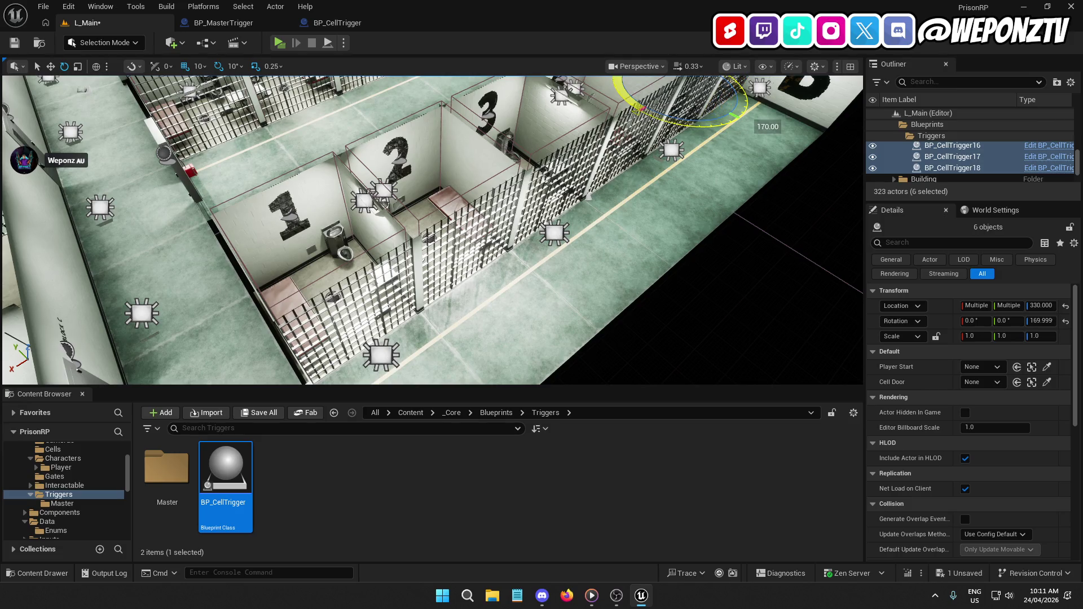
pyautogui.moveTo(429, 231); pyautogui.dragTo(339, 237)
pyautogui.moveTo(712, 143); pyautogui.dragTo(713, 144)
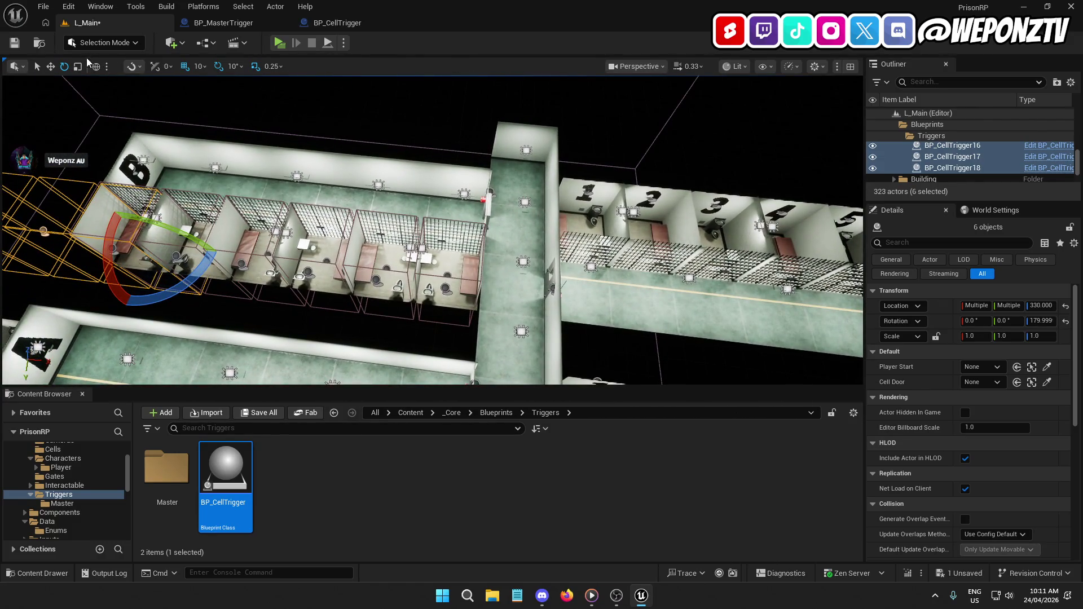
# Select cell block C and frame it in the viewport.
pyautogui.click(52, 67)
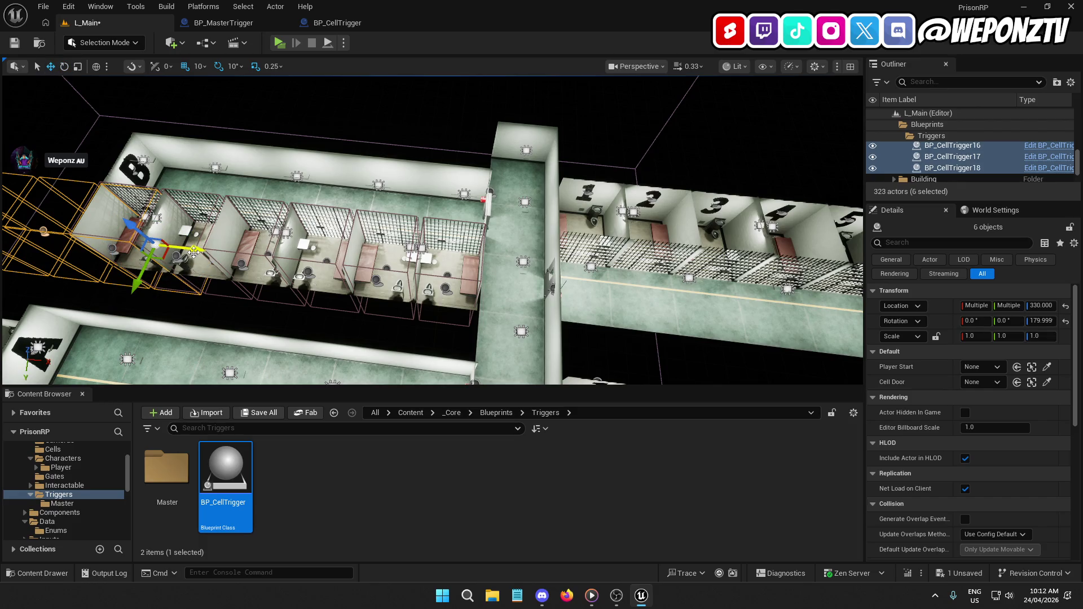
pyautogui.click(592, 271)
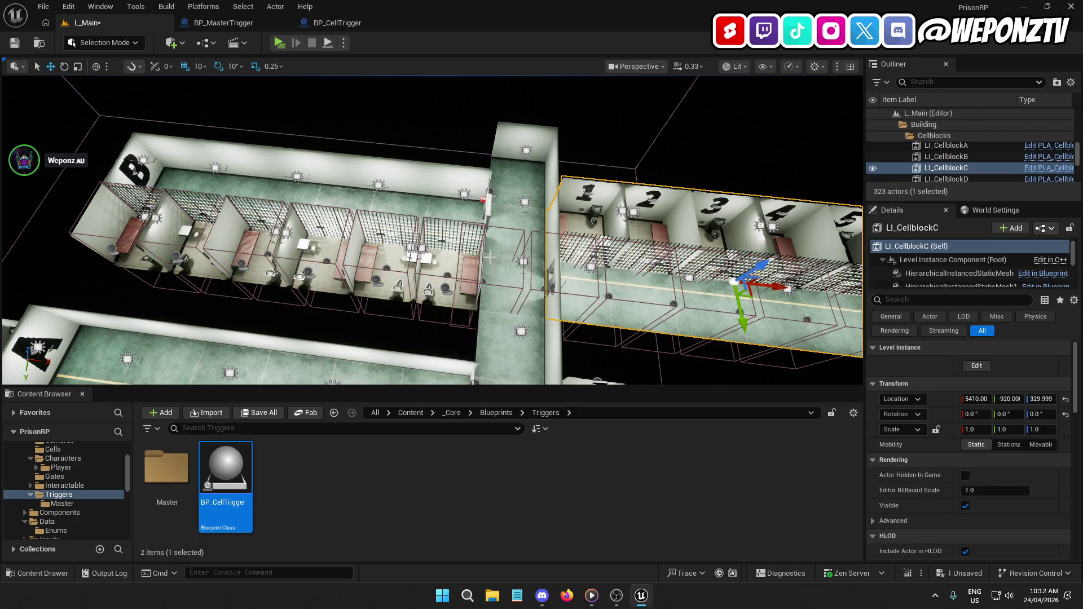
pyautogui.doubleClick(948, 168)
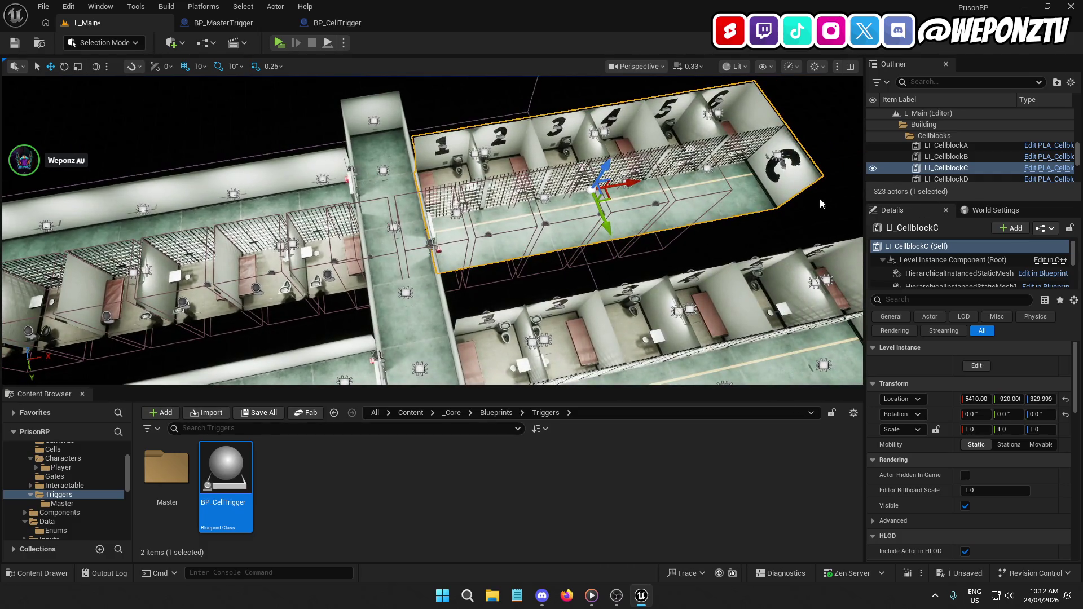
pyautogui.click(655, 203)
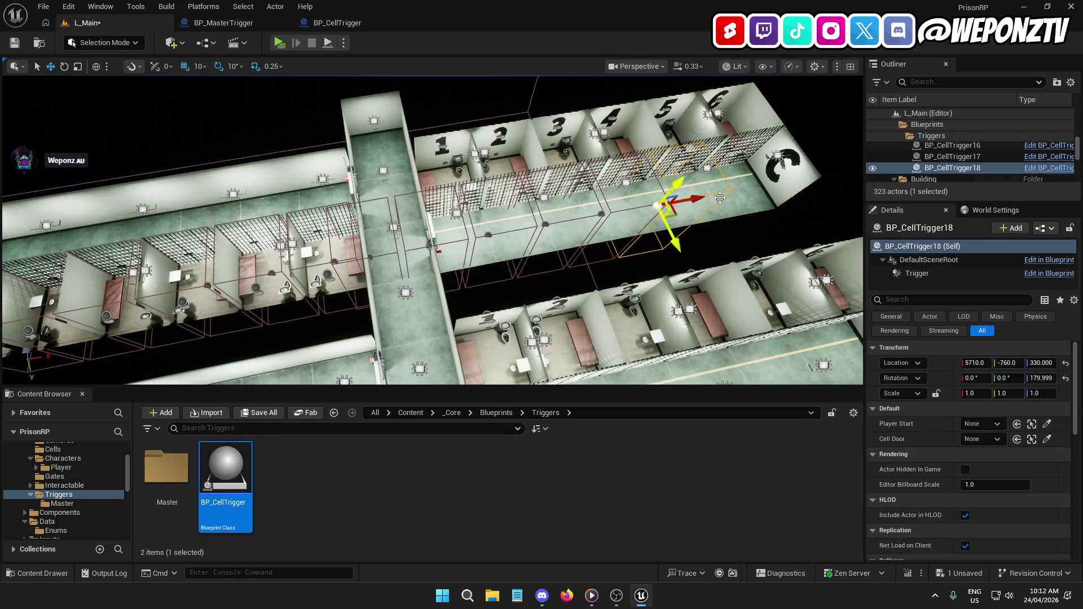
# Select BP_CellTrigger13–18 and slide them along X into cell block C's cells.
pyautogui.scroll(2, 999, 164)
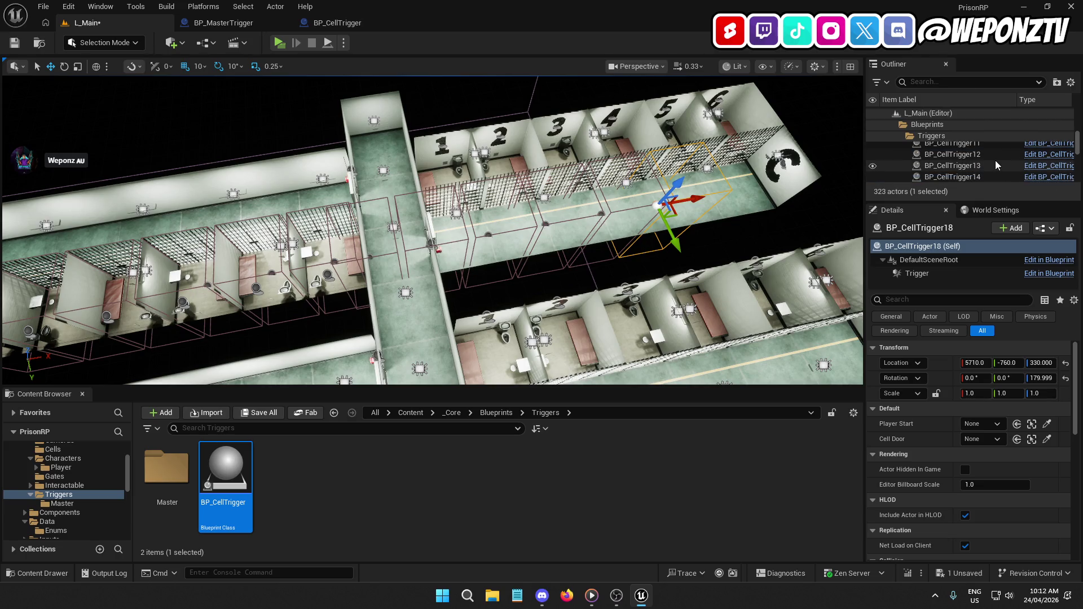
pyautogui.click(987, 161)
pyautogui.scroll(-1, 994, 163)
pyautogui.keyDown('shift'); pyautogui.click(990, 160); pyautogui.keyUp('shift')
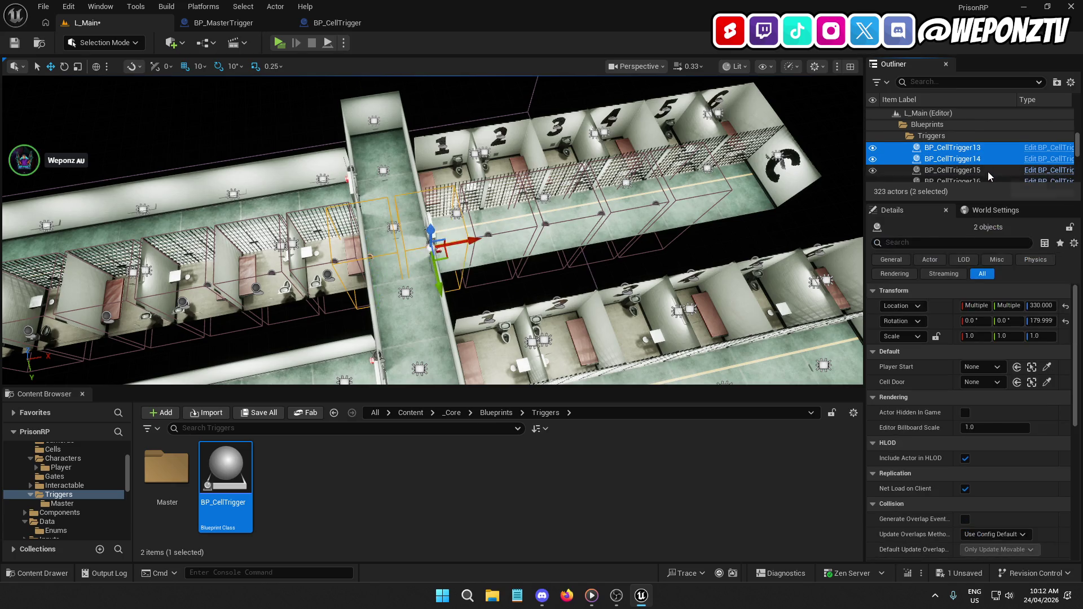
pyautogui.keyDown('shift'); pyautogui.click(987, 172); pyautogui.keyUp('shift')
pyautogui.keyDown('shift'); pyautogui.click(990, 181); pyautogui.keyUp('shift')
pyautogui.scroll(-1, 1000, 157)
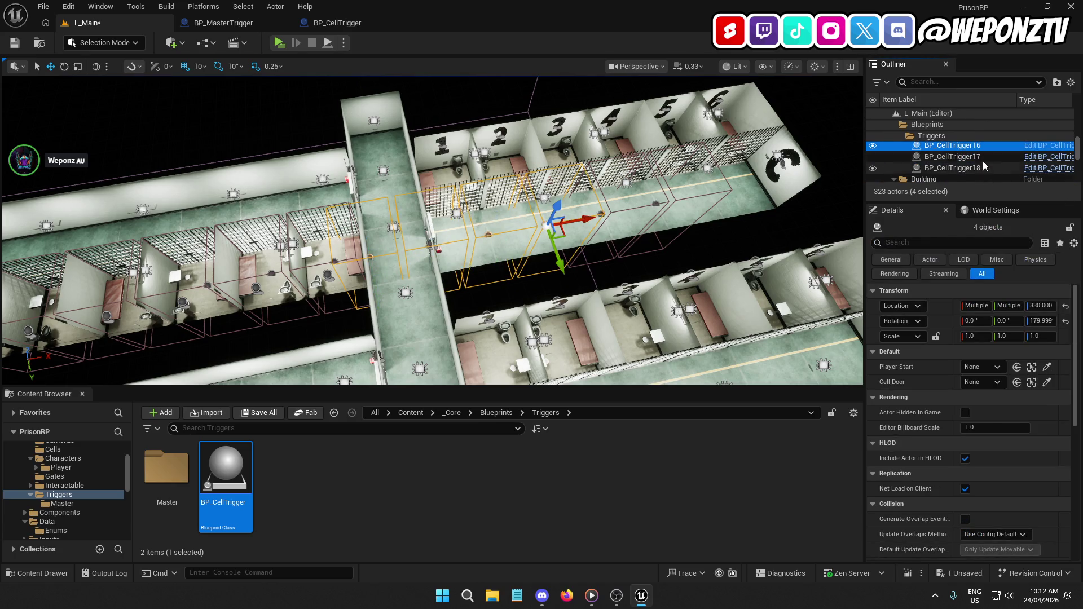
pyautogui.keyDown('shift'); pyautogui.click(982, 161); pyautogui.keyUp('shift')
pyautogui.keyDown('shift'); pyautogui.click(980, 168); pyautogui.keyUp('shift')
pyautogui.moveTo(695, 195); pyautogui.dragTo(807, 179)
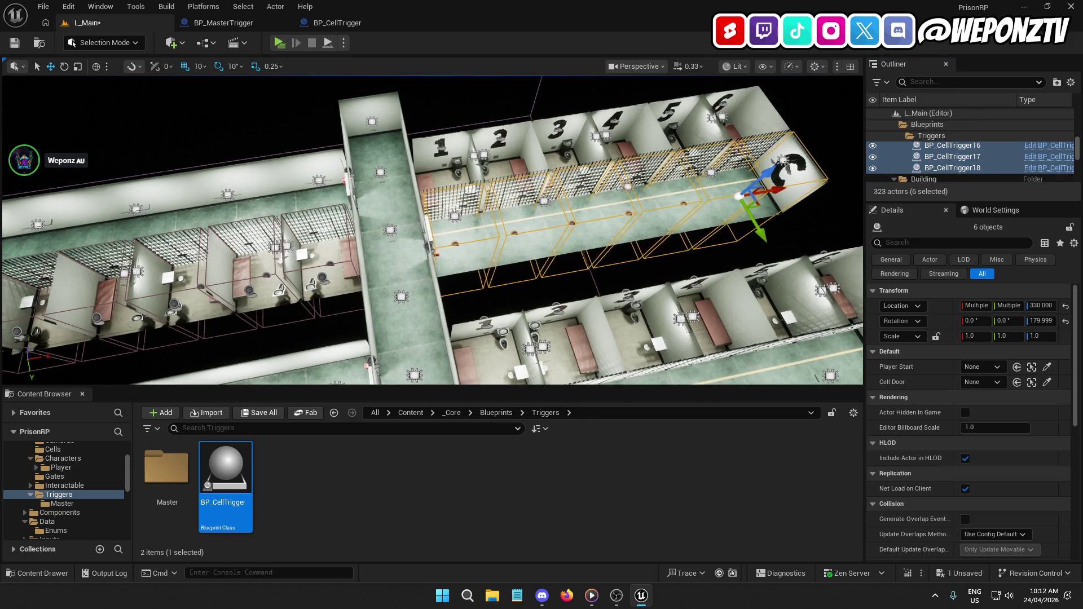
pyautogui.press('f')
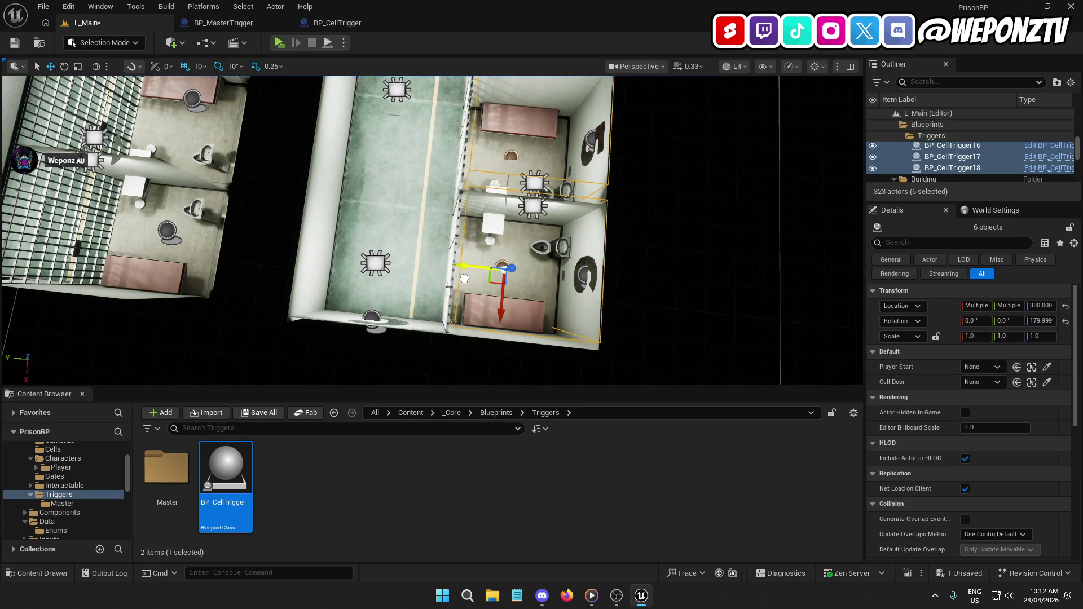
pyautogui.moveTo(464, 278)
pyautogui.mouseDown()
pyautogui.moveTo(548, 212)
pyautogui.moveTo(536, 179)
pyautogui.moveTo(558, 190)
pyautogui.mouseUp()
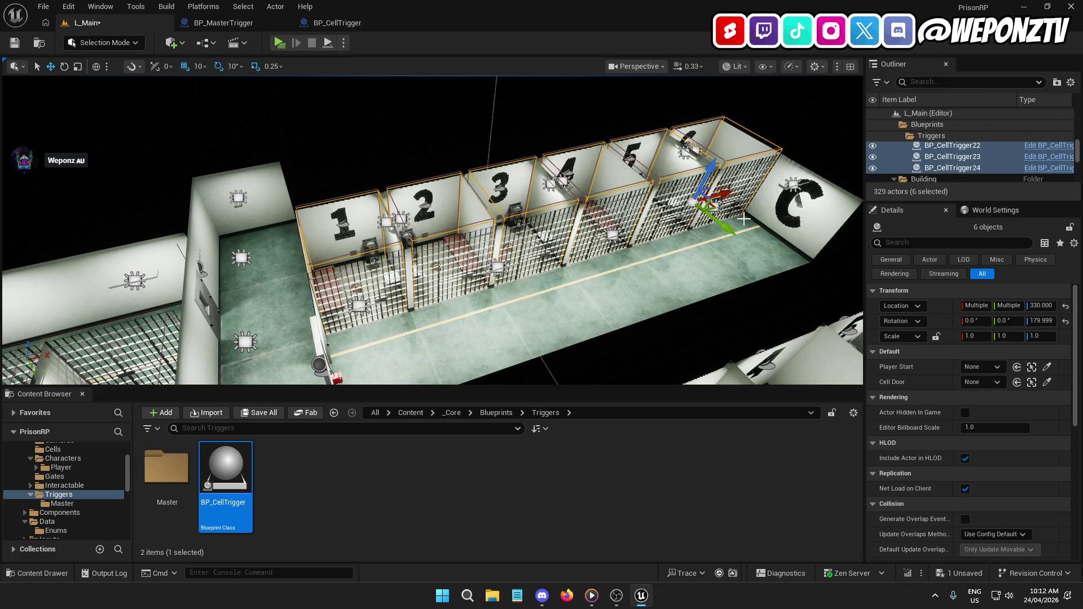
# Alt-drag copies into block D as BP_CellTrigger19–24 (Y -170, Z 330, X 4660–6160), verifying 19 and 24.
pyautogui.moveTo(729, 228); pyautogui.dragTo(772, 311)
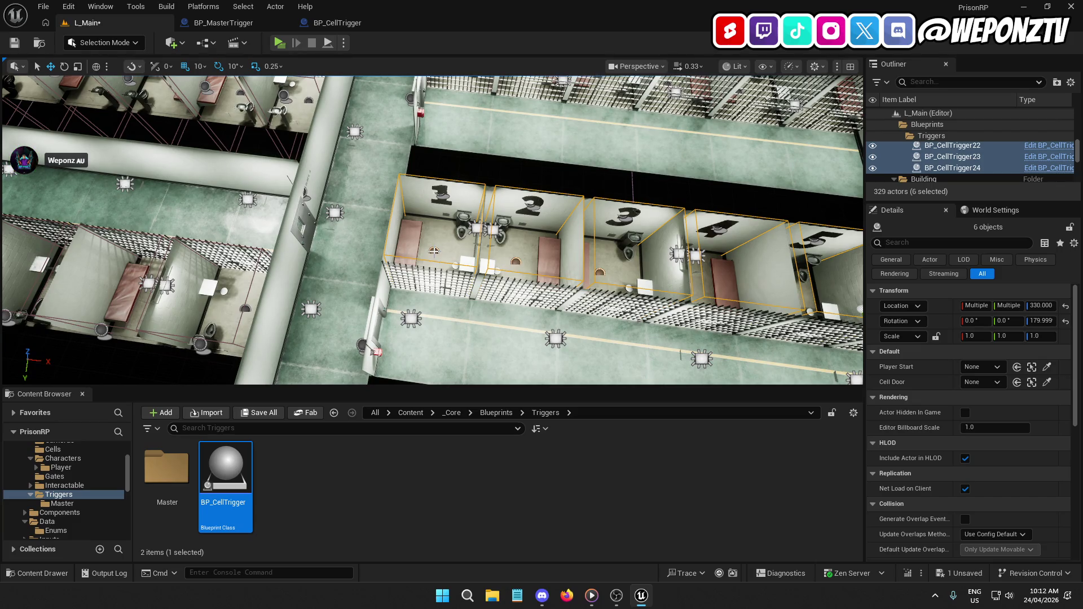
pyautogui.click(434, 251)
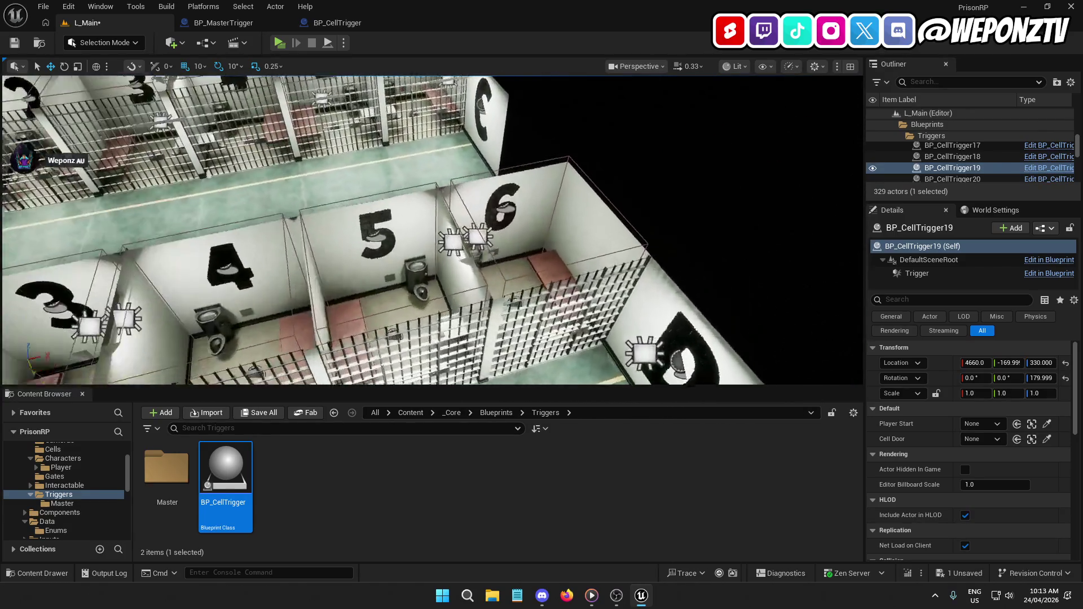
pyautogui.click(475, 288)
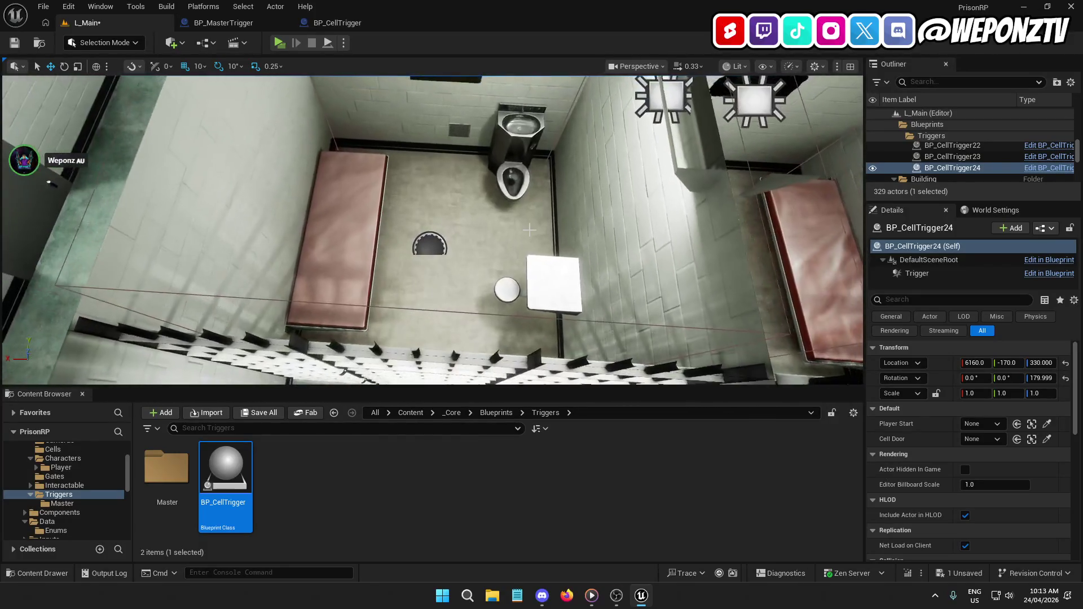
pyautogui.scroll(5, 987, 158)
pyautogui.moveTo(1078, 138); pyautogui.dragTo(1078, 99)
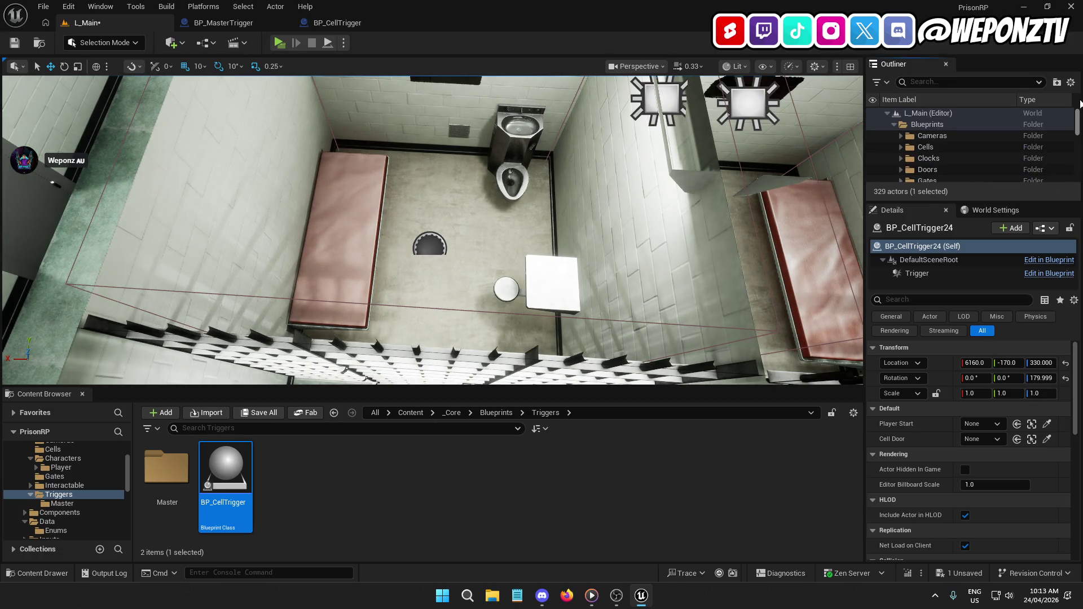
# Create a new folder named Spawns at the top level of L_Main.
pyautogui.scroll(-5, 948, 158)
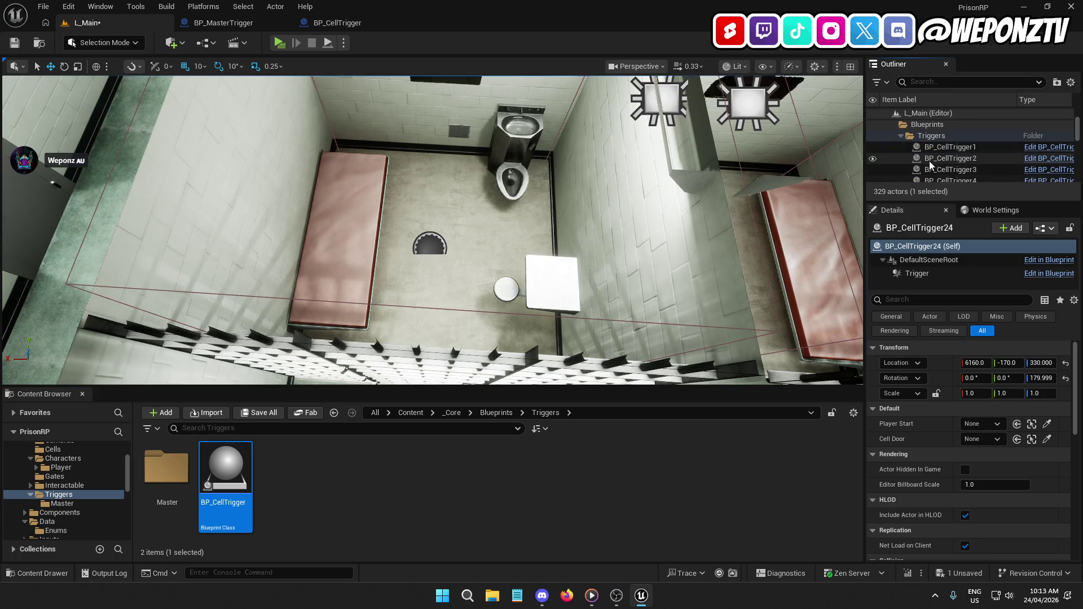
pyautogui.click(901, 136)
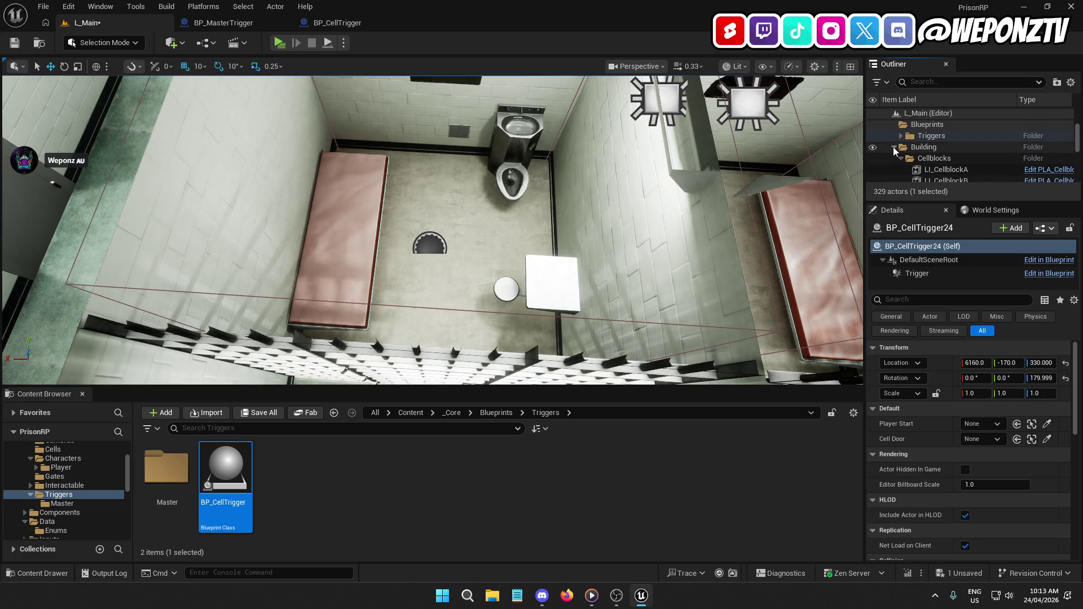
pyautogui.scroll(5, 958, 148)
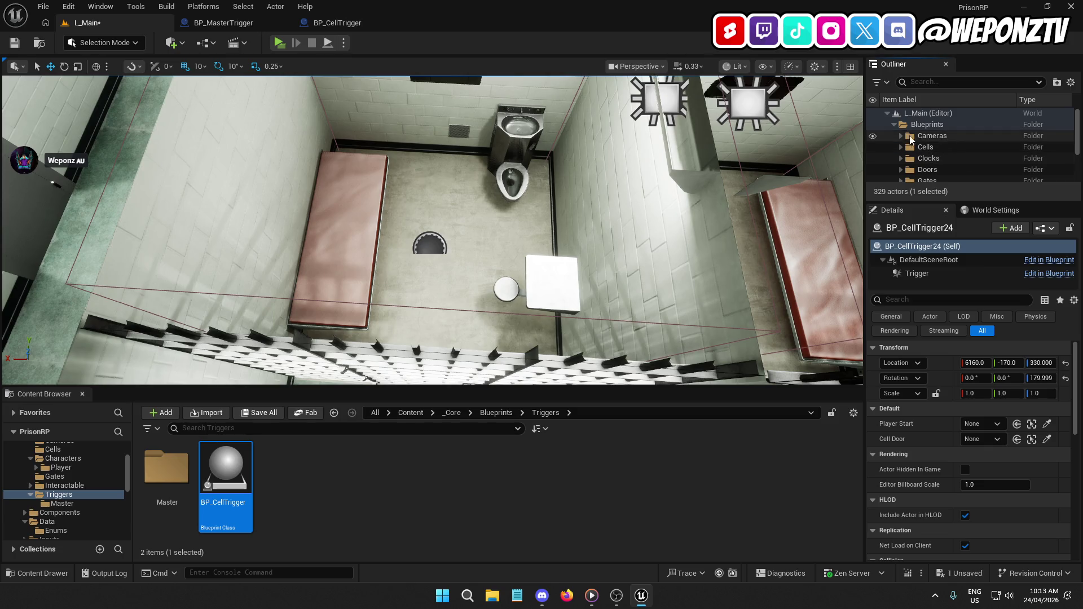
pyautogui.click(893, 125)
pyautogui.click(925, 112)
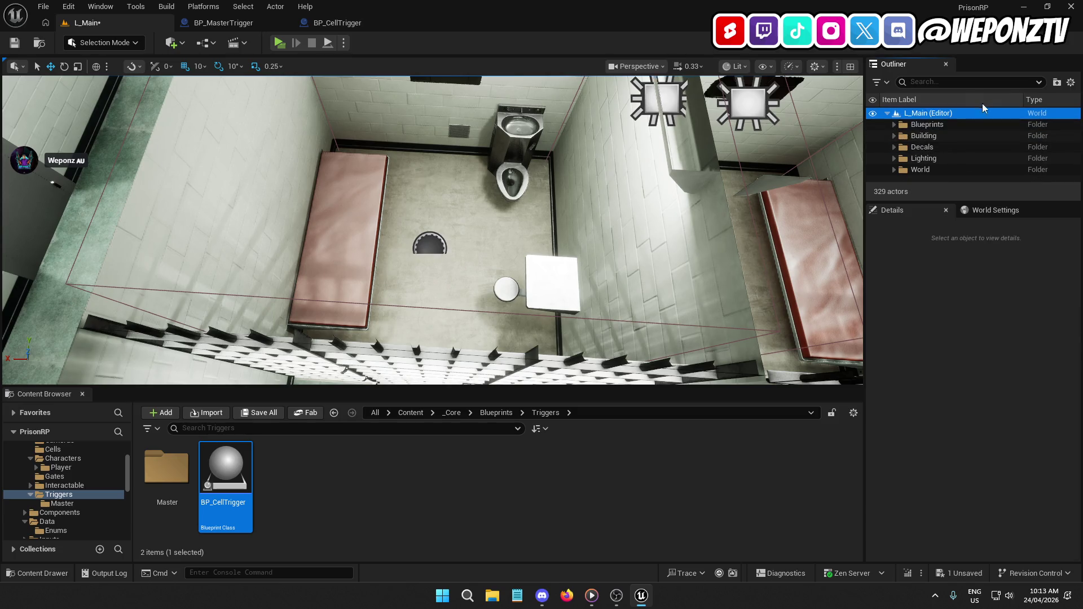
pyautogui.click(1057, 83)
pyautogui.write('Sp')
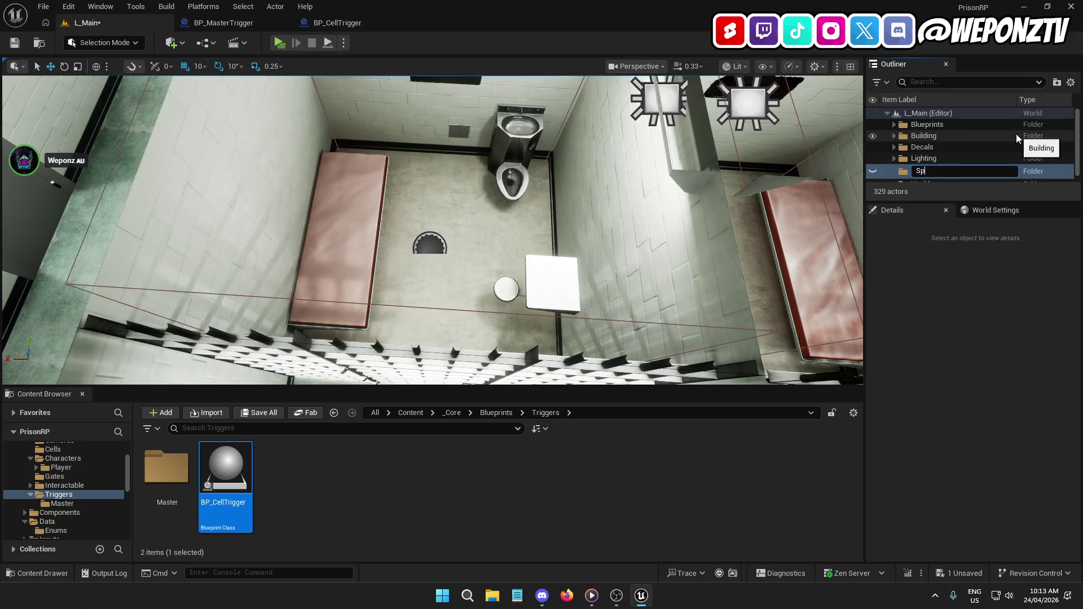
pyautogui.write('awns')
pyautogui.press('Return')
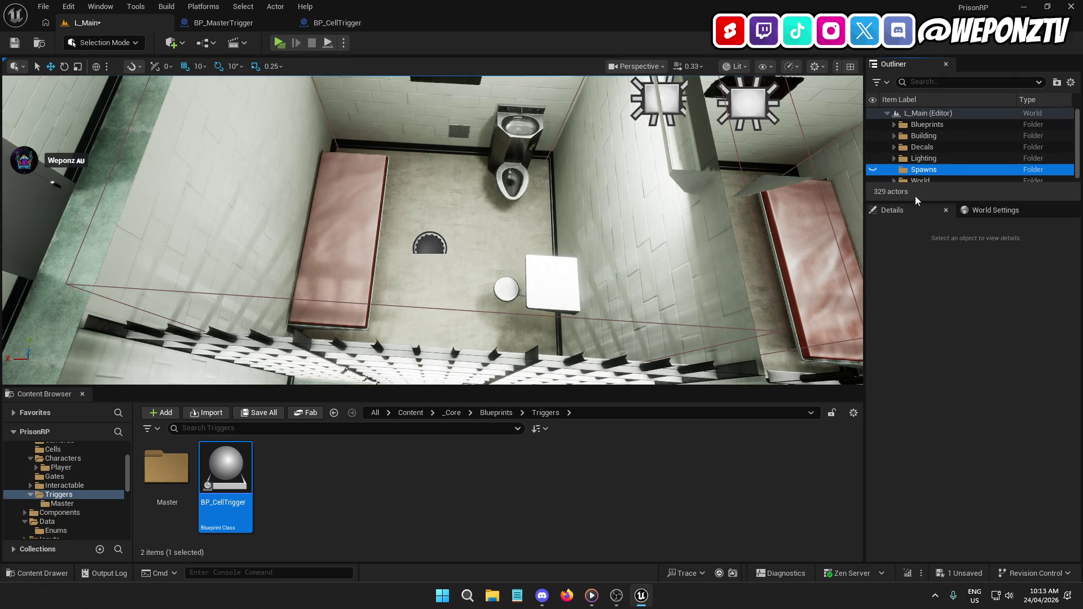
# Make Spawns the current folder for newly placed actors.
pyautogui.rightClick(939, 169)
pyautogui.click(981, 293)
pyautogui.moveTo(444, 259); pyautogui.dragTo(444, 244)
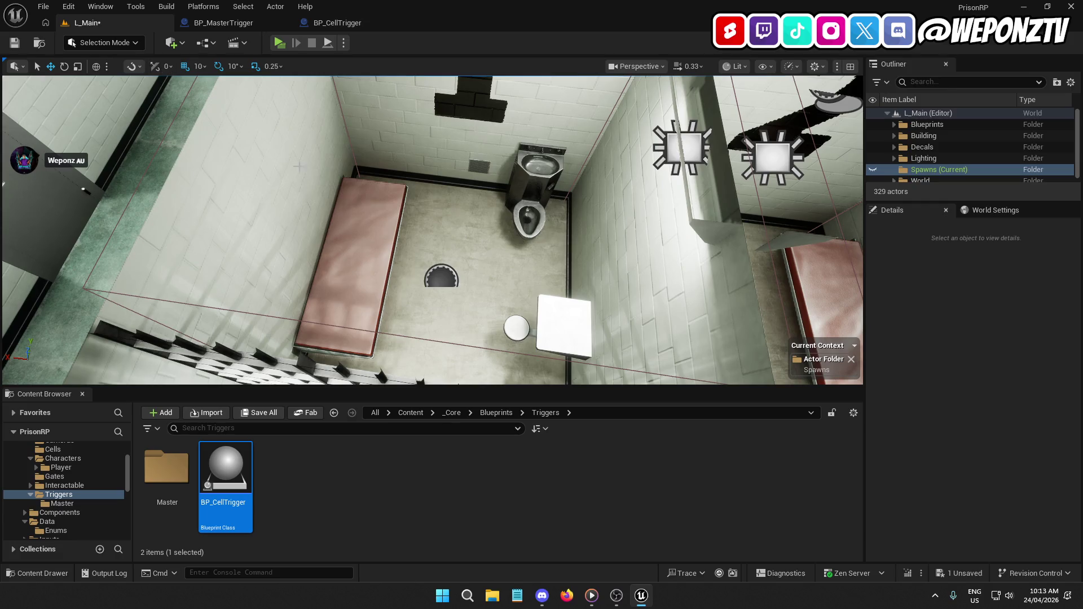
pyautogui.click(428, 277)
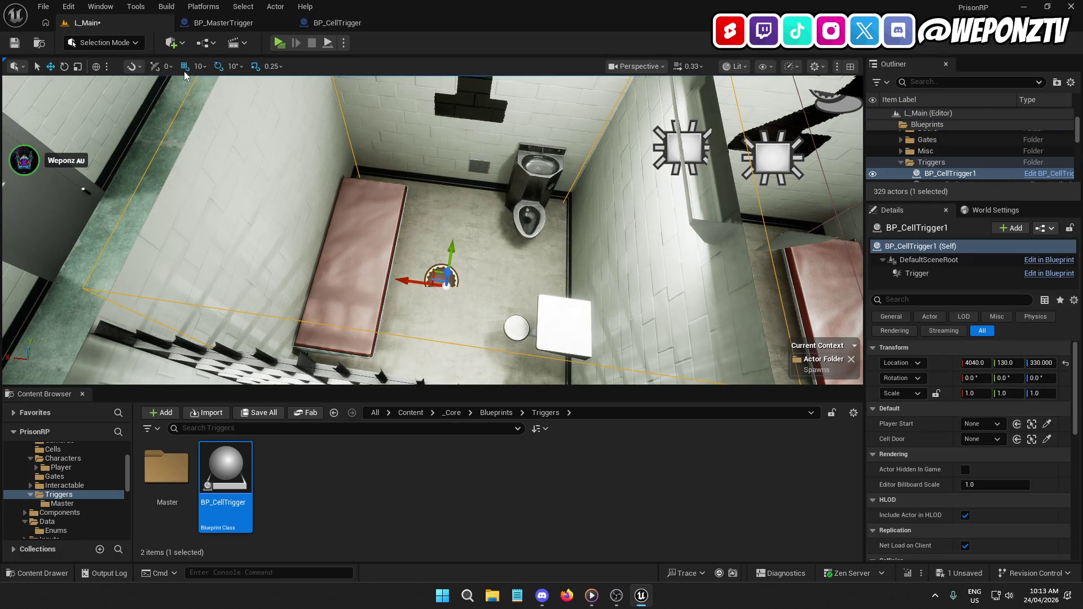
# Place a Player Start in the first cell and name it PlayerStart1.
pyautogui.click(179, 44)
pyautogui.moveTo(226, 161)
pyautogui.moveTo(276, 149)
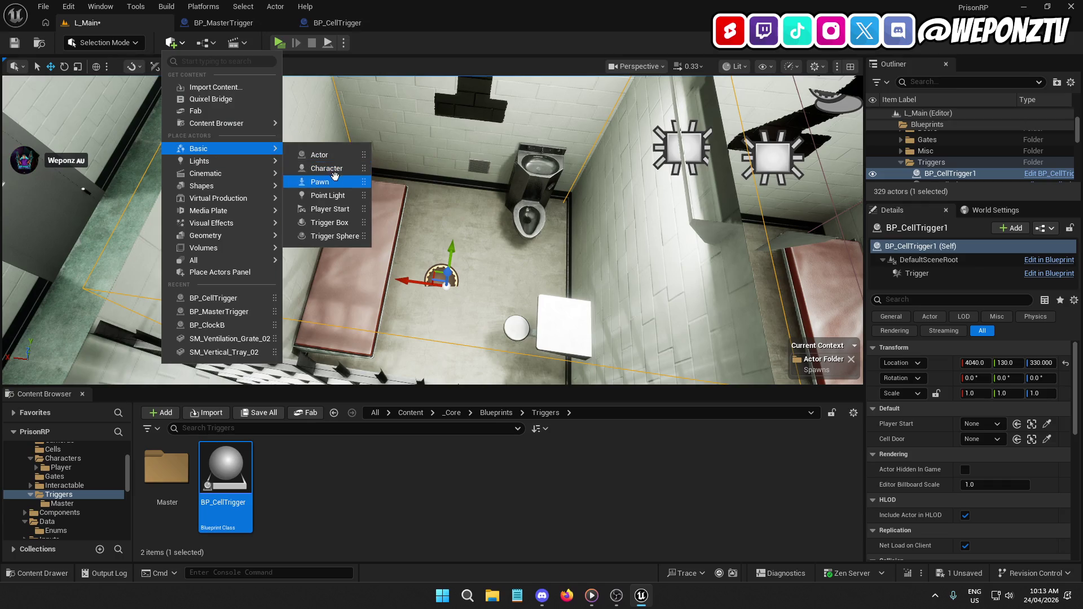
pyautogui.click(333, 210)
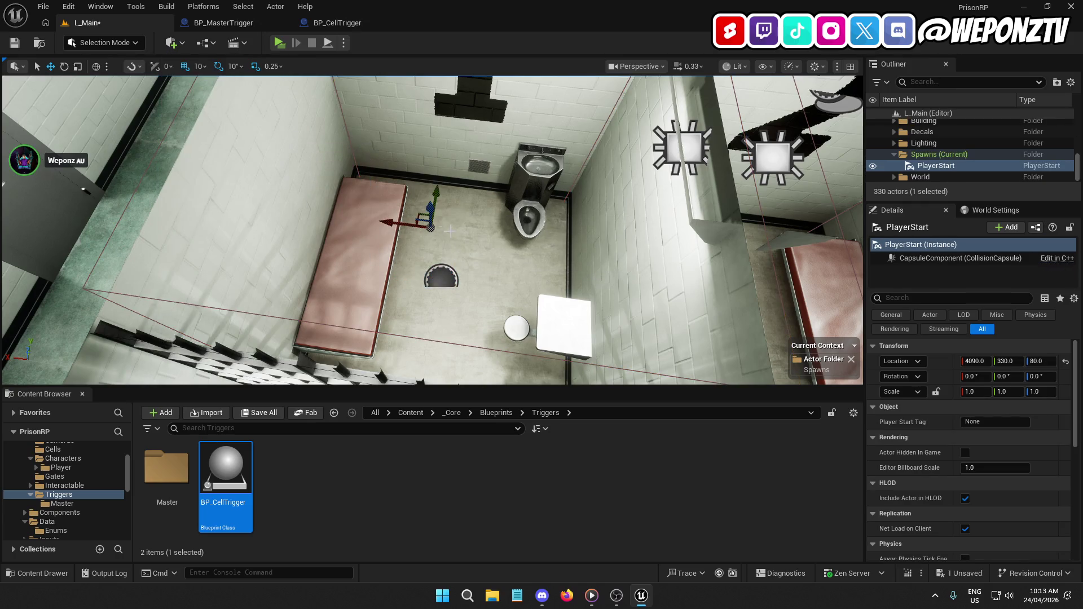
pyautogui.click(956, 167)
pyautogui.write('1')
pyautogui.press('Return')
# Reposition PlayerStart1 in the cell to Y 70 and height 370.
pyautogui.moveTo(430, 225); pyautogui.dragTo(475, 133)
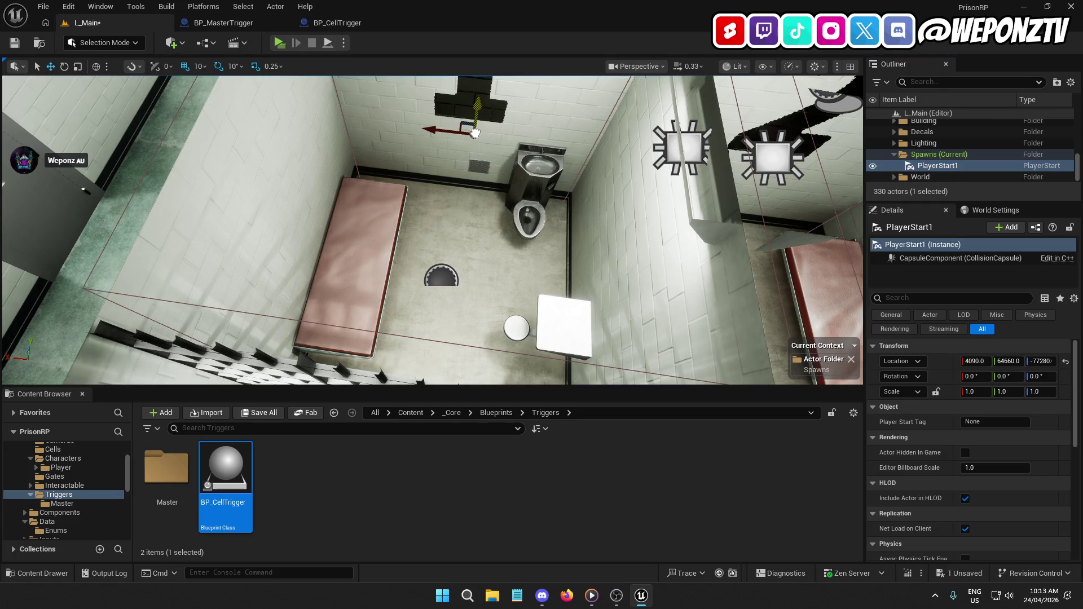
pyautogui.hotkey('ctrl', 'z')
pyautogui.press('f')
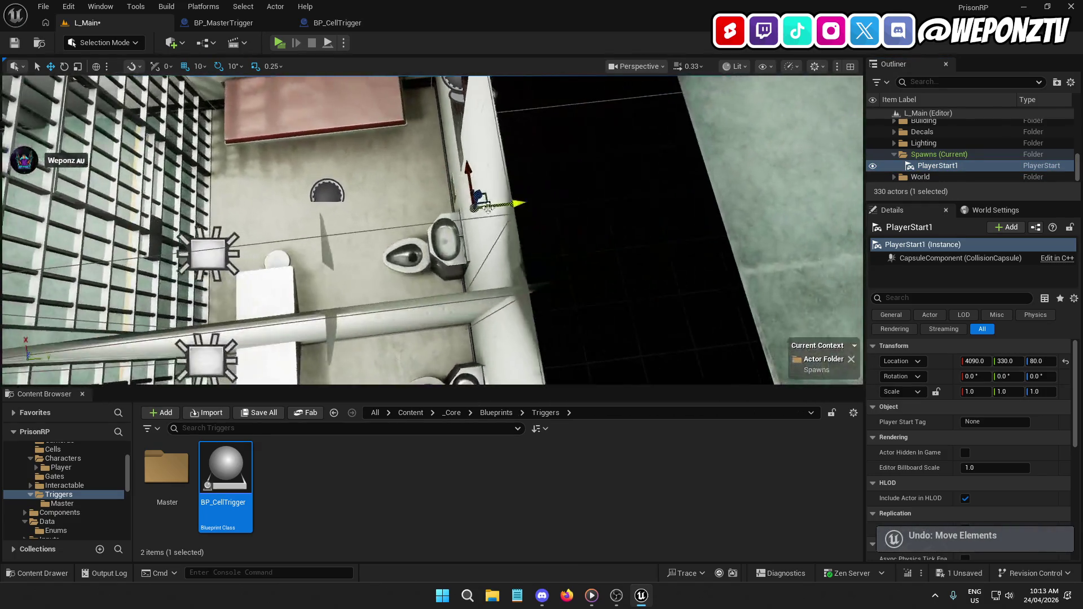
pyautogui.moveTo(524, 202); pyautogui.dragTo(367, 201)
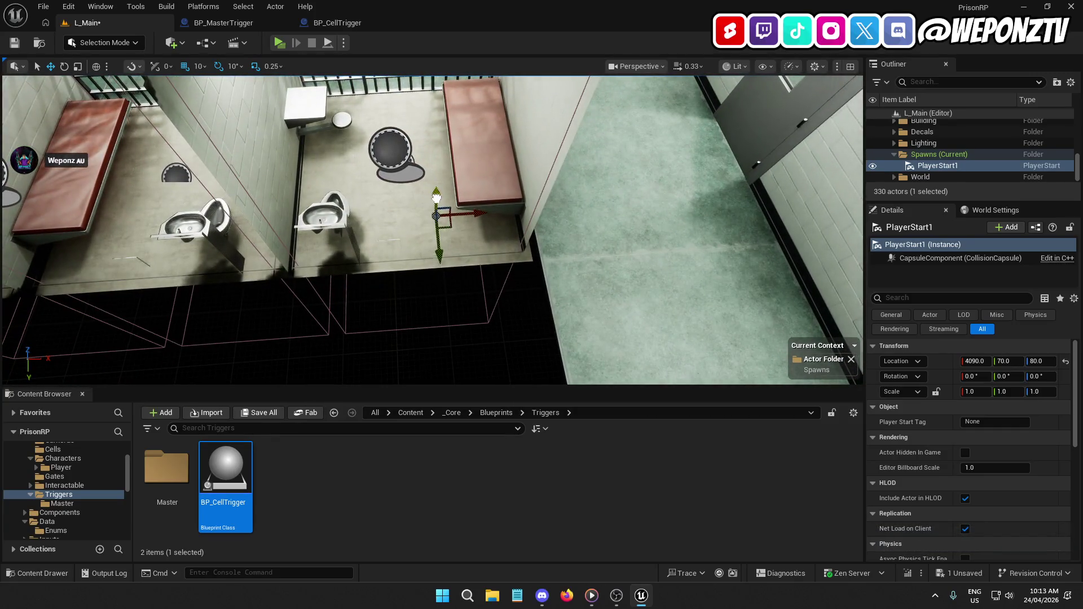
pyautogui.moveTo(436, 197); pyautogui.dragTo(445, 113)
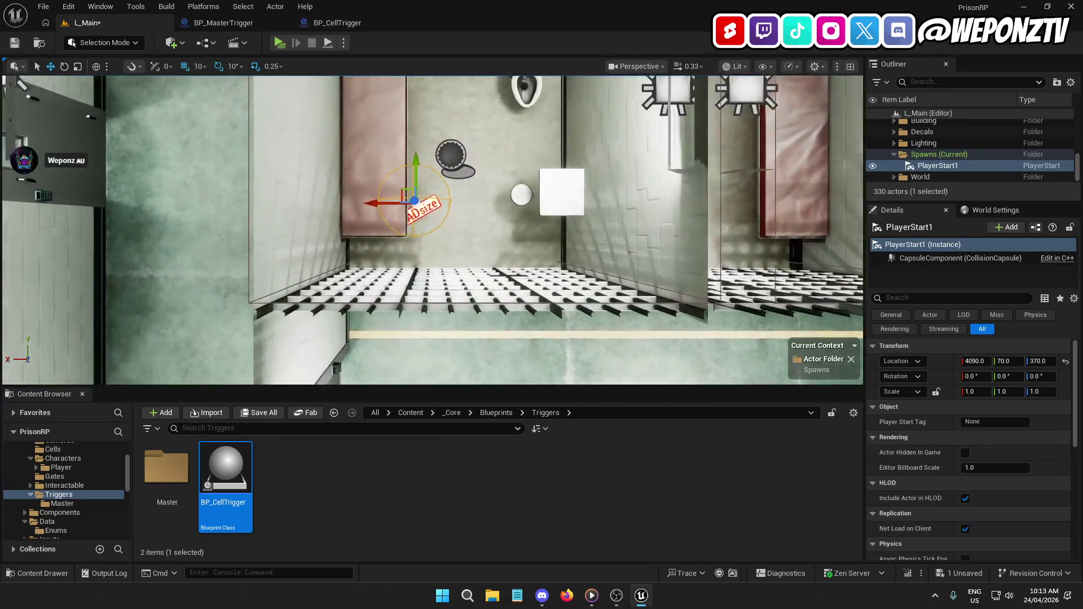
# Paste BP_CellTrigger1's location (4040, 130, 330) onto PlayerStart1 and turn it to yaw -90.
pyautogui.click(538, 181)
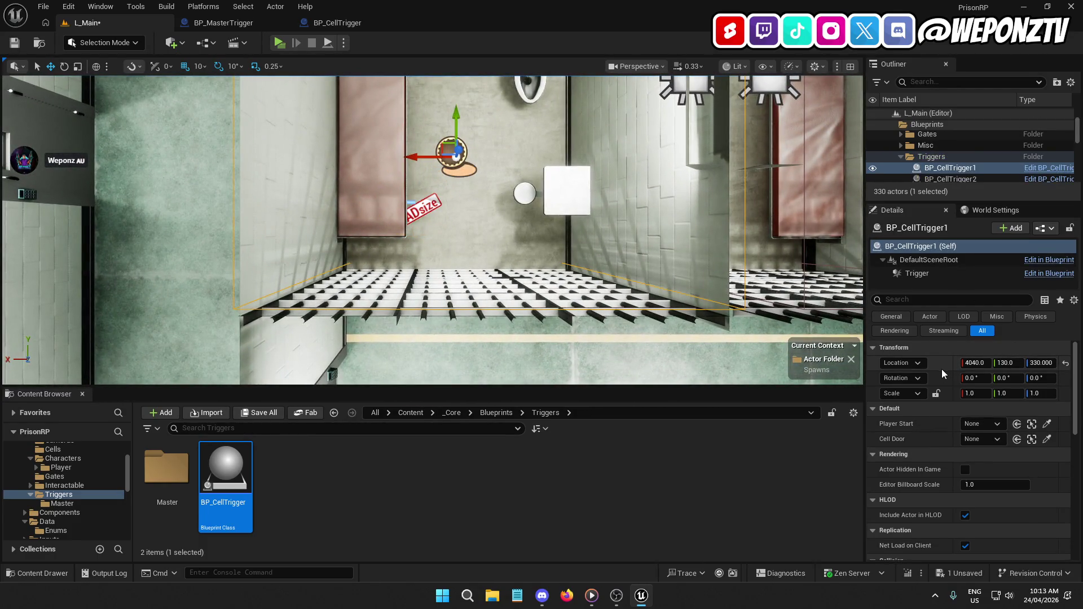
pyautogui.rightClick(942, 367)
pyautogui.click(976, 391)
pyautogui.click(421, 209)
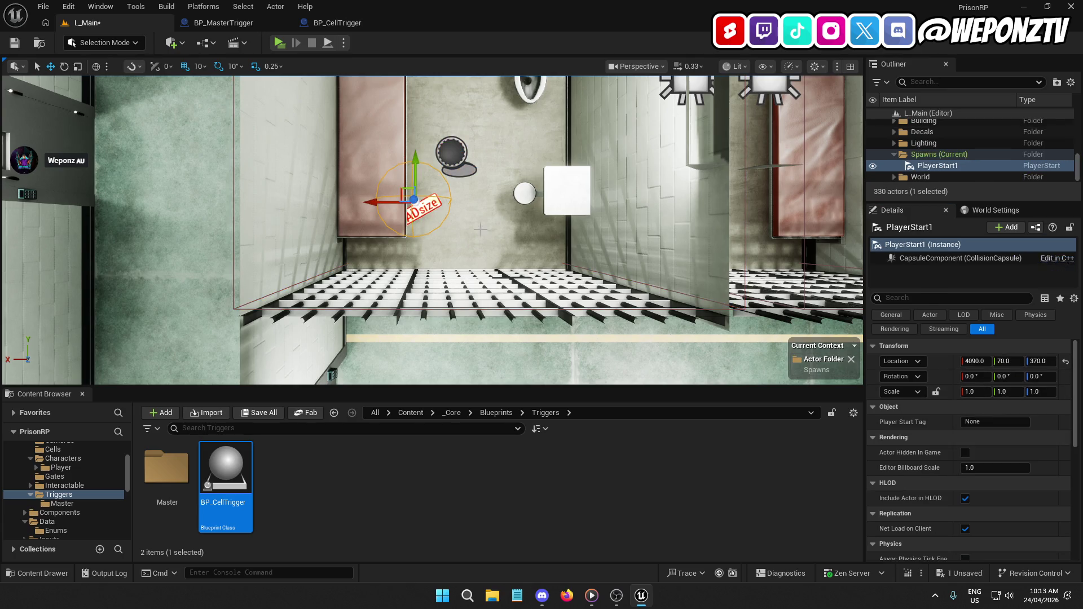
pyautogui.rightClick(943, 360)
pyautogui.click(979, 403)
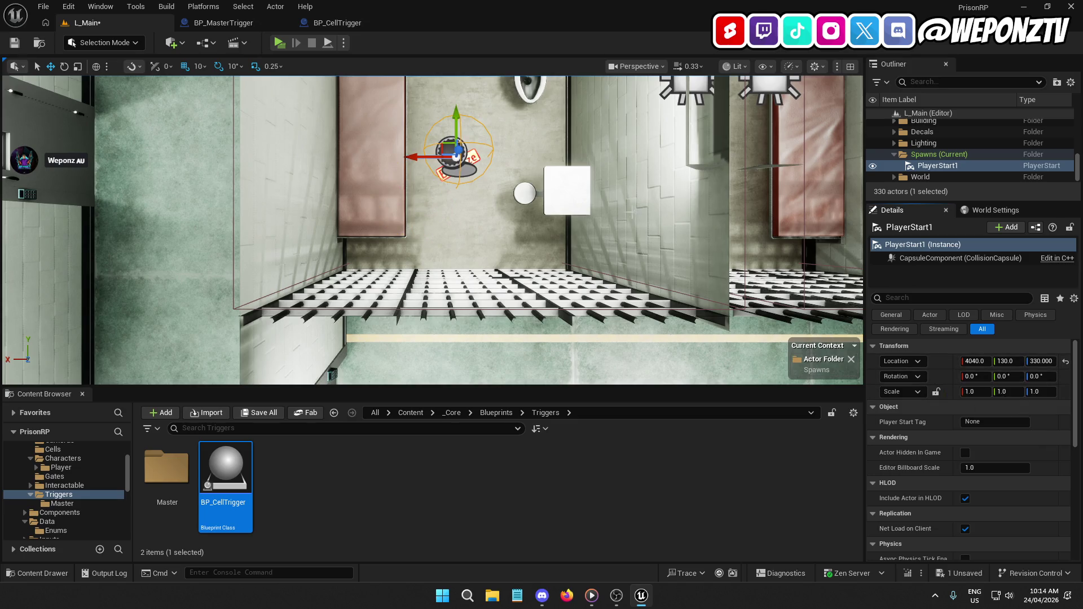
pyautogui.press('f')
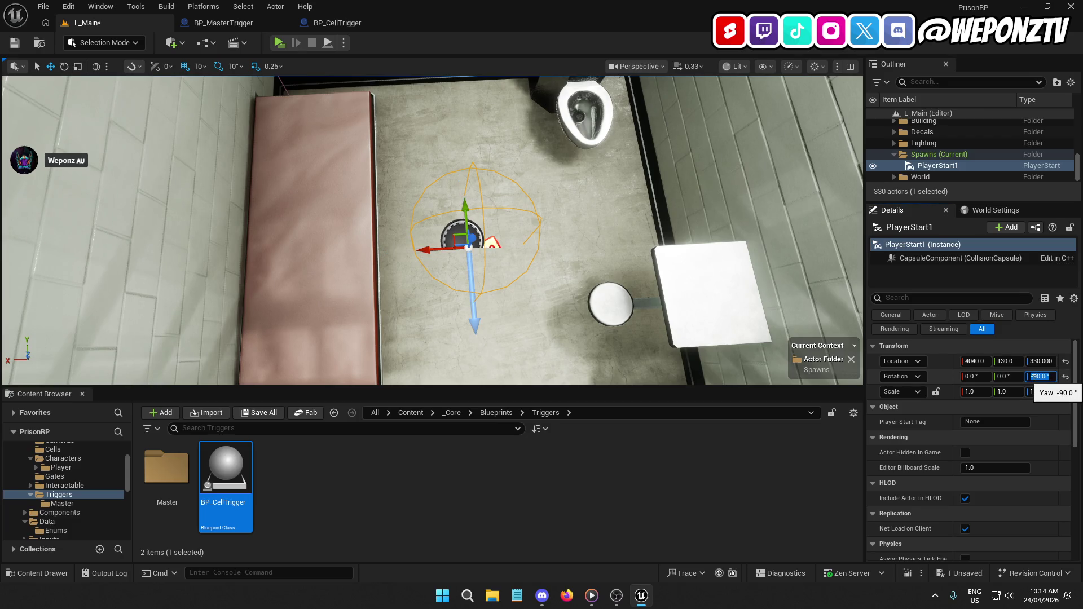
pyautogui.moveTo(677, 253); pyautogui.dragTo(733, 242)
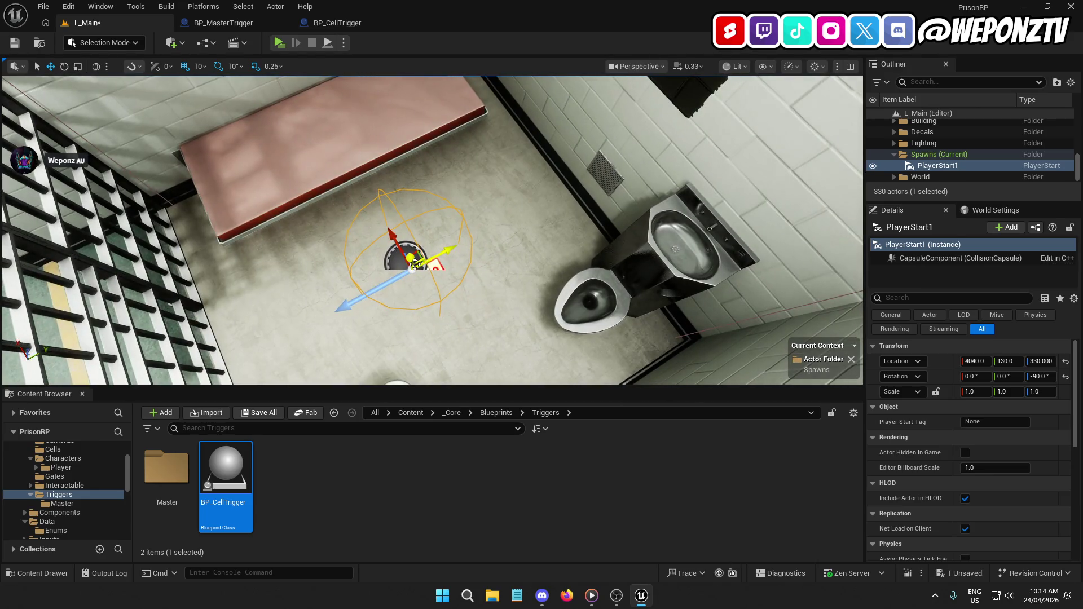
# Raise PlayerStart1 to Z 422, then test BP_CellTrigger1's Player Start picker and reset it to None.
pyautogui.moveTo(411, 261)
pyautogui.mouseDown()
pyautogui.moveTo(395, 237)
pyautogui.moveTo(389, 185)
pyautogui.mouseUp()
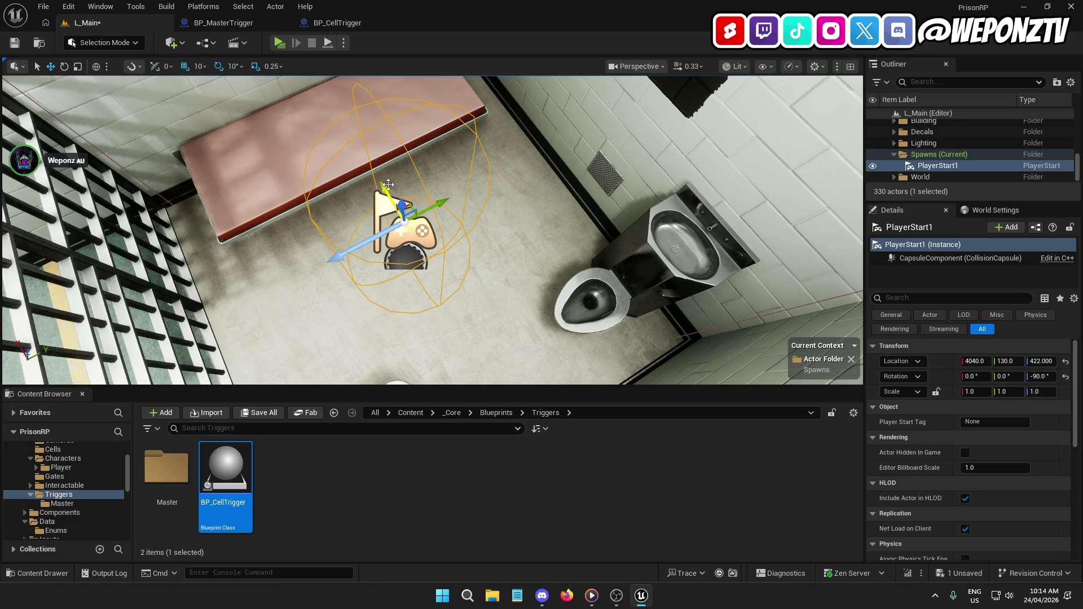
pyautogui.click(402, 223)
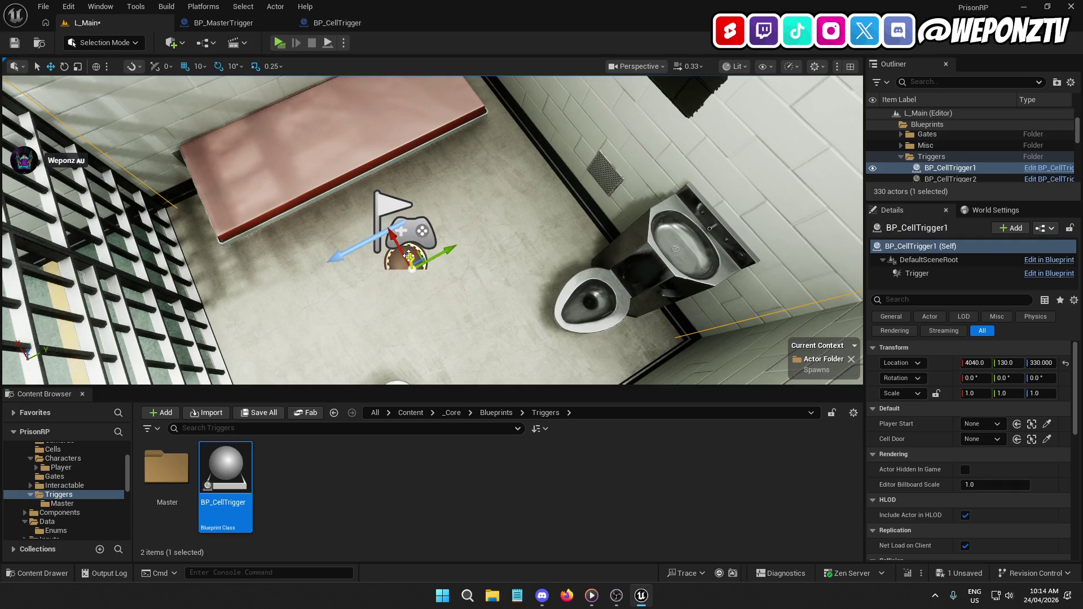
pyautogui.click(398, 232)
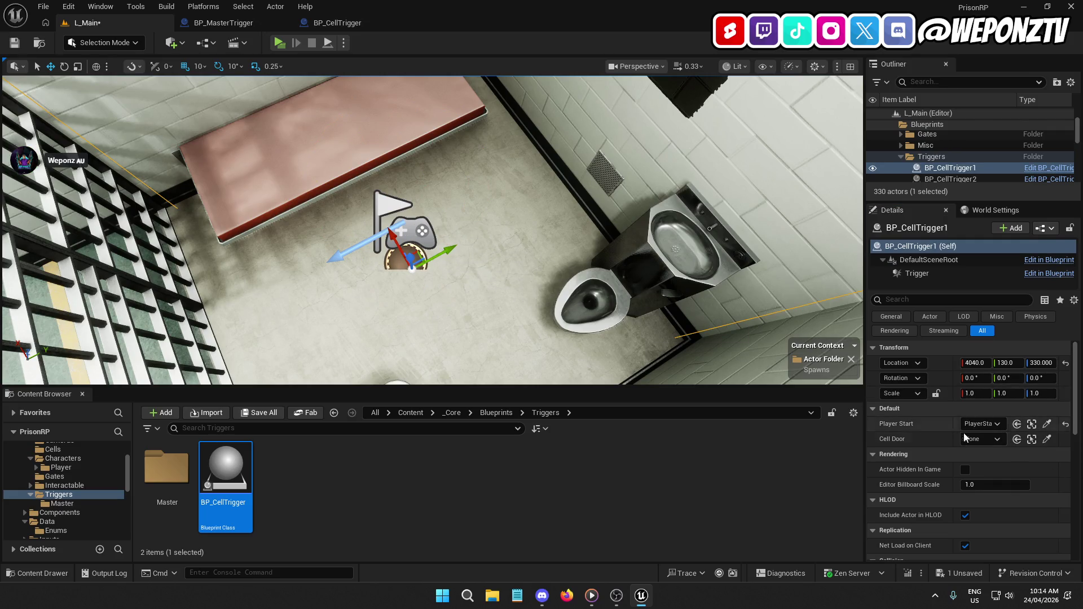
pyautogui.click(1064, 424)
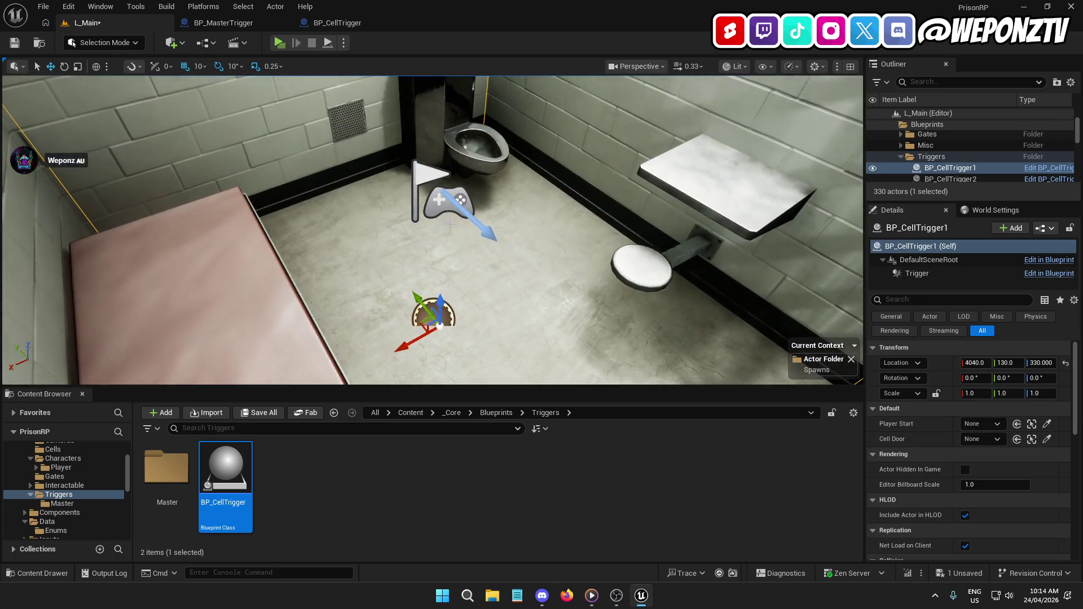
# Duplicate PlayerStart1 to create PlayerStart2 for the next cell.
pyautogui.click(435, 206)
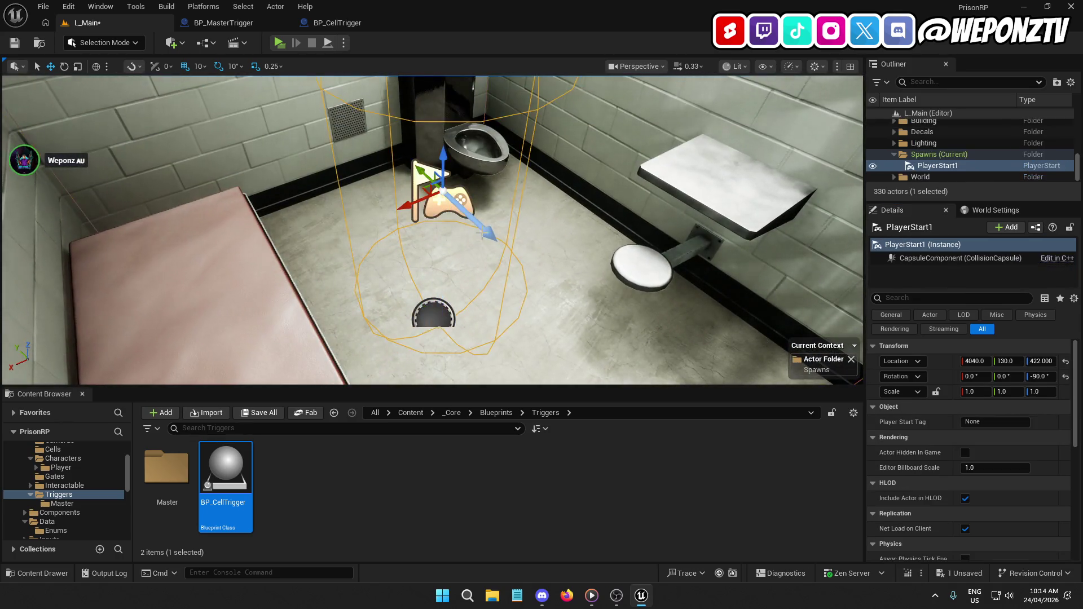
pyautogui.press('f')
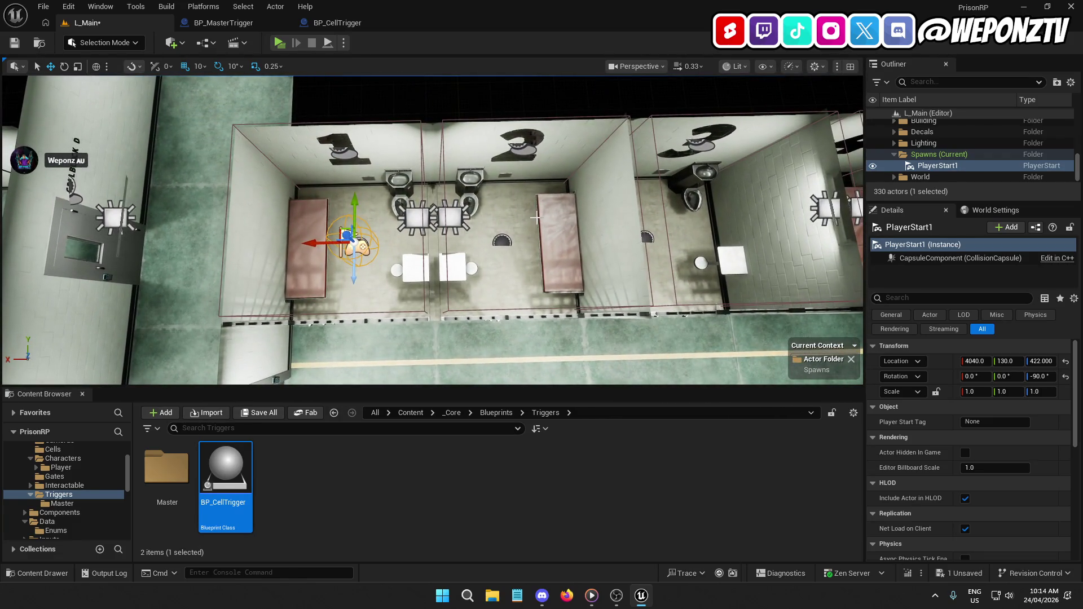
pyautogui.hotkey('ctrl', 'd')
# Align PlayerStart2 at Y 130 and duplicate it into cell 3 as PlayerStart3.
pyautogui.moveTo(350, 203); pyautogui.dragTo(349, 210)
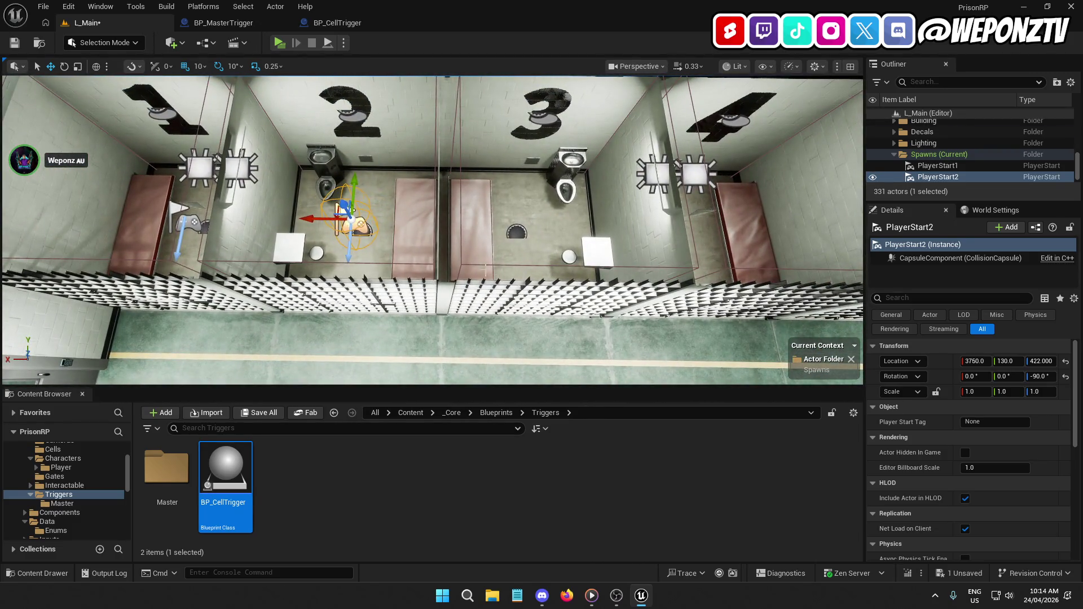
pyautogui.hotkey('ctrl', 'd')
pyautogui.moveTo(314, 216)
pyautogui.mouseDown()
pyautogui.moveTo(479, 226)
pyautogui.moveTo(486, 244)
pyautogui.mouseUp()
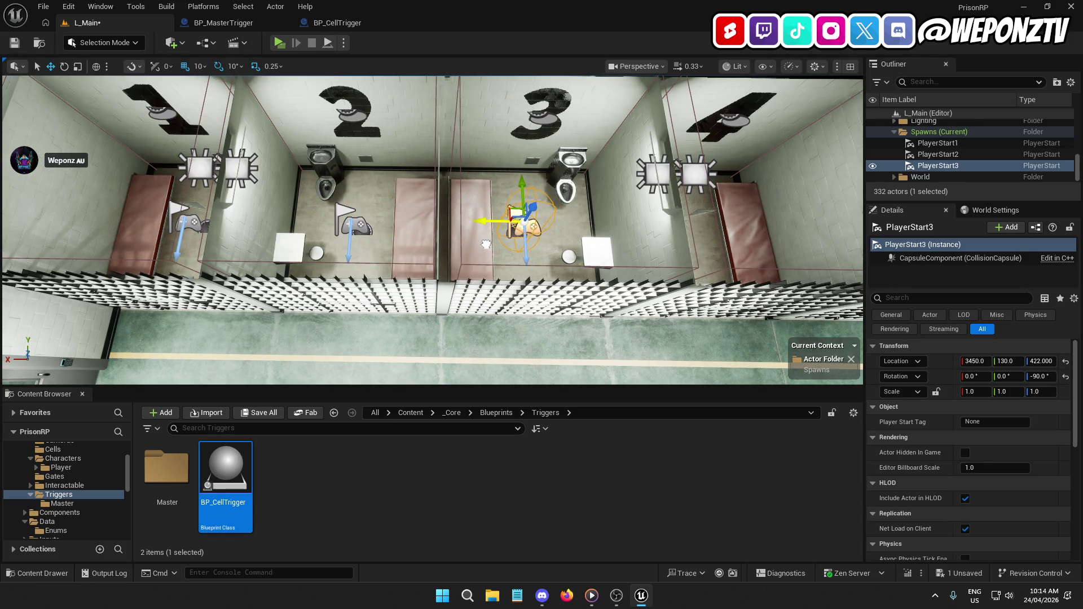
pyautogui.press('f')
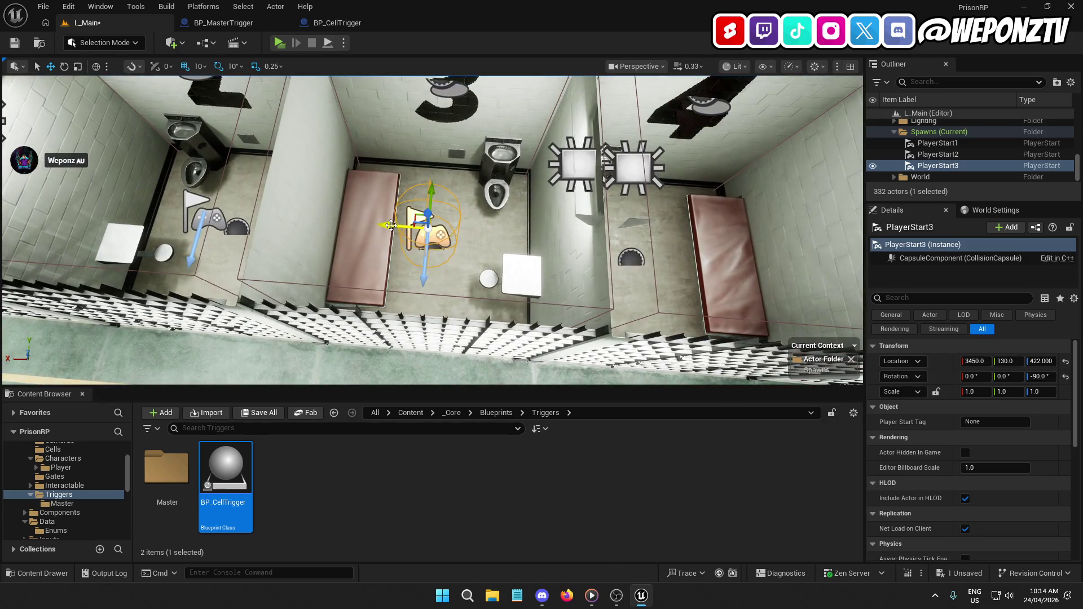
pyautogui.press('a')
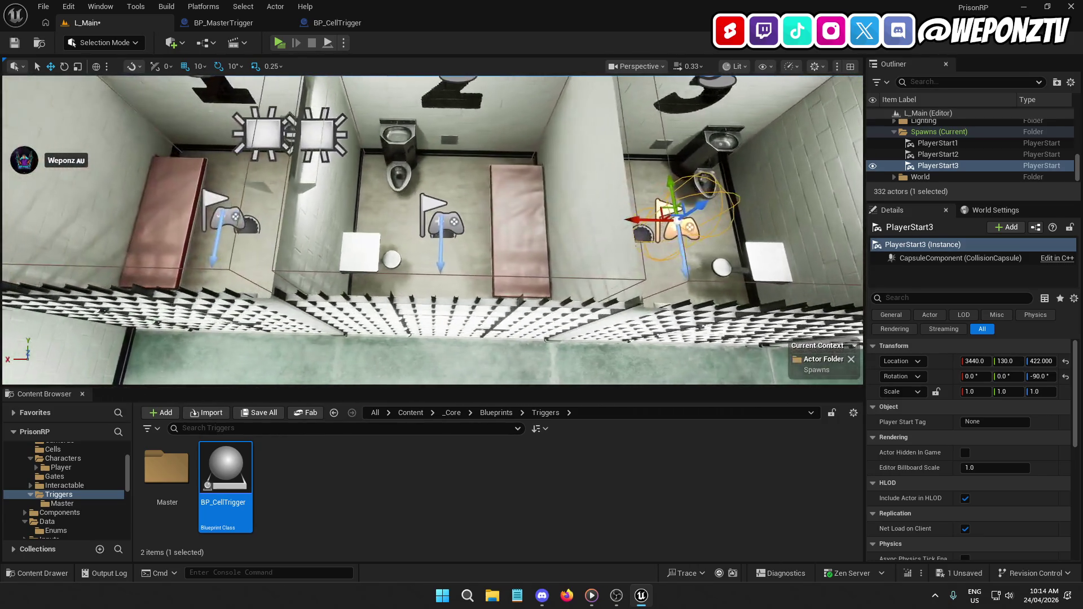
pyautogui.press('d')
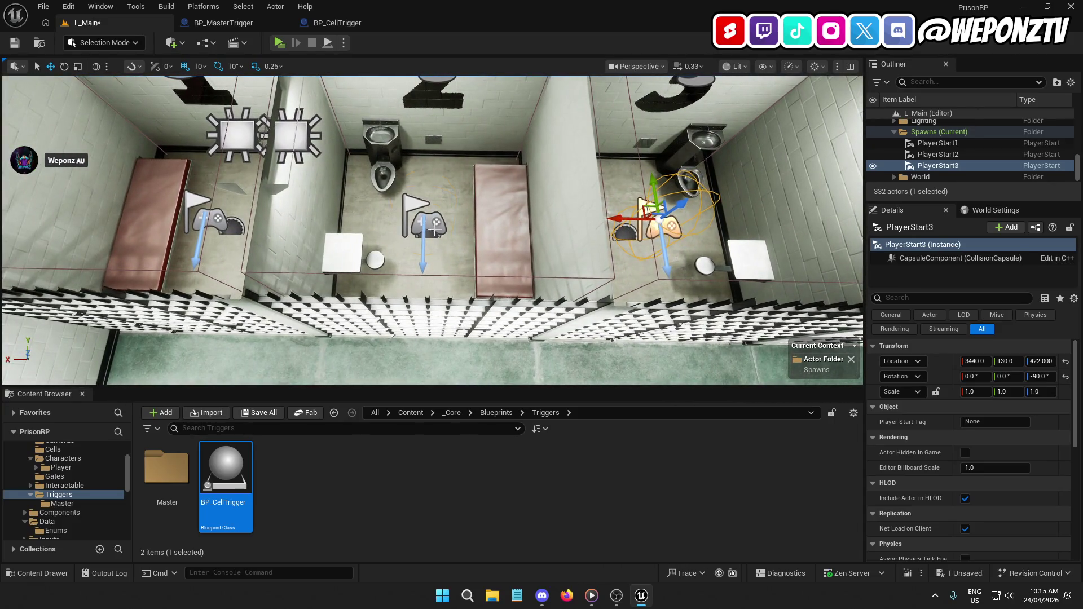
# Reselect PlayerStart2 and frame it beside the second cell's trigger.
pyautogui.click(424, 222)
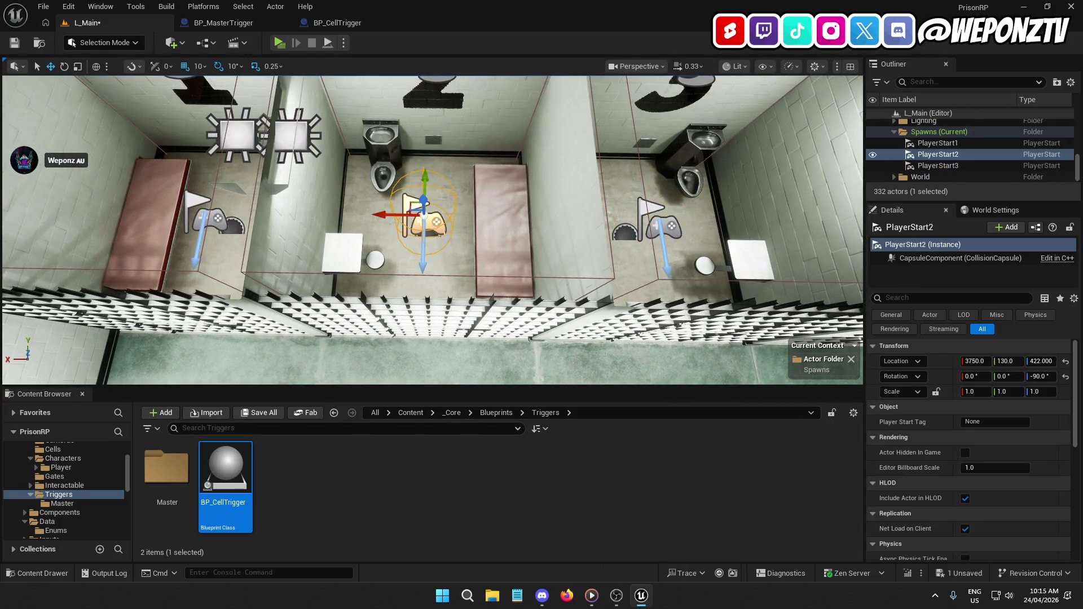
pyautogui.press('f')
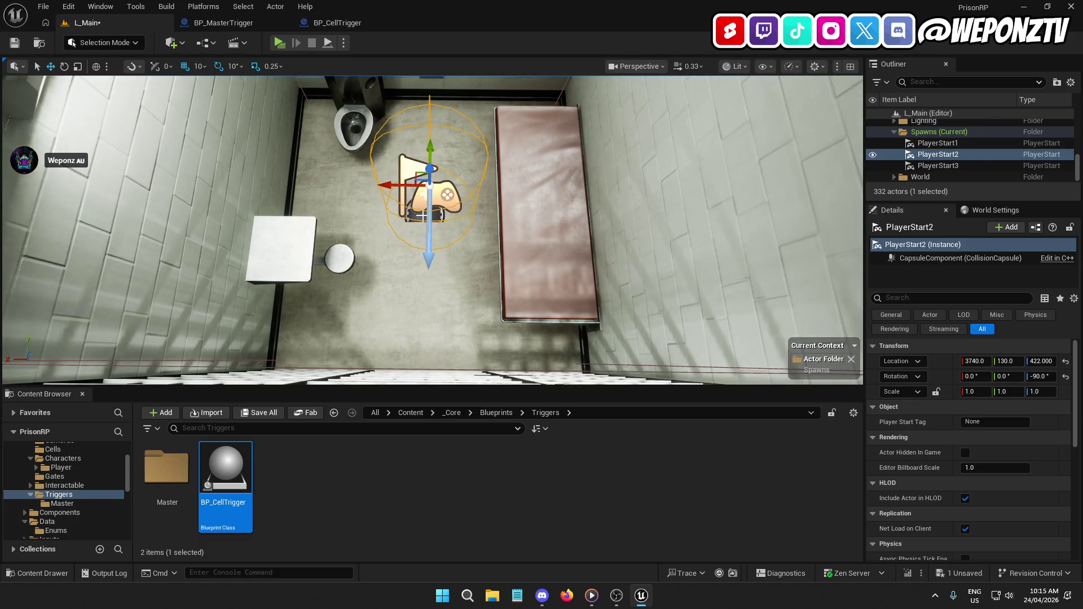
pyautogui.click(423, 215)
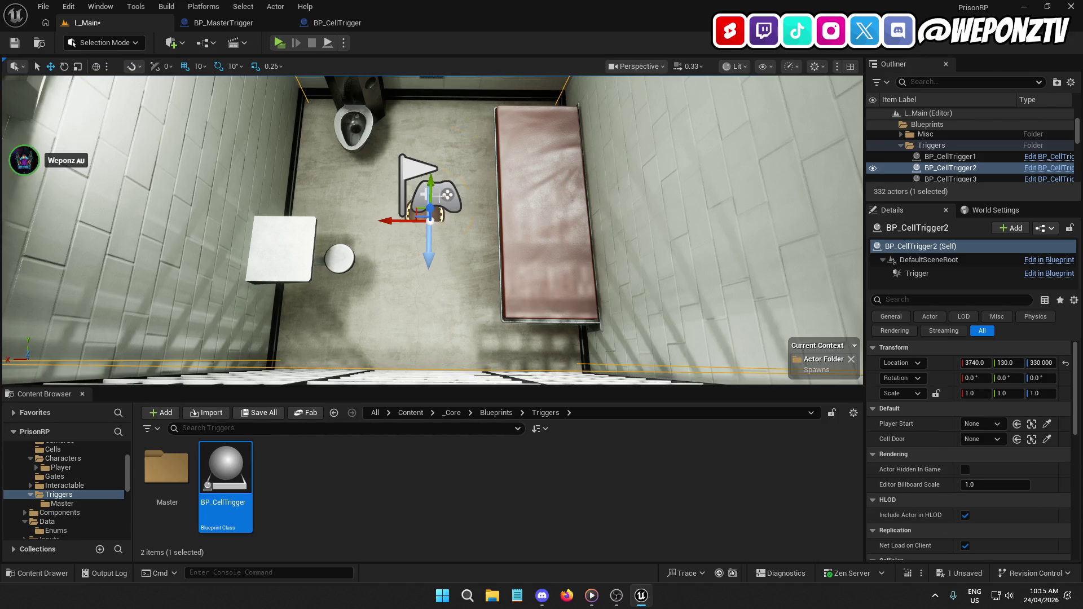
pyautogui.hotkey('ctrl', 'z')
pyautogui.scroll(-5, 432, 230)
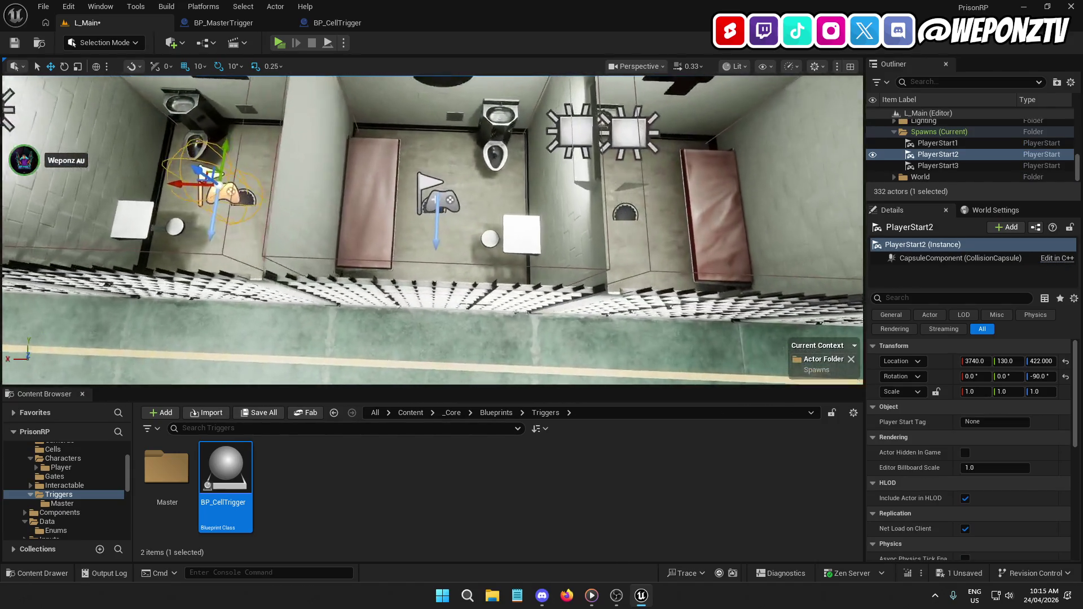
pyautogui.scroll(3, 432, 230)
# Duplicate the spawn point into cell 4 as PlayerStart4 and nudge it into line.
pyautogui.click(426, 186)
pyautogui.scroll(2, 425, 186)
pyautogui.scroll(-4, 495, 222)
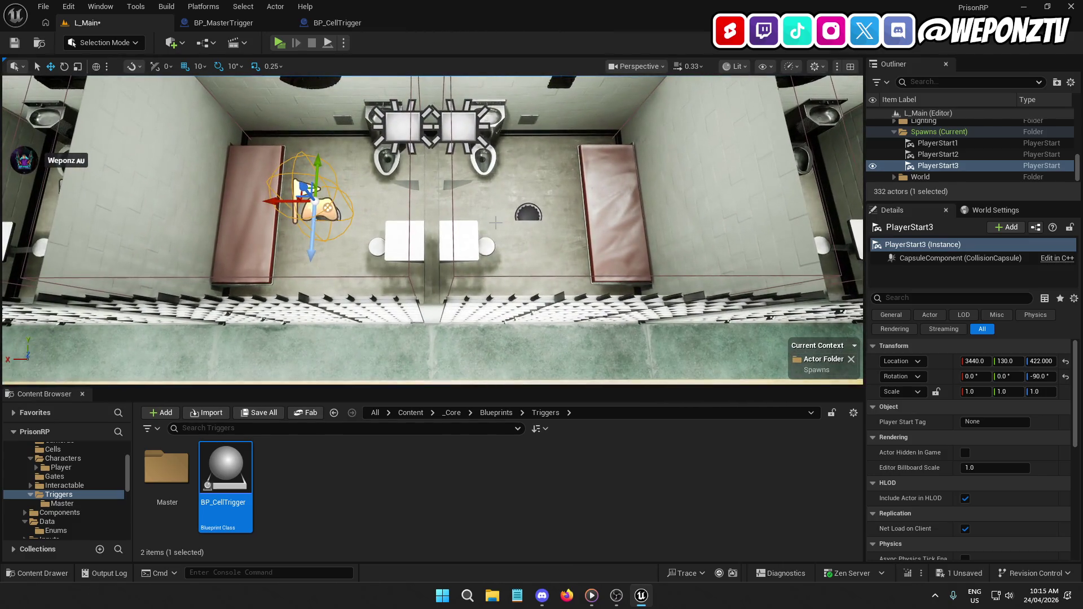
pyautogui.hotkey('ctrl', 'd')
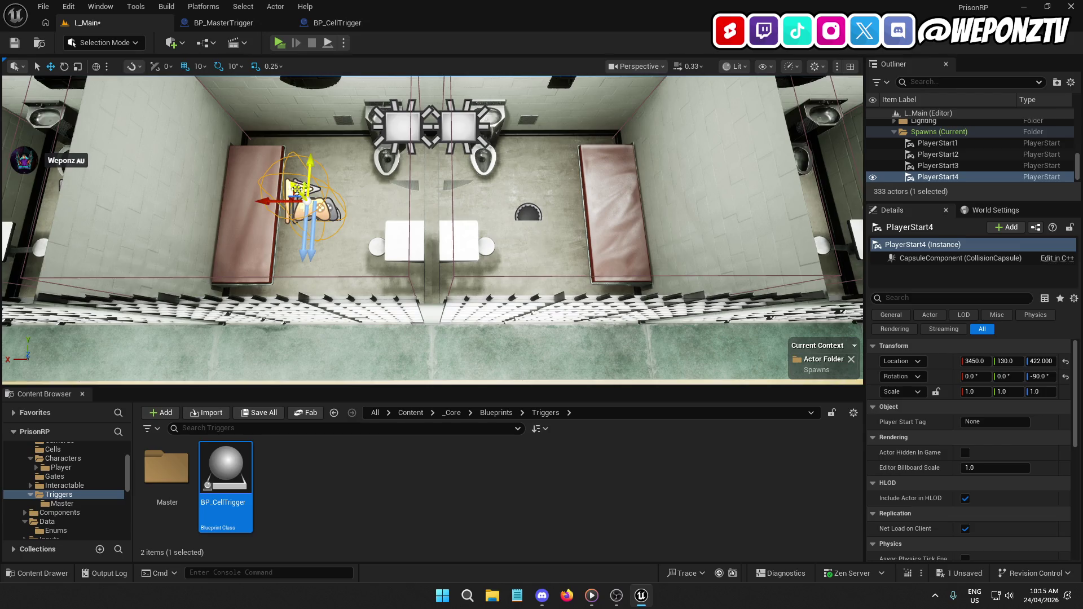
pyautogui.moveTo(289, 205)
pyautogui.mouseDown()
pyautogui.moveTo(488, 197)
pyautogui.moveTo(477, 194)
pyautogui.mouseUp()
pyautogui.scroll(2, 351, 179)
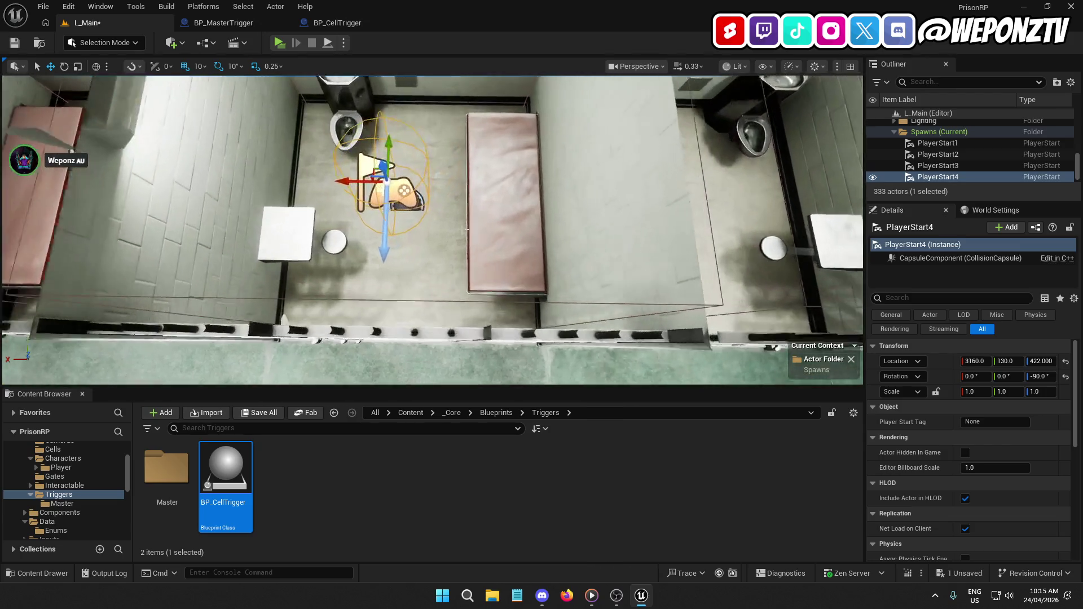
pyautogui.moveTo(352, 179); pyautogui.dragTo(356, 180)
pyautogui.scroll(-3, 356, 180)
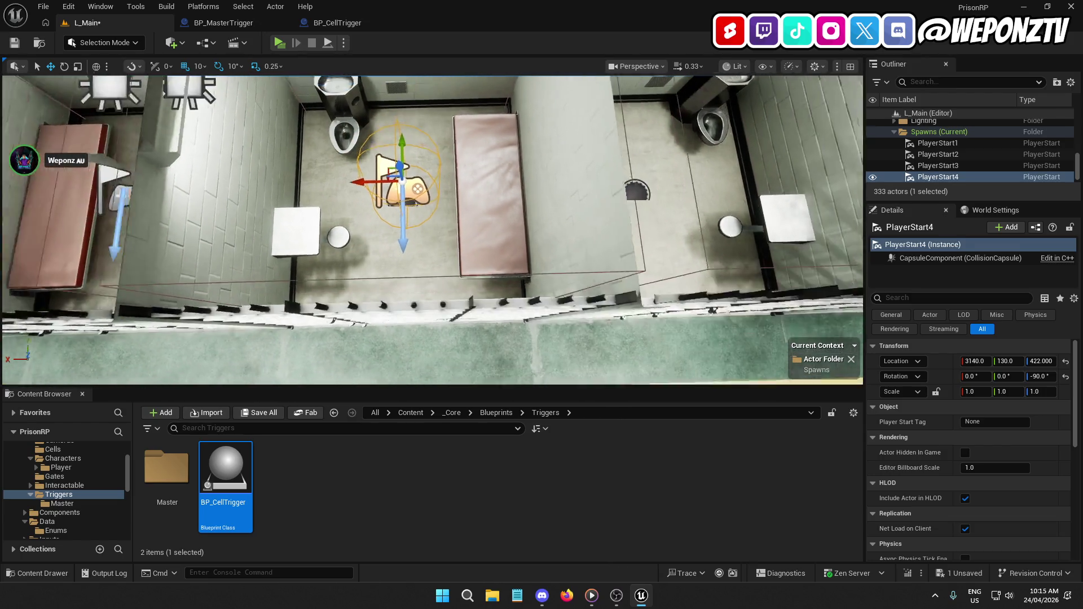
pyautogui.moveTo(395, 217); pyautogui.dragTo(409, 218)
# Duplicate PlayerStart4 into cell 5 as PlayerStart5, checking it against cells 1 and 2.
pyautogui.hotkey('ctrl', 'd')
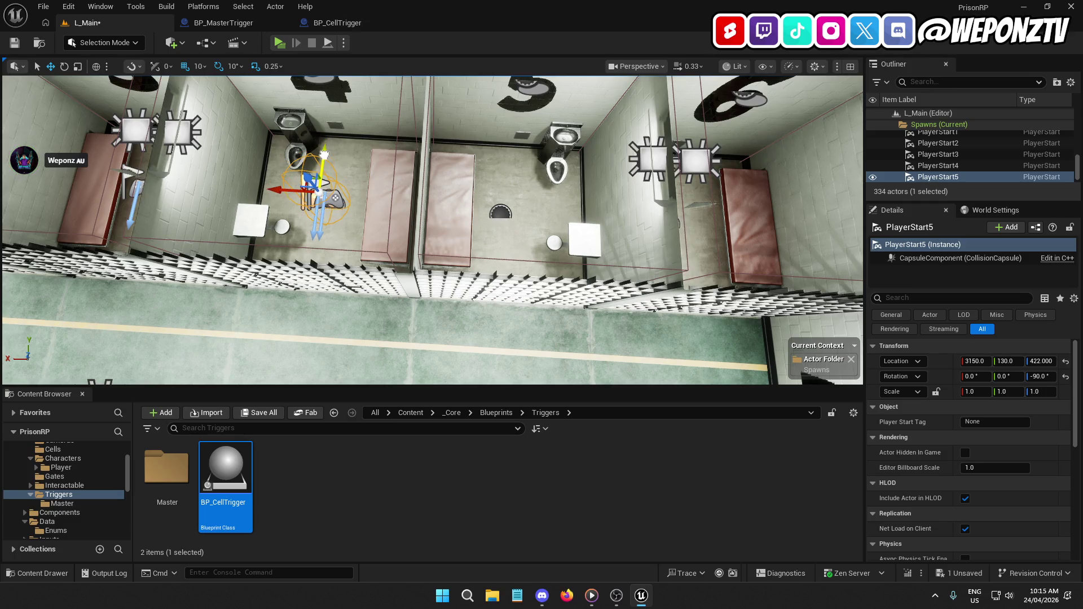
pyautogui.moveTo(279, 190)
pyautogui.mouseDown()
pyautogui.moveTo(468, 192)
pyautogui.moveTo(477, 204)
pyautogui.moveTo(643, 214)
pyautogui.moveTo(330, 228)
pyautogui.mouseUp()
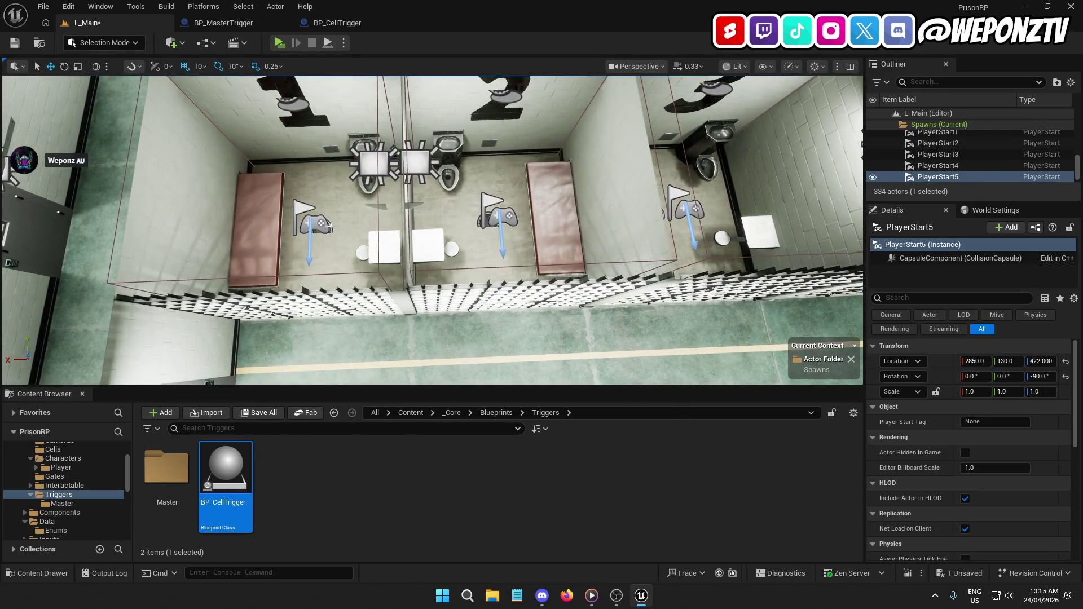
pyautogui.click(330, 228)
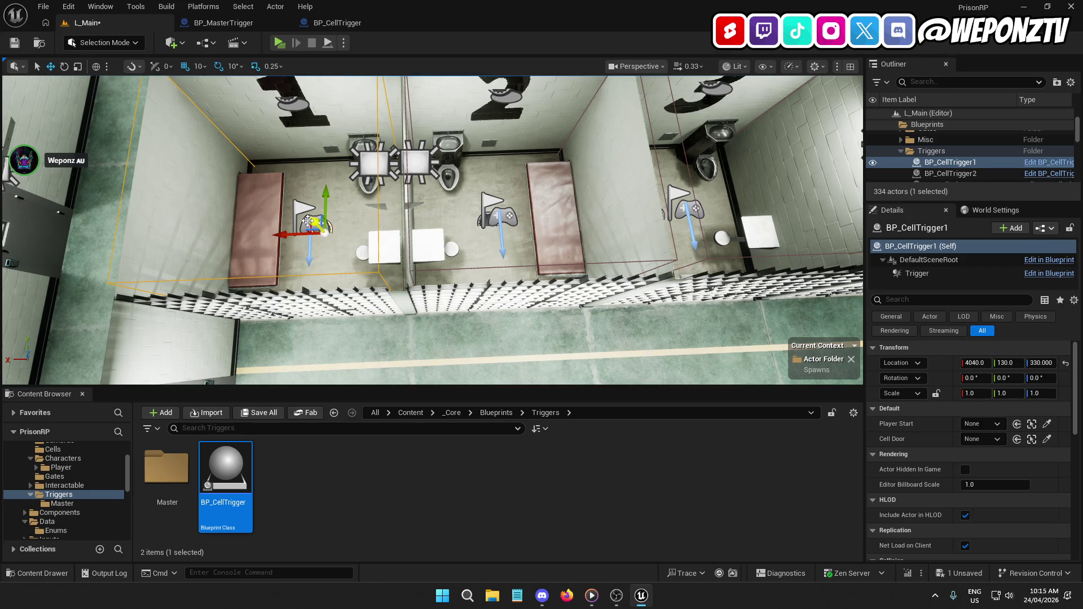
pyautogui.click(307, 221)
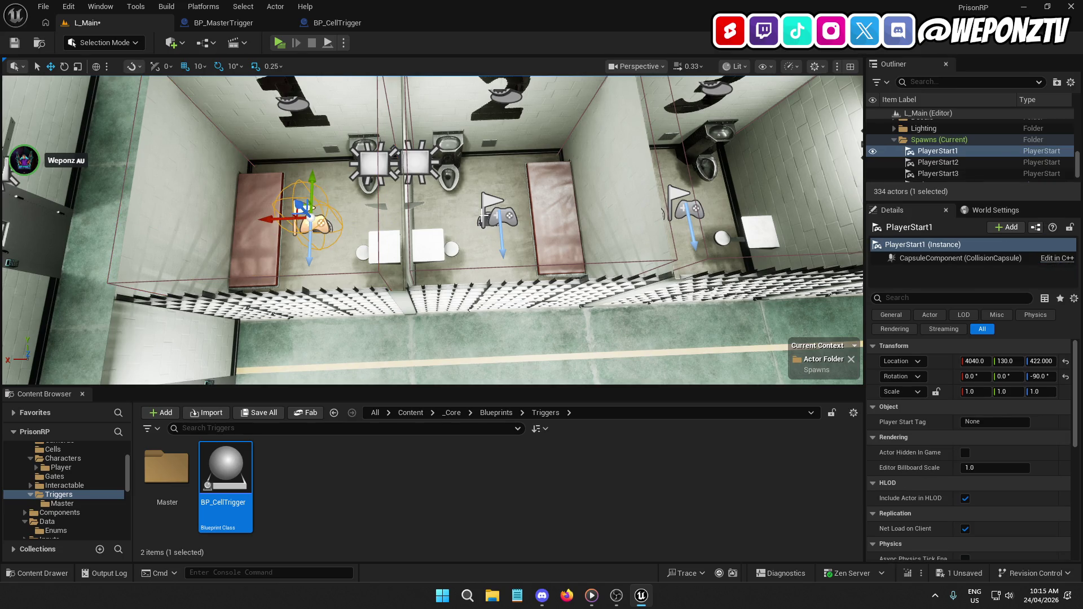
pyautogui.click(491, 214)
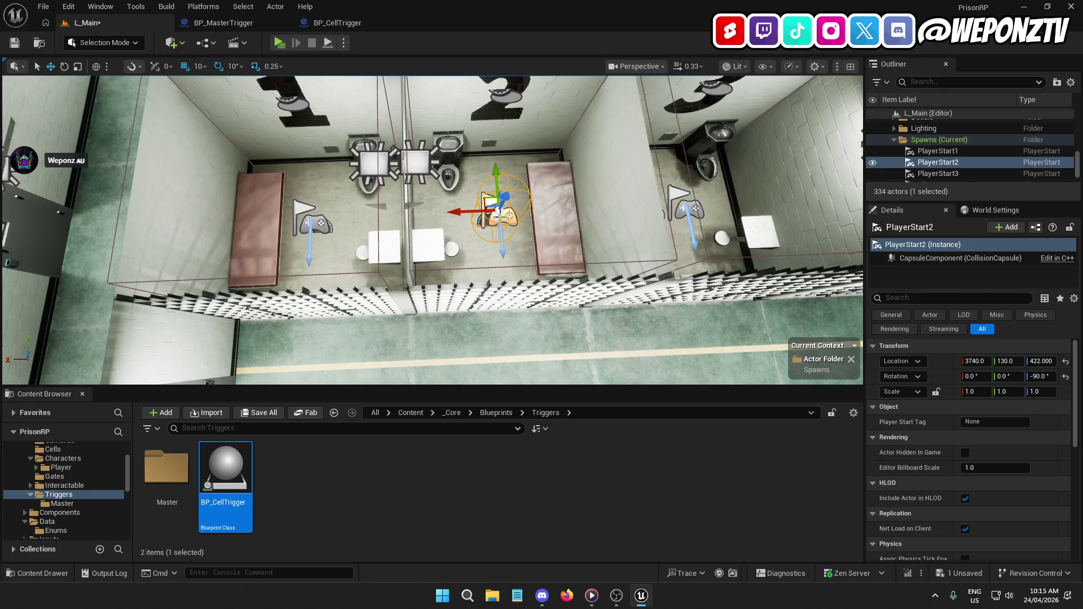
pyautogui.press('d')
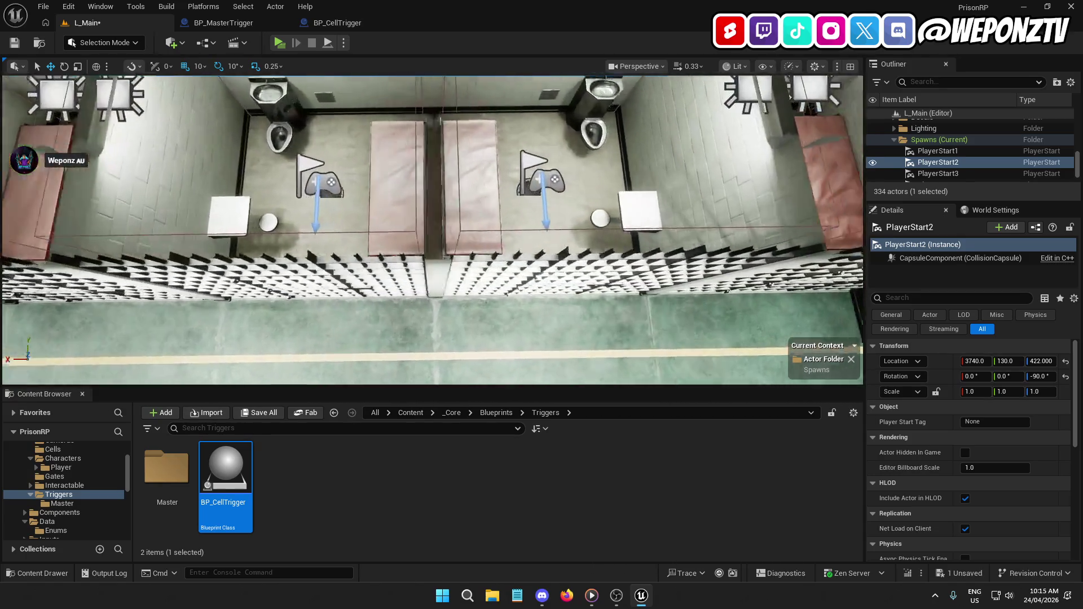
pyautogui.click(430, 226)
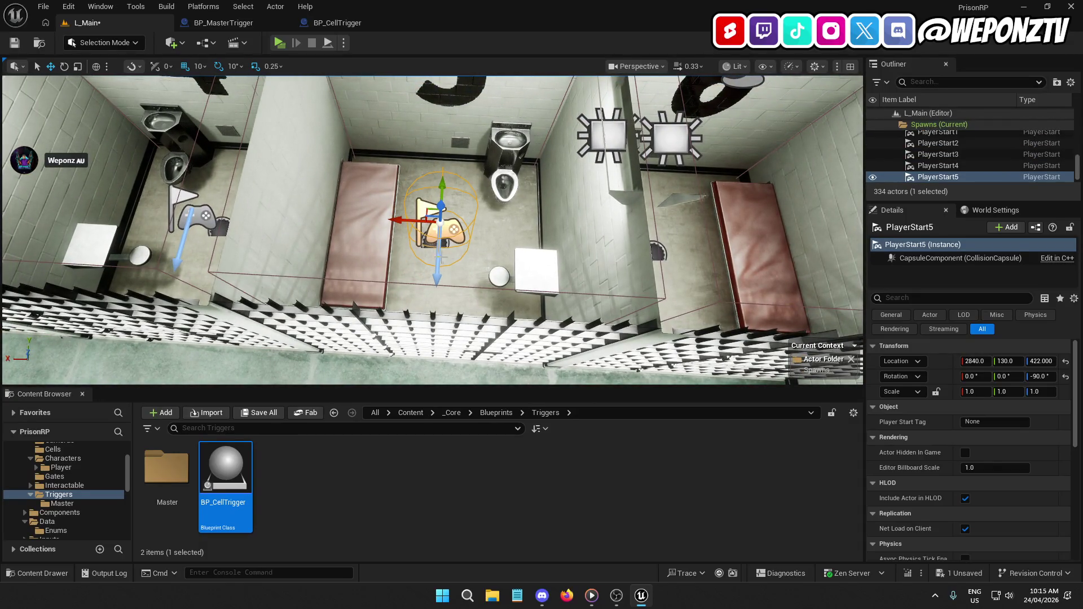
pyautogui.press('s')
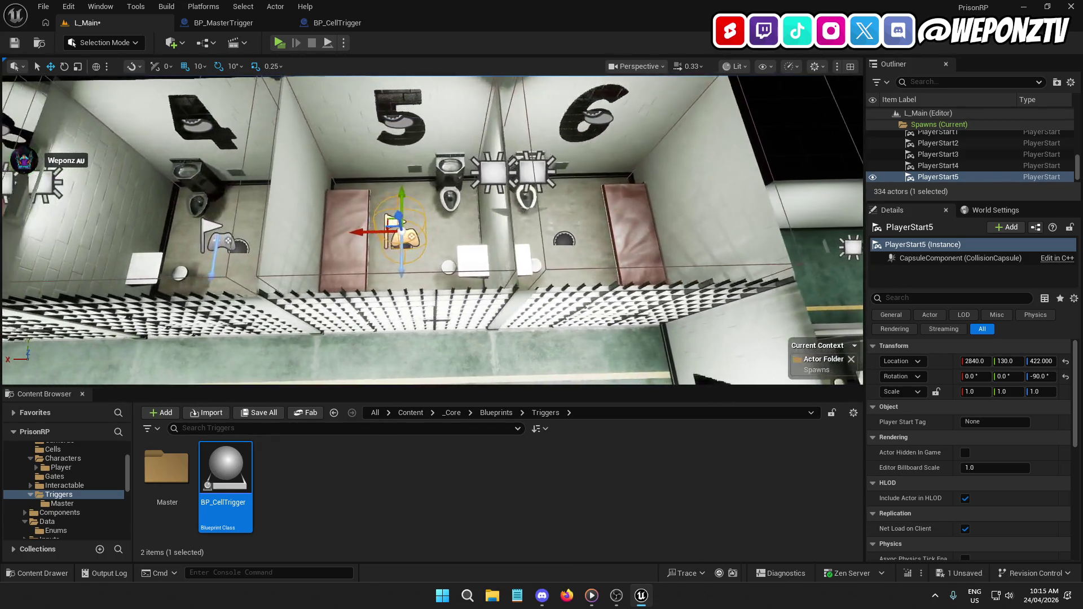
# Duplicate PlayerStart5 into cell 6 as PlayerStart6 at X 2540, Y 130.
pyautogui.hotkey('ctrl', 'd')
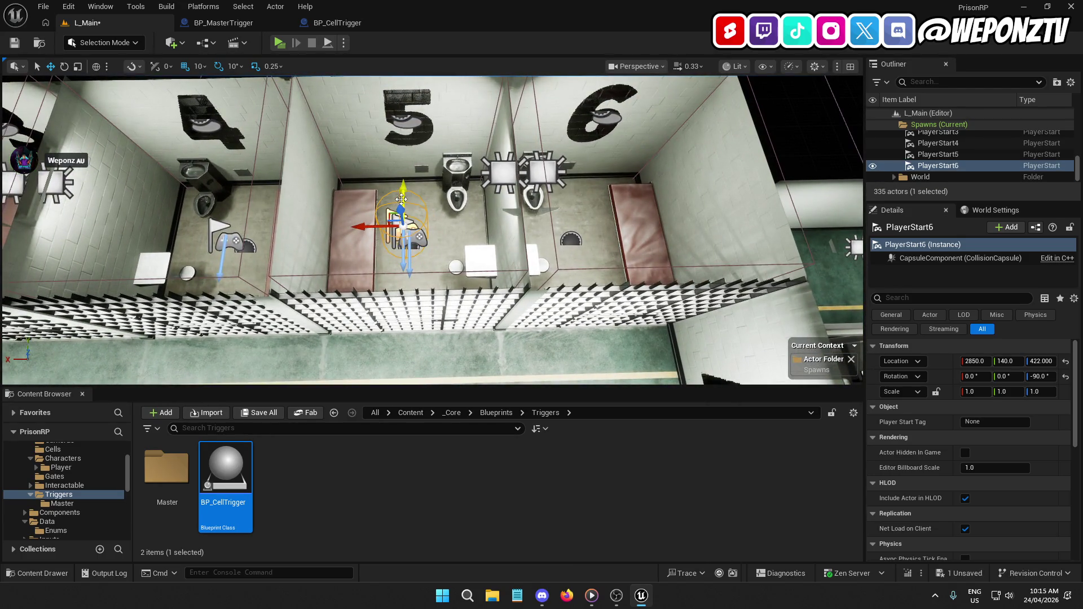
pyautogui.moveTo(403, 193); pyautogui.dragTo(402, 204)
pyautogui.moveTo(362, 237); pyautogui.dragTo(528, 237)
pyautogui.press('f')
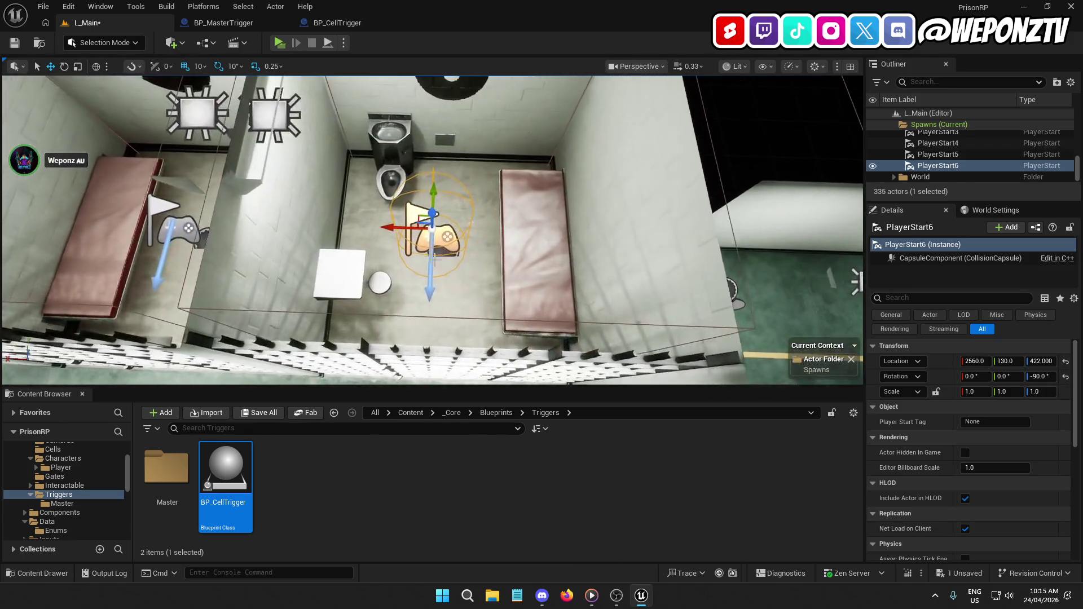
pyautogui.moveTo(391, 229); pyautogui.dragTo(407, 229)
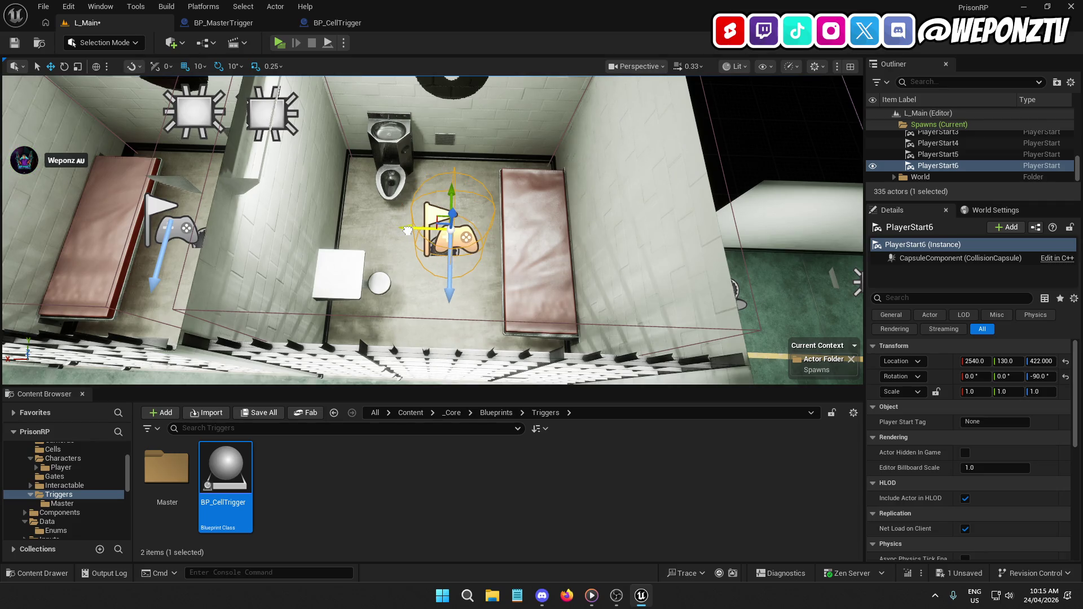
pyautogui.press('f')
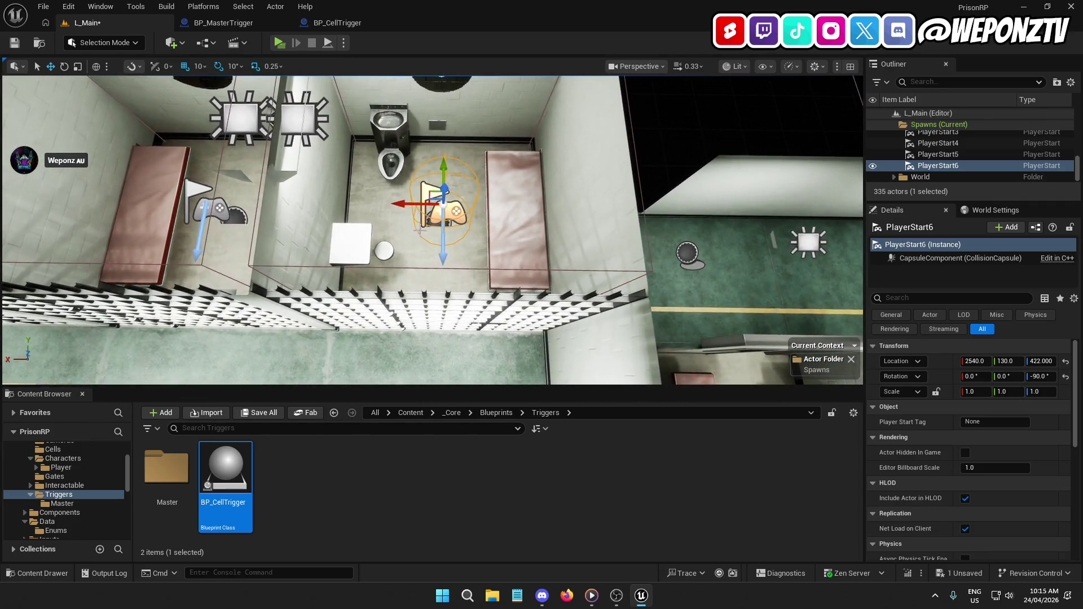
pyautogui.click(428, 219)
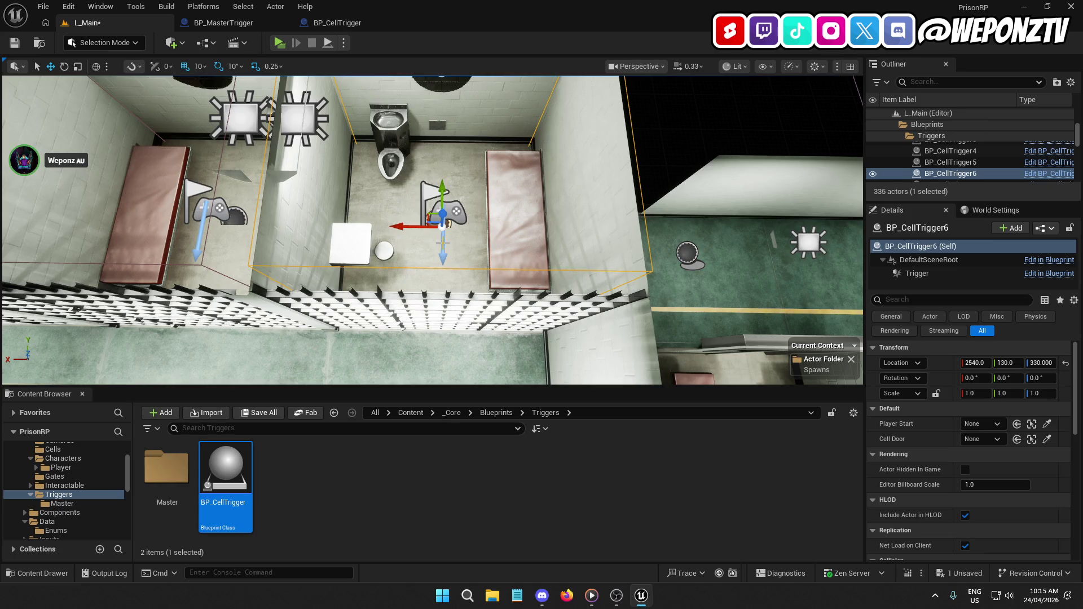
pyautogui.click(455, 211)
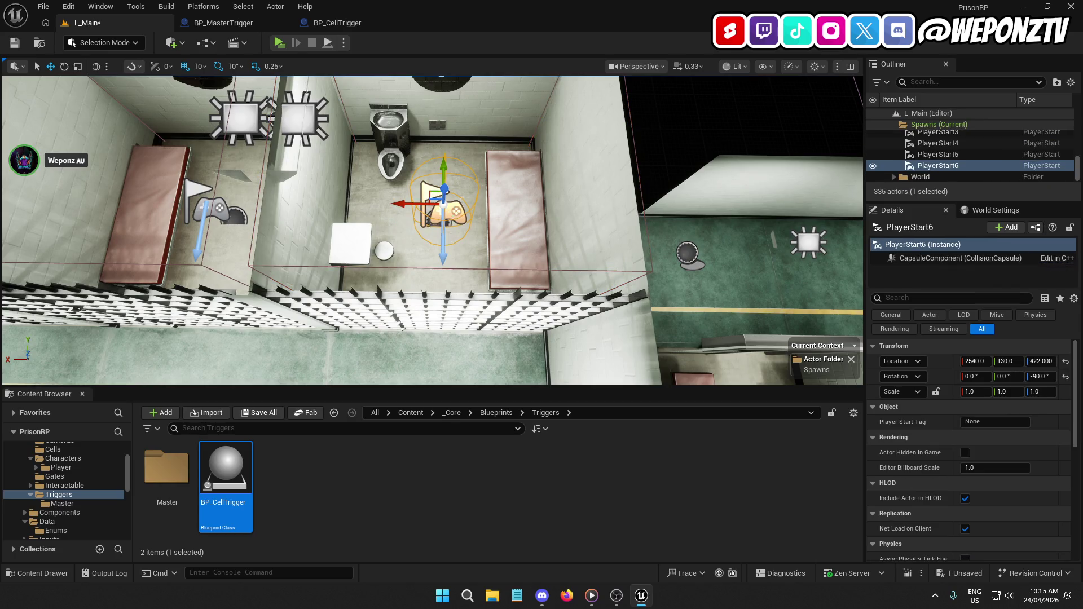
pyautogui.press('s')
pyautogui.press('a')
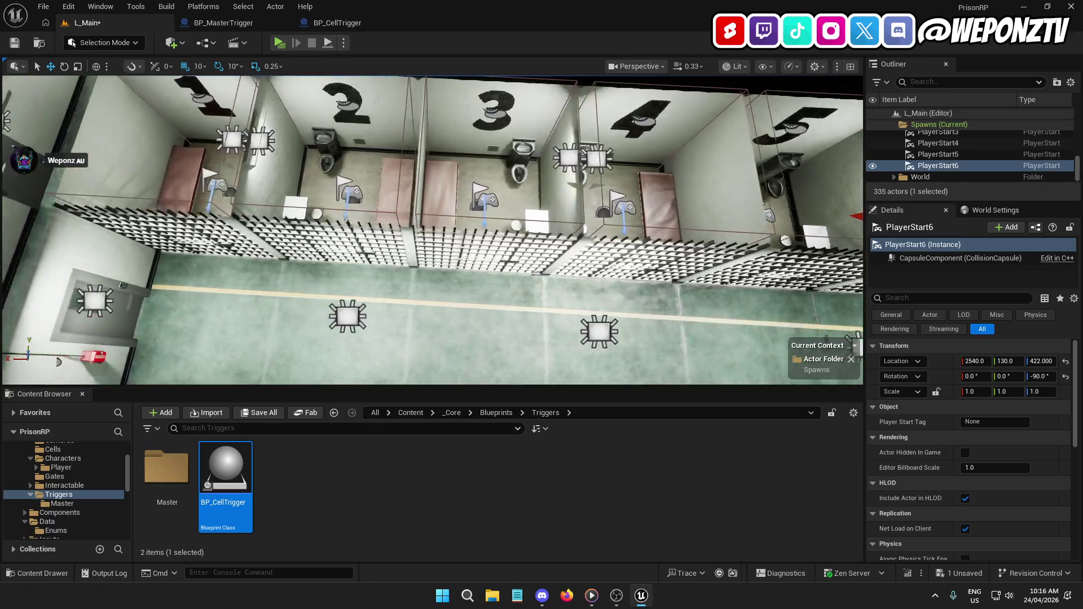
pyautogui.scroll(2, 942, 157)
pyautogui.click(949, 136)
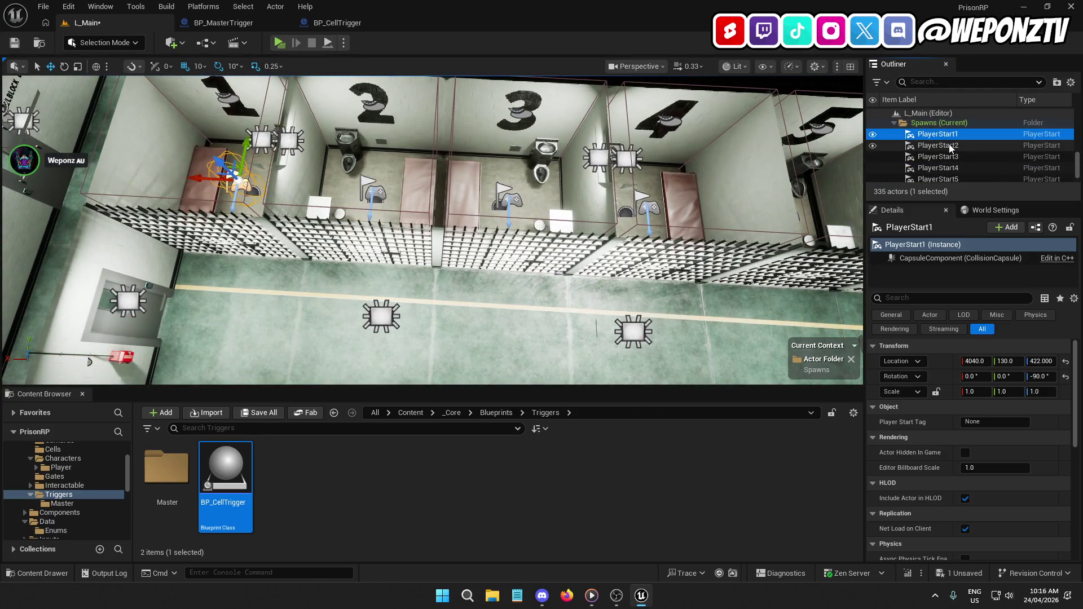
# Select PlayerStart1–6 in the Outliner and duplicate them as PlayerStart7–12.
pyautogui.keyDown('ctrl'); pyautogui.click(949, 145); pyautogui.keyUp('ctrl')
pyautogui.keyDown('ctrl'); pyautogui.click(946, 156); pyautogui.keyUp('ctrl')
pyautogui.keyDown('ctrl'); pyautogui.click(943, 167); pyautogui.keyUp('ctrl')
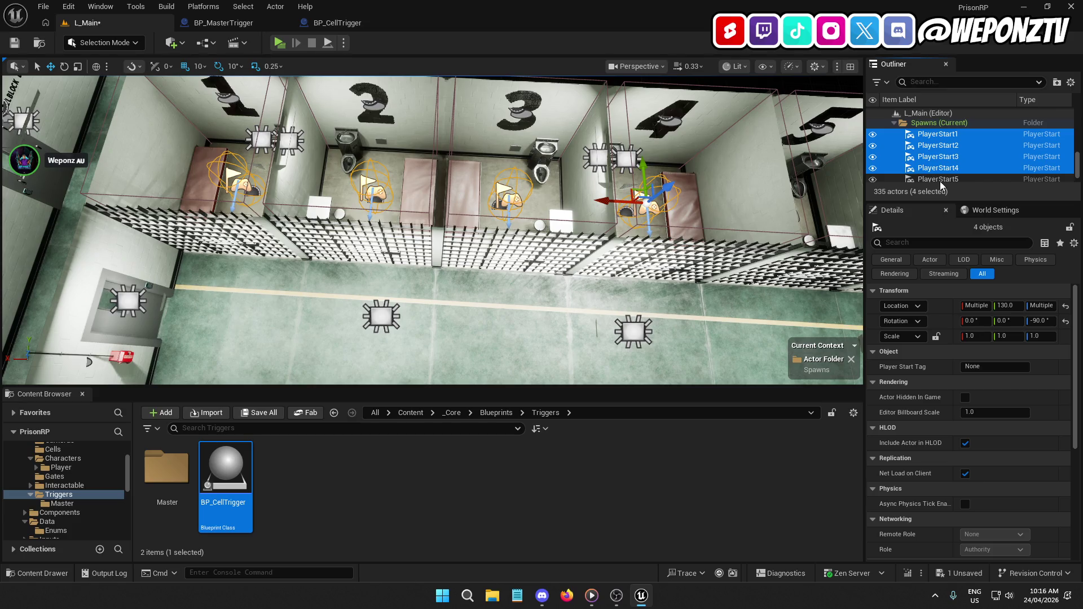
pyautogui.keyDown('ctrl'); pyautogui.click(944, 179); pyautogui.keyUp('ctrl')
pyautogui.scroll(-2, 958, 158)
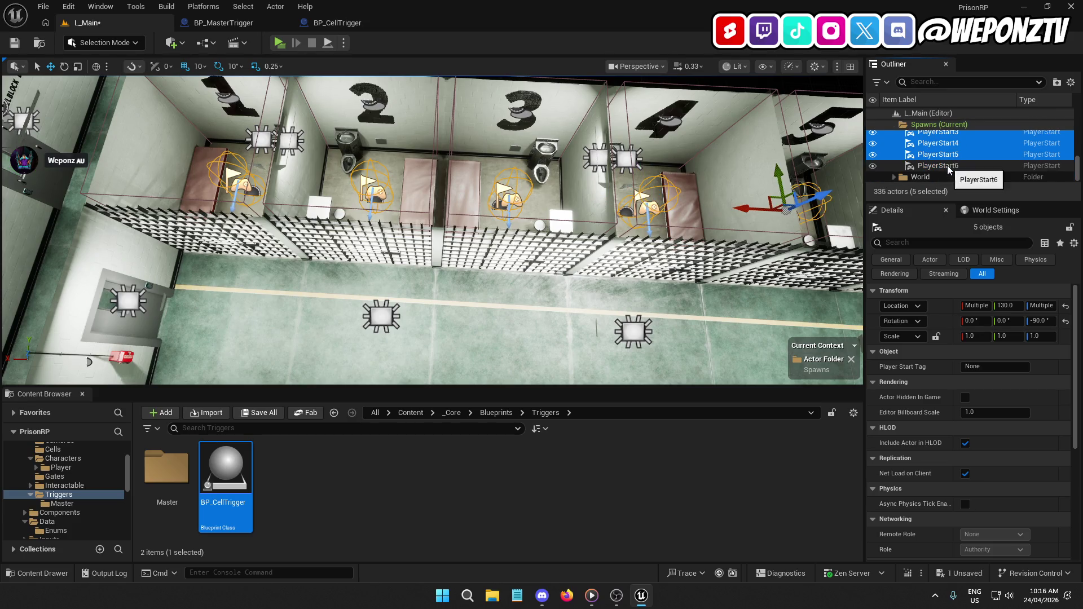
pyautogui.keyDown('ctrl'); pyautogui.click(953, 166); pyautogui.keyUp('ctrl')
pyautogui.moveTo(644, 218); pyautogui.dragTo(552, 241)
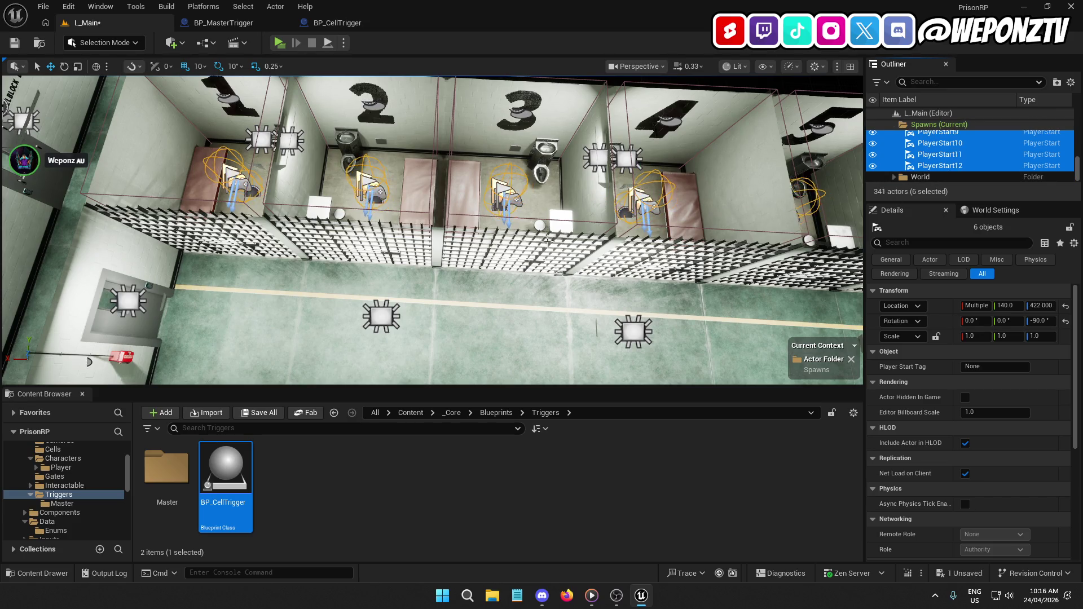
# Move PlayerStart7–12 into the facing row of cells at Y -770.
pyautogui.press('d')
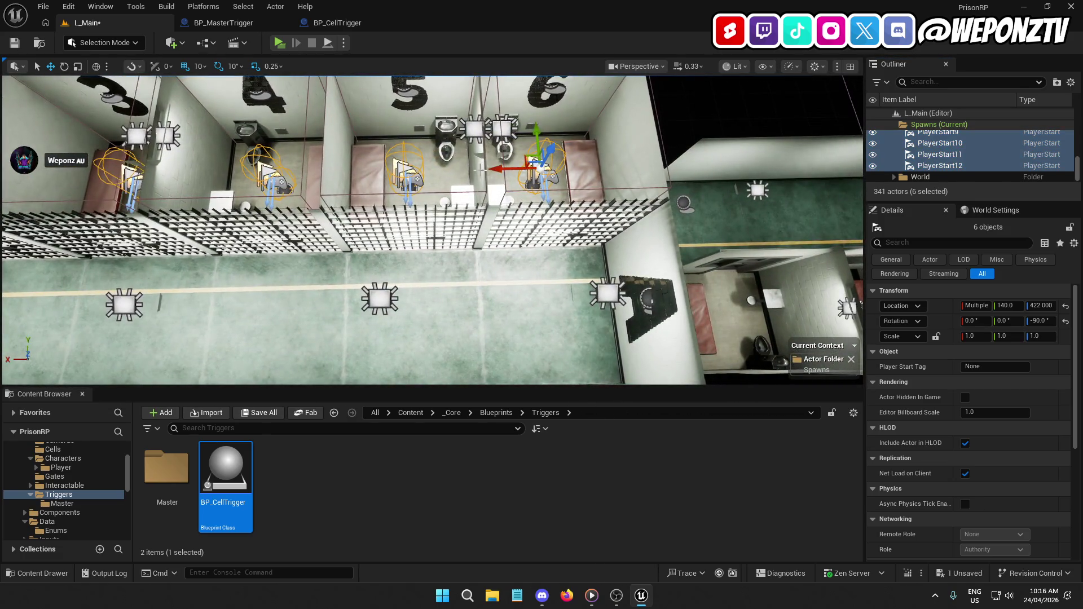
pyautogui.moveTo(497, 172); pyautogui.dragTo(502, 172)
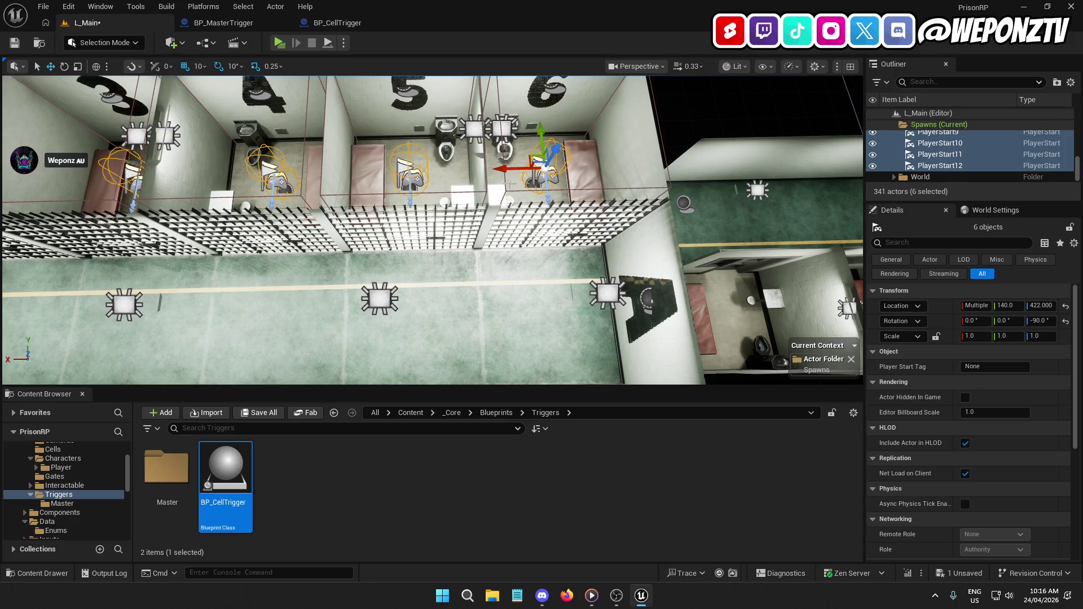
pyautogui.moveTo(539, 135); pyautogui.dragTo(539, 139)
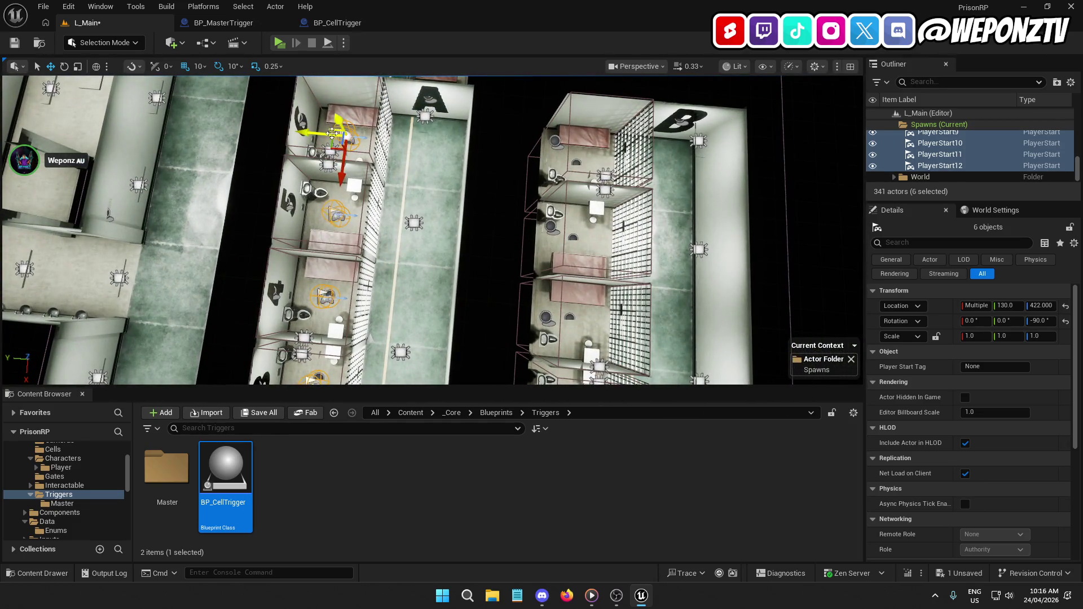
pyautogui.moveTo(334, 133); pyautogui.dragTo(507, 148)
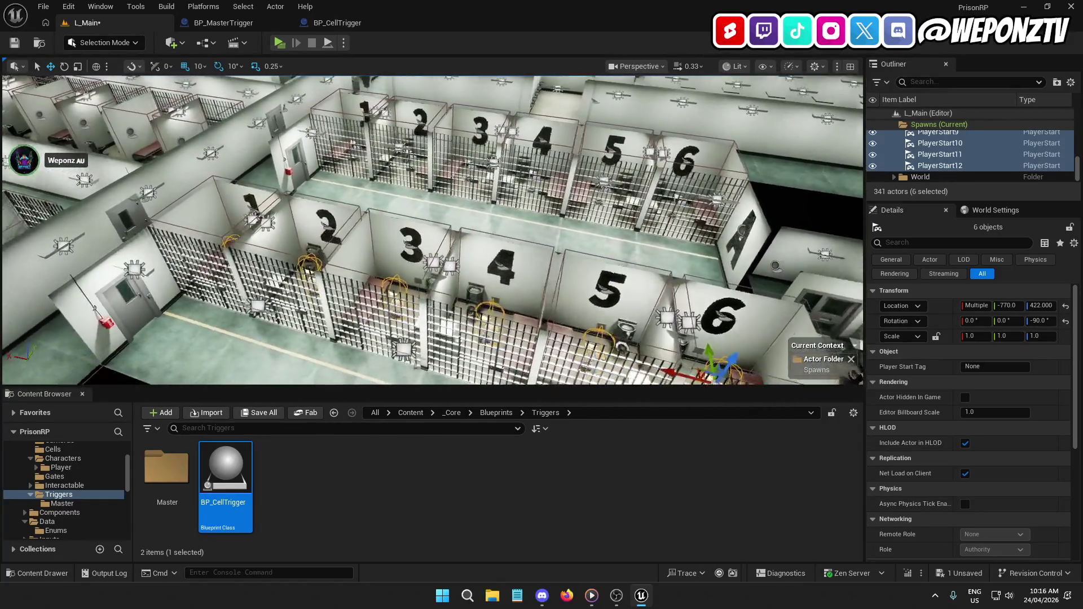
# Select PlayerStart7 through PlayerStart12 together and duplicate them as PlayerStart13–18.
pyautogui.scroll(2, 951, 164)
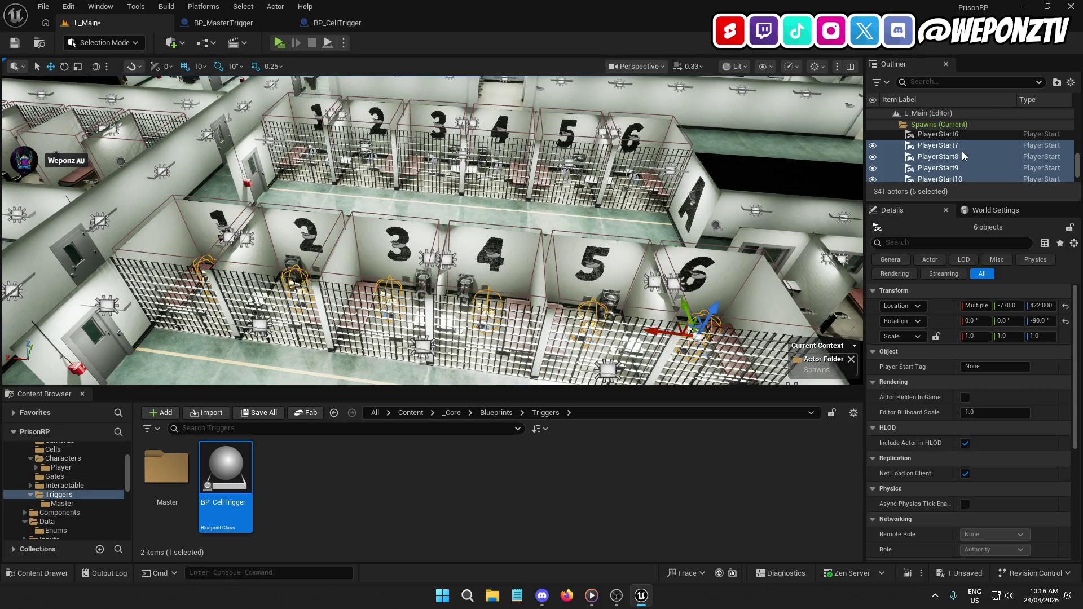
pyautogui.click(965, 145)
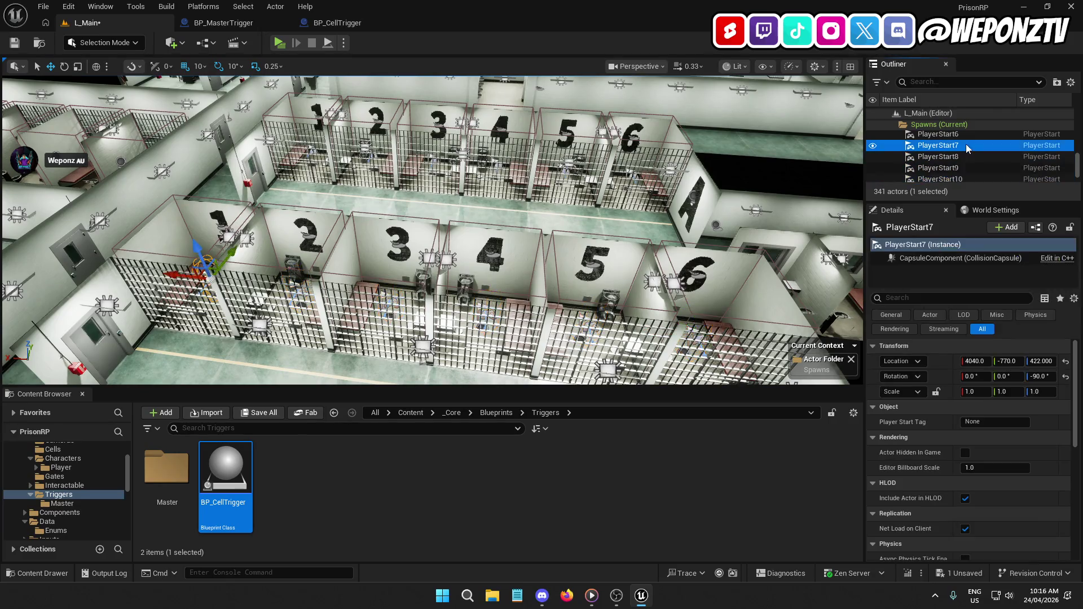
pyautogui.keyDown('shift'); pyautogui.click(967, 156); pyautogui.keyUp('shift')
pyautogui.keyDown('shift'); pyautogui.click(969, 168); pyautogui.keyUp('shift')
pyautogui.keyDown('ctrl'); pyautogui.click(969, 168); pyautogui.keyUp('ctrl')
pyautogui.scroll(-2, 964, 158)
pyautogui.scroll(2, 963, 141)
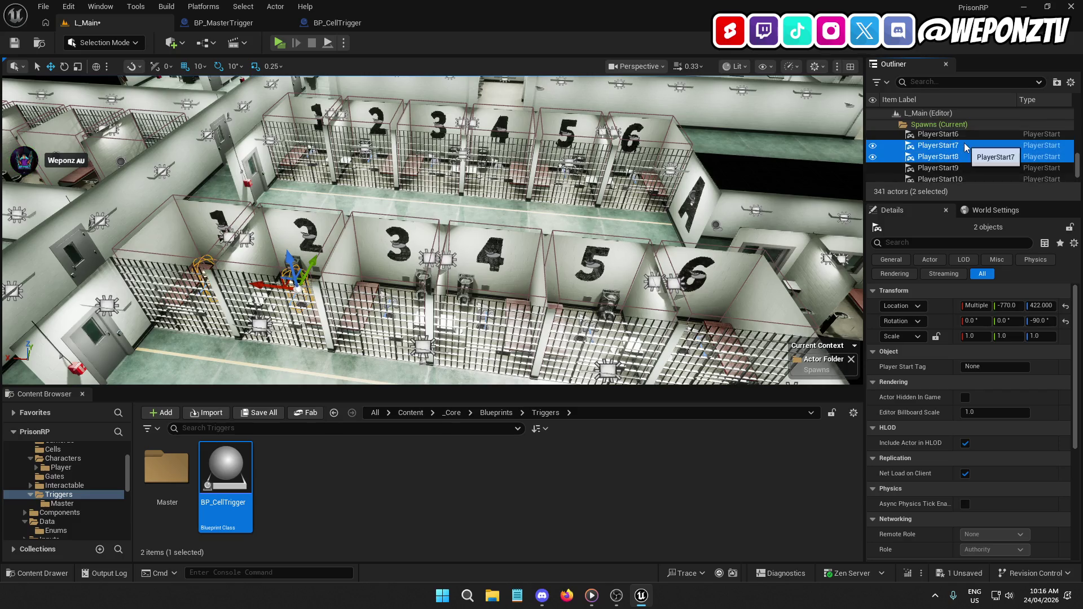
pyautogui.click(964, 144)
pyautogui.keyDown('shift'); pyautogui.click(967, 157); pyautogui.keyUp('shift')
pyautogui.keyDown('shift'); pyautogui.click(969, 168); pyautogui.keyUp('shift')
pyautogui.keyDown('shift'); pyautogui.click(979, 177); pyautogui.keyUp('shift')
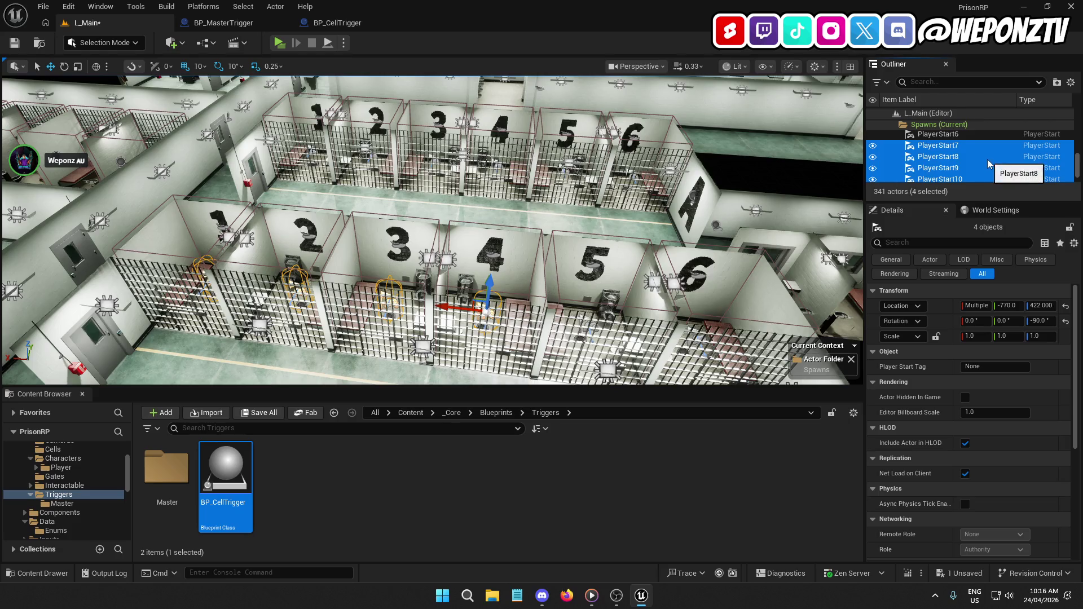
pyautogui.scroll(-1, 986, 156)
pyautogui.keyDown('shift'); pyautogui.click(968, 174); pyautogui.keyUp('shift')
pyautogui.scroll(-1, 987, 157)
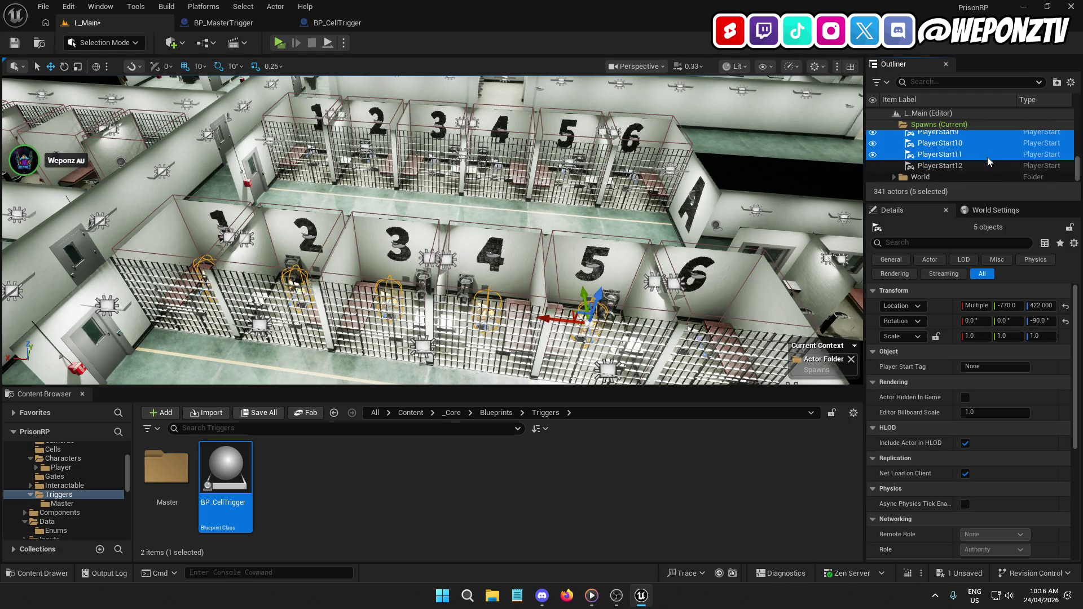
pyautogui.keyDown('shift'); pyautogui.click(970, 164); pyautogui.keyUp('shift')
pyautogui.moveTo(701, 192); pyautogui.dragTo(684, 203)
# Rotate the copied PlayerStarts 180° and move them into block B's cells.
pyautogui.click(66, 67)
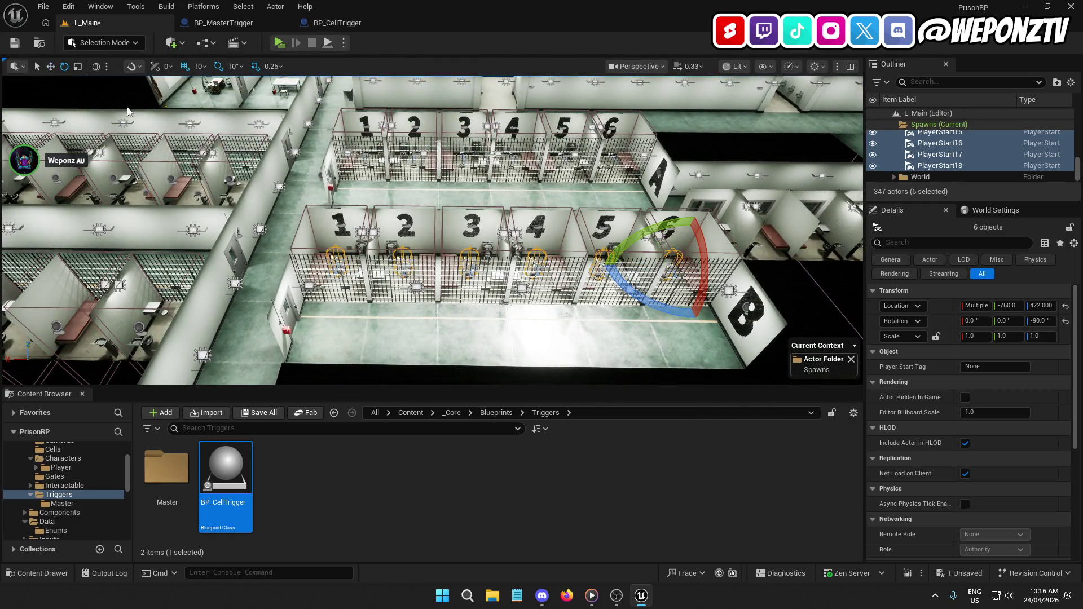
pyautogui.moveTo(654, 301)
pyautogui.mouseDown()
pyautogui.moveTo(762, 285)
pyautogui.moveTo(745, 280)
pyautogui.mouseUp()
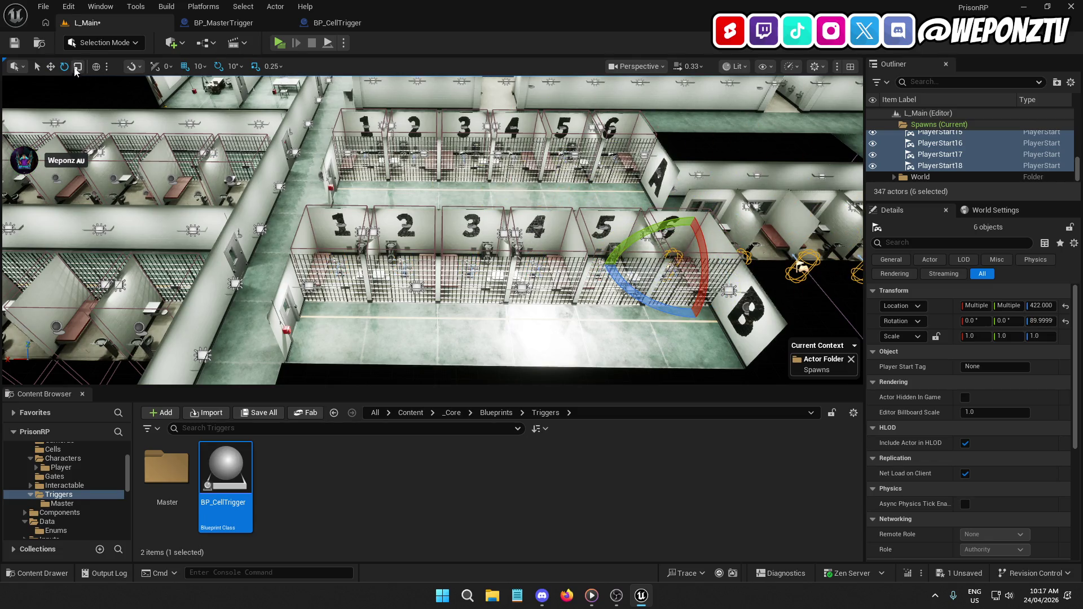
pyautogui.click(52, 68)
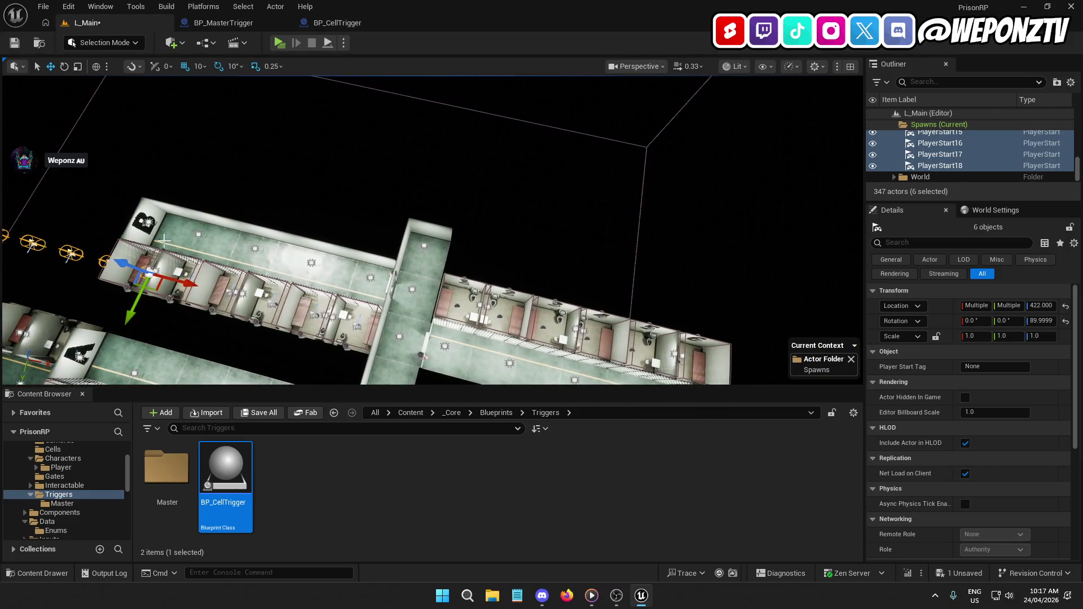
pyautogui.moveTo(182, 287)
pyautogui.mouseDown()
pyautogui.moveTo(169, 299)
pyautogui.moveTo(691, 371)
pyautogui.mouseUp()
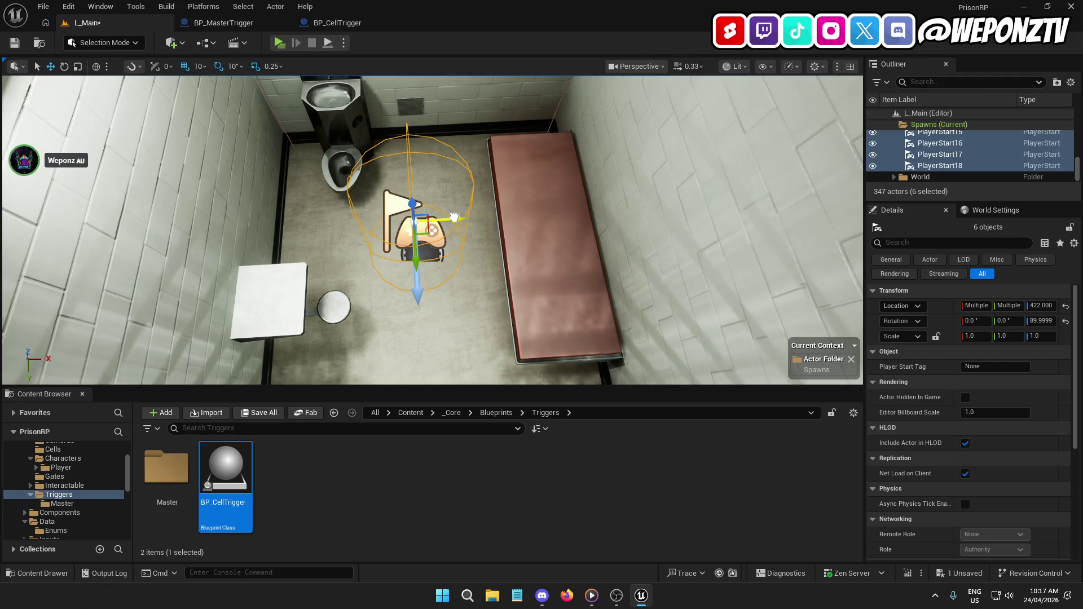
pyautogui.scroll(-10, 463, 217)
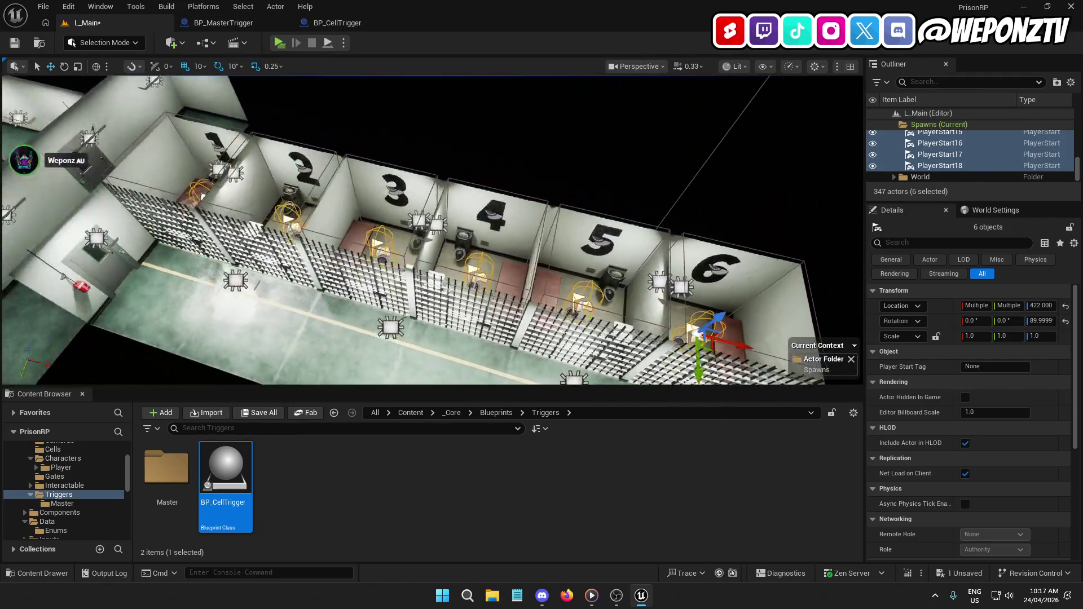
pyautogui.moveTo(441, 269)
pyautogui.mouseDown()
pyautogui.moveTo(441, 299)
pyautogui.moveTo(389, 303)
pyautogui.moveTo(441, 268)
pyautogui.mouseUp()
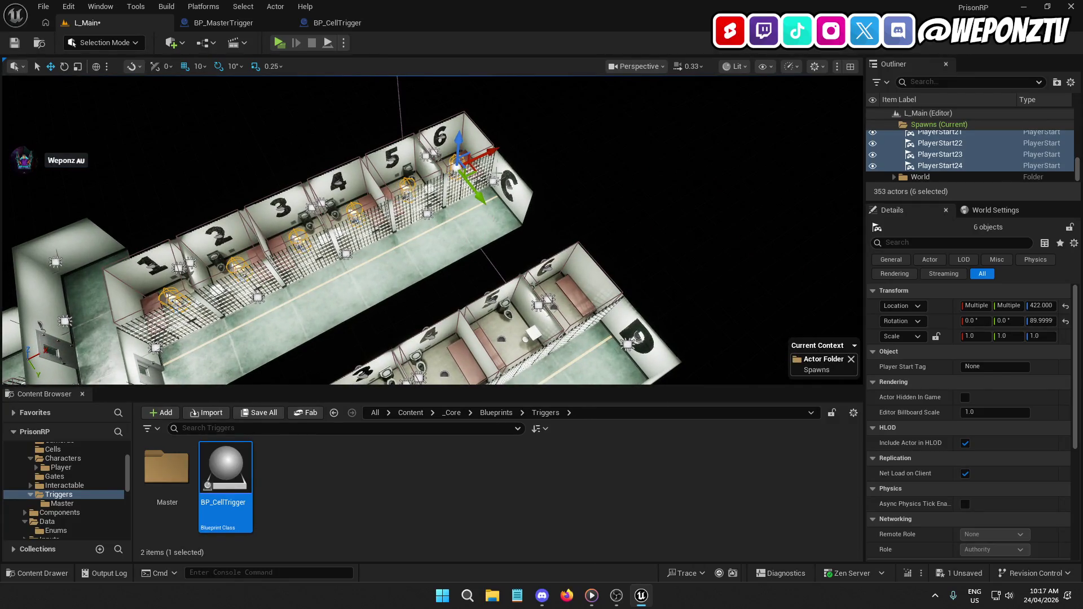
pyautogui.moveTo(492, 150); pyautogui.dragTo(492, 177)
# Undo the accidental duplicate and select PlayerStart13 through PlayerStart18.
pyautogui.hotkey('ctrl', 'z')
pyautogui.hotkey('ctrl', 'z')
pyautogui.click(323, 253)
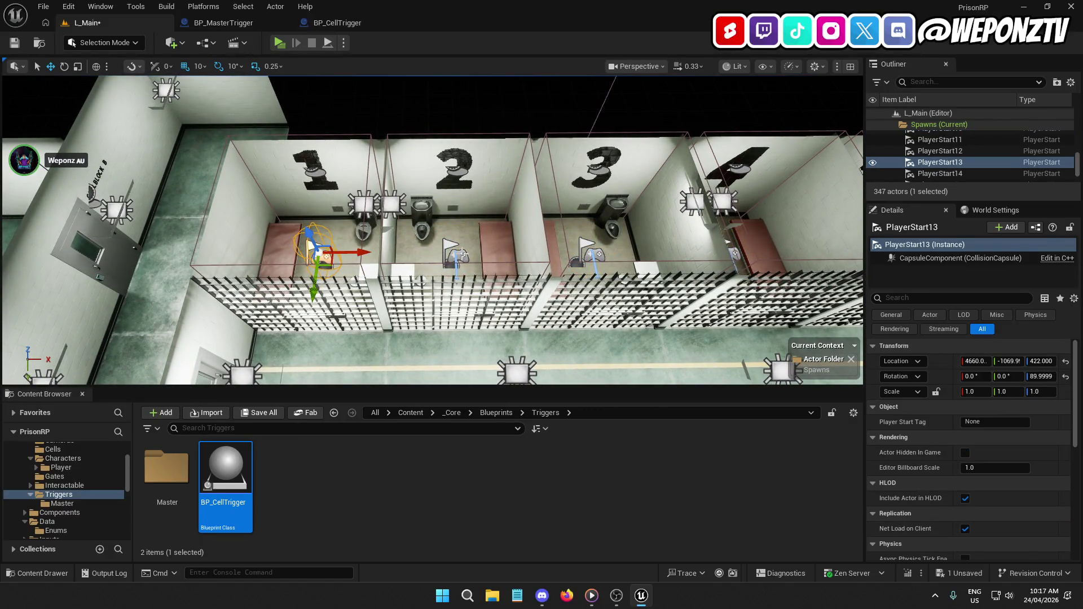
pyautogui.keyDown('ctrl'); pyautogui.click(477, 254); pyautogui.keyUp('ctrl')
pyautogui.hotkey('ctrl', 'z')
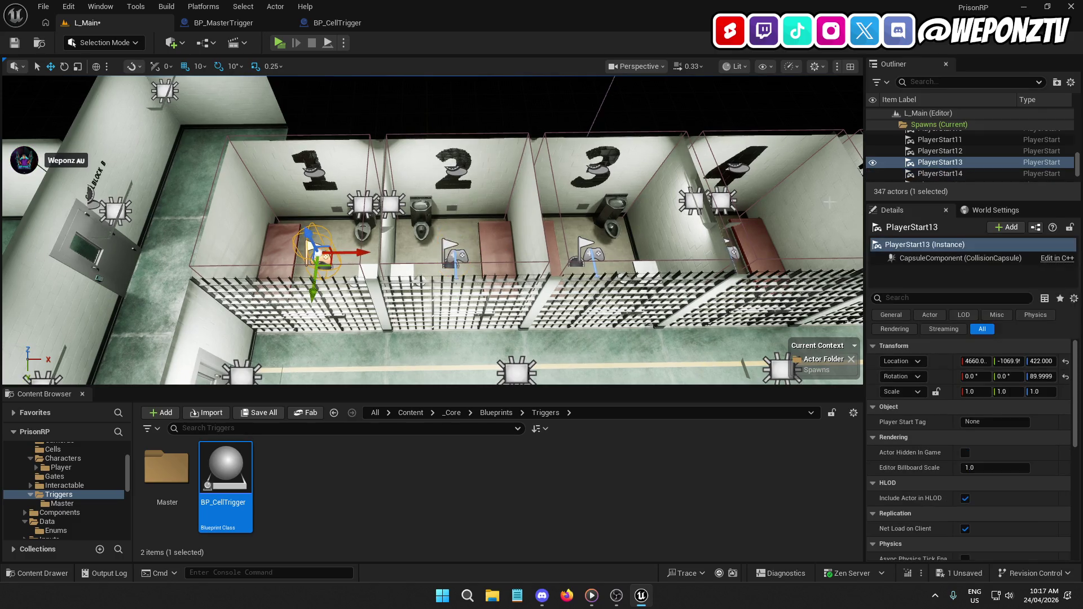
pyautogui.press('Up')
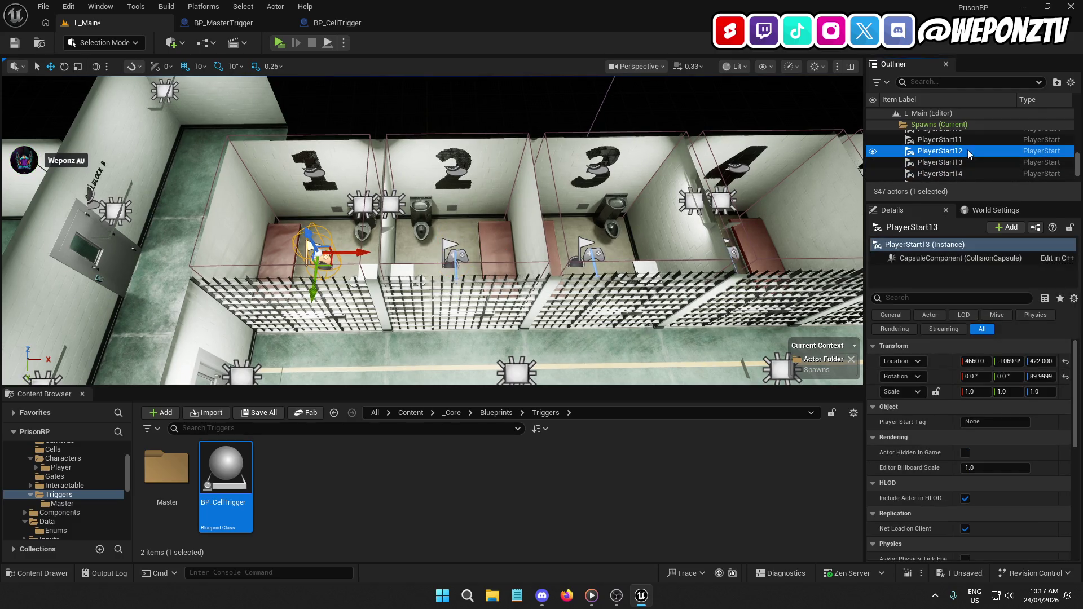
pyautogui.click(966, 163)
pyautogui.keyDown('ctrl'); pyautogui.click(973, 171); pyautogui.keyUp('ctrl')
pyautogui.scroll(-1, 990, 165)
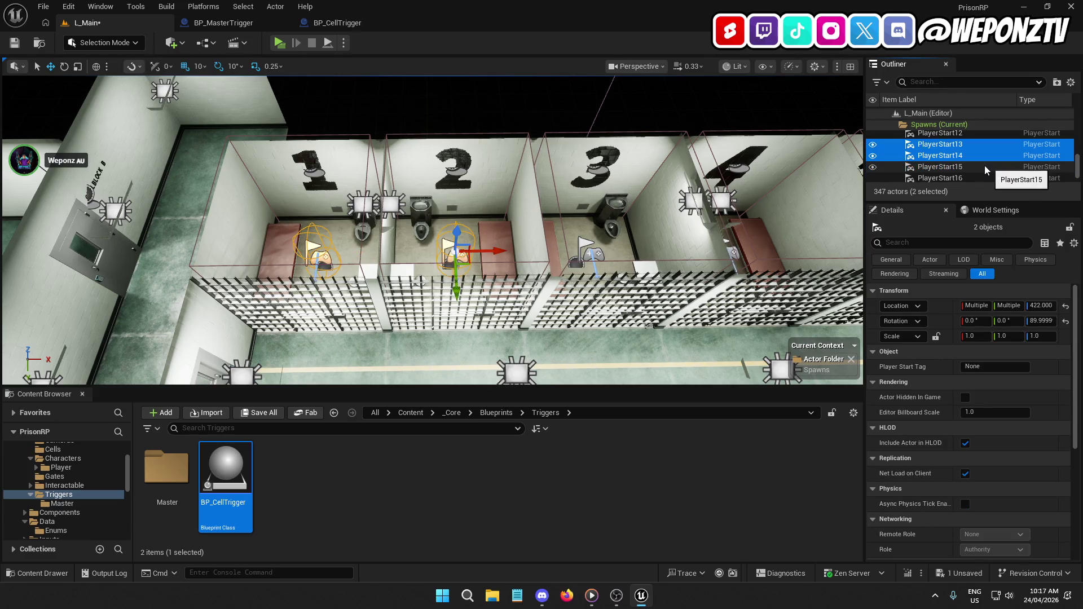
pyautogui.keyDown('ctrl'); pyautogui.click(979, 164); pyautogui.keyUp('ctrl')
pyautogui.scroll(-1, 980, 165)
pyautogui.keyDown('ctrl'); pyautogui.click(983, 159); pyautogui.keyUp('ctrl')
pyautogui.keyDown('ctrl'); pyautogui.click(986, 171); pyautogui.keyUp('ctrl')
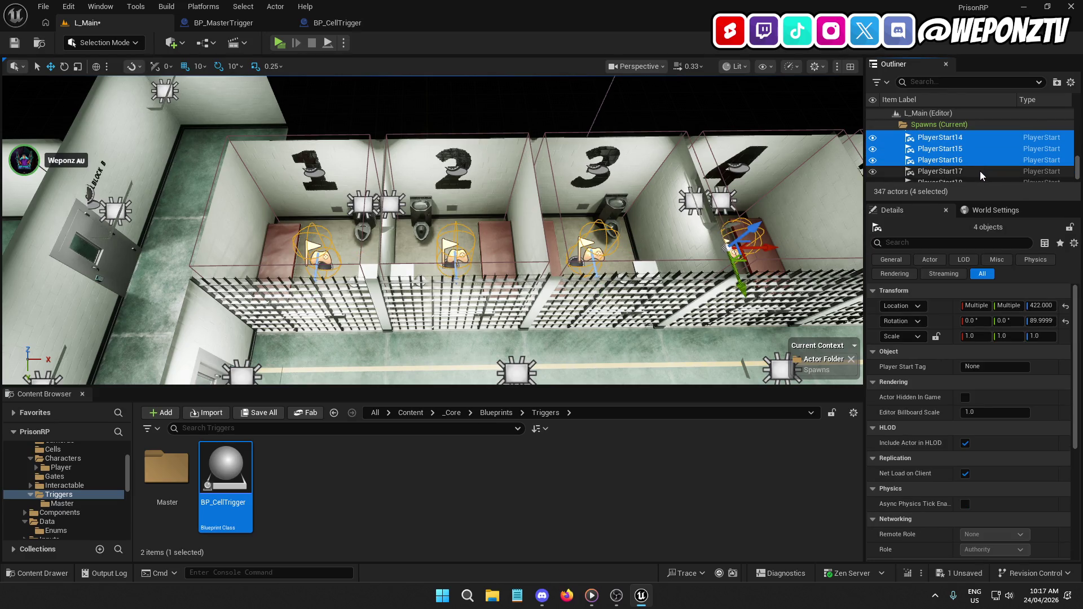
pyautogui.scroll(-1, 988, 164)
pyautogui.keyDown('ctrl'); pyautogui.click(992, 165); pyautogui.keyUp('ctrl')
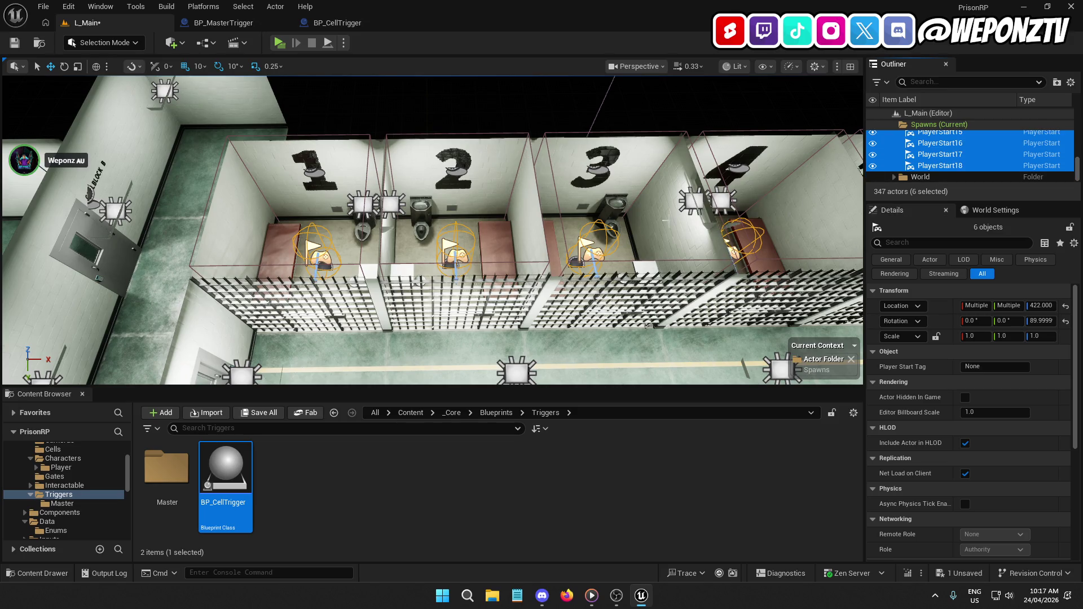
pyautogui.moveTo(636, 229)
pyautogui.mouseDown()
pyautogui.moveTo(601, 287)
pyautogui.moveTo(601, 209)
pyautogui.mouseUp()
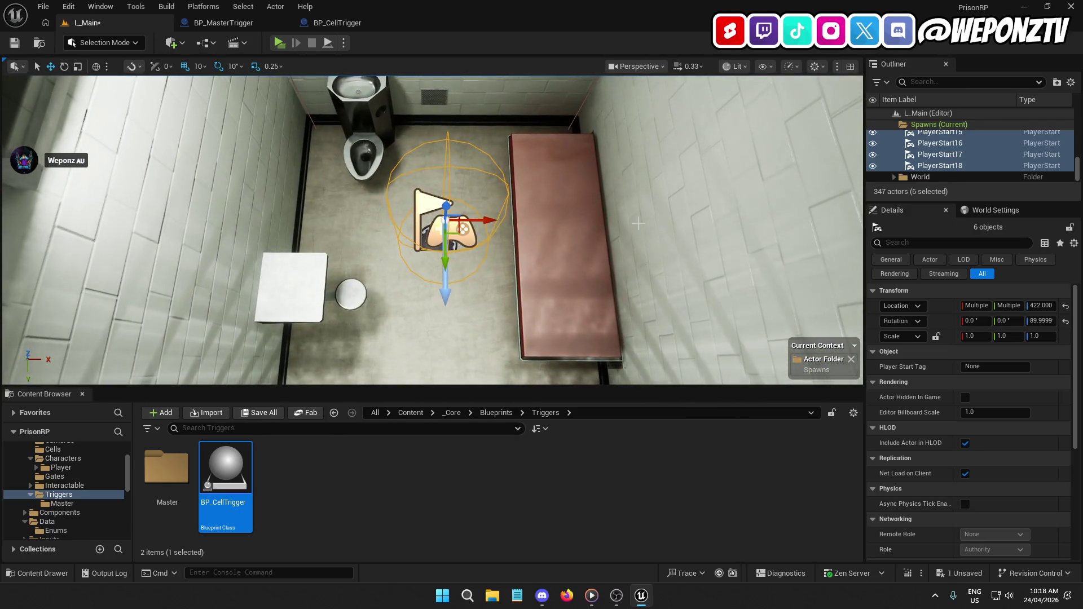
# Duplicate the six block B PlayerStarts as PlayerStart19–24 and place them in block C's cells.
pyautogui.hotkey('ctrl', 'd')
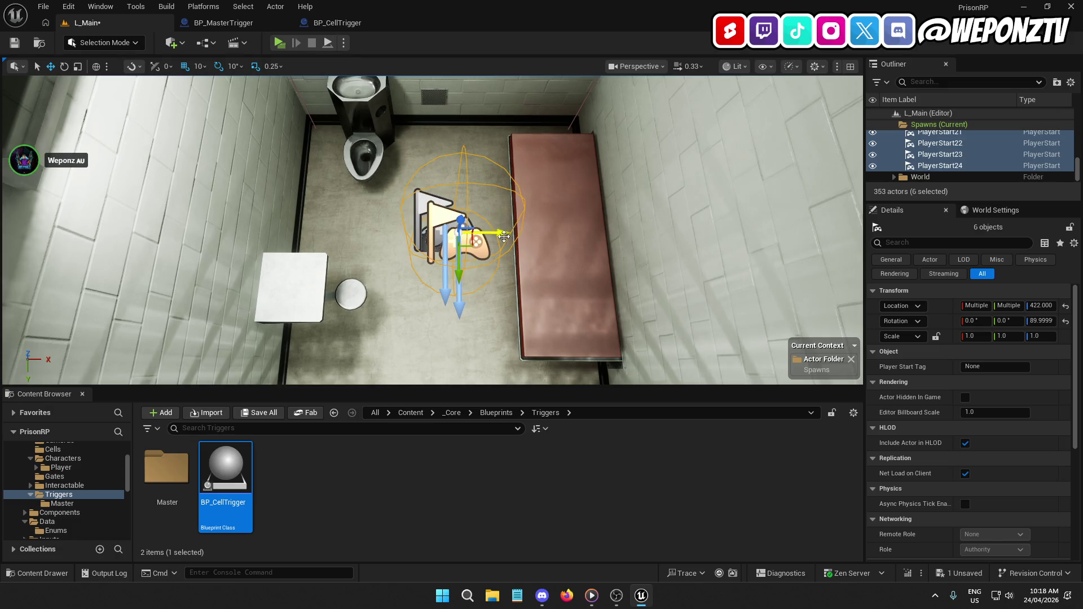
pyautogui.moveTo(504, 237); pyautogui.dragTo(495, 236)
pyautogui.moveTo(448, 278); pyautogui.dragTo(449, 266)
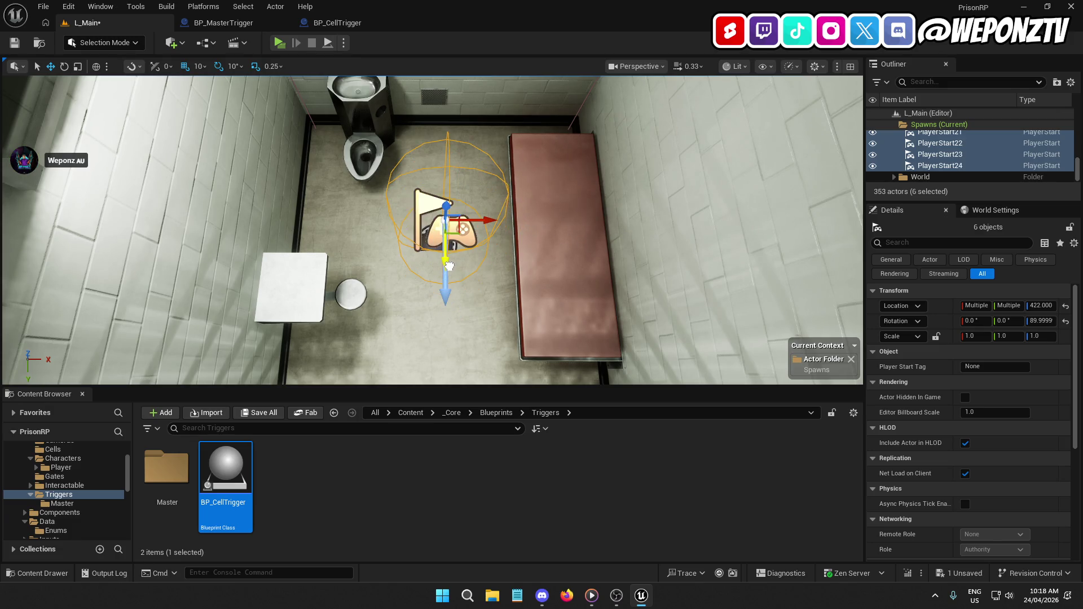
pyautogui.press('1')
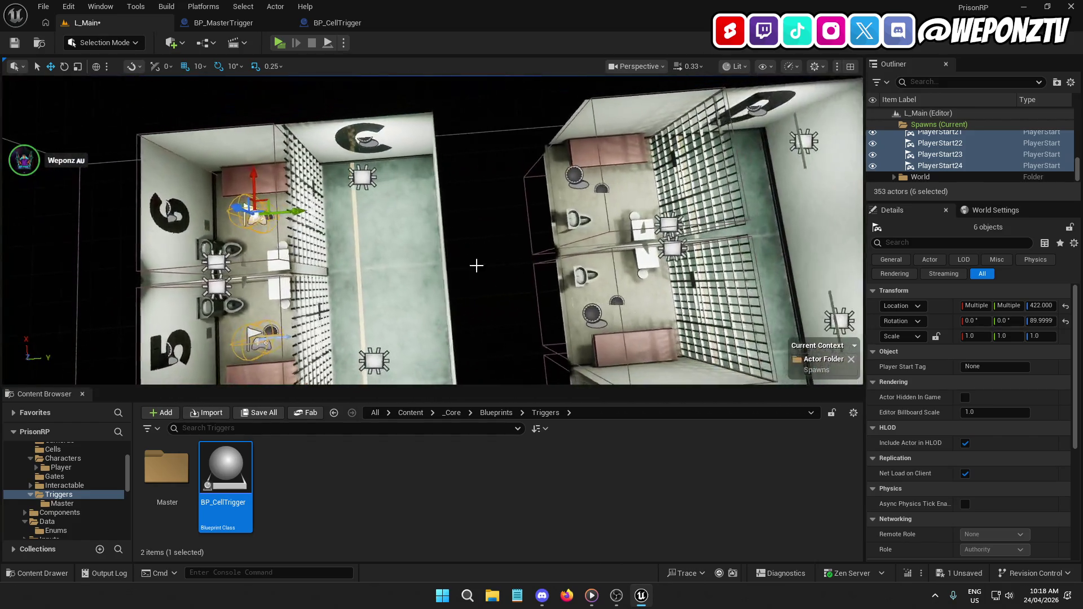
pyautogui.moveTo(272, 211); pyautogui.dragTo(312, 210)
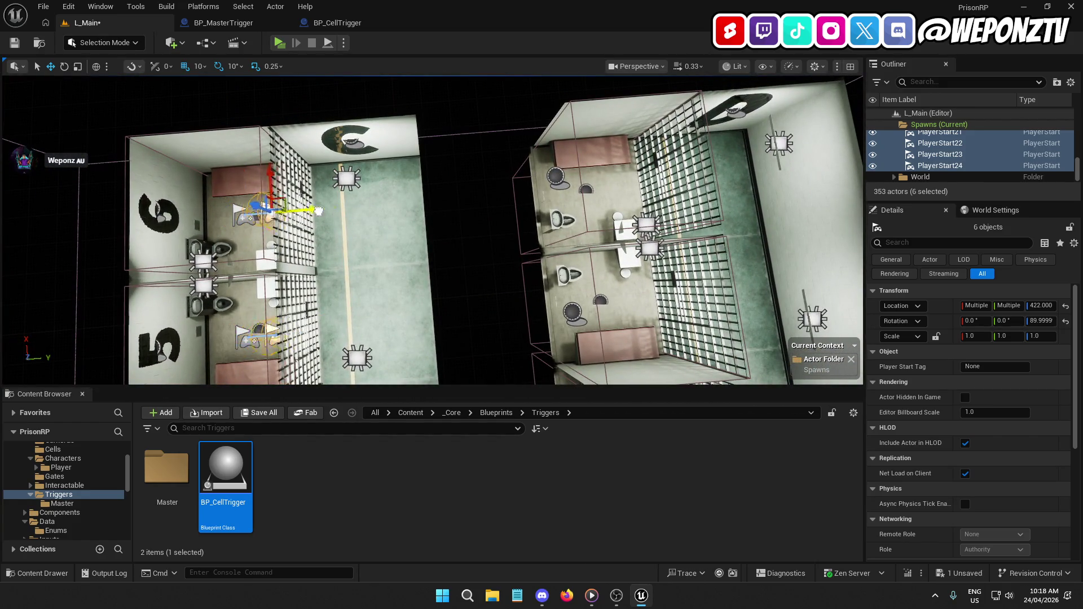
pyautogui.press('f')
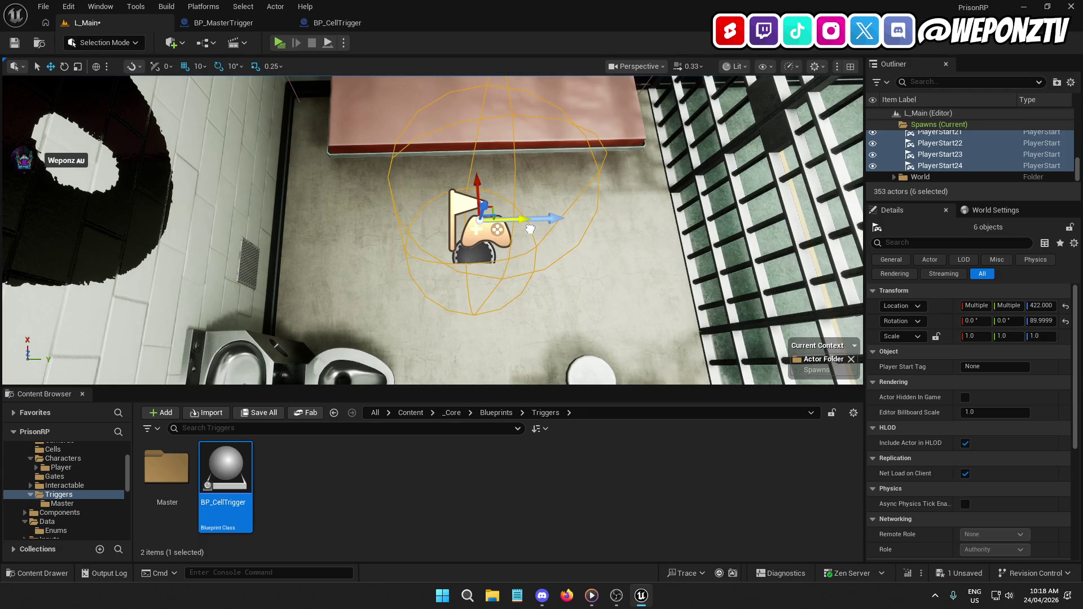
pyautogui.scroll(-6, 531, 229)
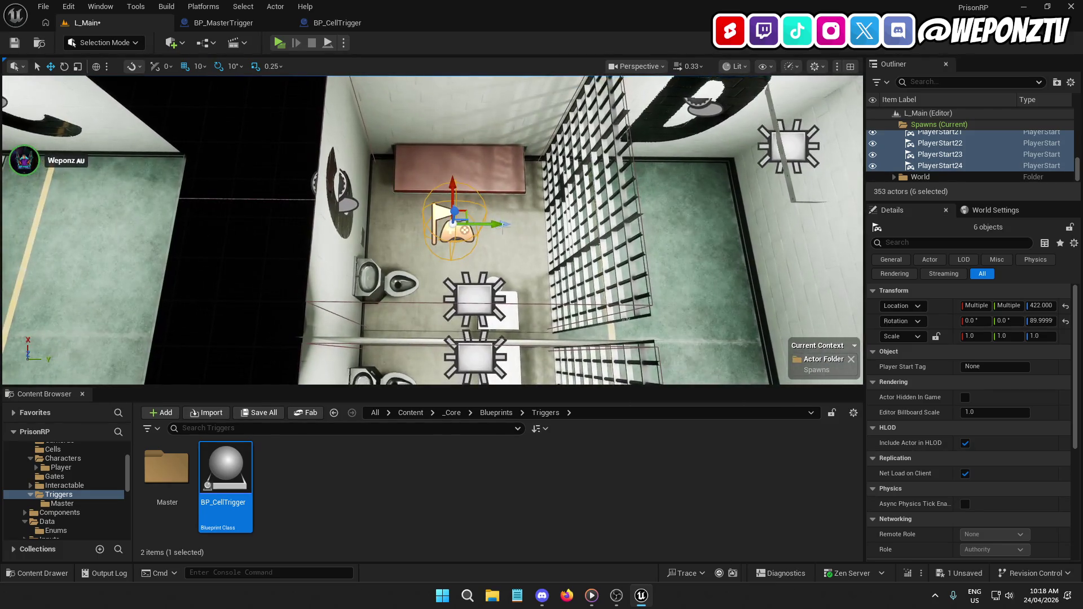
pyautogui.moveTo(507, 226); pyautogui.dragTo(506, 226)
pyautogui.click(825, 173)
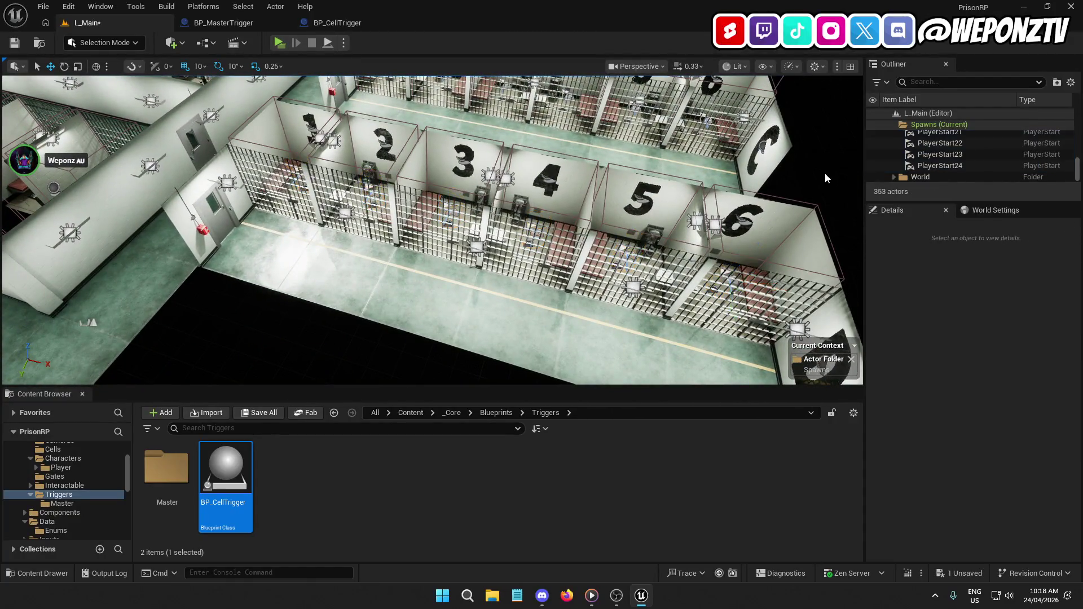
# Fly over the block C row and down to the cell bars, ending with BP_CellTrigger1 selected.
pyautogui.moveTo(825, 172); pyautogui.dragTo(789, 172)
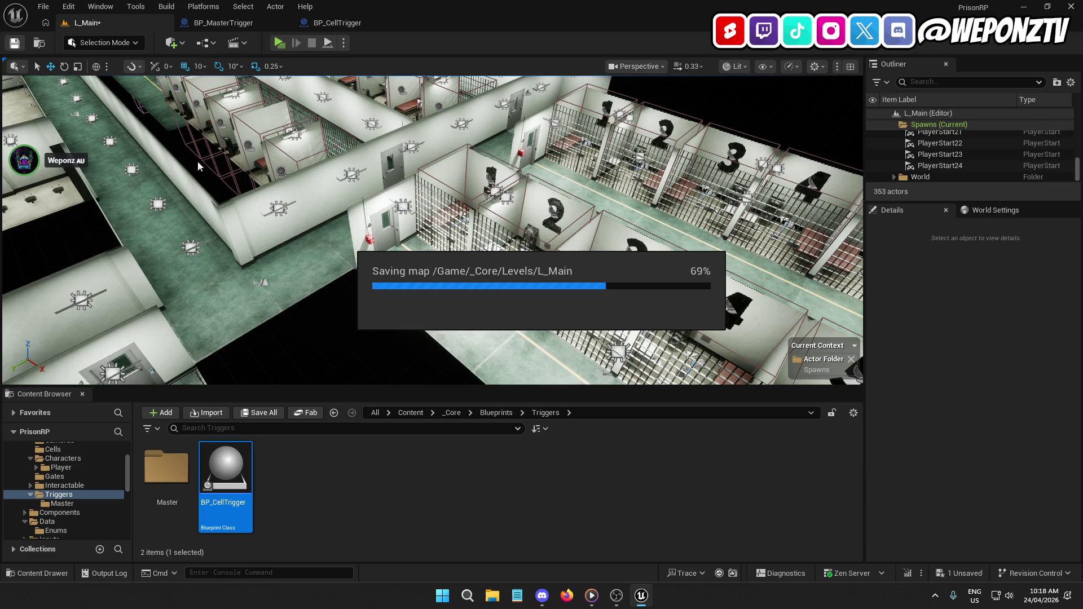
pyautogui.moveTo(343, 183); pyautogui.dragTo(342, 182)
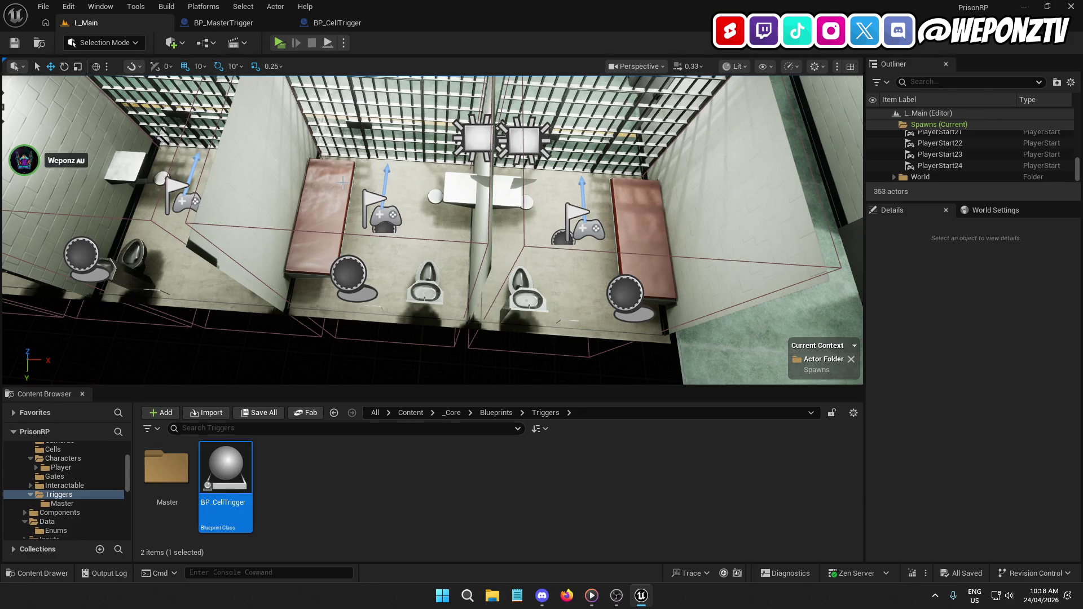
pyautogui.moveTo(342, 182); pyautogui.dragTo(343, 182)
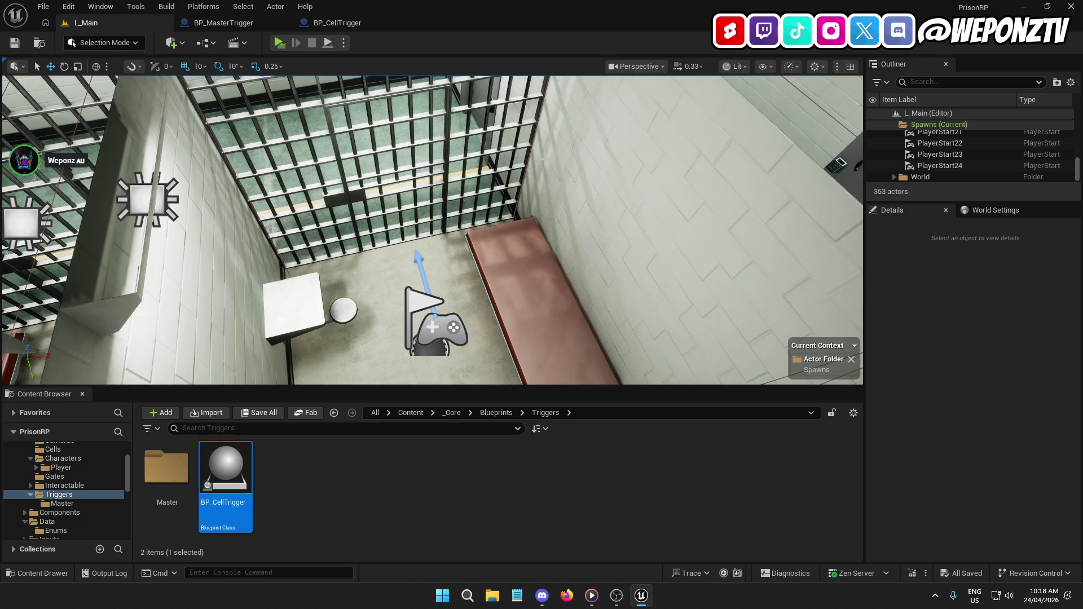
pyautogui.moveTo(411, 186)
pyautogui.mouseDown()
pyautogui.moveTo(383, 220)
pyautogui.moveTo(398, 232)
pyautogui.moveTo(440, 215)
pyautogui.moveTo(456, 232)
pyautogui.moveTo(423, 186)
pyautogui.mouseUp()
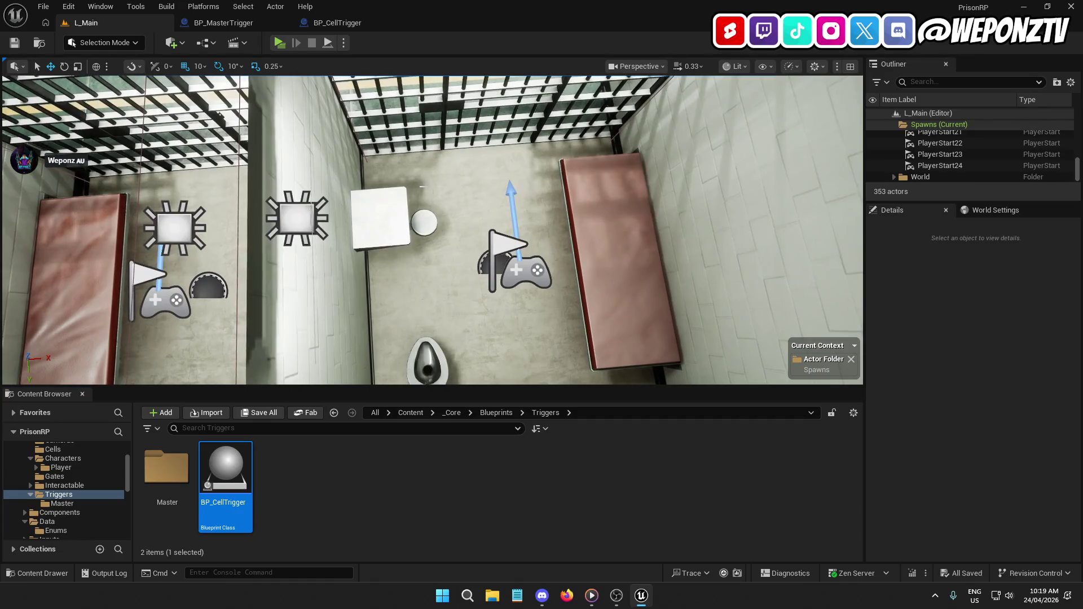
pyautogui.click(483, 261)
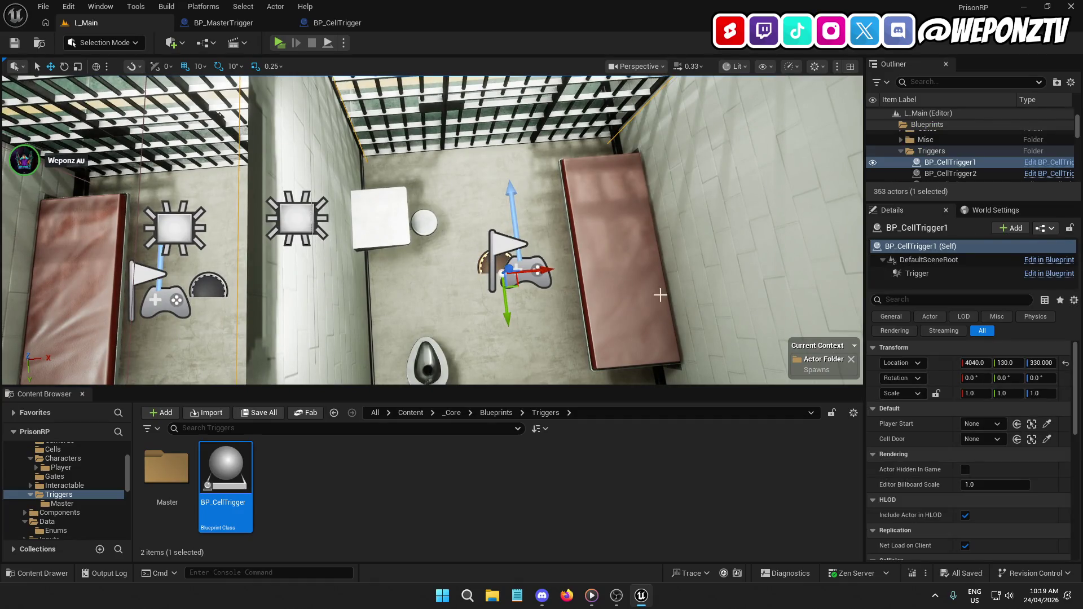
# Assign BP_CellTrigger1 its cell's PlayerStart as Player Start and the cell bars as Cell Door.
pyautogui.click(1046, 424)
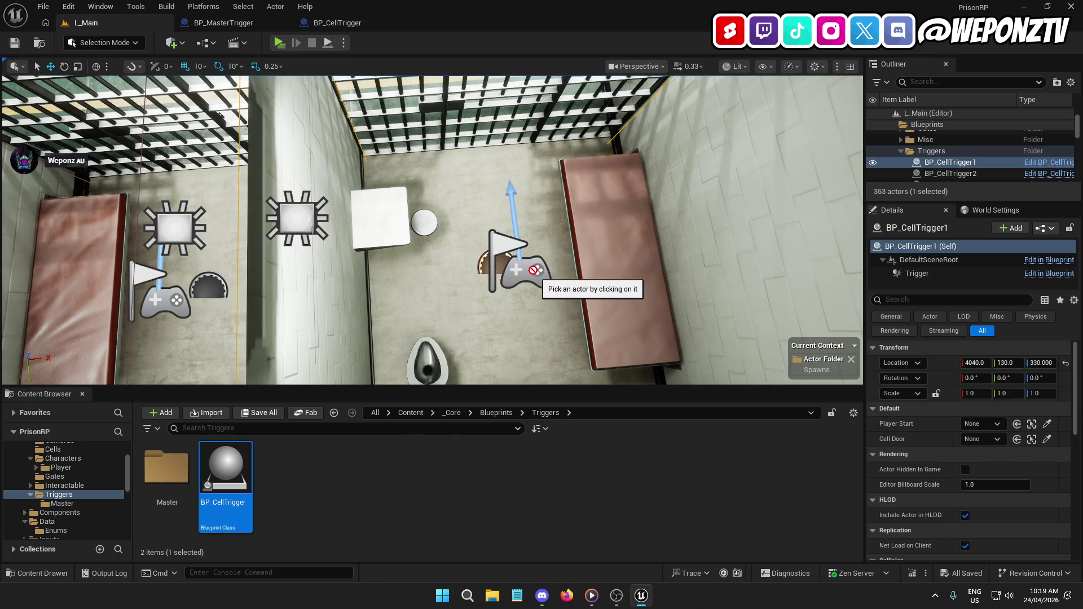
pyautogui.click(505, 243)
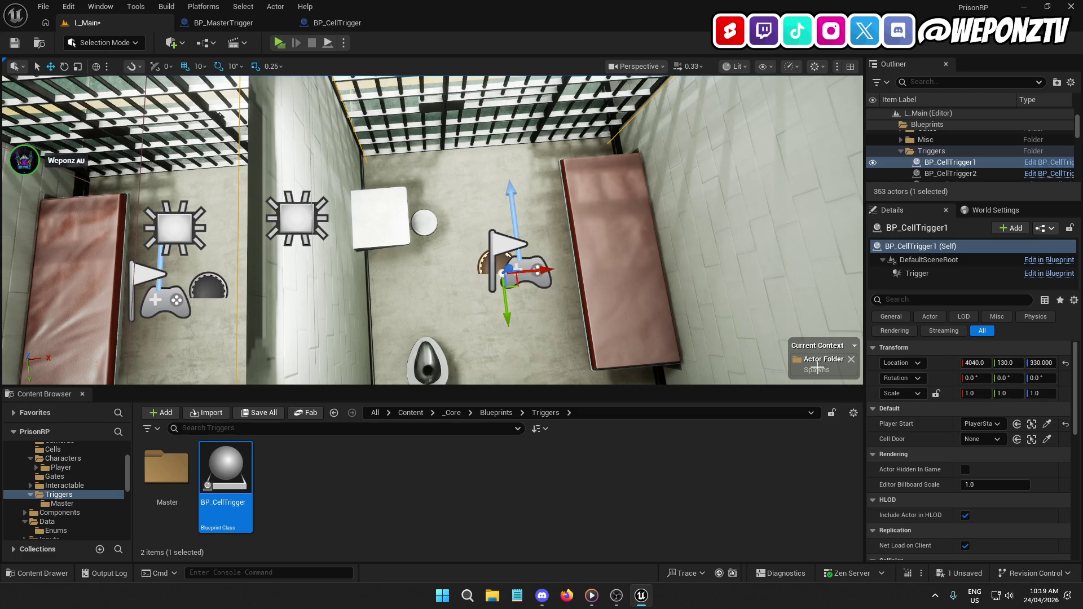
pyautogui.click(1047, 438)
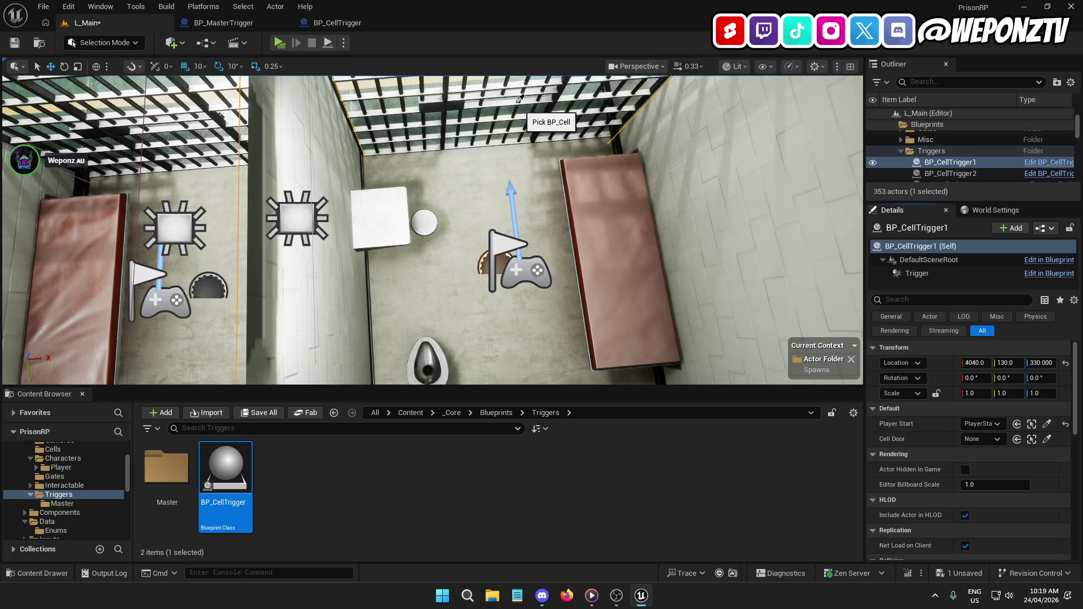
pyautogui.click(460, 103)
# Give BP_CellTrigger2 its cell's PlayerStart and BP_Cell2 as Cell Door.
pyautogui.moveTo(587, 243); pyautogui.dragTo(471, 264)
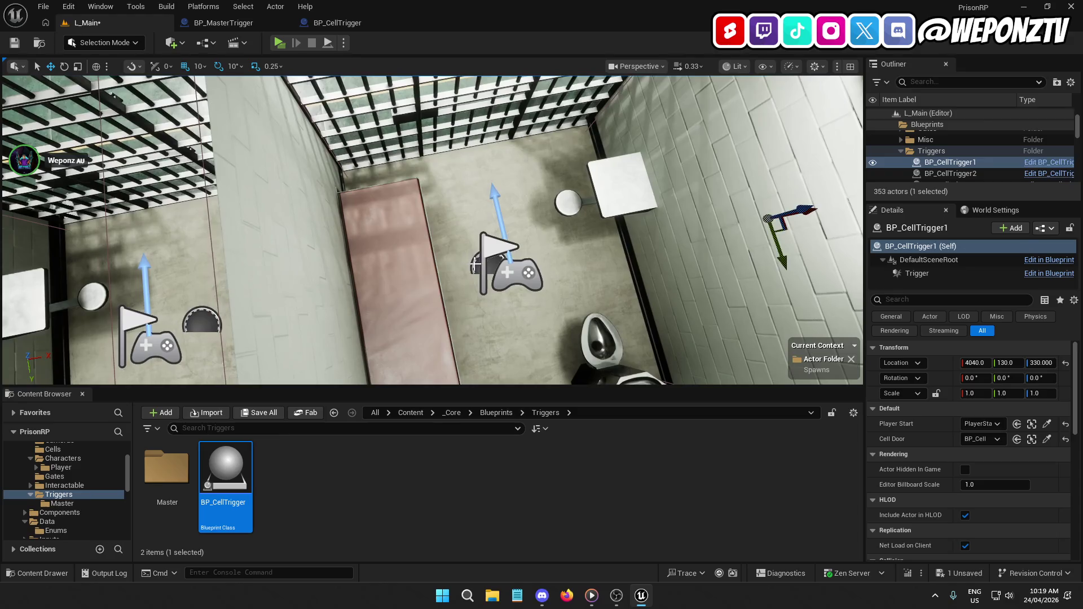
pyautogui.click(482, 265)
pyautogui.click(1047, 423)
pyautogui.click(489, 247)
pyautogui.click(1047, 439)
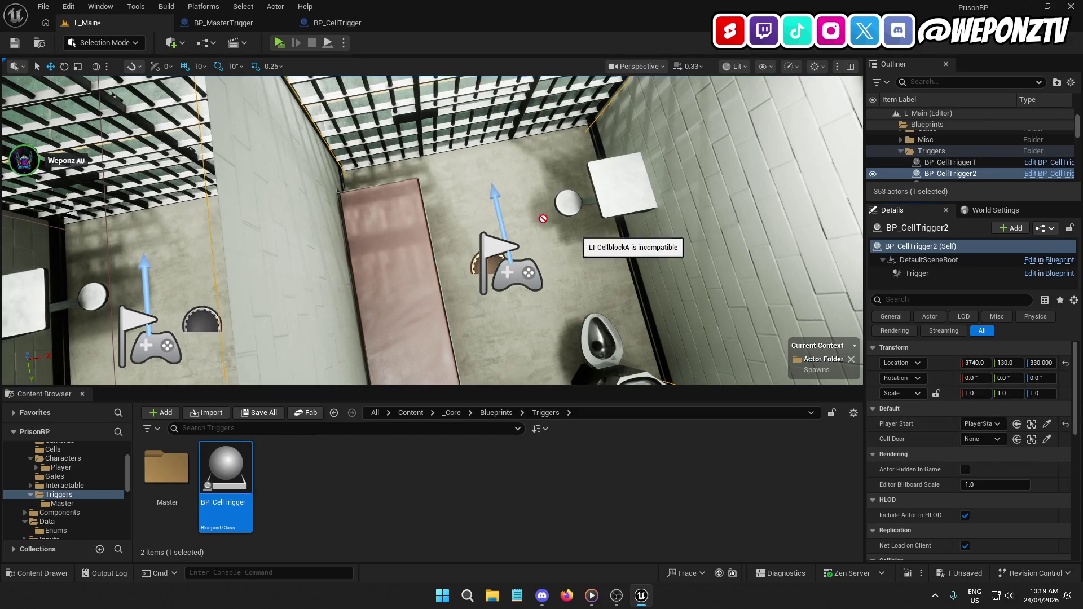
pyautogui.click(420, 119)
# Give BP_CellTrigger4 its cell's PlayerStart and BP_Cell4 as Cell Door.
pyautogui.click(516, 194)
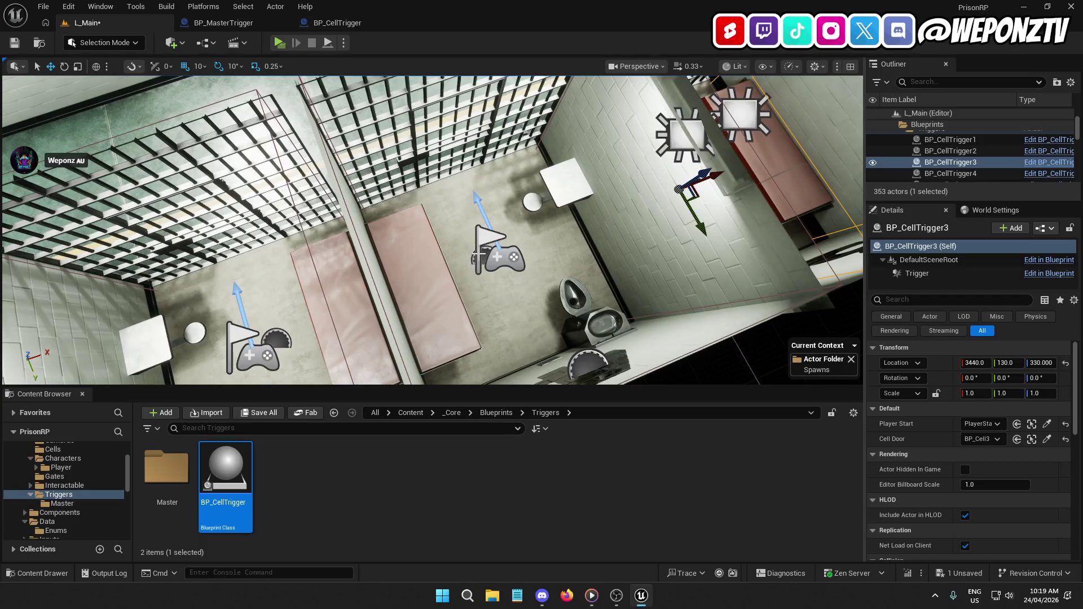
pyautogui.click(476, 258)
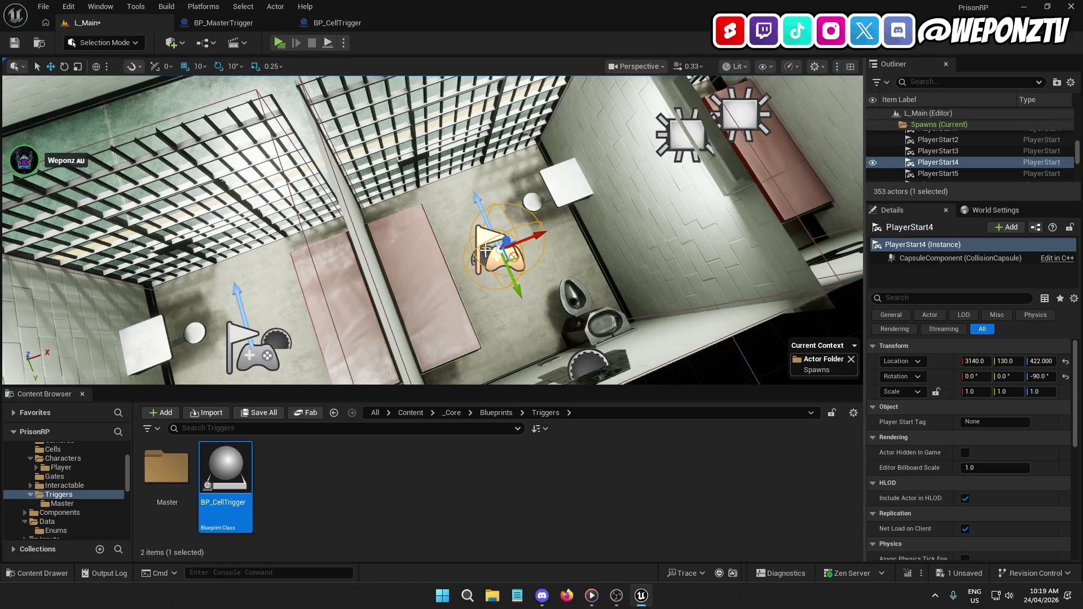
pyautogui.click(486, 253)
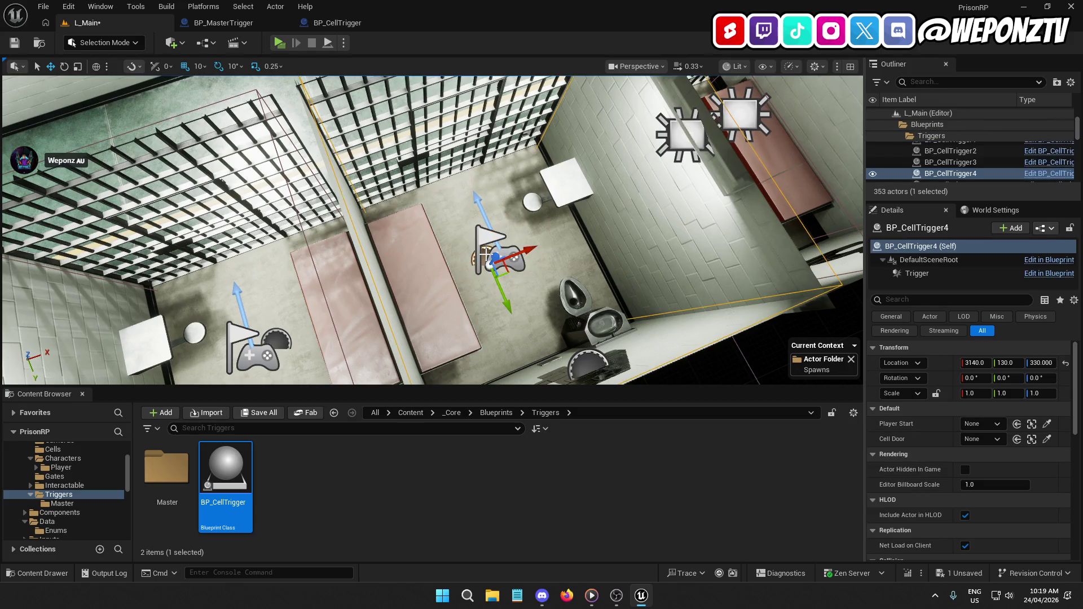
pyautogui.click(1047, 424)
pyautogui.click(496, 255)
pyautogui.click(1047, 439)
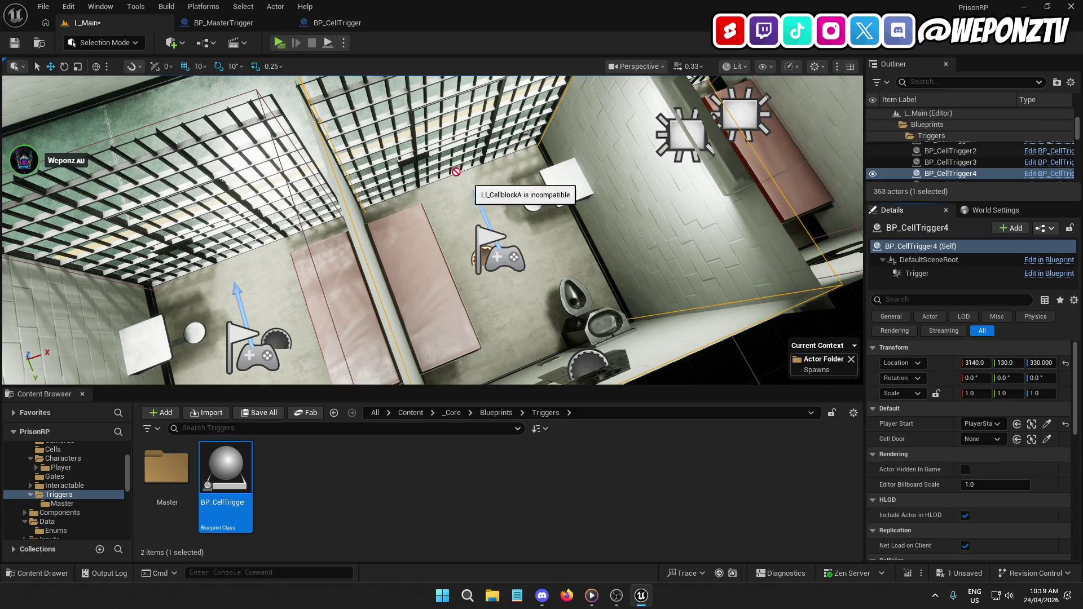
pyautogui.click(418, 169)
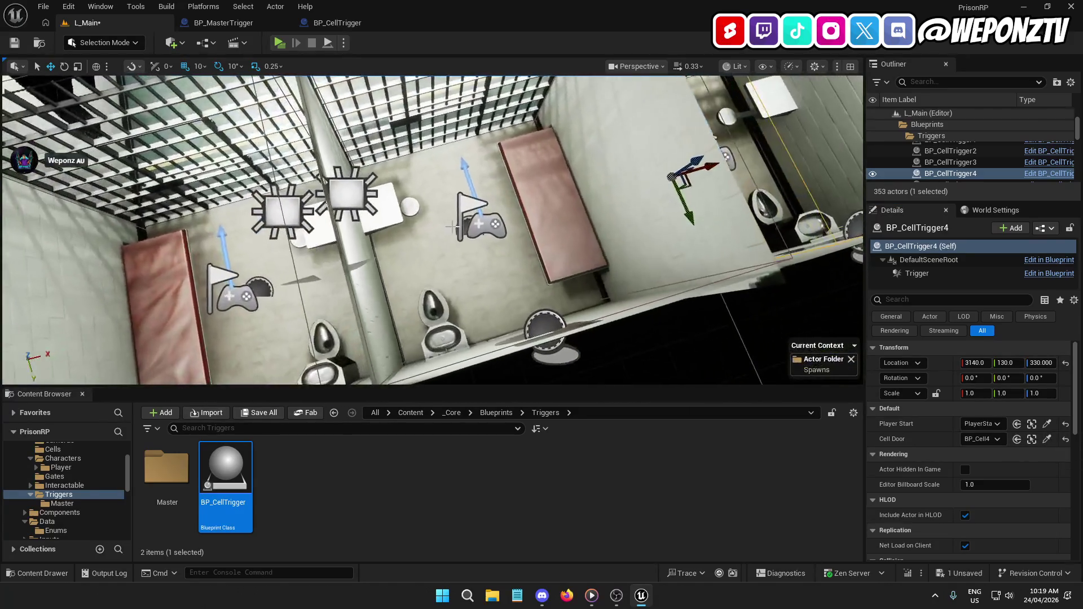
# Set BP_Cell5 as BP_CellTrigger5's Cell Door, then give BP_CellTrigger6 its PlayerStart and BP_Cell6.
pyautogui.click(468, 222)
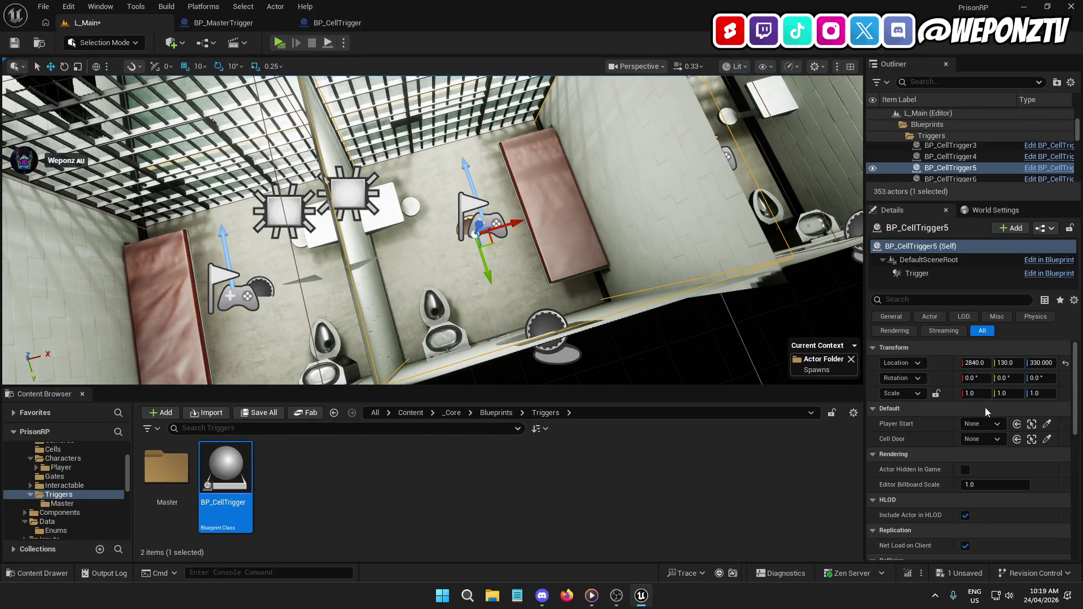
pyautogui.click(1047, 424)
pyautogui.click(1047, 439)
pyautogui.click(413, 116)
pyautogui.press('Down')
pyautogui.press('f')
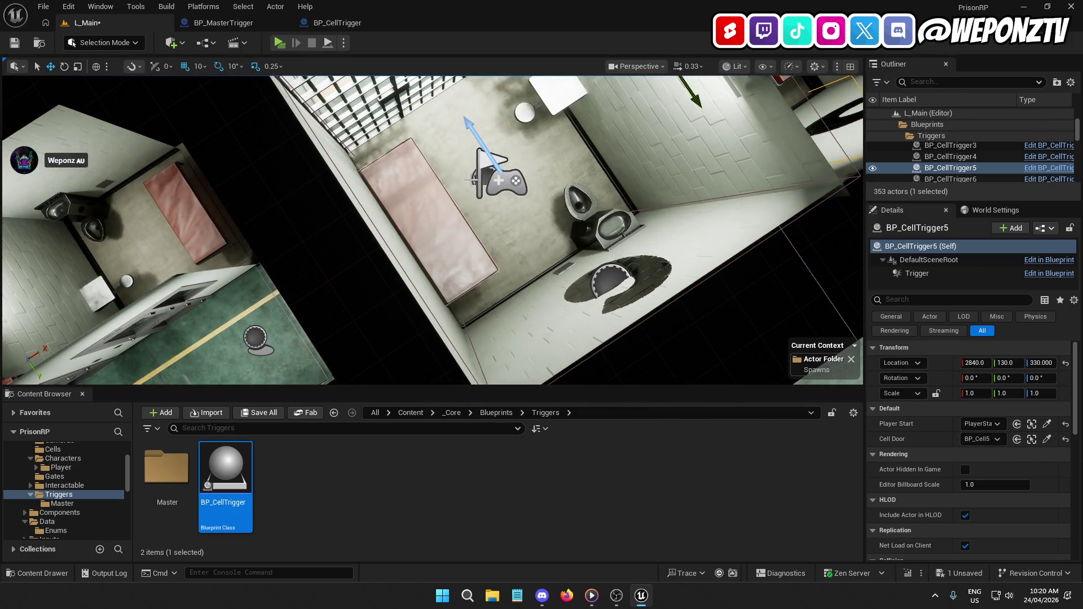
pyautogui.click(1047, 424)
pyautogui.click(488, 172)
pyautogui.click(1047, 439)
pyautogui.click(420, 110)
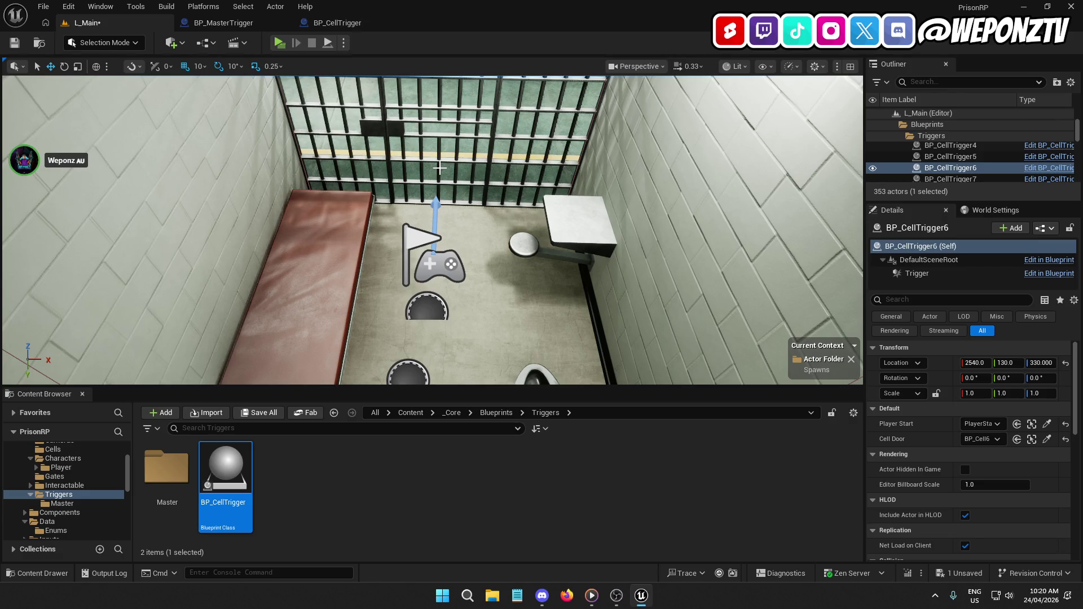
pyautogui.moveTo(391, 160)
pyautogui.mouseDown()
pyautogui.moveTo(383, 220)
pyautogui.moveTo(460, 236)
pyautogui.mouseUp()
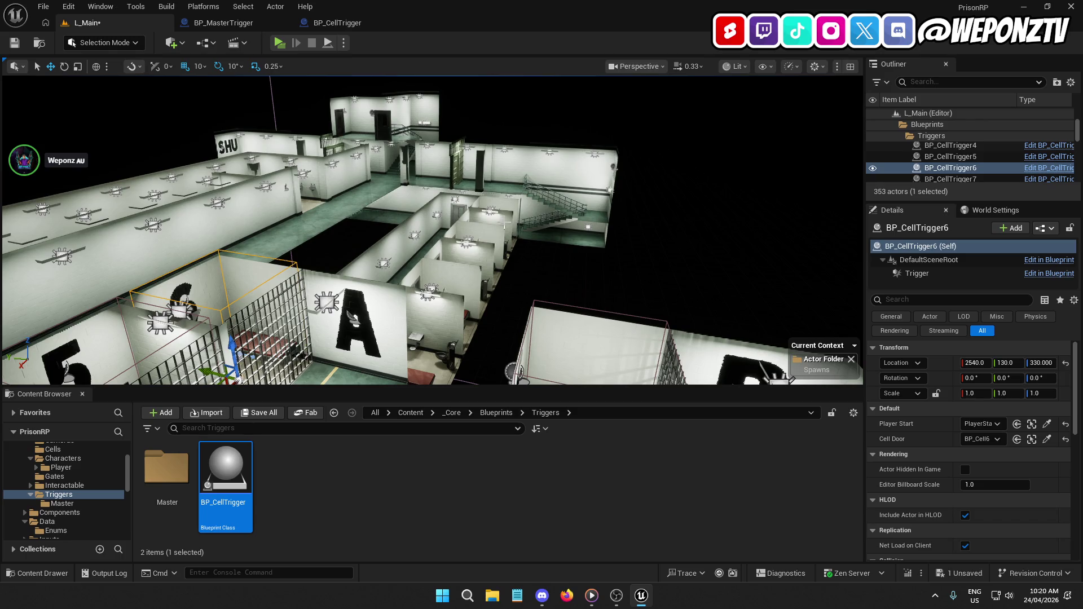
pyautogui.moveTo(460, 236)
pyautogui.mouseDown()
pyautogui.moveTo(639, 224)
pyautogui.moveTo(657, 258)
pyautogui.mouseUp()
pyautogui.press('f')
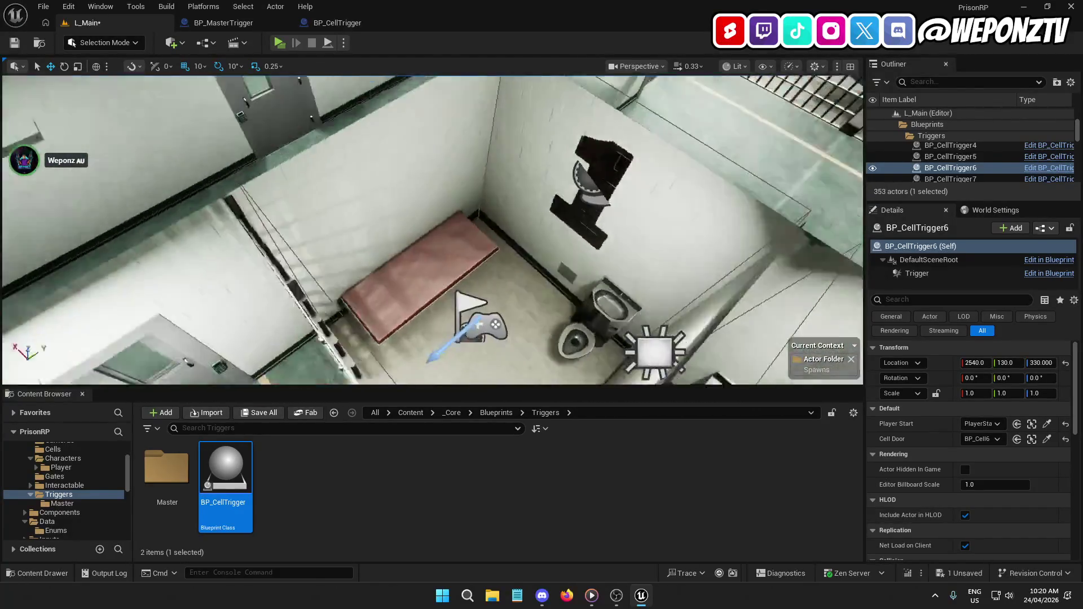
pyautogui.moveTo(432, 230); pyautogui.dragTo(384, 219)
pyautogui.press('f')
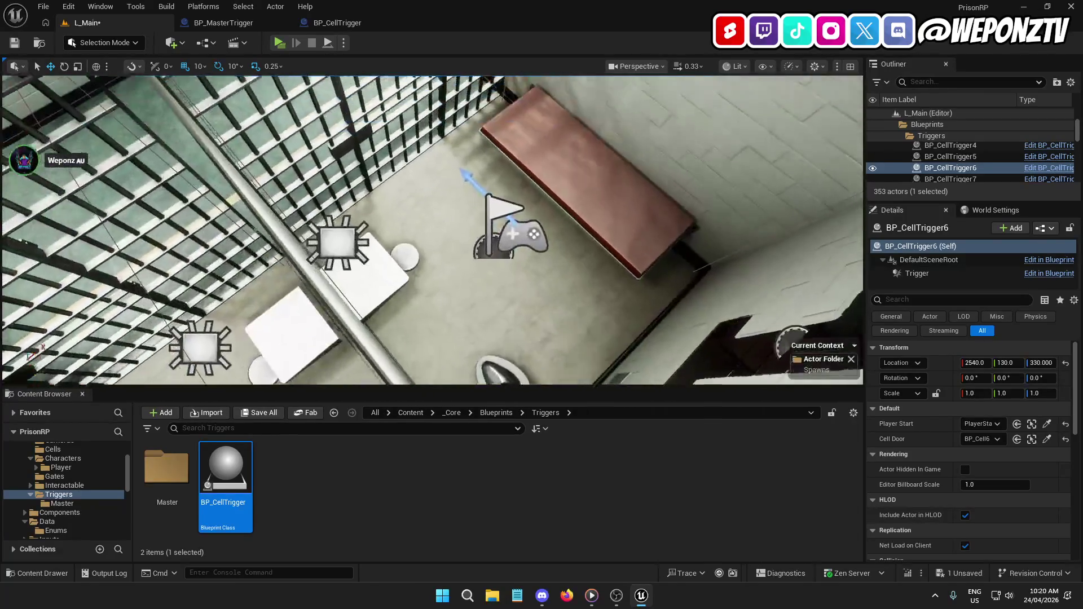
pyautogui.click(463, 255)
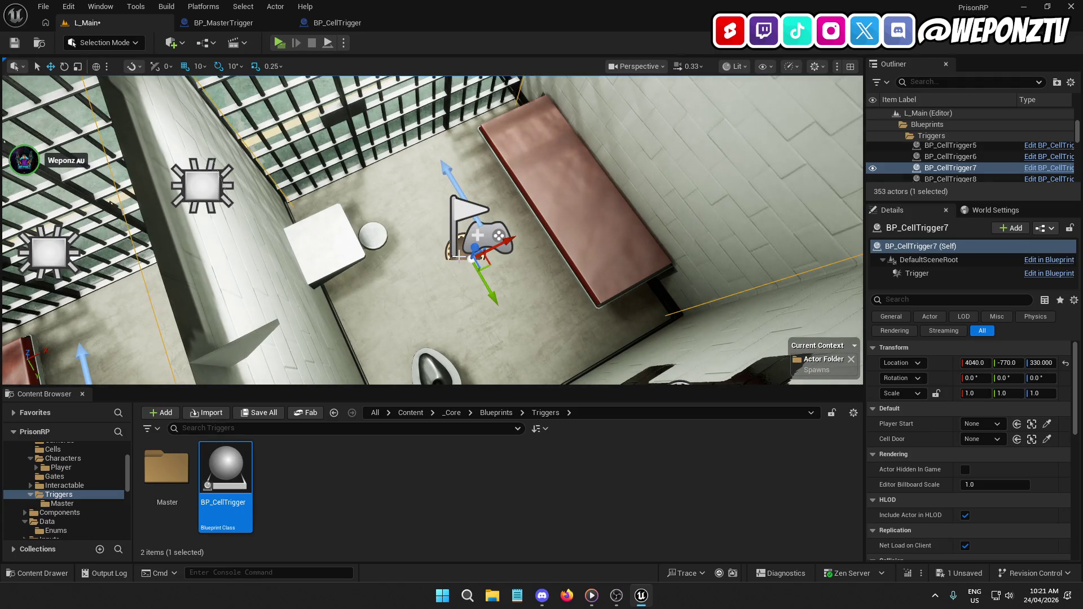
# Assign each cell's PlayerStart and door (BP_Cell7, BP_Cell8) to BP_CellTrigger7 and BP_CellTrigger8.
pyautogui.click(1047, 423)
pyautogui.click(1047, 439)
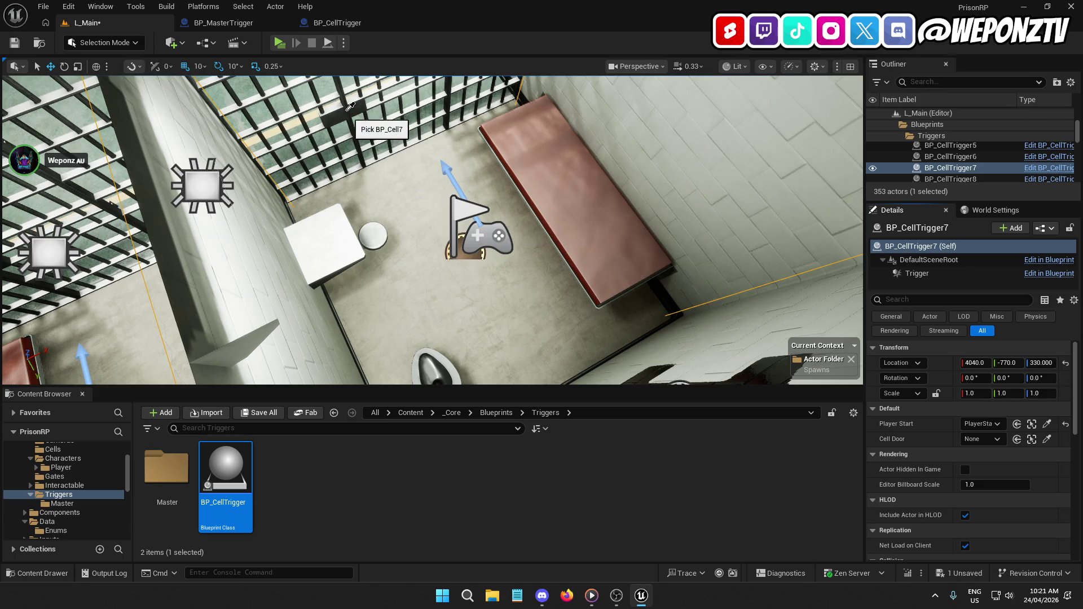
pyautogui.click(349, 106)
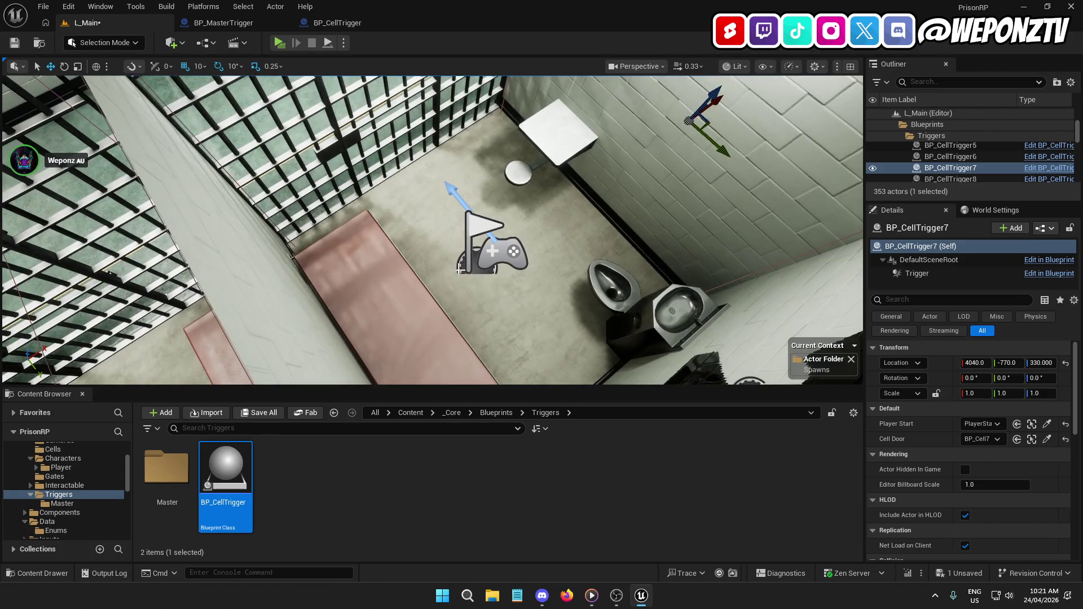
pyautogui.click(460, 270)
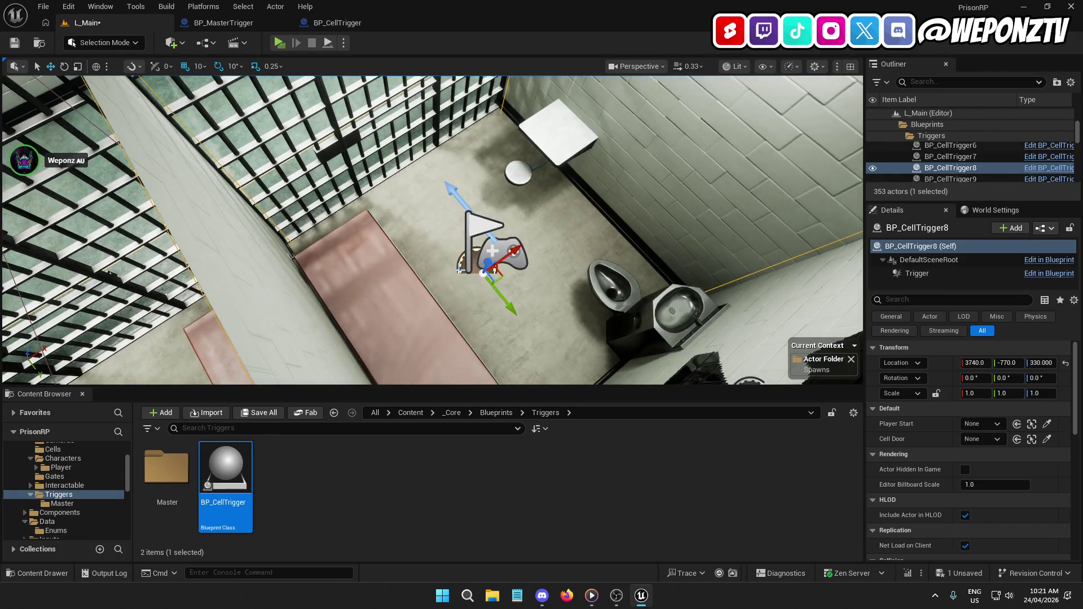
pyautogui.click(1047, 424)
pyautogui.click(486, 223)
pyautogui.click(1046, 439)
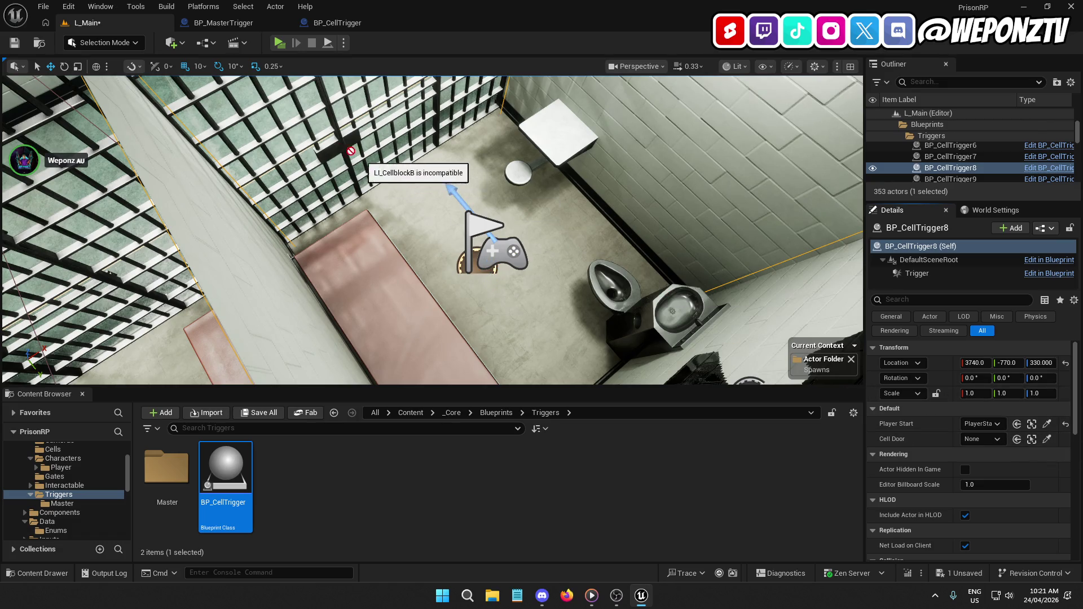
pyautogui.click(338, 147)
# Give BP_CellTrigger9 cell 9's PlayerStart as Player Start and BP_Cell9 as its Cell Door.
pyautogui.moveTo(433, 230); pyautogui.dragTo(473, 231)
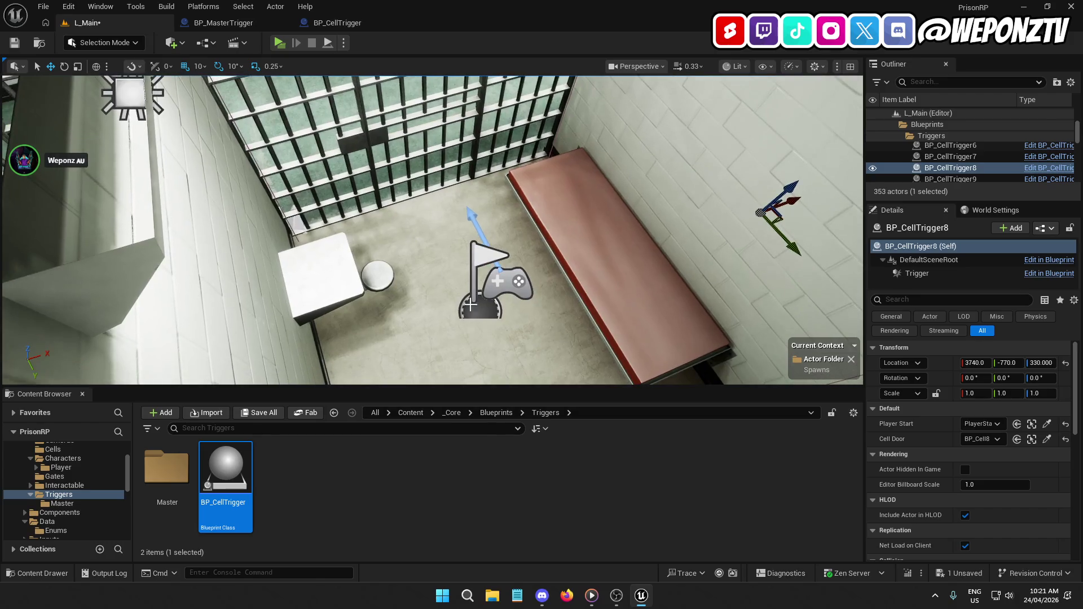
pyautogui.click(486, 293)
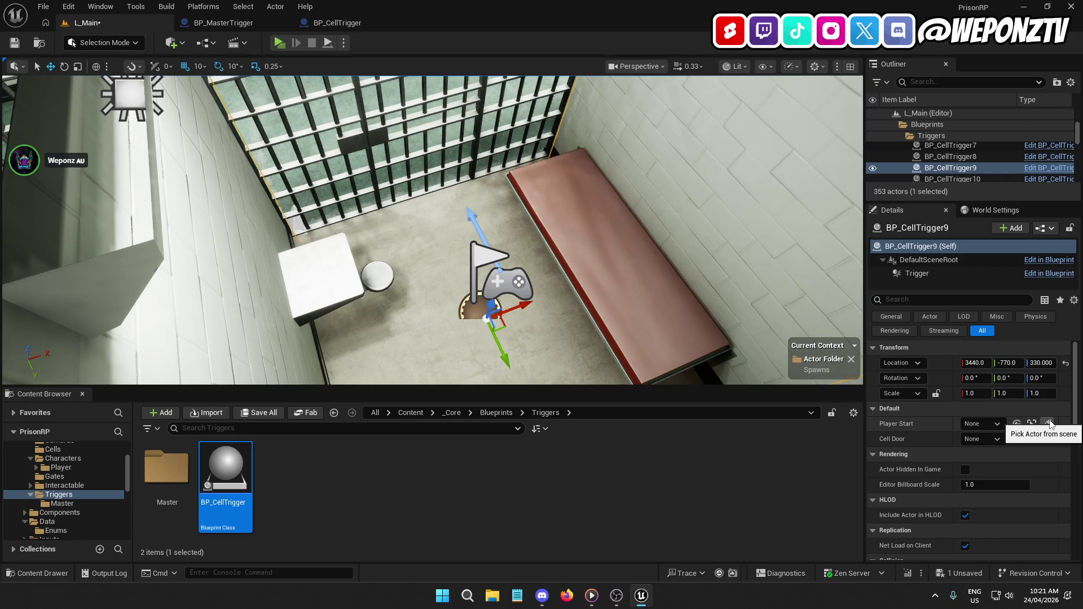
pyautogui.click(1048, 424)
pyautogui.click(510, 296)
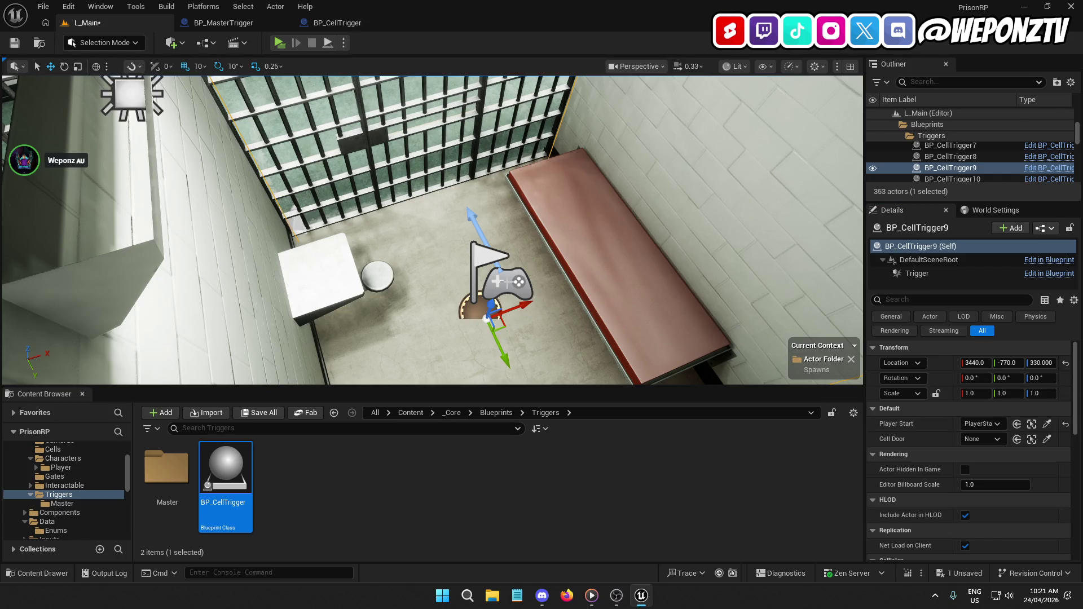
pyautogui.click(1047, 440)
pyautogui.click(423, 192)
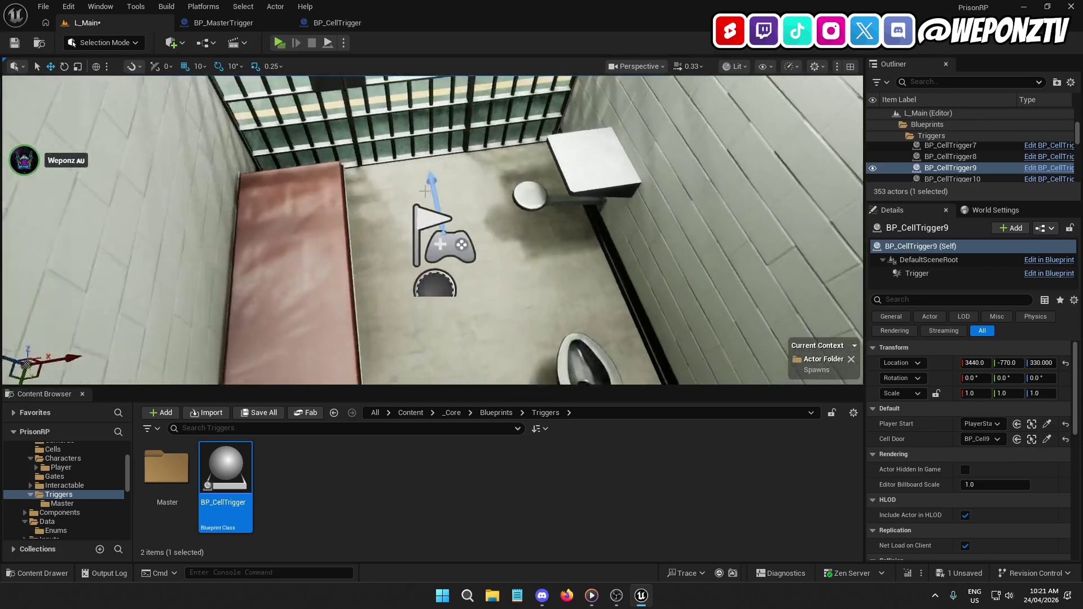
# Give BP_CellTrigger10 cell 10's PlayerStart as Player Start and cell 10's door as Cell Door.
pyautogui.moveTo(425, 192)
pyautogui.mouseDown()
pyautogui.moveTo(271, 197)
pyautogui.moveTo(395, 226)
pyautogui.moveTo(569, 233)
pyautogui.mouseUp()
pyautogui.click(520, 252)
pyautogui.click(416, 293)
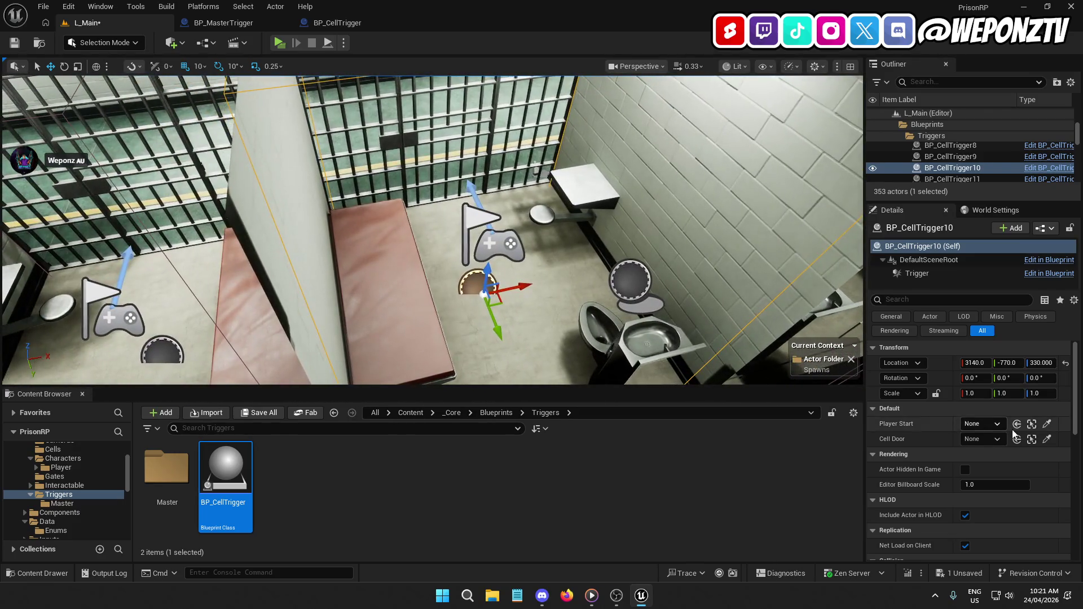
pyautogui.click(1048, 424)
pyautogui.click(486, 237)
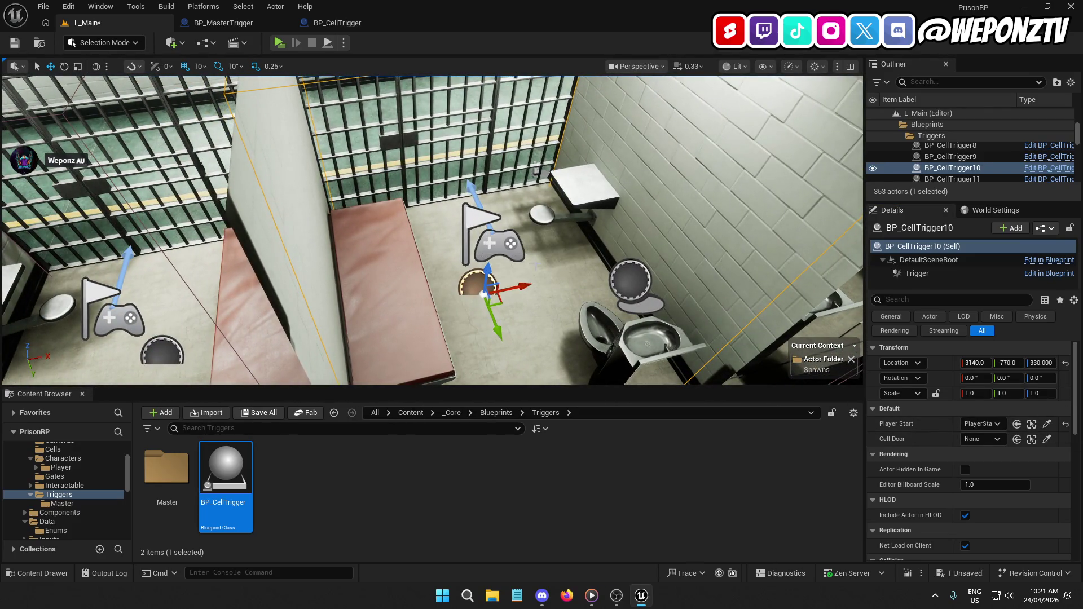
pyautogui.click(1047, 439)
pyautogui.click(397, 144)
# Give BP_CellTrigger11 cell 11's PlayerStart as Player Start and BP_Cell11 as its Cell Door.
pyautogui.moveTo(397, 144)
pyautogui.mouseDown()
pyautogui.moveTo(451, 146)
pyautogui.moveTo(440, 148)
pyautogui.mouseUp()
pyautogui.click(461, 235)
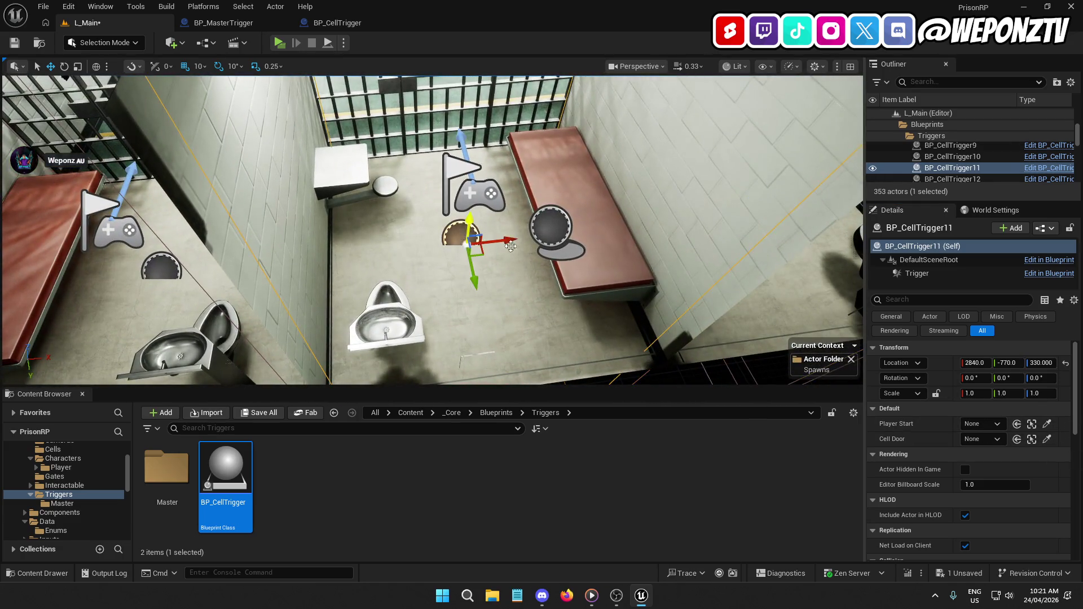
pyautogui.click(1047, 424)
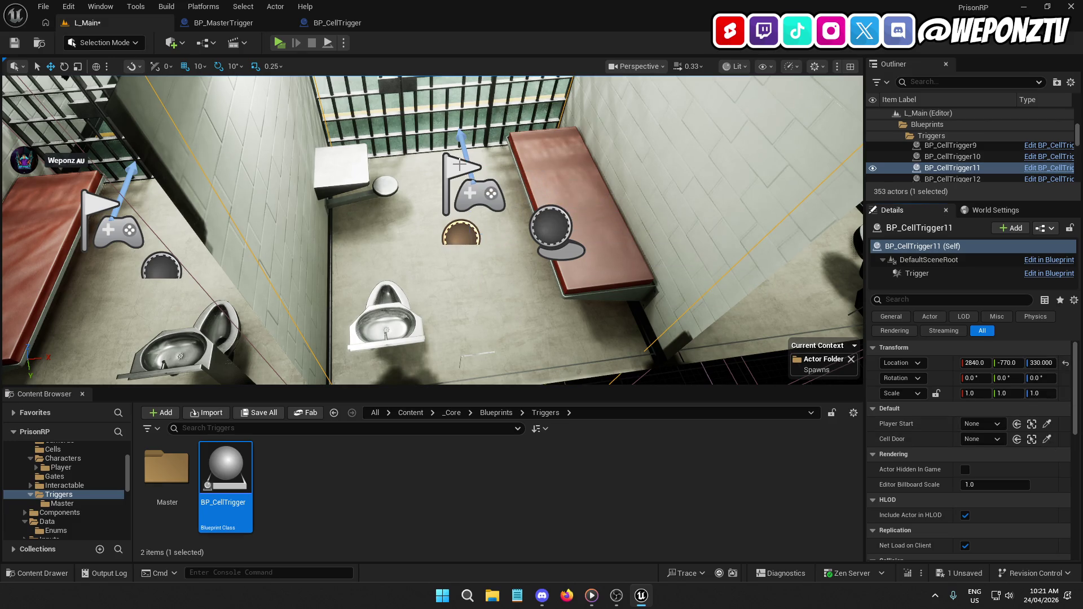
pyautogui.click(1047, 439)
pyautogui.click(403, 83)
pyautogui.scroll(3, 403, 82)
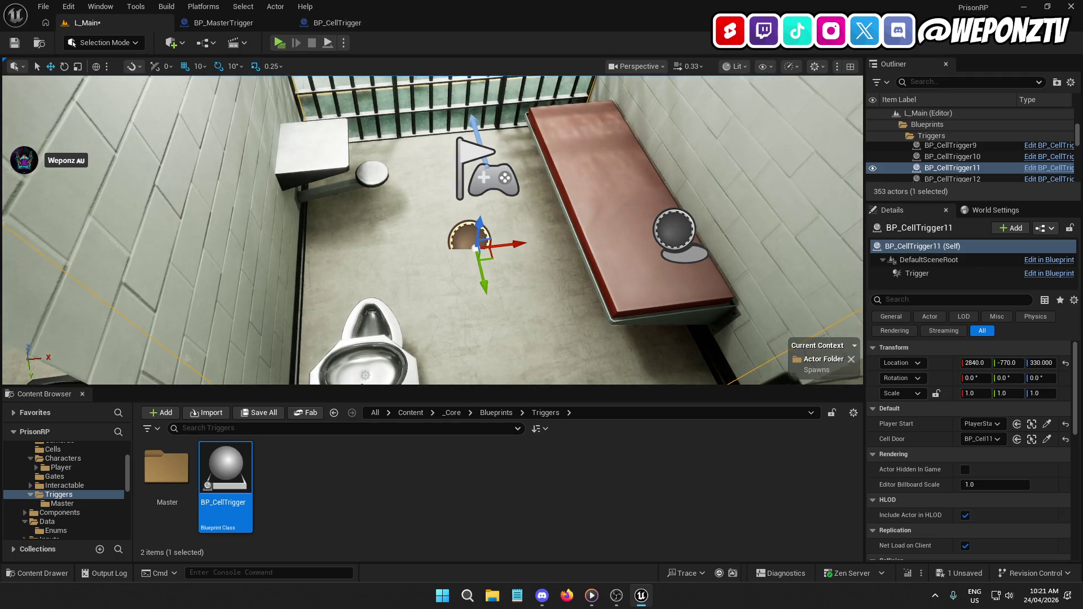
pyautogui.scroll(-3, 432, 230)
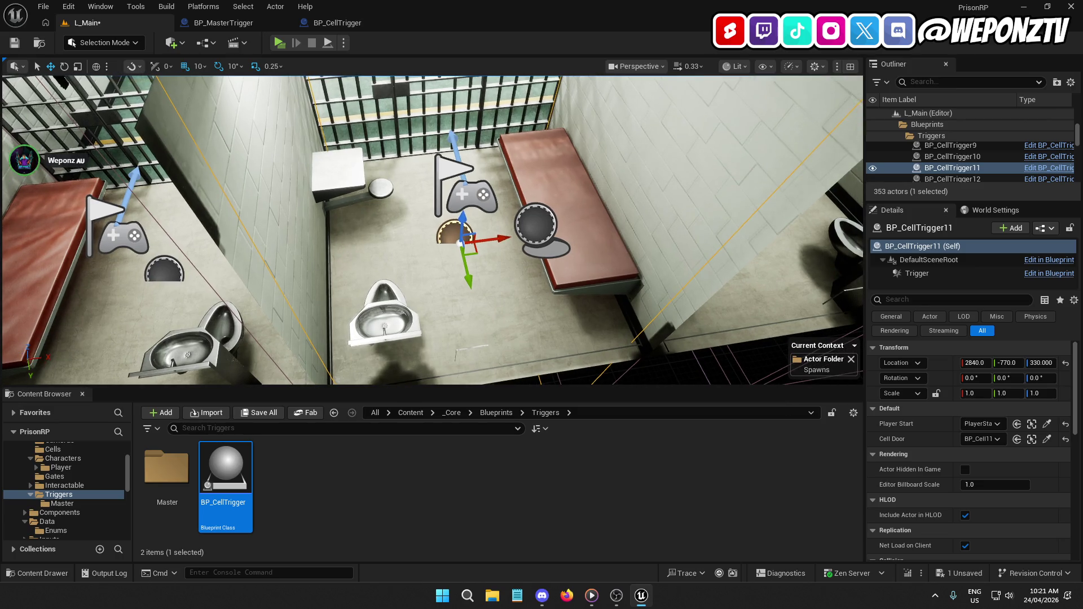
pyautogui.press('d')
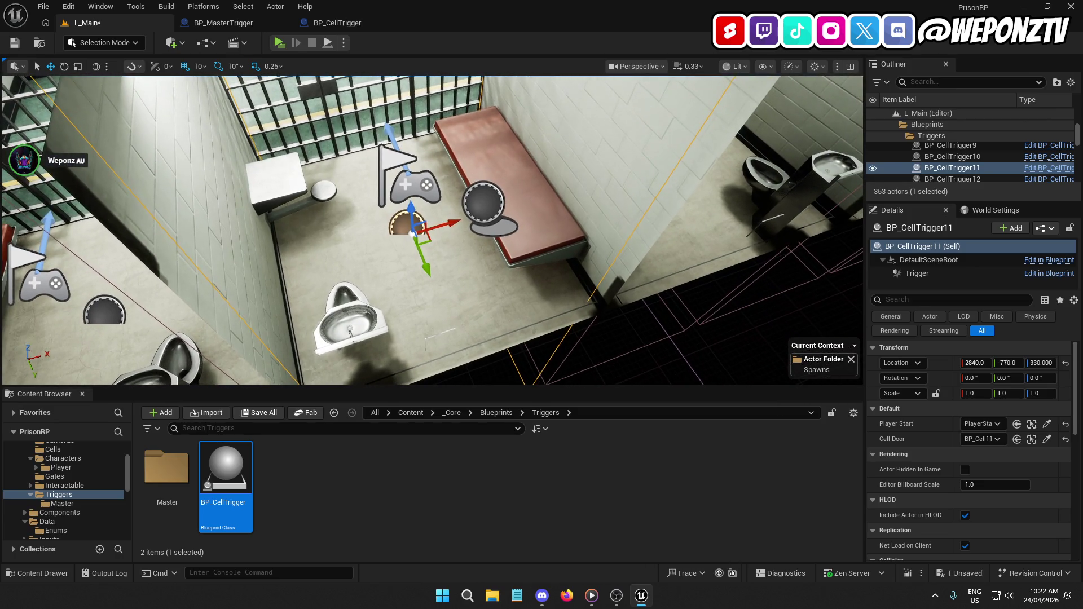
pyautogui.press('d')
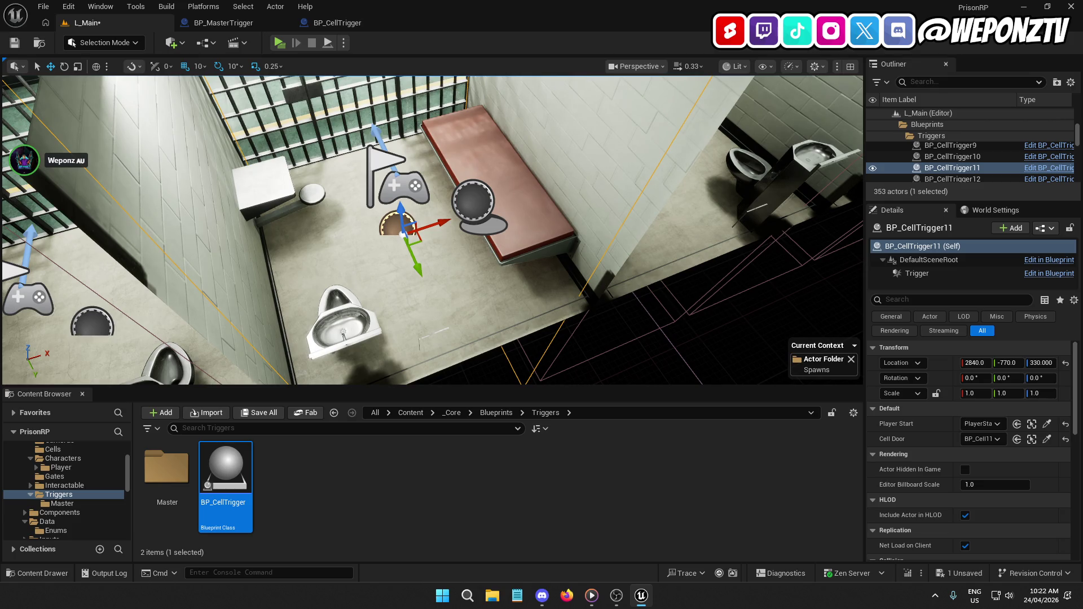
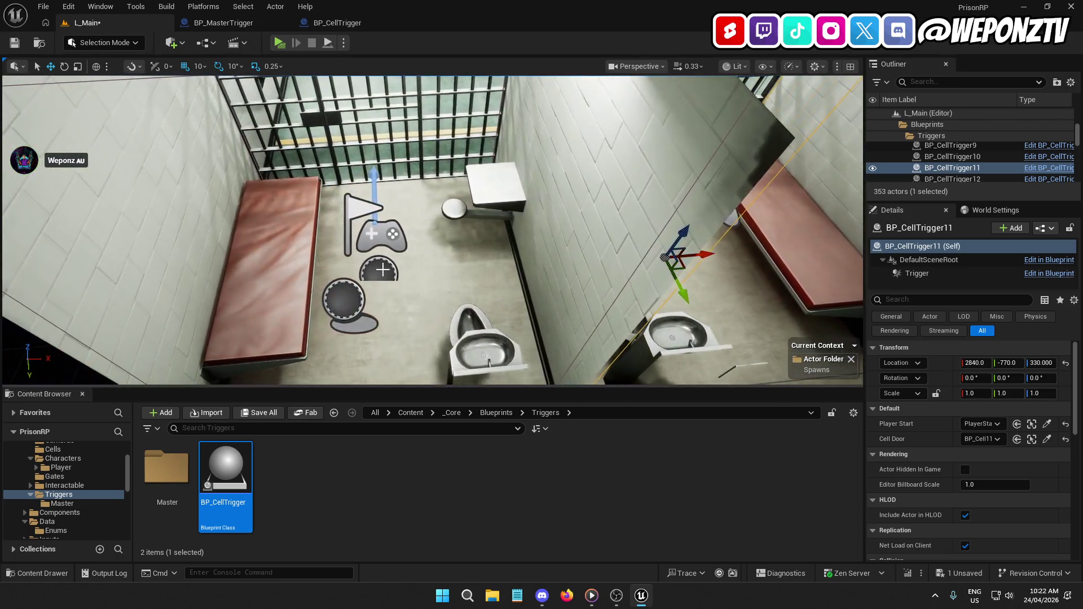
# Link BP_CellTrigger12 to its cell's PlayerStart and cell door.
pyautogui.click(379, 270)
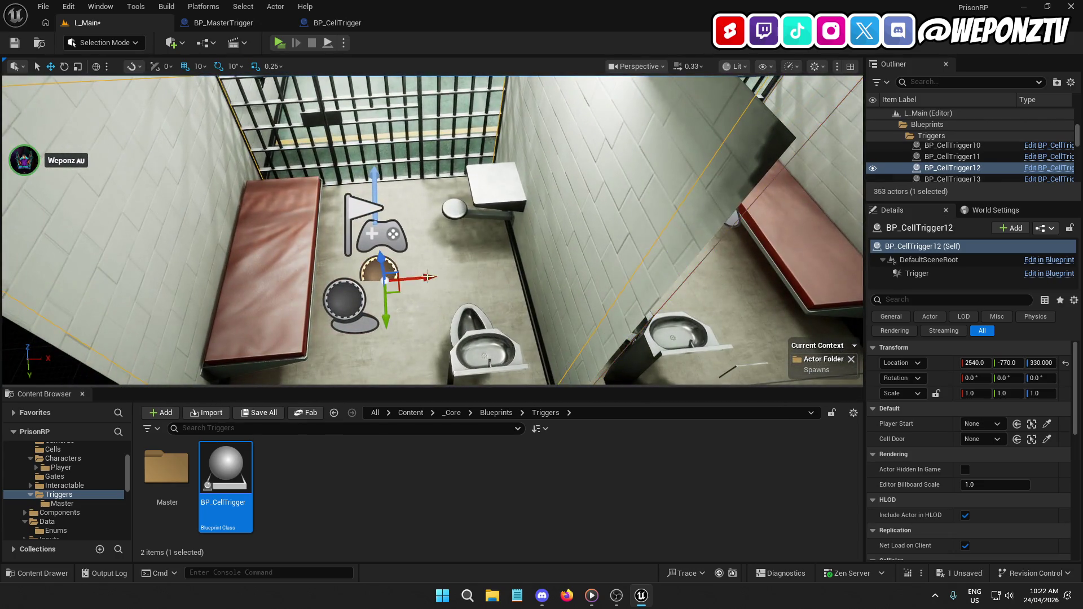
pyautogui.click(1047, 425)
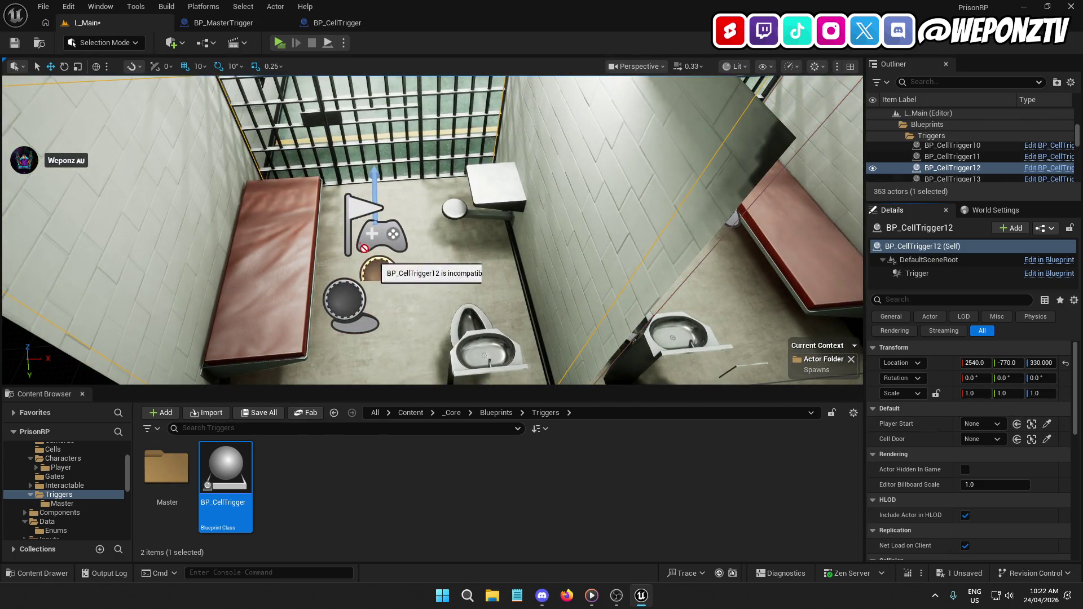
pyautogui.click(359, 209)
pyautogui.click(1047, 439)
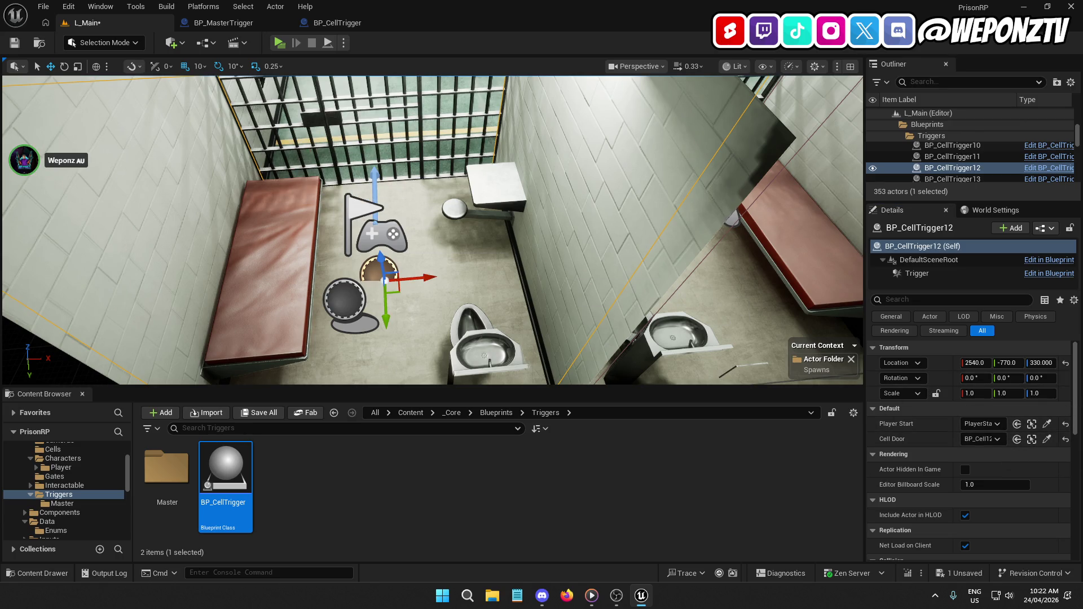
pyautogui.scroll(-10, 432, 230)
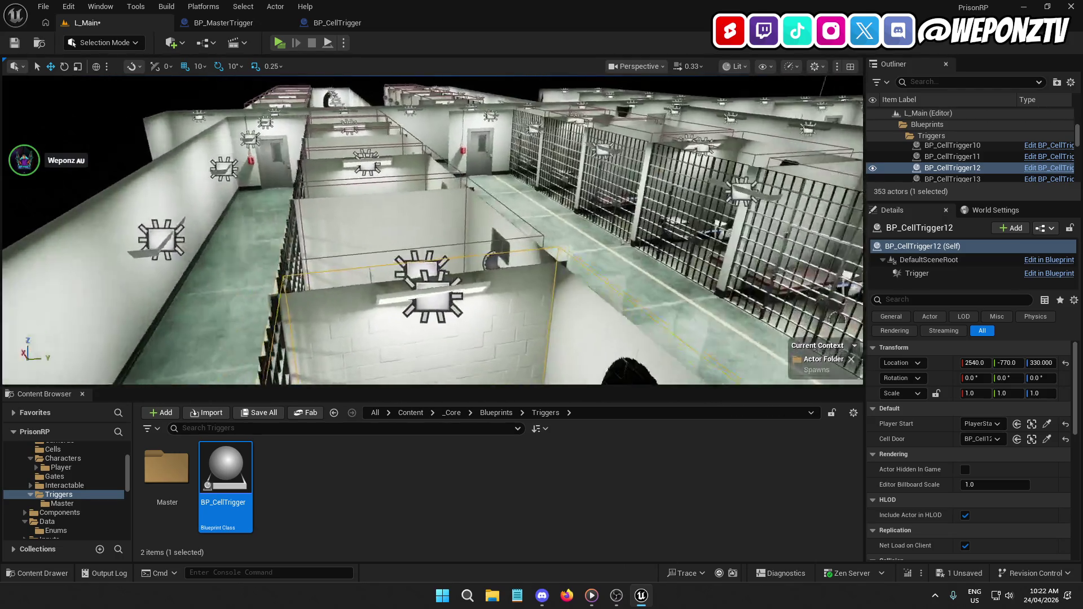
pyautogui.moveTo(432, 230)
pyautogui.mouseDown()
pyautogui.moveTo(357, 204)
pyautogui.moveTo(388, 216)
pyautogui.moveTo(412, 202)
pyautogui.mouseUp()
pyautogui.press('f')
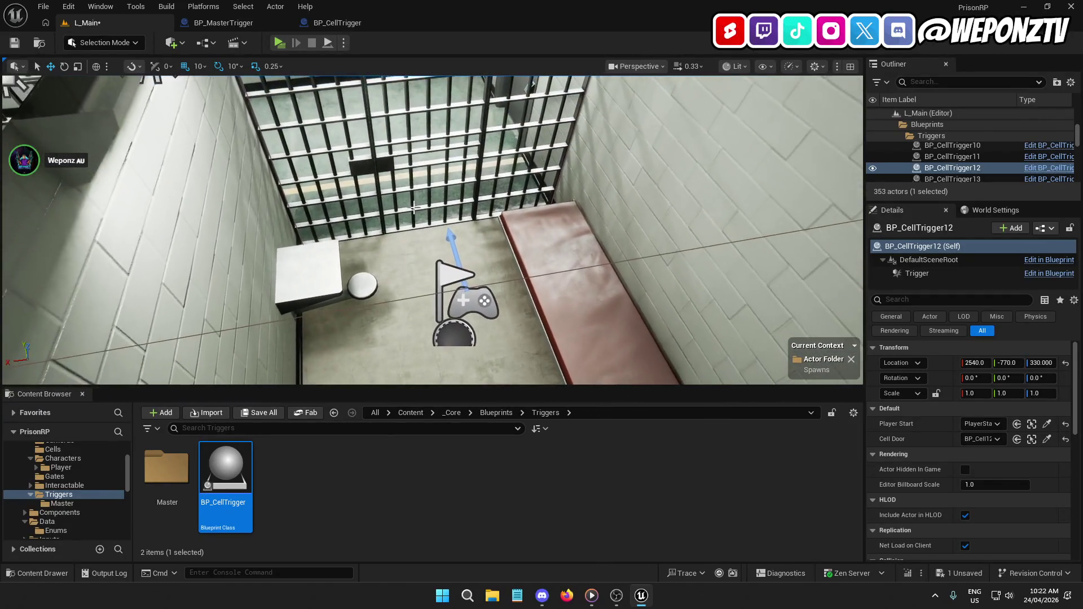
# Link BP_CellTrigger13 to its cell's PlayerStart and cell door.
pyautogui.click(472, 356)
pyautogui.click(1047, 424)
pyautogui.click(1046, 439)
pyautogui.click(365, 166)
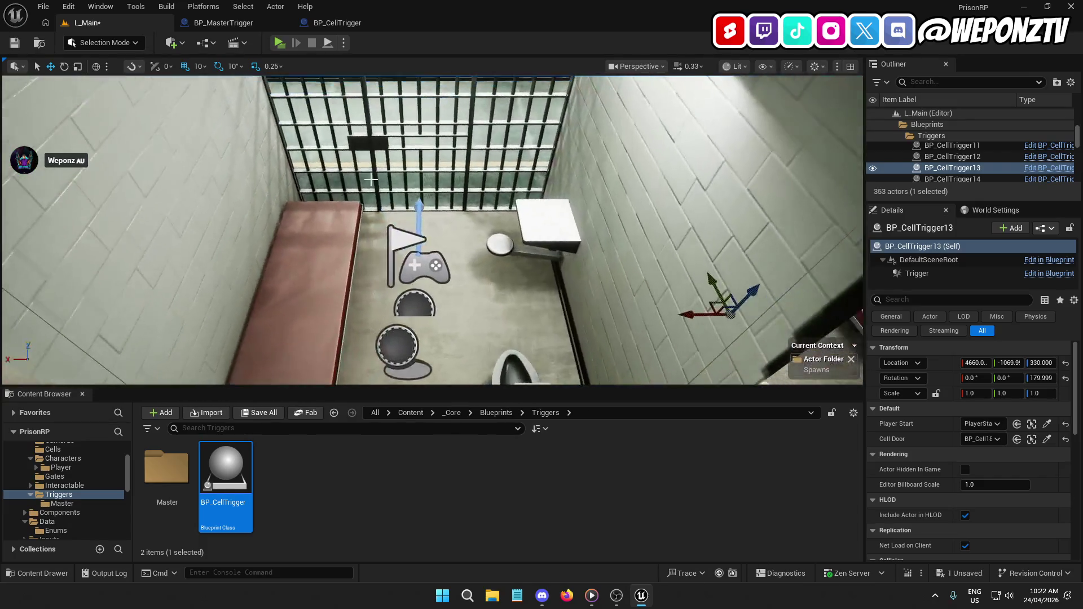
pyautogui.moveTo(671, 252); pyautogui.dragTo(542, 209)
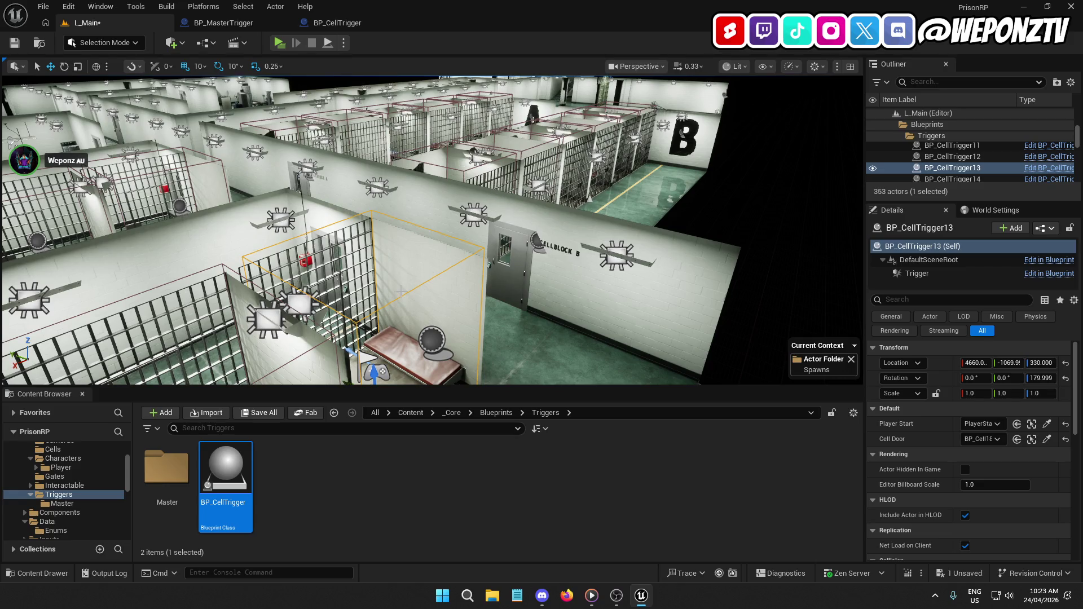
pyautogui.press('f')
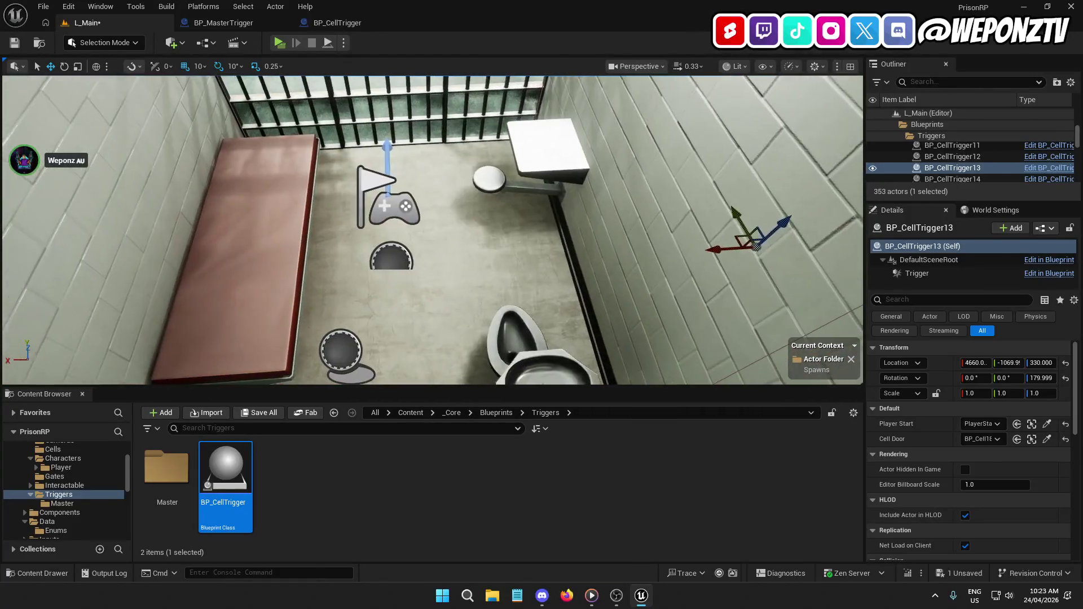
pyautogui.rightClick(386, 195)
pyautogui.press('Escape')
# Assign BP_CellTrigger14's Player Start and Cell Door references from its cell.
pyautogui.click(393, 257)
pyautogui.click(1046, 424)
pyautogui.click(397, 194)
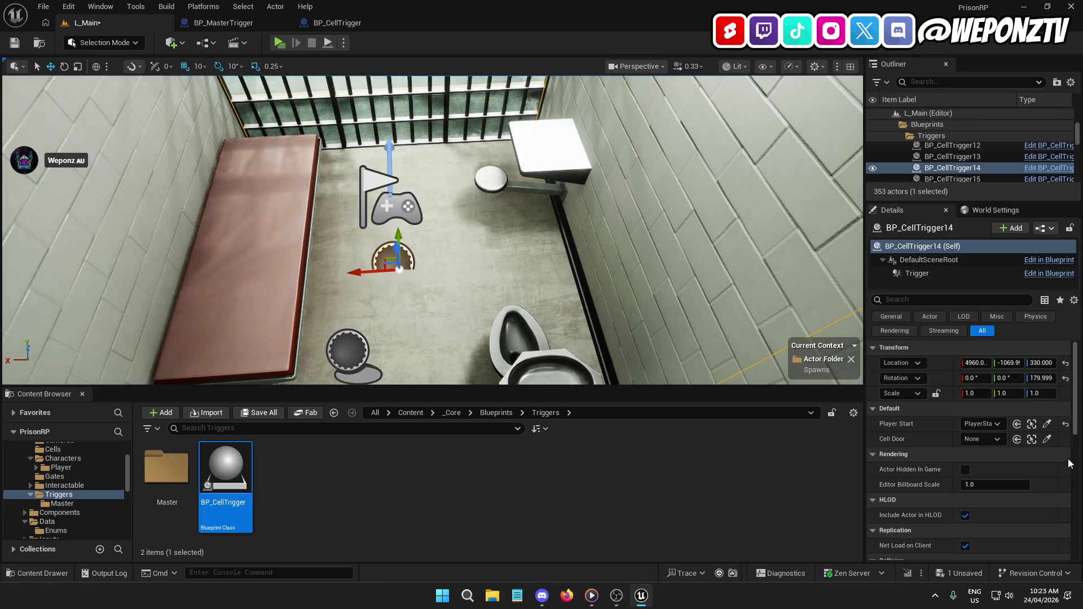
pyautogui.click(1047, 439)
pyautogui.moveTo(339, 112); pyautogui.dragTo(587, 117)
pyautogui.click(490, 237)
# Assign BP_CellTrigger15's Player Start and Cell Door from its cell.
pyautogui.click(1047, 424)
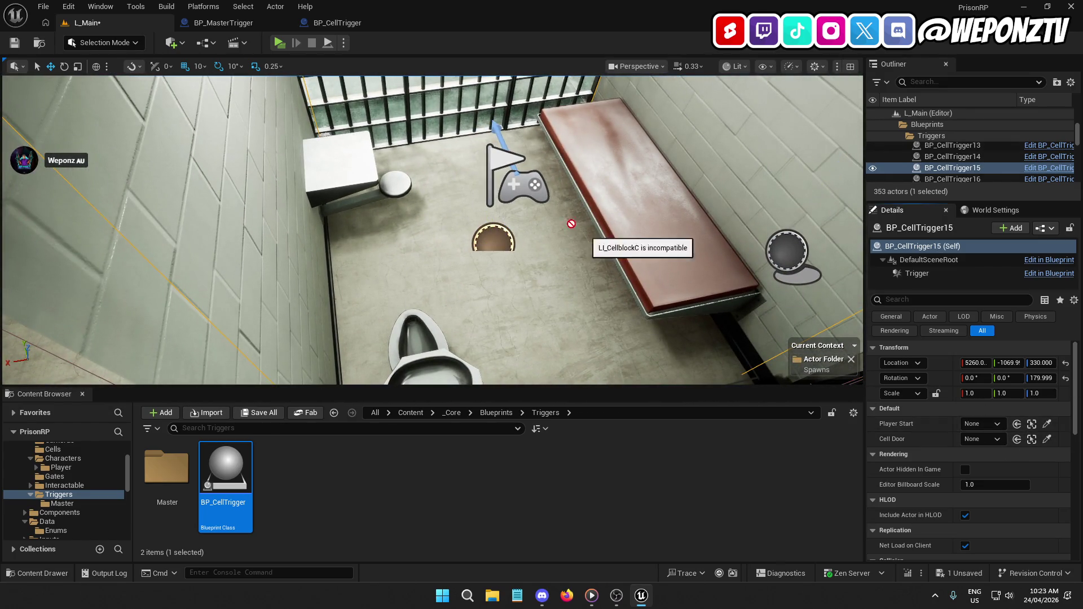
pyautogui.click(508, 174)
pyautogui.click(1047, 439)
pyautogui.click(447, 121)
pyautogui.moveTo(415, 194); pyautogui.dragTo(414, 194)
# Link BP_CellTrigger16 to its cell's PlayerStart and door.
pyautogui.click(423, 199)
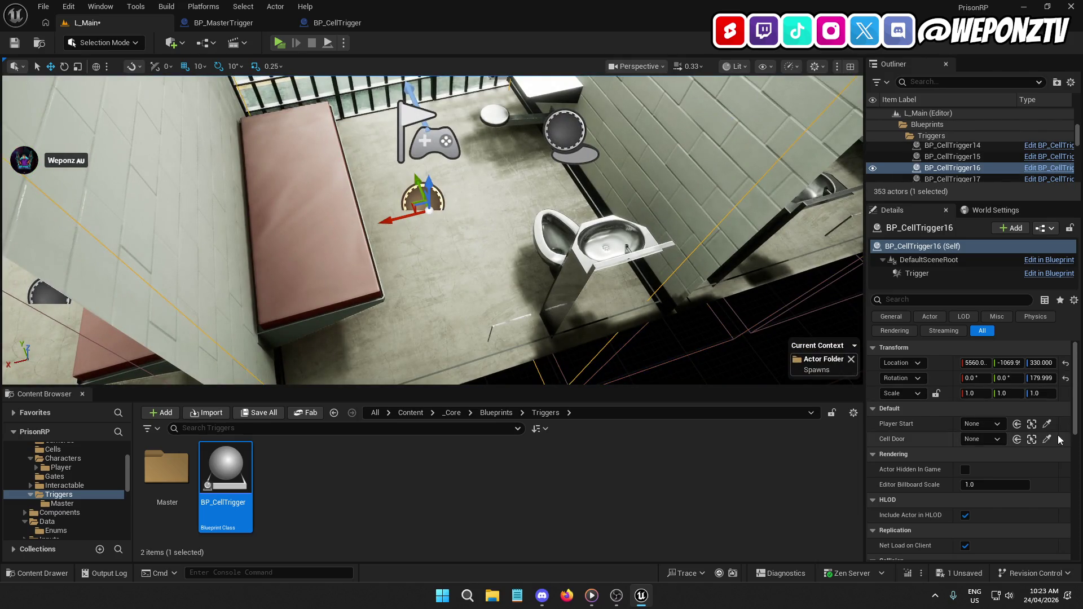
pyautogui.click(1045, 426)
pyautogui.click(445, 144)
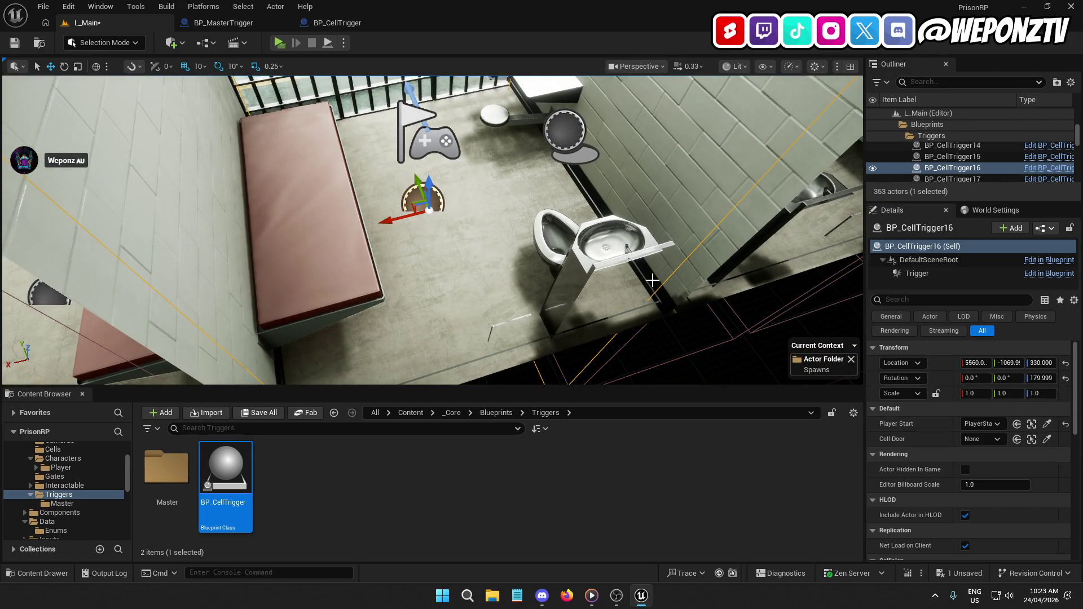
pyautogui.click(1047, 439)
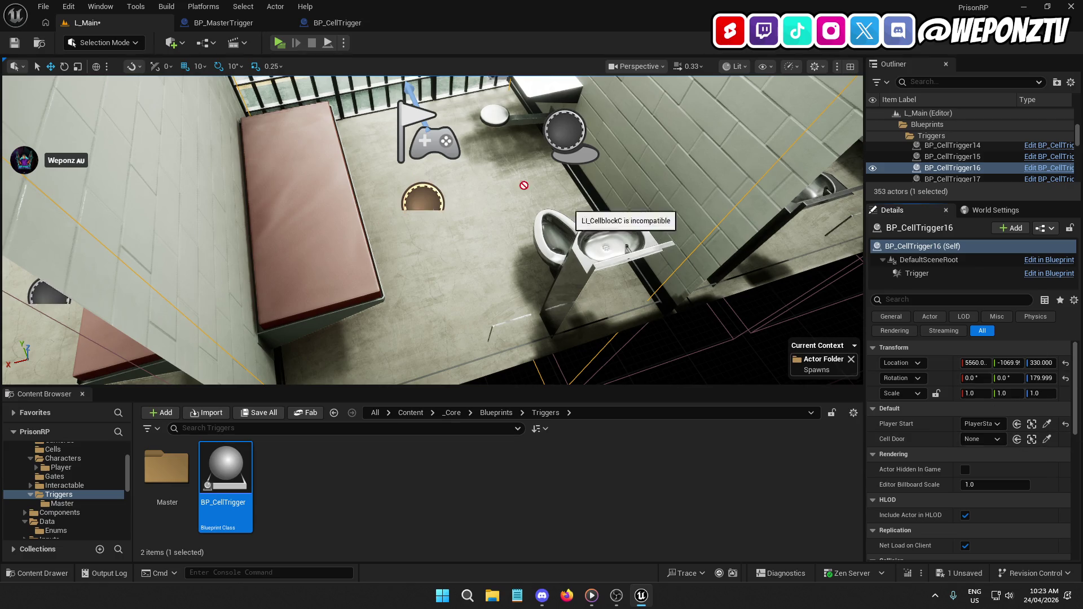
pyautogui.click(347, 88)
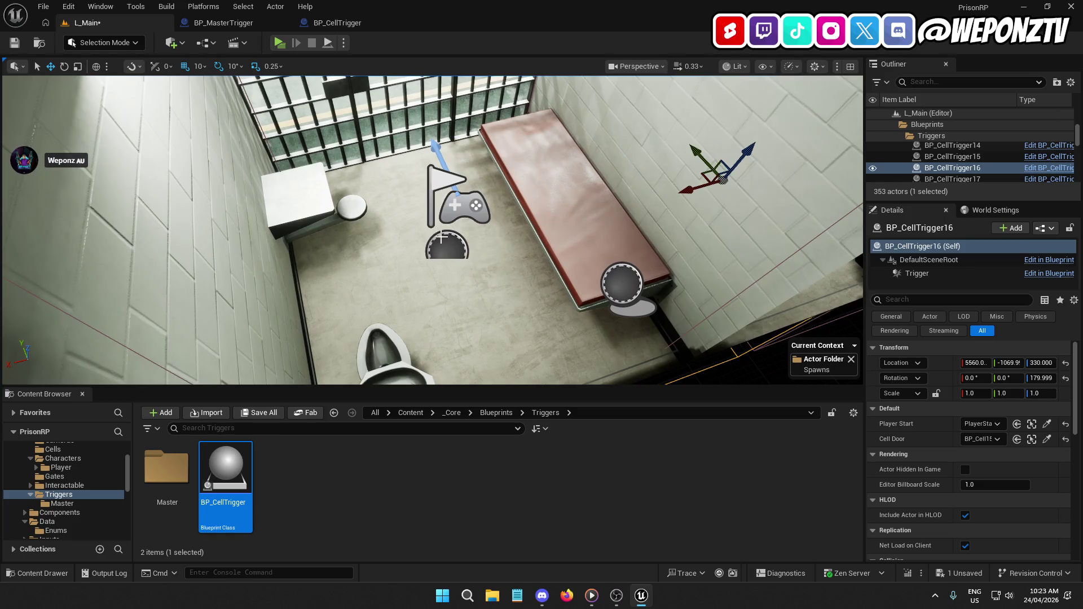
# Link BP_CellTrigger17 to its cell's PlayerStart and door.
pyautogui.click(446, 246)
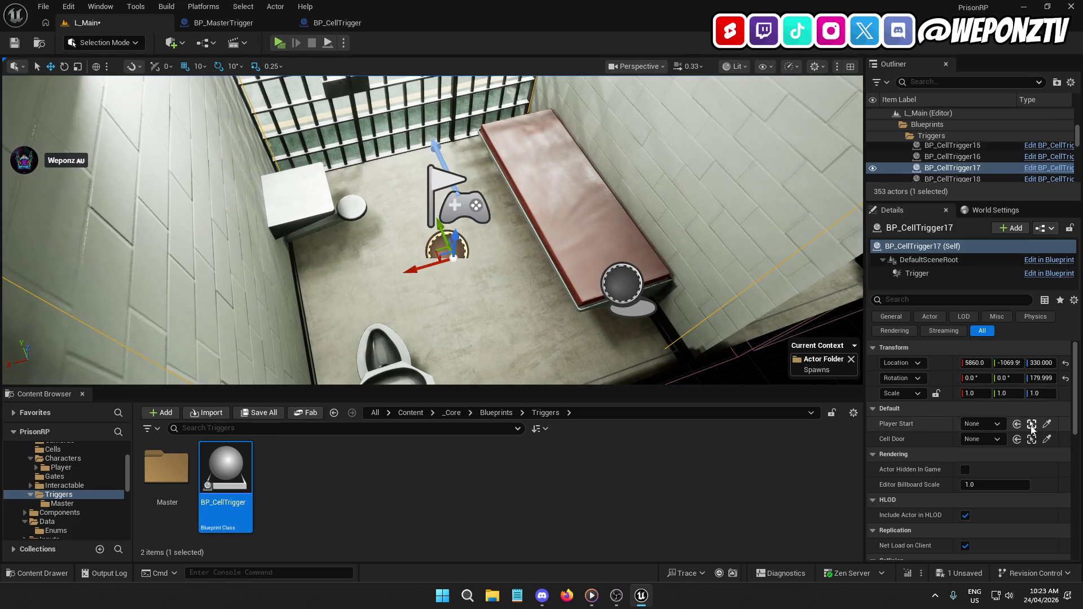
pyautogui.click(1047, 424)
pyautogui.click(443, 186)
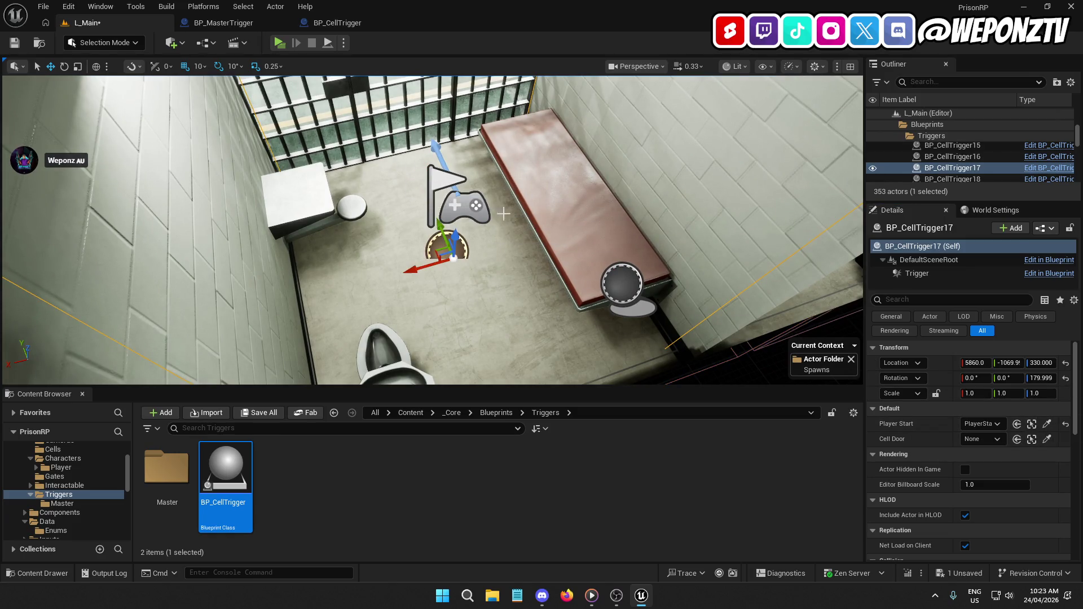
pyautogui.click(1047, 440)
pyautogui.click(338, 100)
# Link BP_CellTrigger18 to its cell's PlayerStart and door.
pyautogui.moveTo(361, 199); pyautogui.dragTo(361, 200)
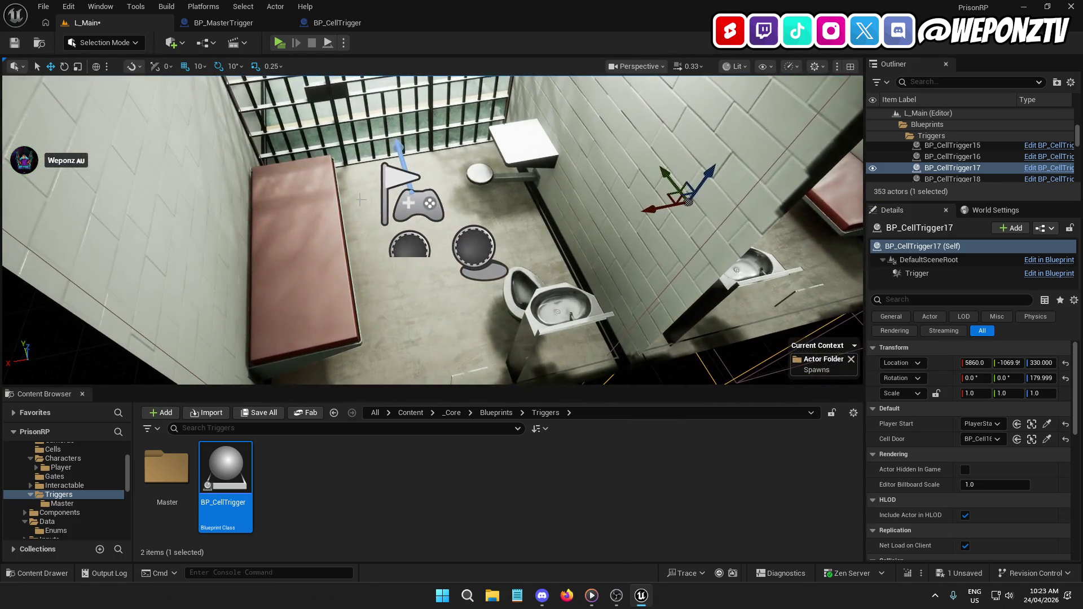
pyautogui.click(410, 249)
pyautogui.click(1047, 425)
pyautogui.click(429, 201)
pyautogui.click(1047, 439)
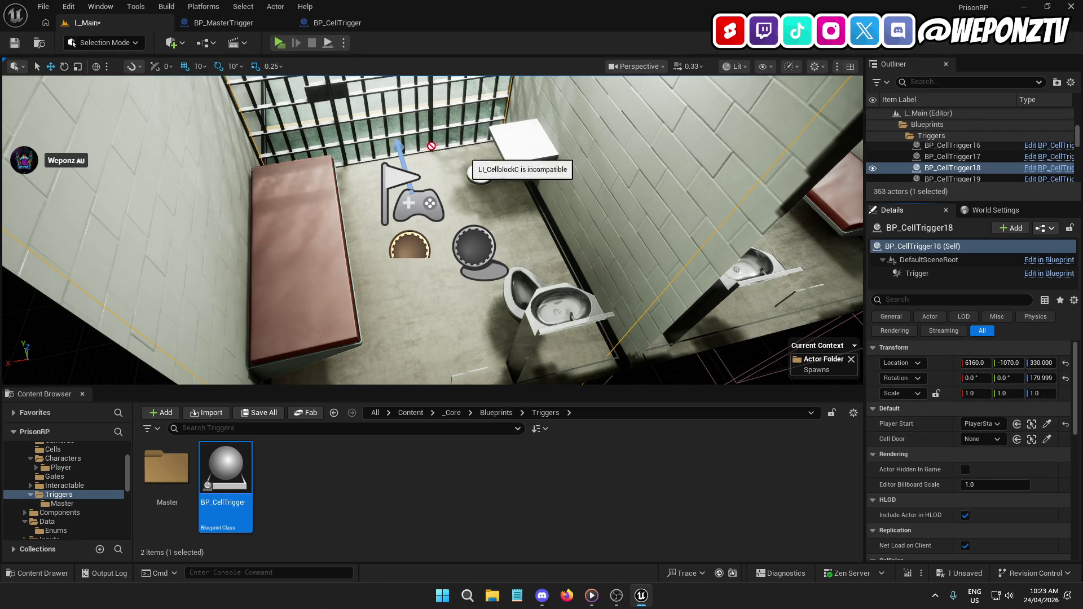
pyautogui.click(316, 110)
pyautogui.scroll(-5, 316, 110)
pyautogui.scroll(-10, 432, 230)
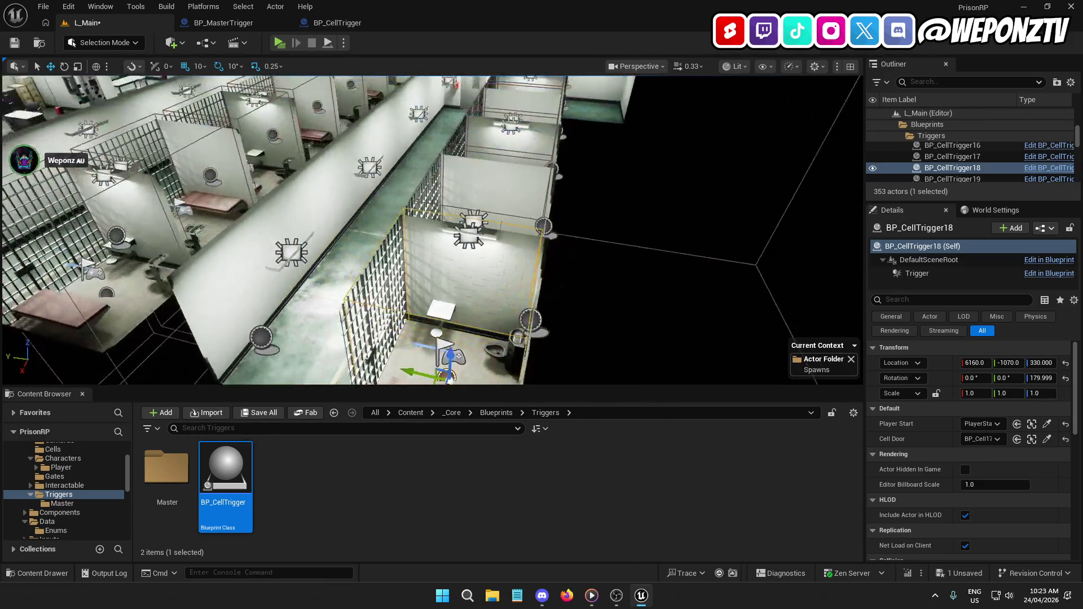
pyautogui.scroll(10, 454, 211)
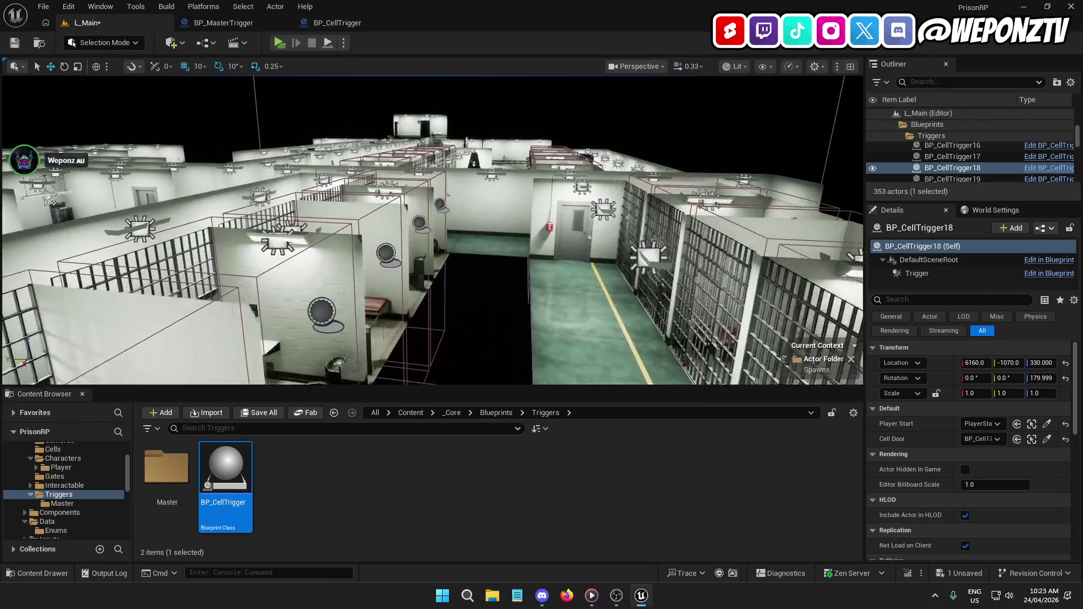
pyautogui.press('f')
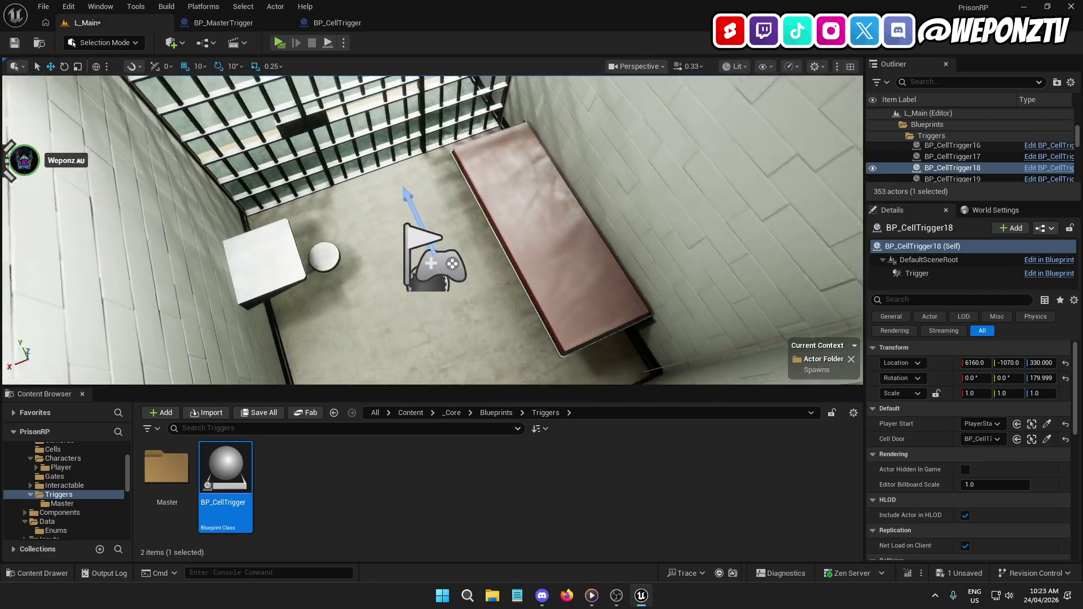
pyautogui.moveTo(351, 243)
pyautogui.mouseDown()
pyautogui.moveTo(367, 251)
pyautogui.moveTo(351, 242)
pyautogui.mouseUp()
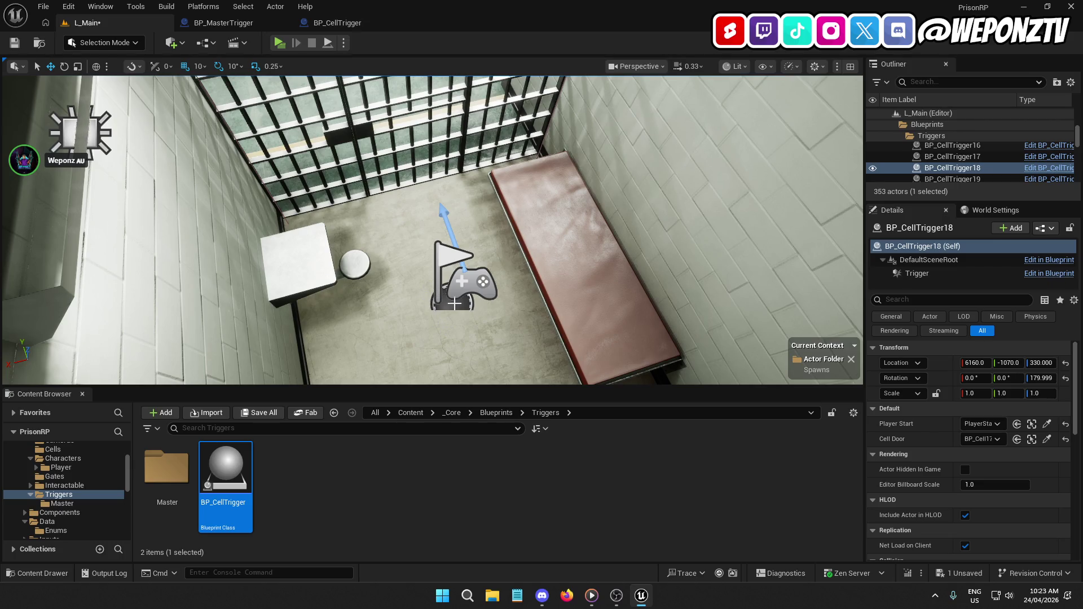
pyautogui.click(450, 307)
# Assign BP_CellTrigger19's Player Start and Cell Door from its cell.
pyautogui.click(1048, 426)
pyautogui.click(449, 263)
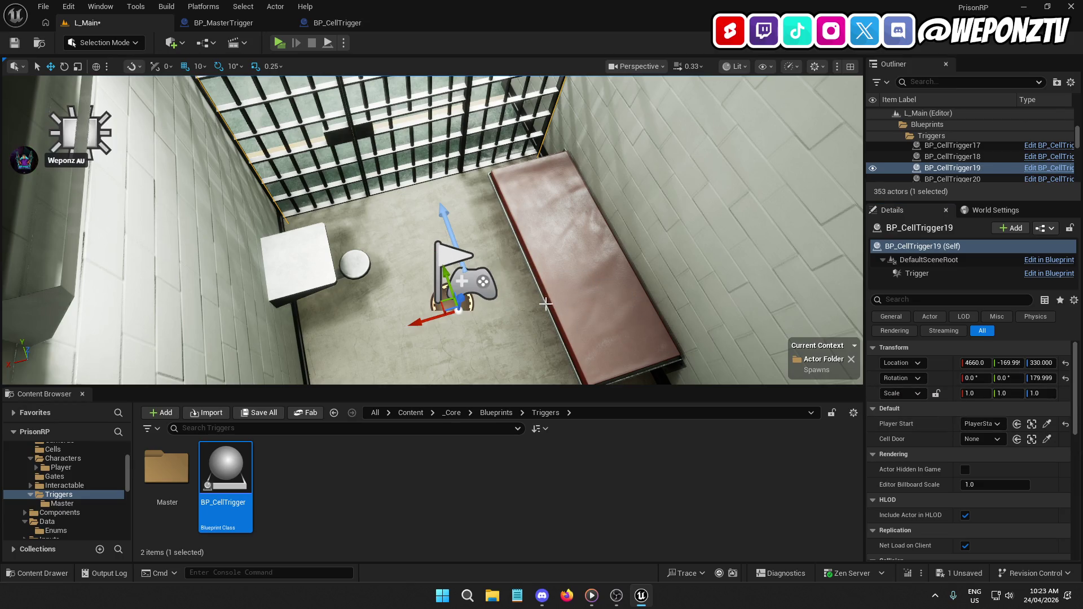
pyautogui.click(1047, 440)
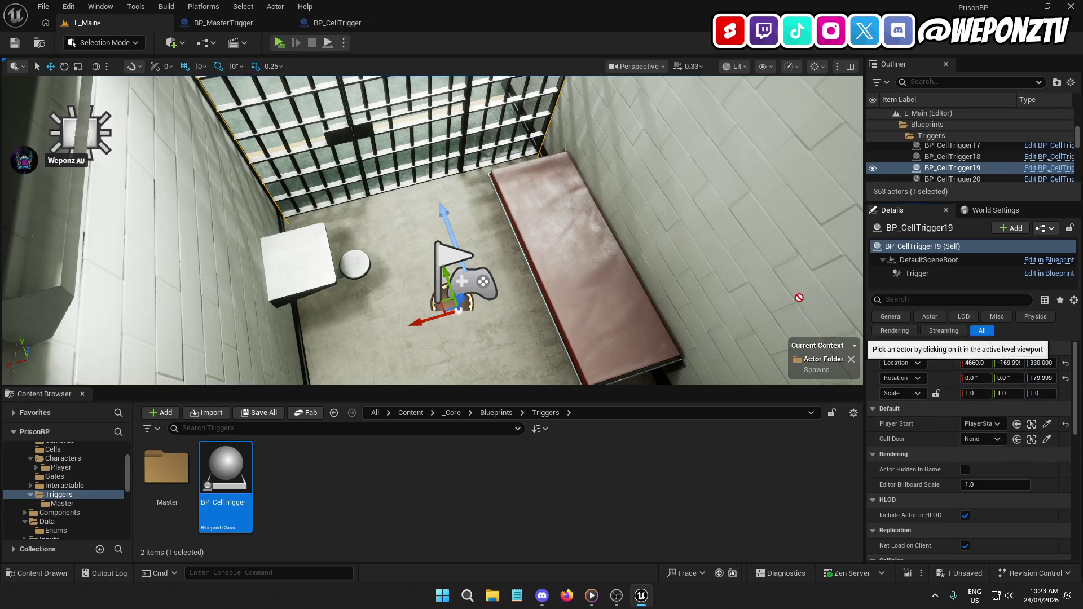
pyautogui.click(357, 127)
pyautogui.moveTo(484, 313); pyautogui.dragTo(427, 252)
# Link BP_CellTrigger20 to its cell's PlayerStart and door.
pyautogui.click(452, 253)
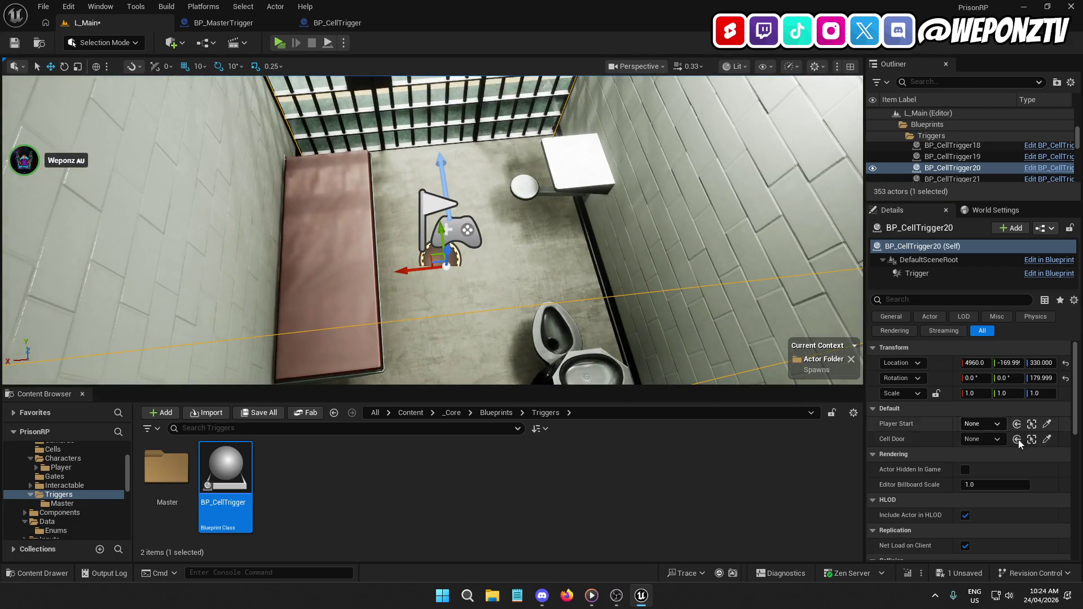
pyautogui.click(1047, 424)
pyautogui.click(435, 214)
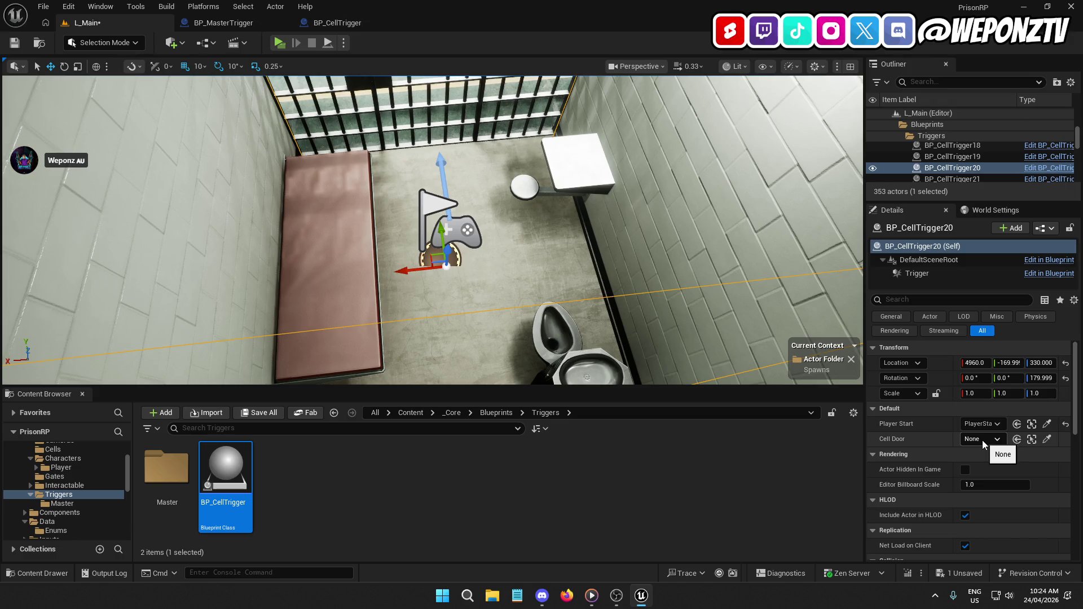
pyautogui.click(1047, 440)
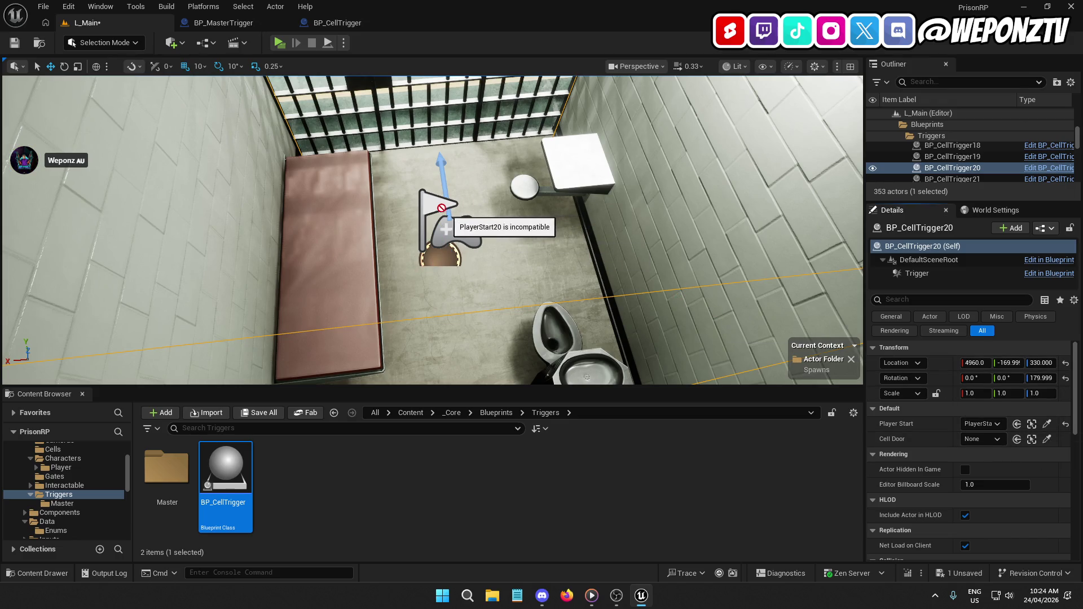
pyautogui.click(383, 118)
# Link BP_CellTrigger21 to its cell's PlayerStart and door.
pyautogui.doubleClick(953, 179)
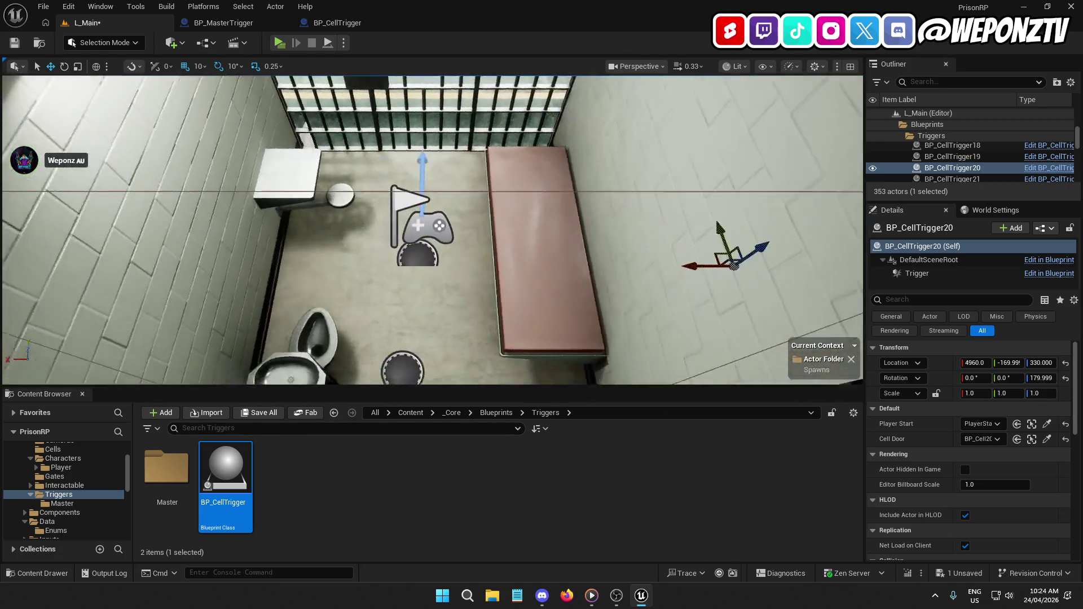
pyautogui.click(1047, 424)
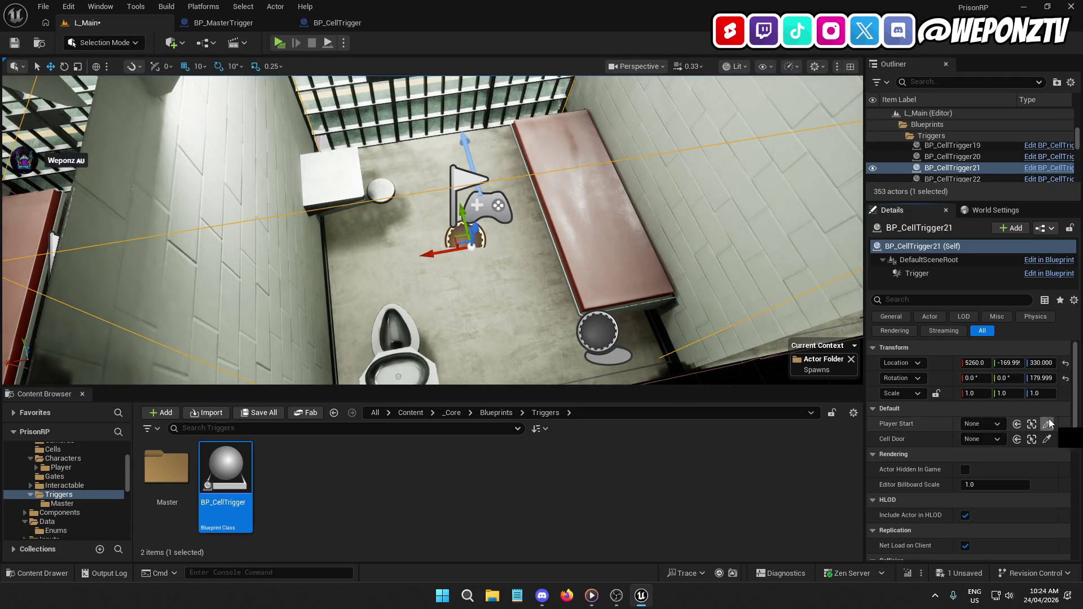
pyautogui.click(460, 195)
pyautogui.click(1047, 439)
pyautogui.click(489, 106)
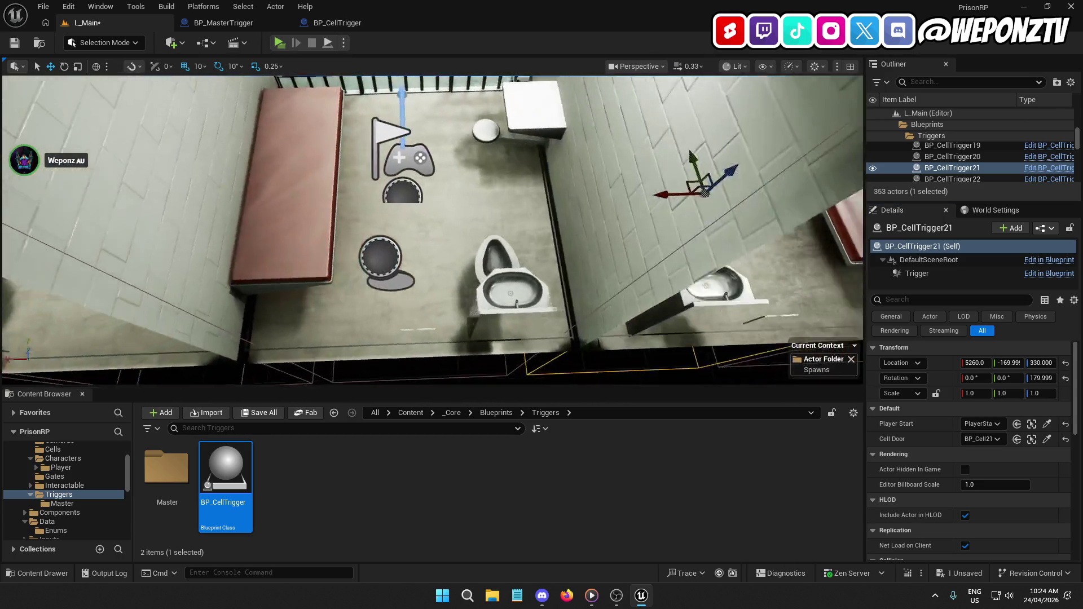
# Link BP_CellTrigger22 to PlayerStart22 and BP_Cell22.
pyautogui.doubleClick(952, 179)
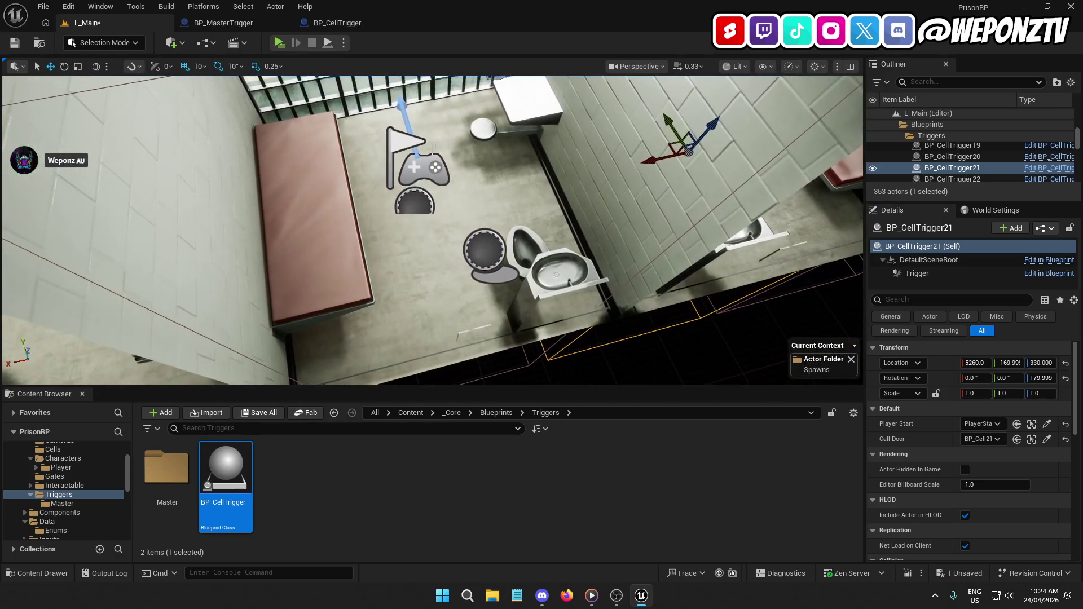
pyautogui.click(1047, 423)
pyautogui.click(399, 138)
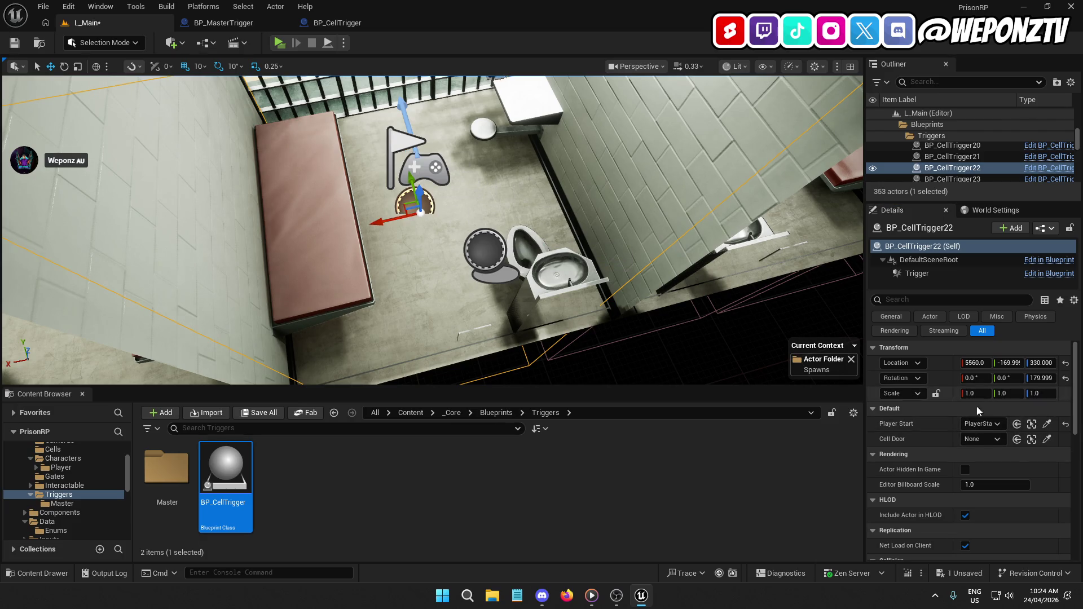
pyautogui.click(1047, 439)
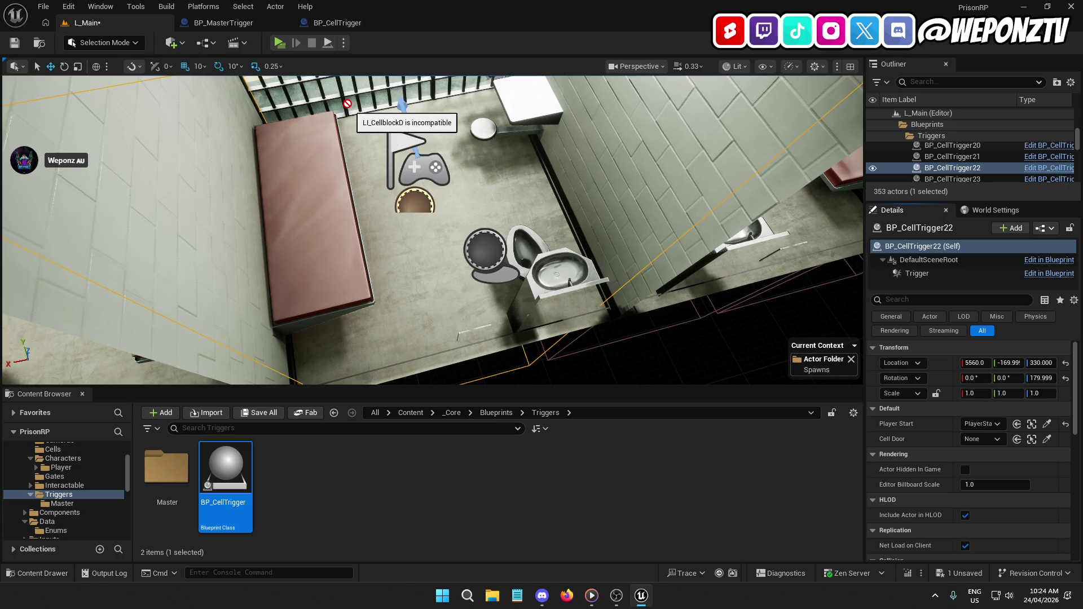
pyautogui.click(343, 103)
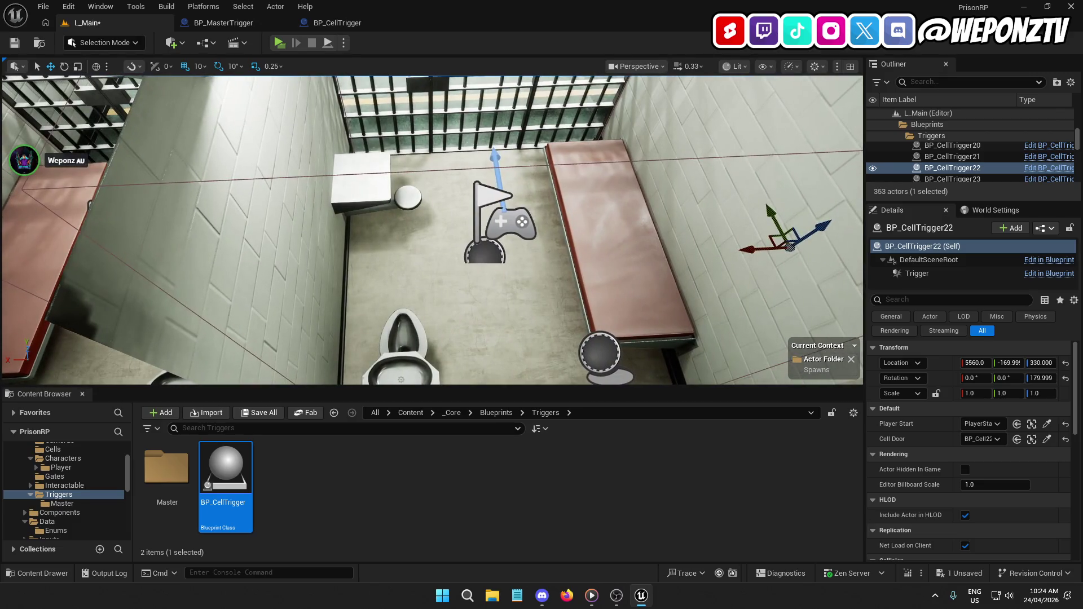
# Link BP_CellTrigger23 to its cell's PlayerStart and door.
pyautogui.click(487, 255)
pyautogui.click(1048, 423)
pyautogui.click(480, 199)
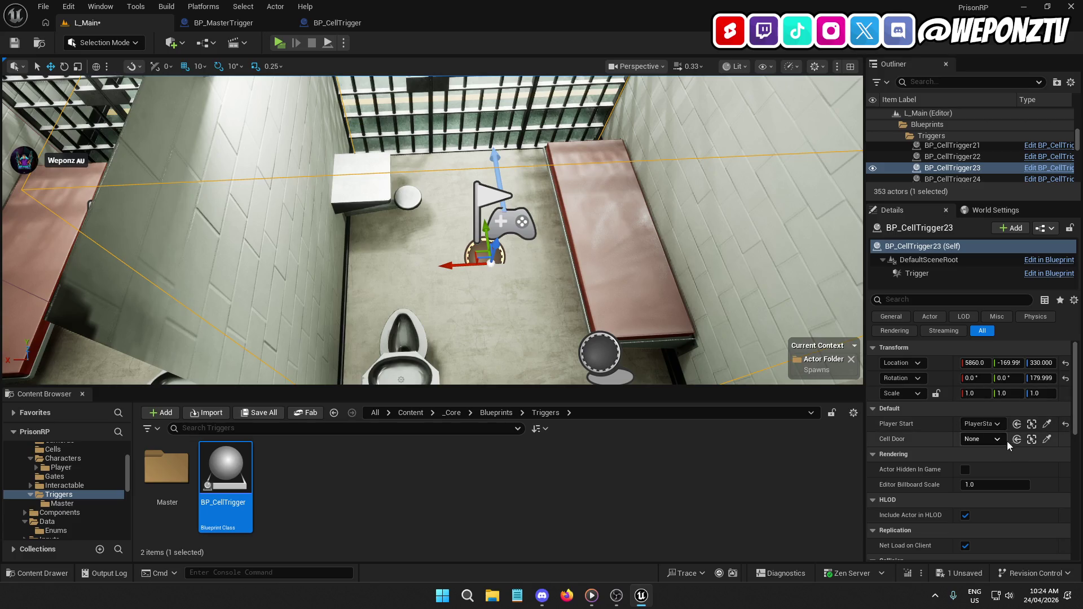
pyautogui.click(1047, 439)
pyautogui.press('Escape')
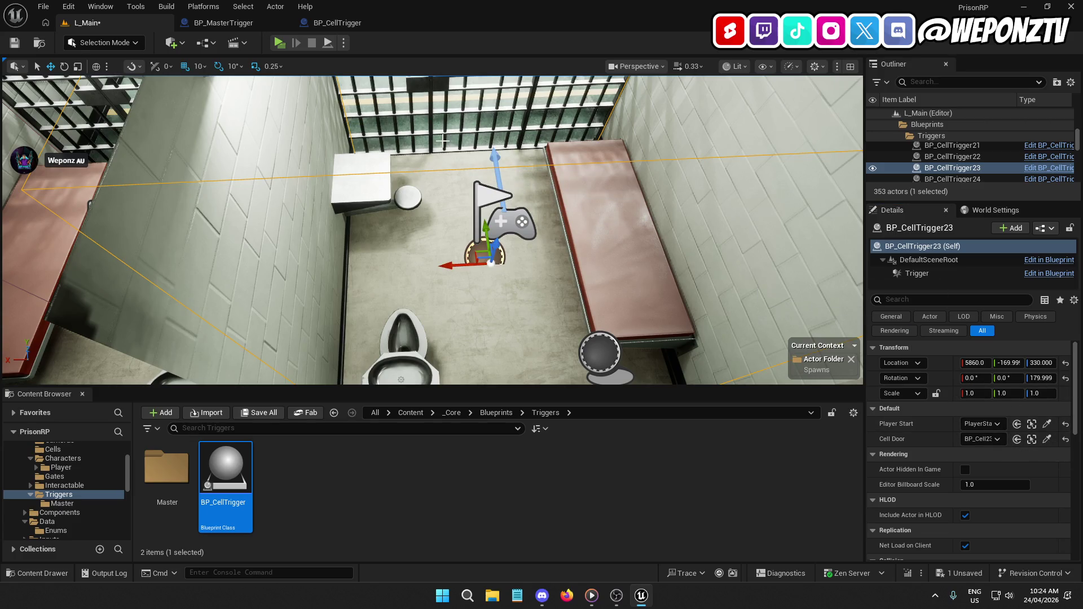
pyautogui.press('Left')
# Link BP_CellTrigger24 to its cell's PlayerStart and BP_Cell24.
pyautogui.click(421, 257)
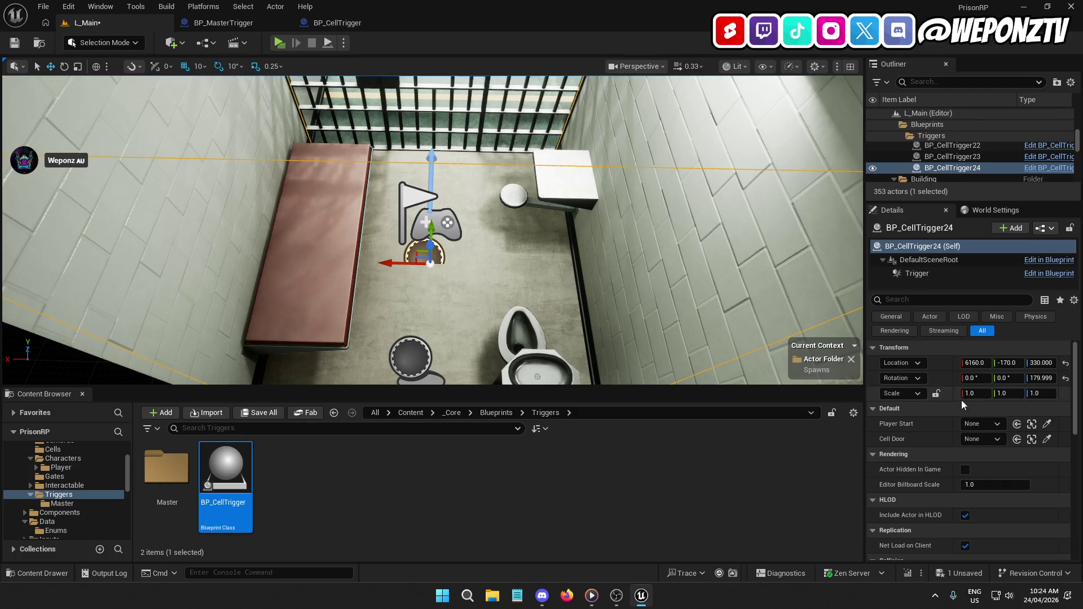
pyautogui.click(1047, 424)
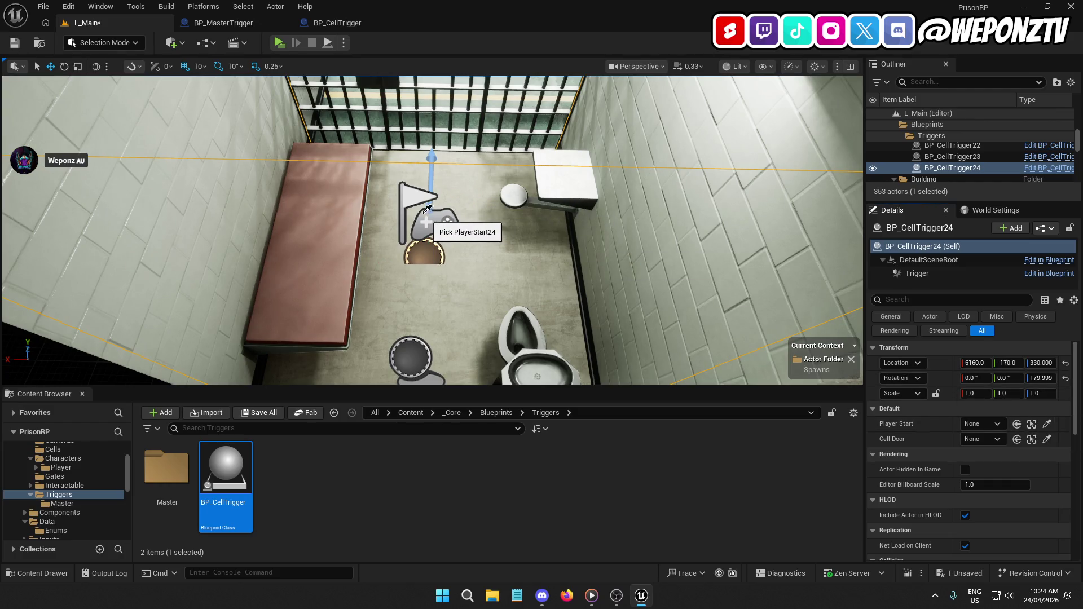
pyautogui.click(422, 217)
pyautogui.click(1047, 438)
pyautogui.click(388, 84)
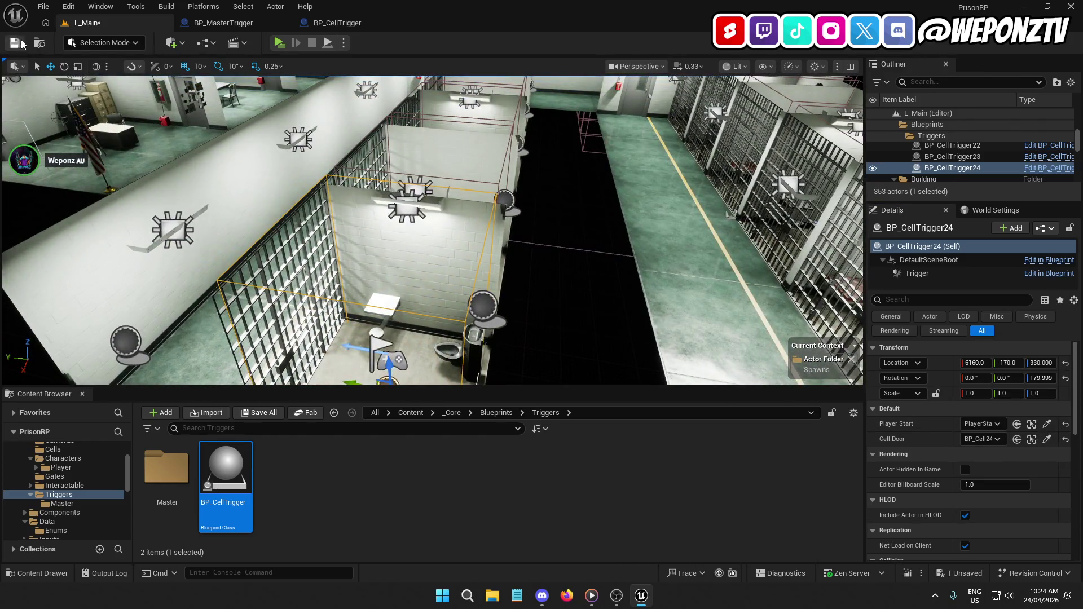
# Save the L_Main level, then select BP_Cell24 and open the BP_Cell blueprint.
pyautogui.click(15, 43)
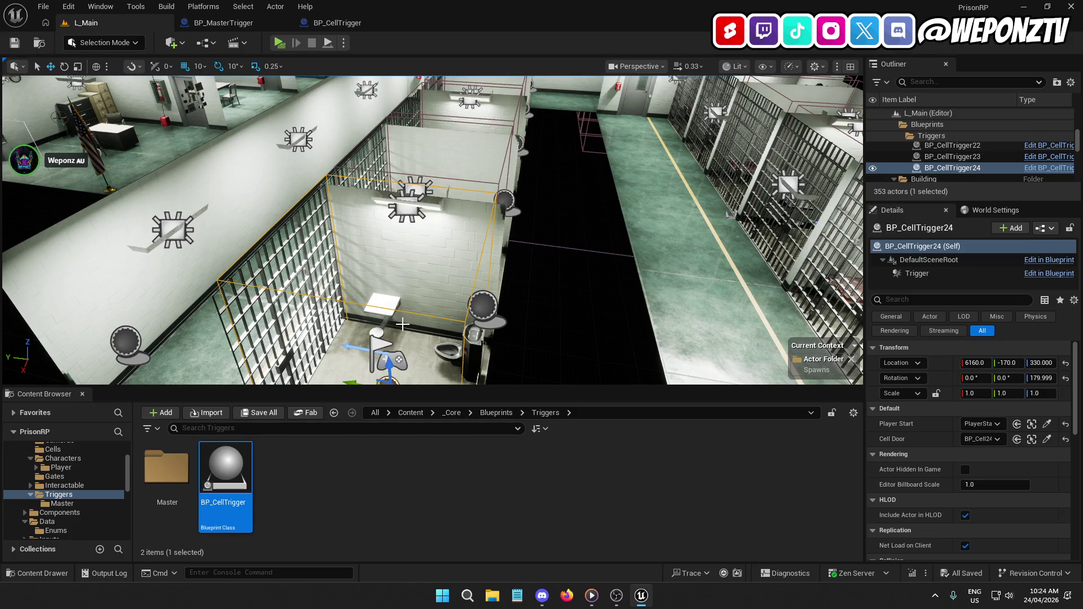
pyautogui.moveTo(396, 328); pyautogui.dragTo(356, 361)
pyautogui.press('f')
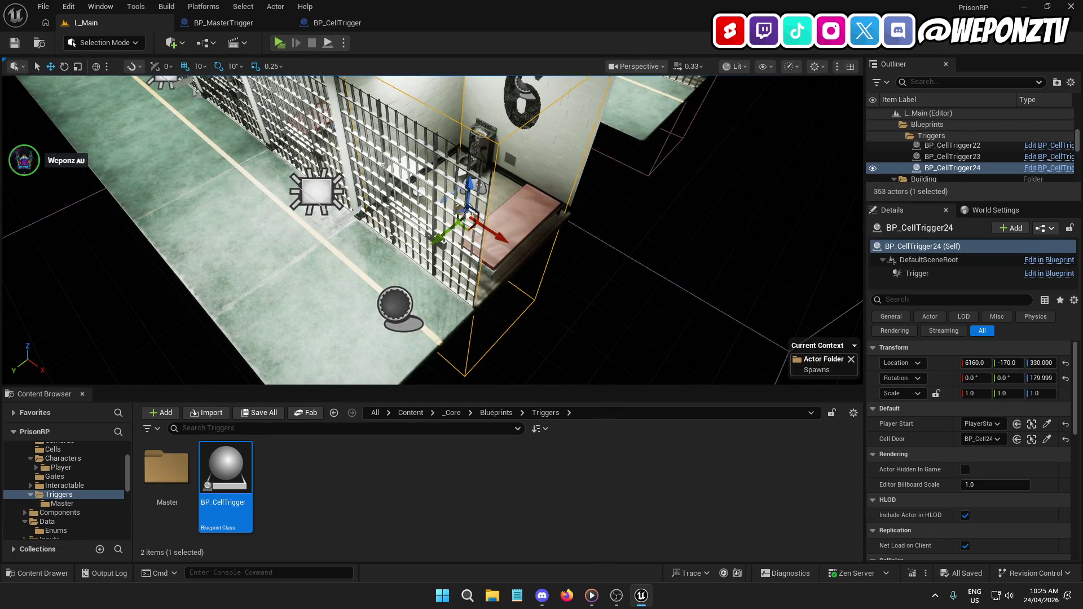
pyautogui.click(435, 265)
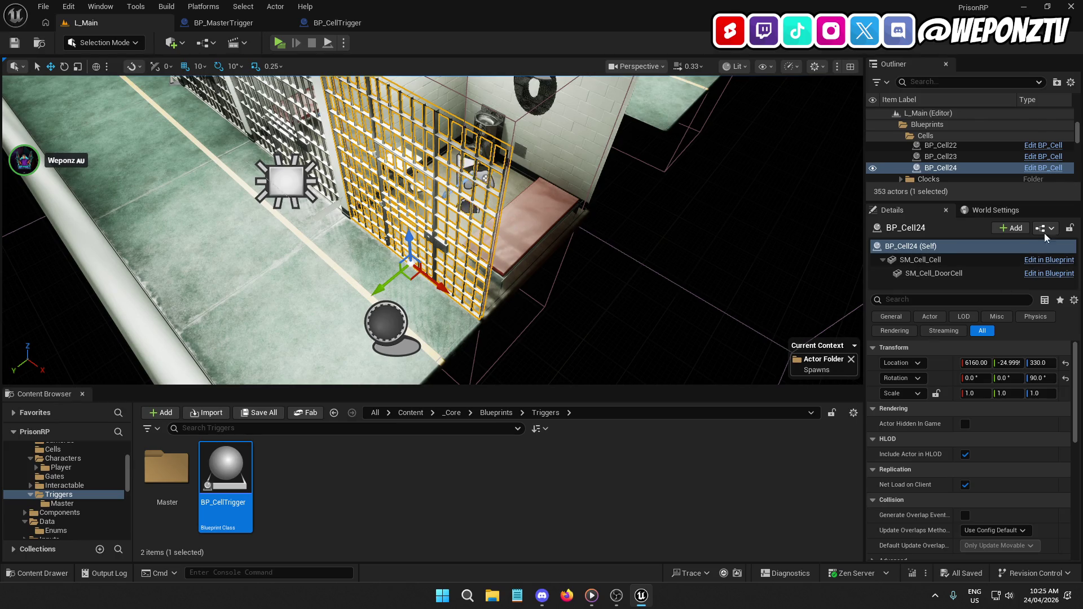
pyautogui.click(1043, 168)
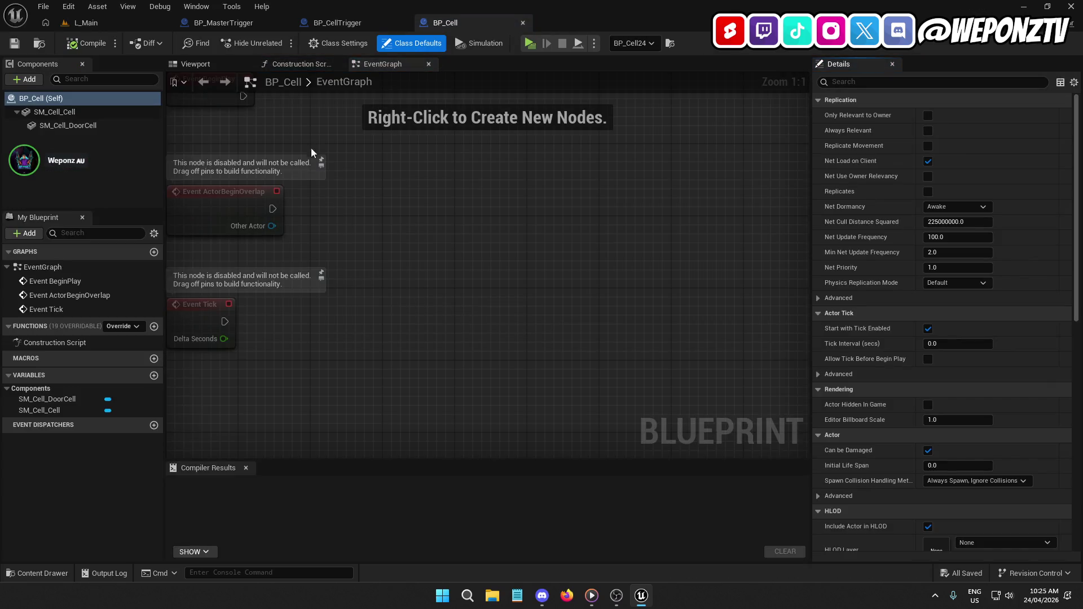
# Delete BP_Cell's three default event nodes, compile and save, then return to L_Main.
pyautogui.moveTo(361, 338)
pyautogui.mouseDown()
pyautogui.moveTo(546, 451)
pyautogui.moveTo(502, 374)
pyautogui.mouseUp()
pyautogui.moveTo(513, 421); pyautogui.dragTo(329, 135)
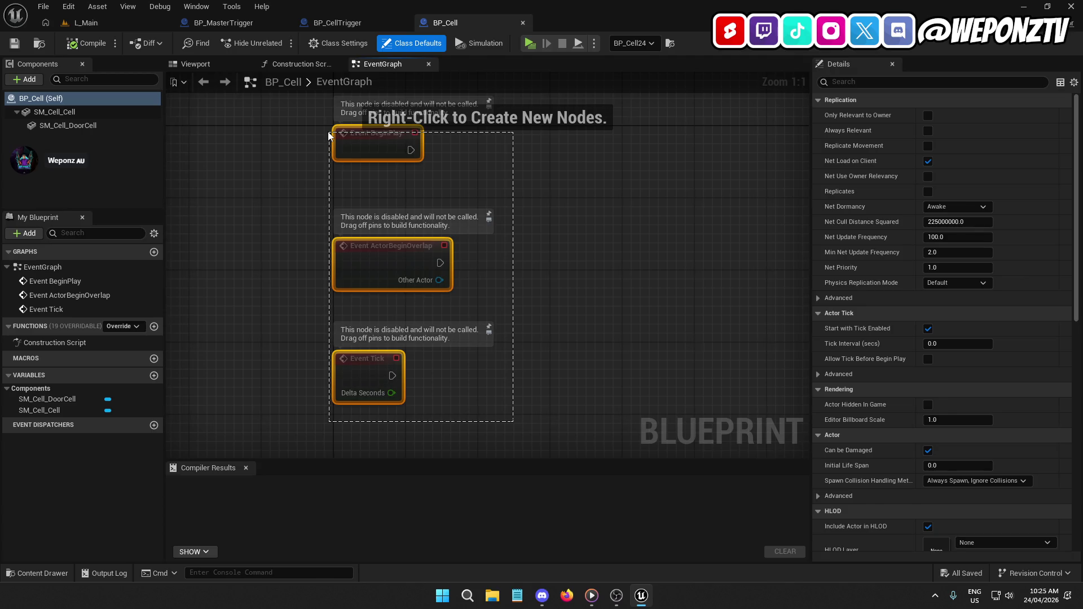
pyautogui.moveTo(329, 135); pyautogui.dragTo(332, 137)
pyautogui.press('Delete')
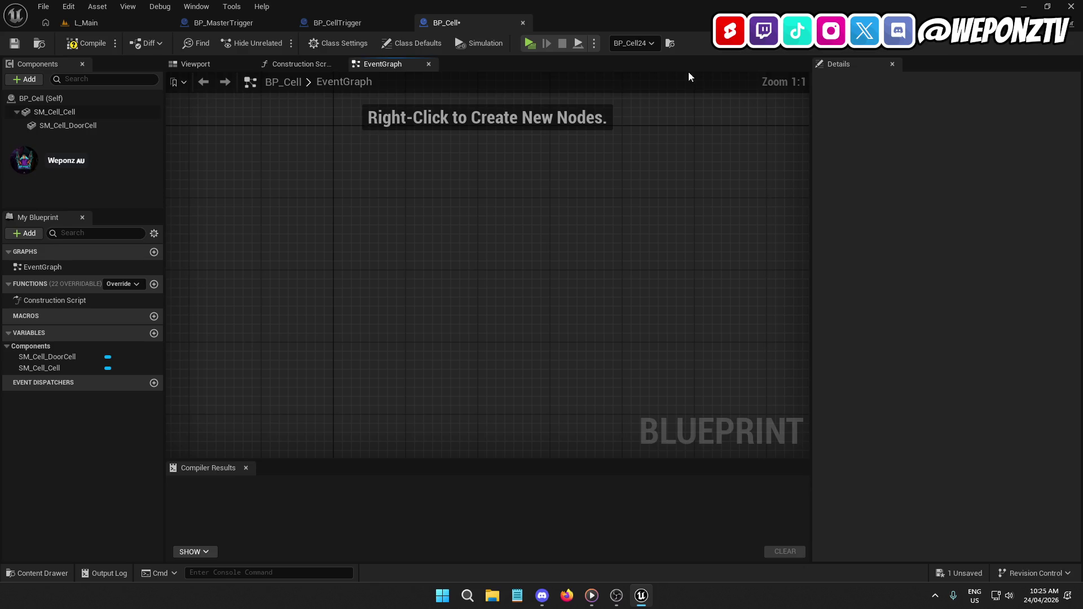
pyautogui.click(87, 43)
pyautogui.click(14, 43)
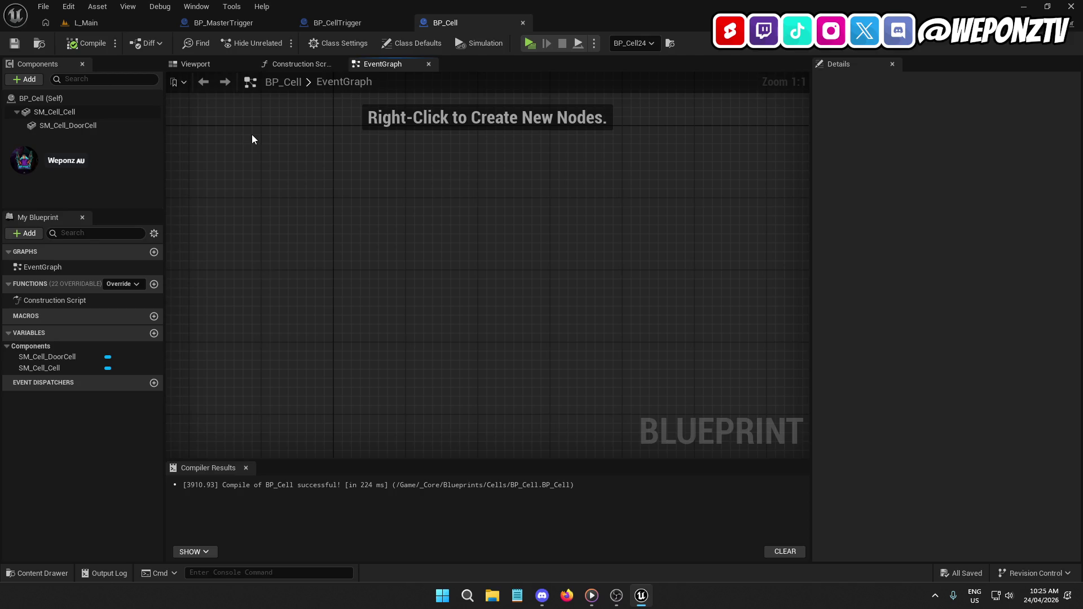
pyautogui.click(124, 19)
# Browse the Content Browser to the Content > _Core > Interfaces folder.
pyautogui.click(417, 417)
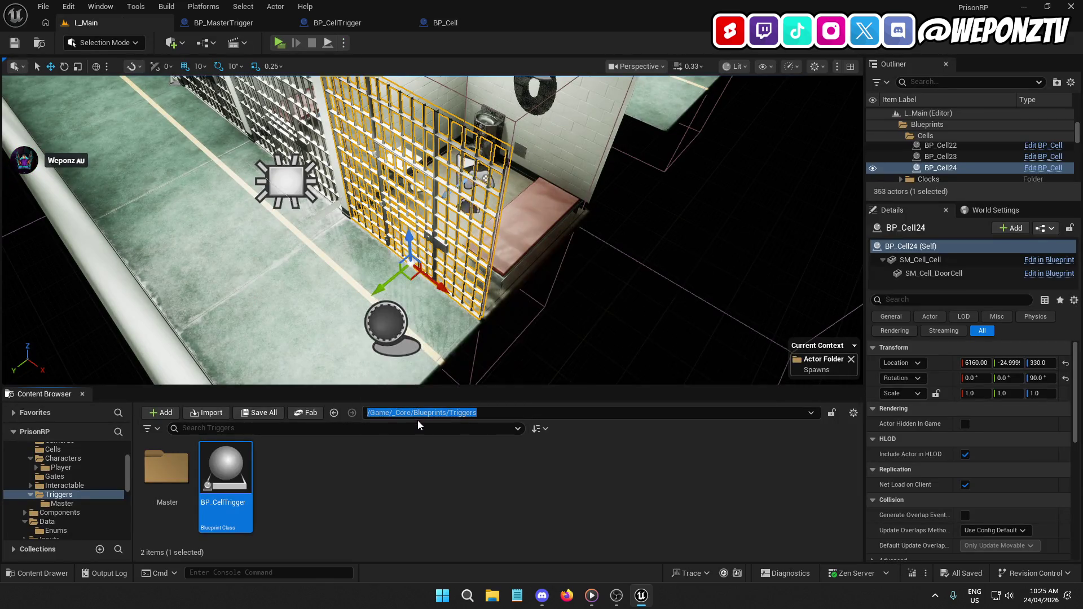
pyautogui.press('Escape')
pyautogui.click(406, 416)
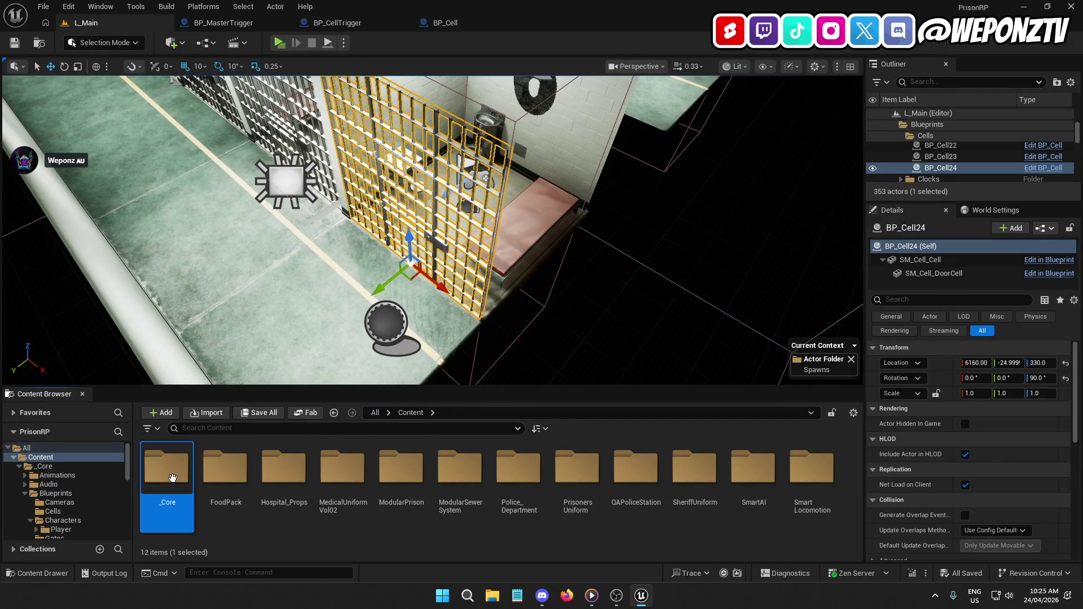
pyautogui.doubleClick(167, 468)
pyautogui.click(511, 492)
pyautogui.doubleClick(511, 491)
# Create a Blueprint Interface asset named BPI_Cells there.
pyautogui.rightClick(327, 493)
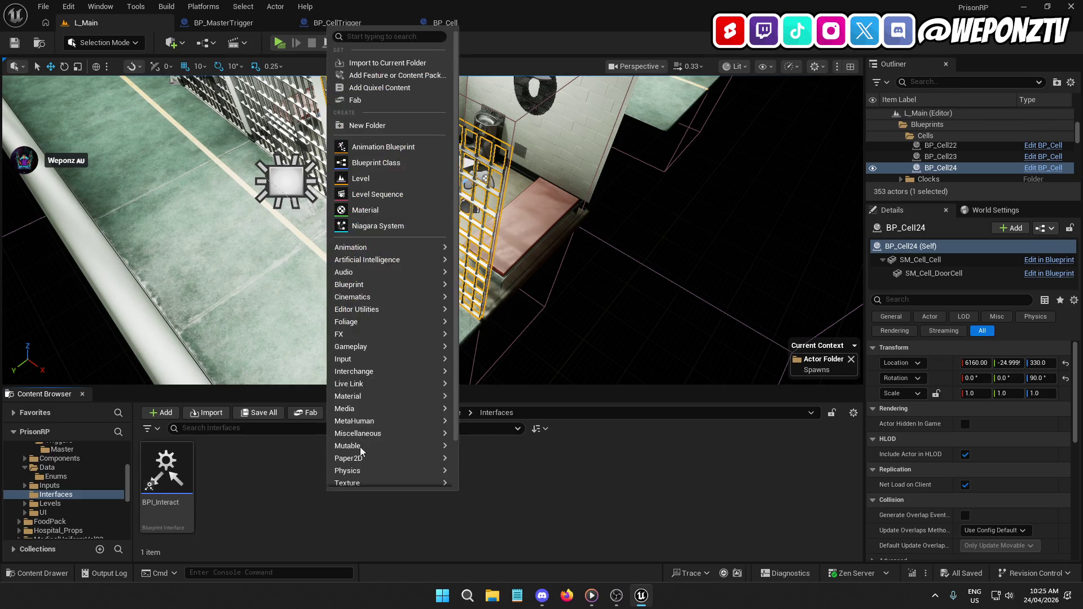
pyautogui.moveTo(427, 285)
pyautogui.click(514, 323)
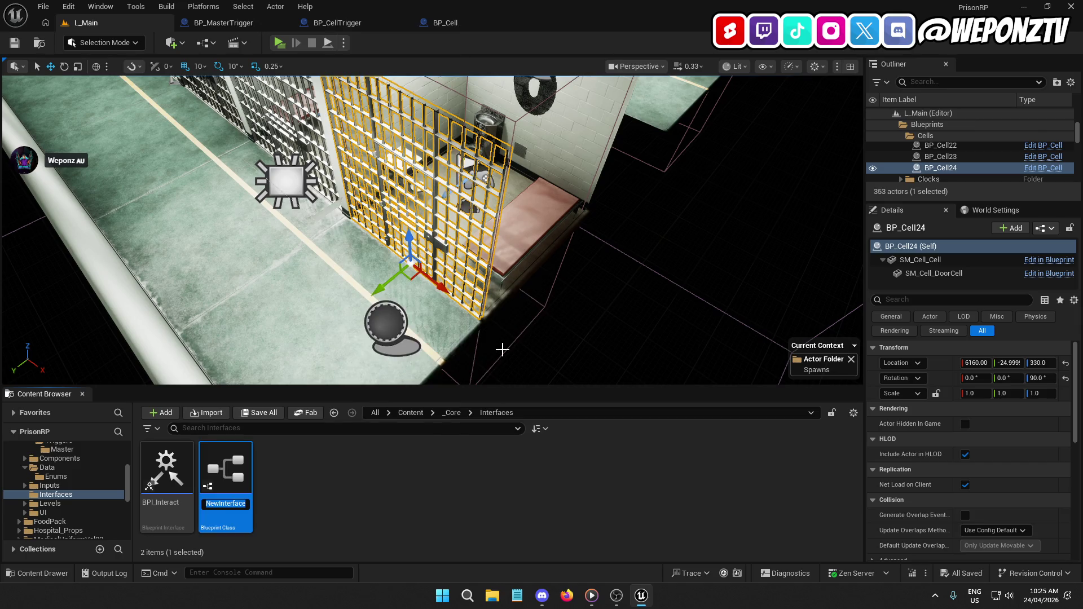
pyautogui.write('BPI_')
pyautogui.write('Cells')
pyautogui.press('Return')
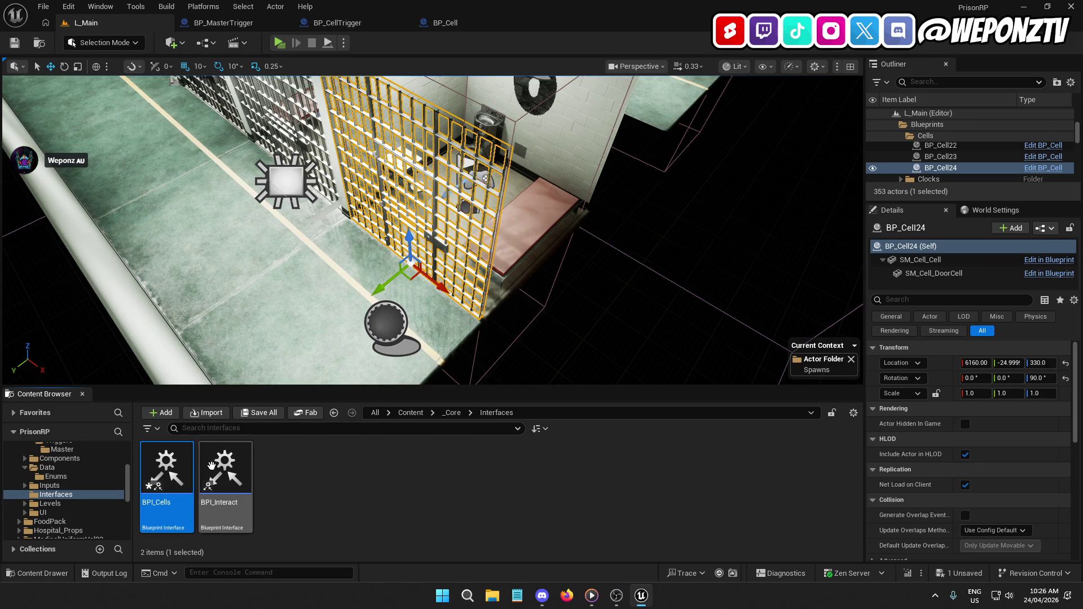
# Open BPI_Cells and rename its default function to GetCellDoorReference.
pyautogui.doubleClick(171, 468)
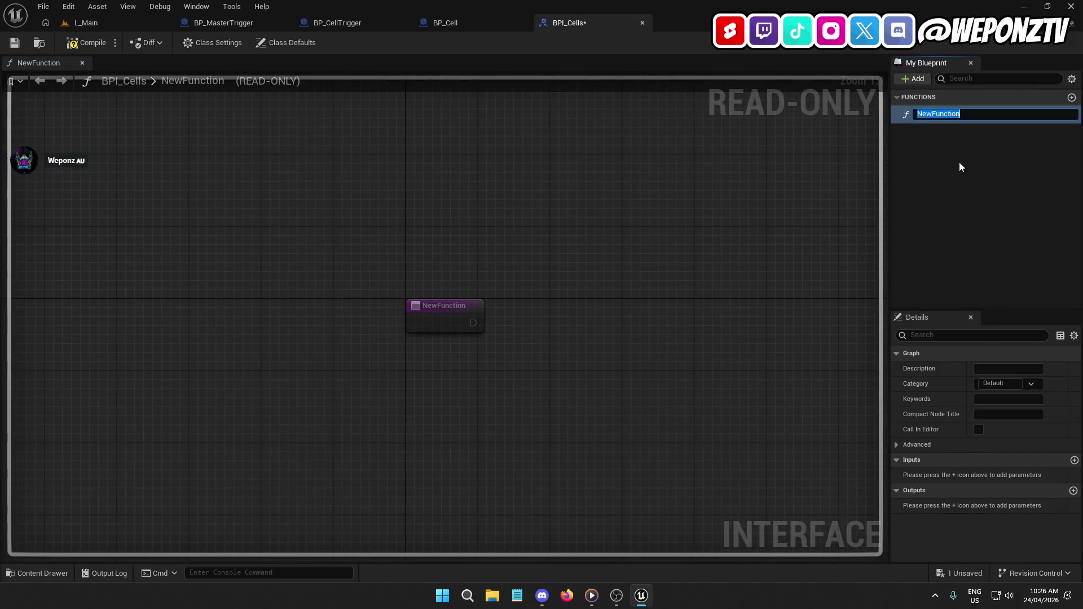
pyautogui.write('GetCell')
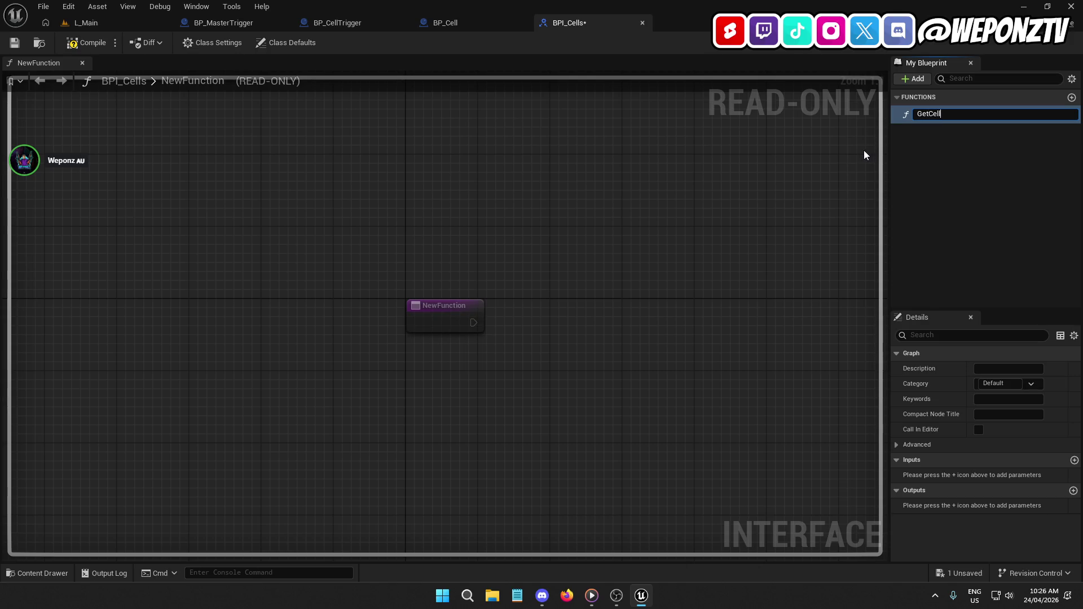
pyautogui.write('nce')
pyautogui.press('Return')
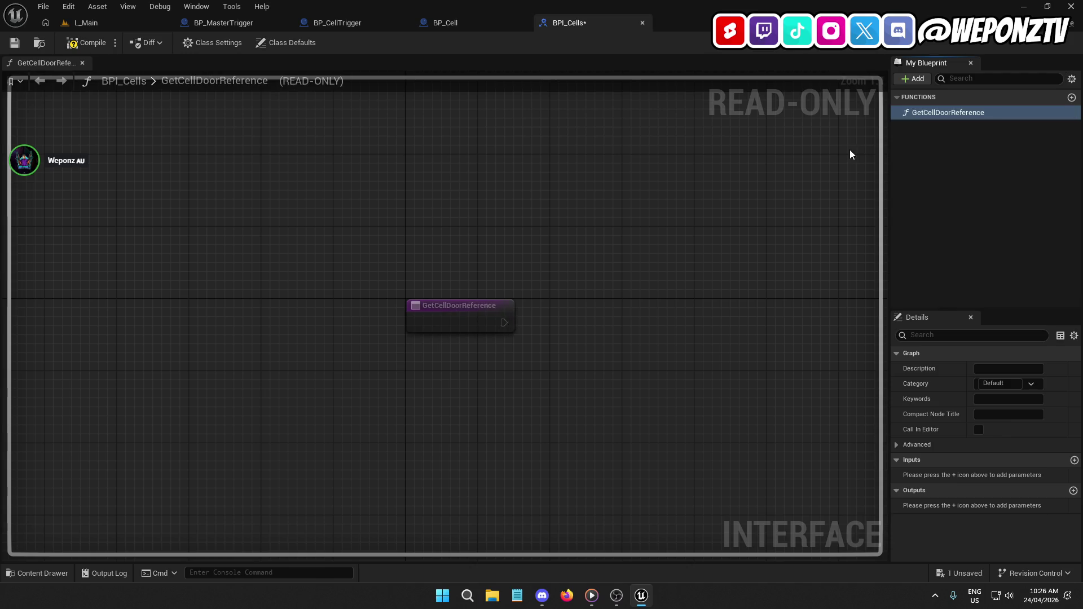
# Add a CellDoorReference output of type BP Cell Object Reference.
pyautogui.click(1072, 492)
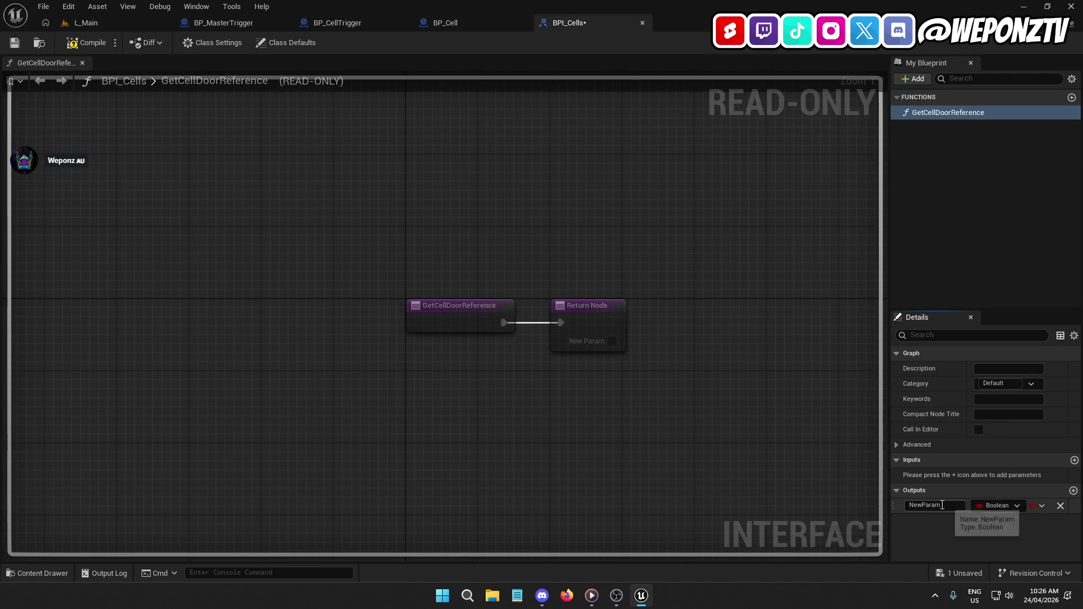
pyautogui.write('BP_Cell')
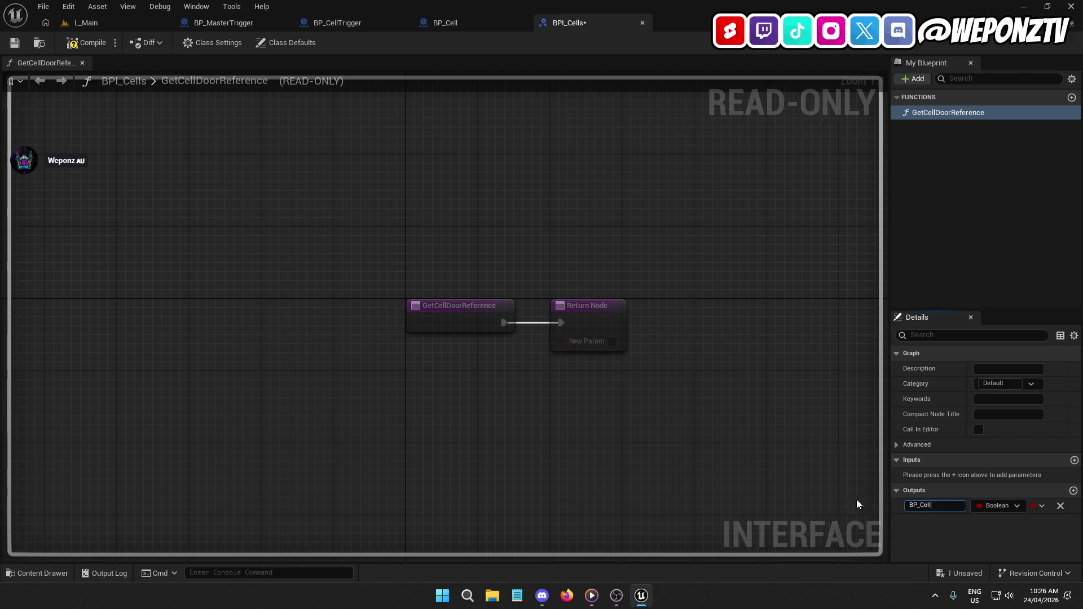
pyautogui.press('Return')
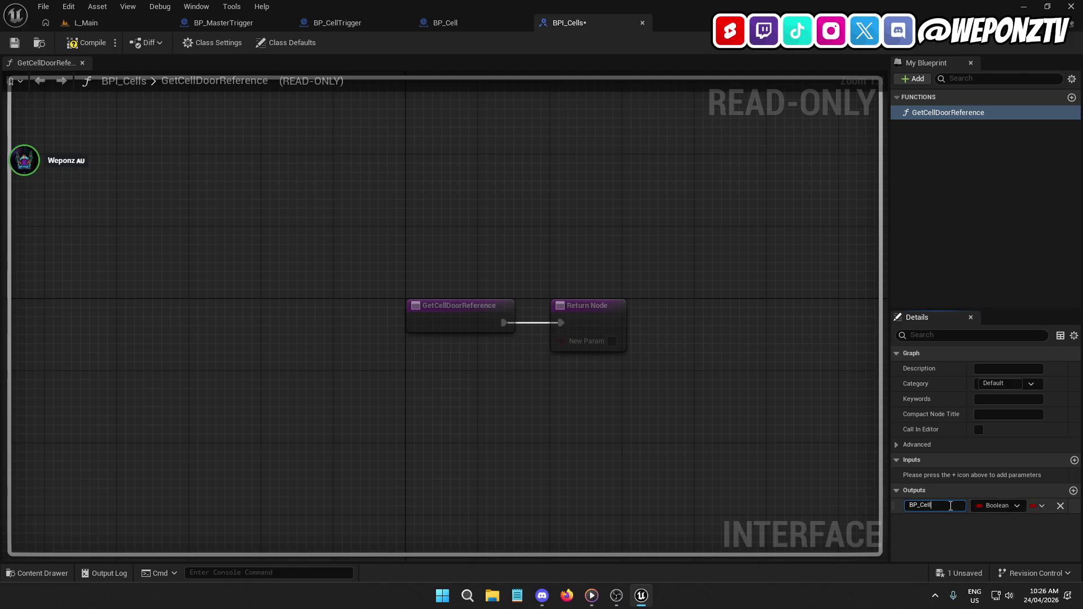
pyautogui.write('ellDoo')
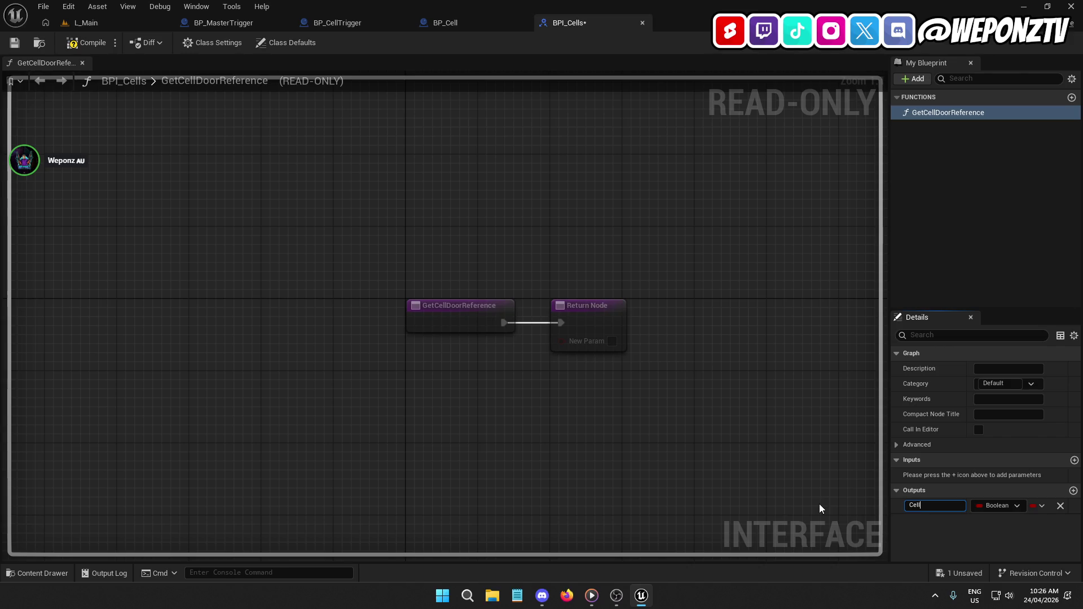
pyautogui.write('rRefe')
pyautogui.write('rence')
pyautogui.press('Return')
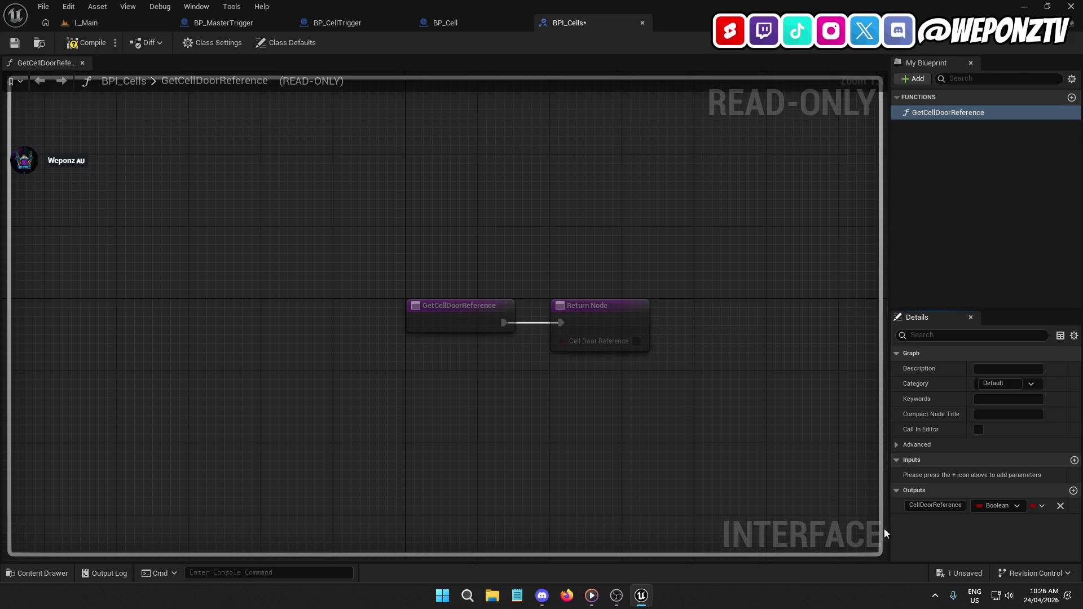
pyautogui.click(979, 503)
pyautogui.write('bp_cel')
pyautogui.moveTo(972, 303)
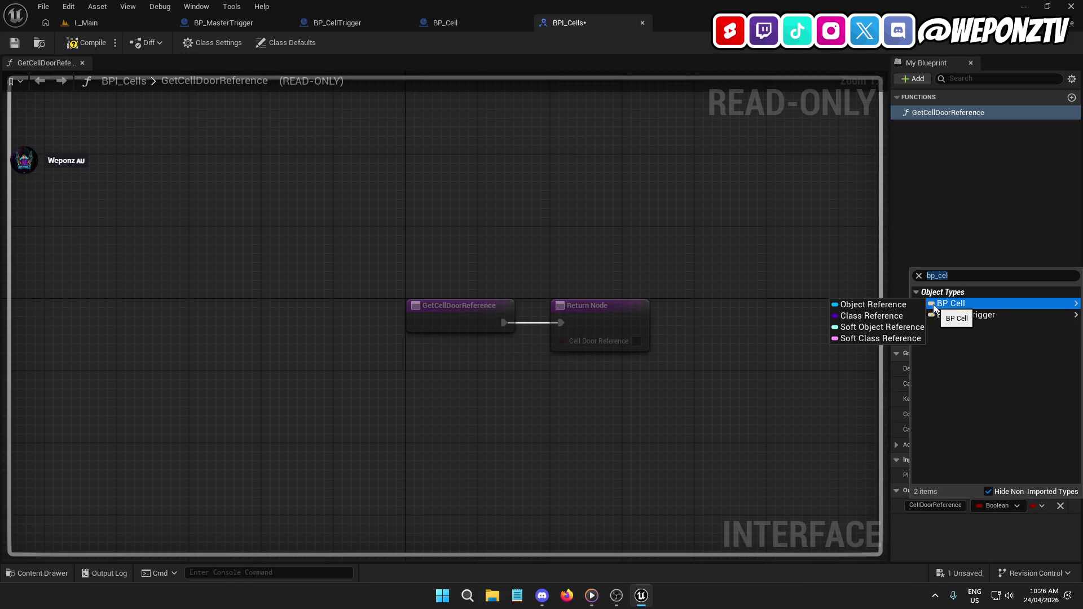
pyautogui.click(873, 304)
# Add a ToggleCellDoor function and save BPI_Cells.
pyautogui.click(920, 81)
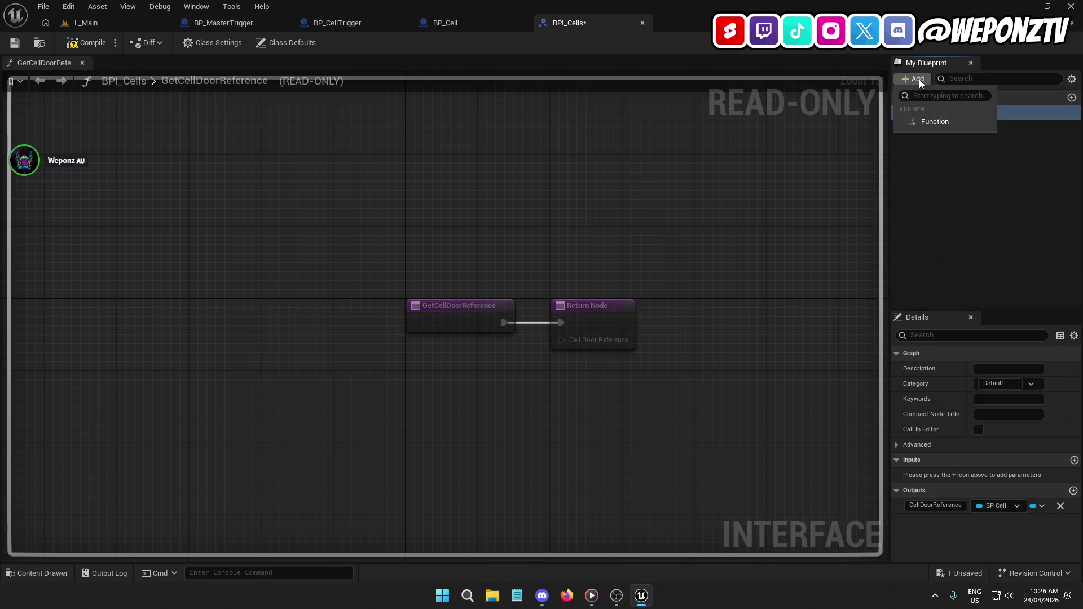
pyautogui.click(935, 122)
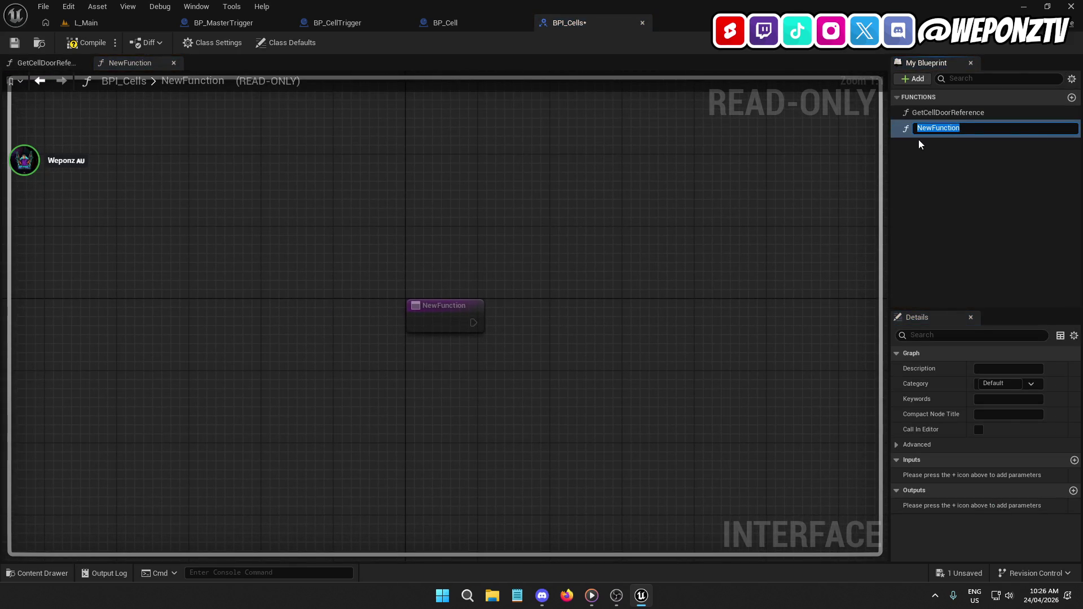
pyautogui.write('Toggle')
pyautogui.press('Return')
pyautogui.click(21, 49)
# Add BPI_Cells to BP_Cell's implemented interfaces in Class Settings and save.
pyautogui.click(450, 21)
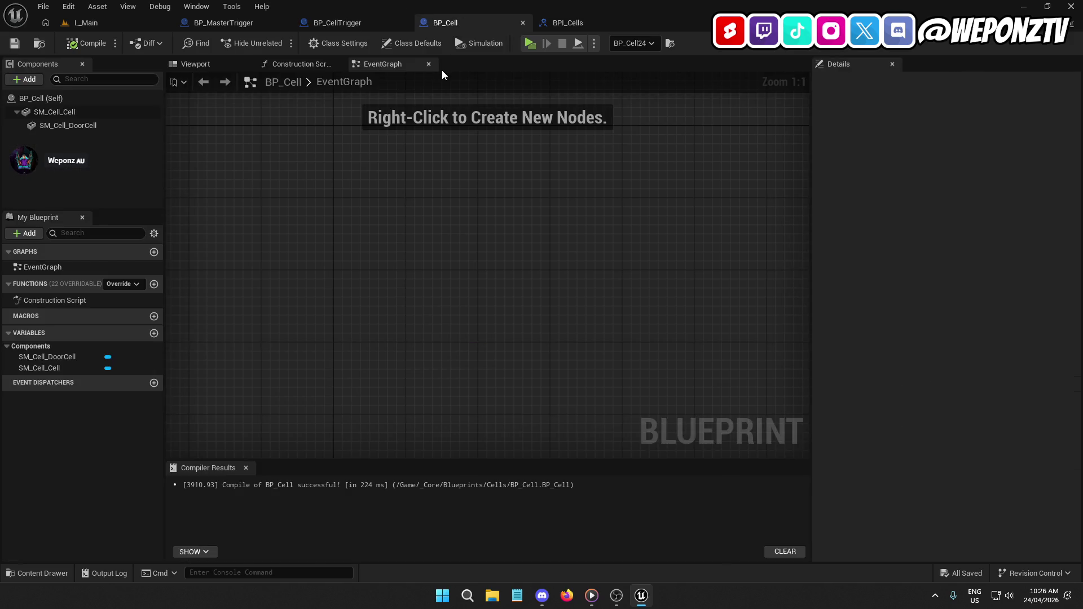
pyautogui.click(416, 37)
pyautogui.click(317, 41)
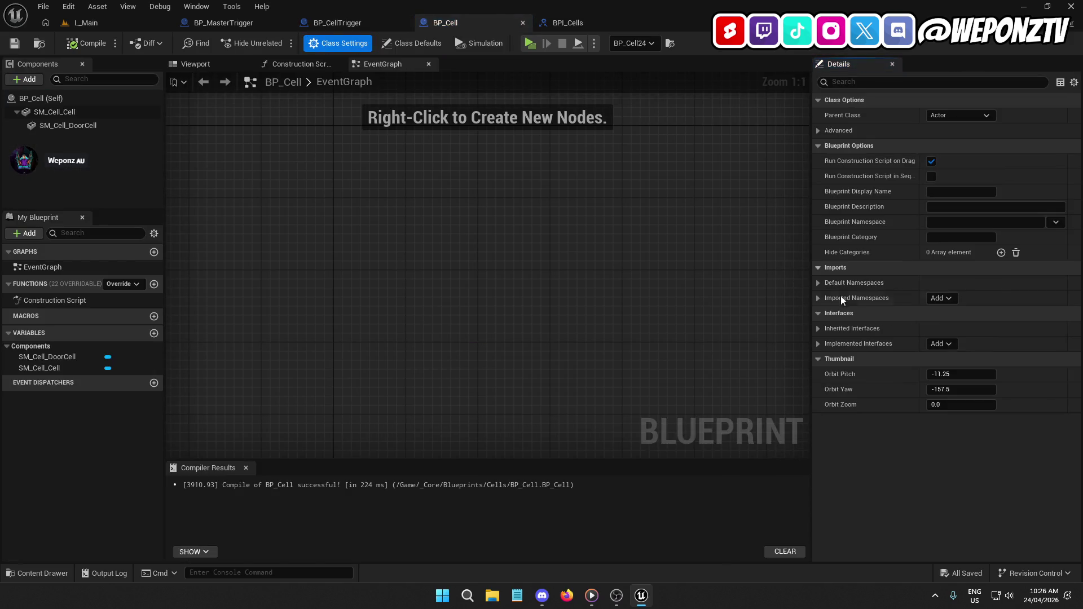
pyautogui.click(939, 347)
pyautogui.write('bpi')
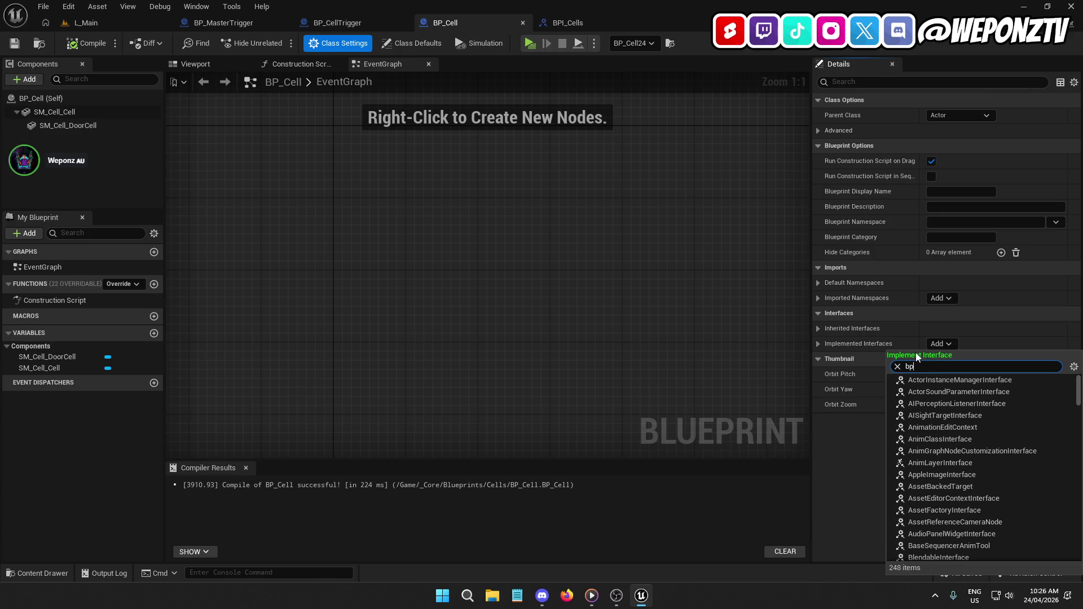
pyautogui.click(926, 380)
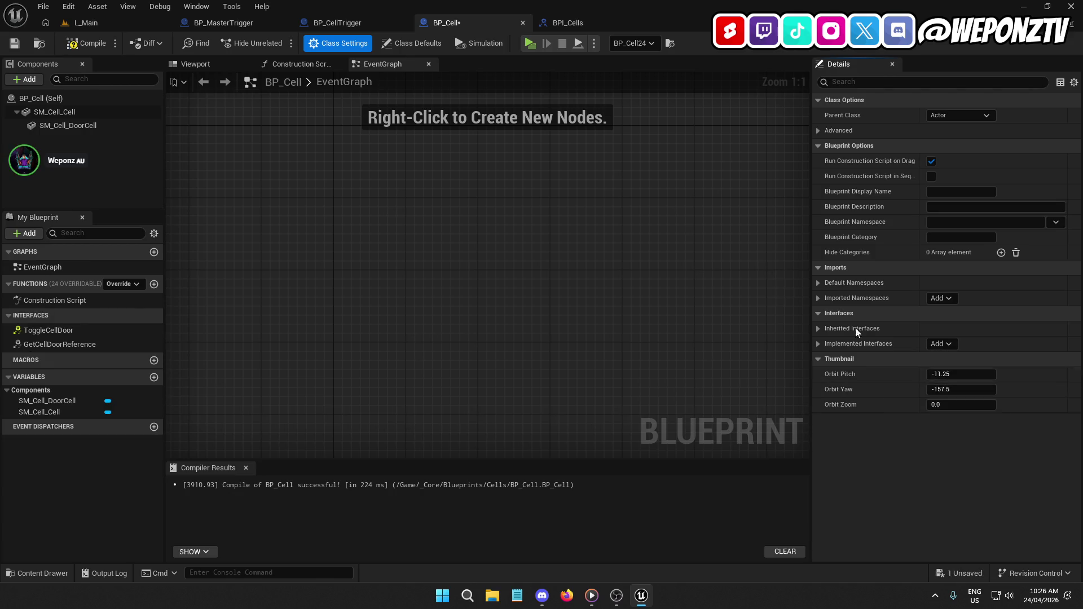
pyautogui.click(16, 43)
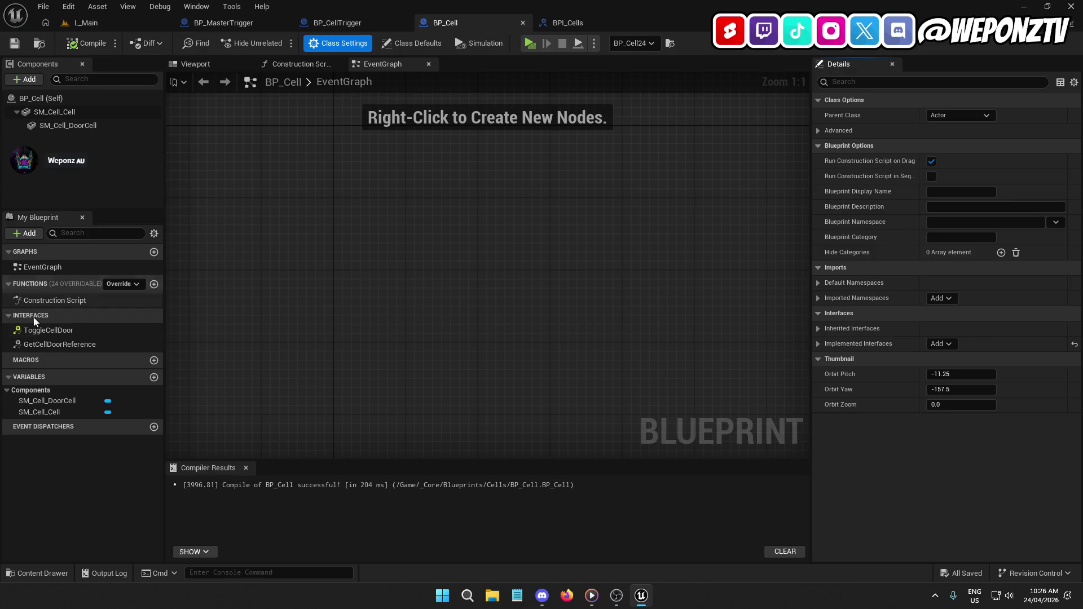
# Make GetCellDoorReference return a Self reference as Cell Door Reference.
pyautogui.doubleClick(57, 344)
pyautogui.moveTo(545, 282)
pyautogui.mouseDown()
pyautogui.moveTo(532, 216)
pyautogui.moveTo(520, 214)
pyautogui.moveTo(556, 219)
pyautogui.mouseUp()
pyautogui.write('self')
pyautogui.click(614, 274)
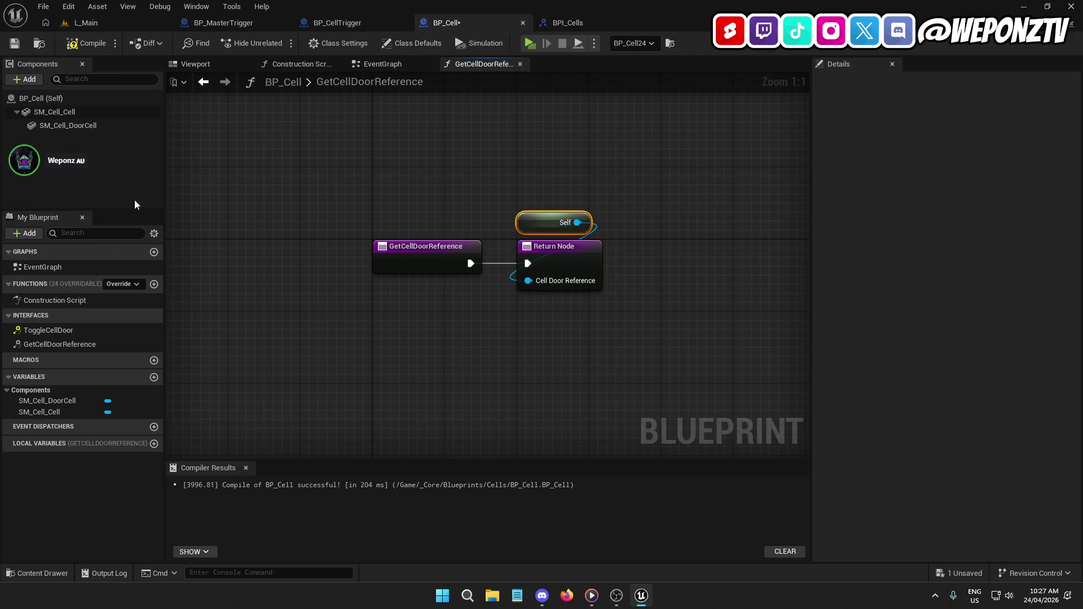
# Place an Event ToggleCellDoor node in the event graph.
pyautogui.doubleClick(57, 330)
pyautogui.moveTo(476, 356); pyautogui.dragTo(474, 215)
pyautogui.scroll(-2, 428, 342)
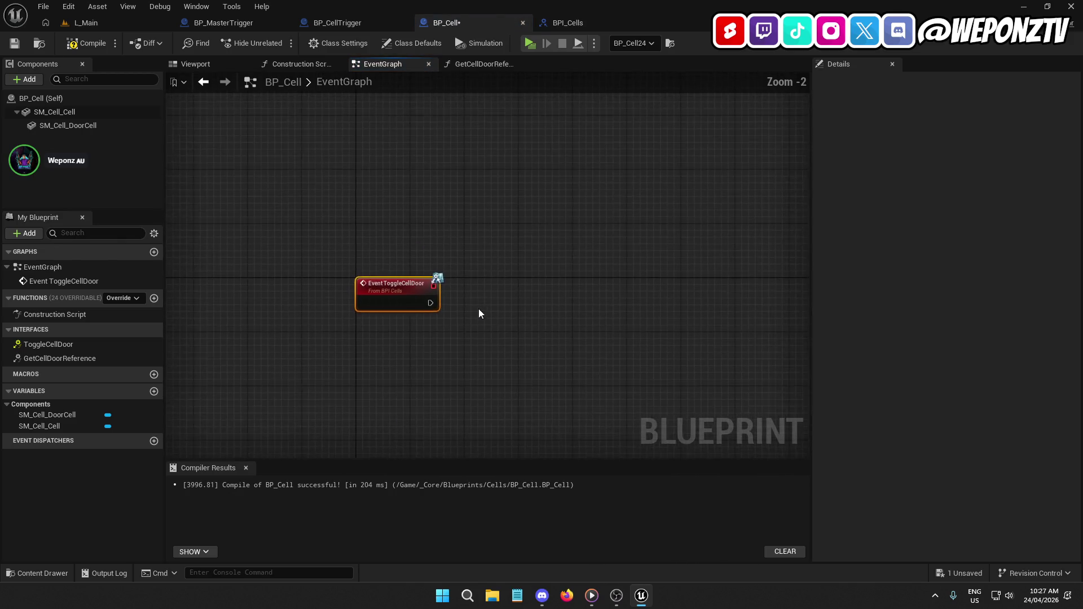
# Compile BP_Cell and create a new Boolean variable named IsCellUsed.
pyautogui.click(84, 44)
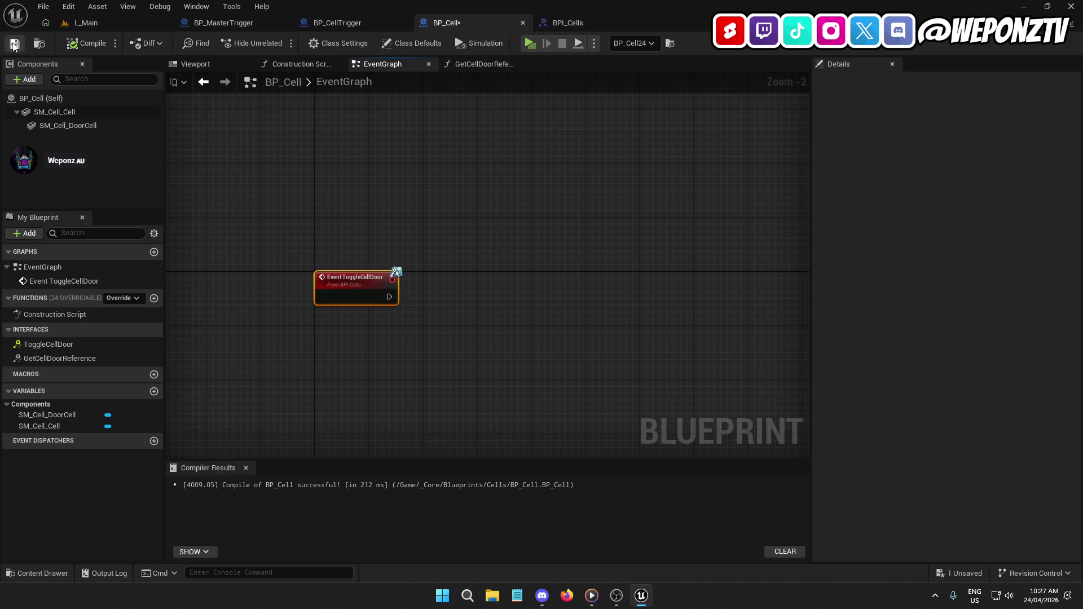
pyautogui.click(154, 391)
pyautogui.write('IsCellUsed')
pyautogui.press('Return')
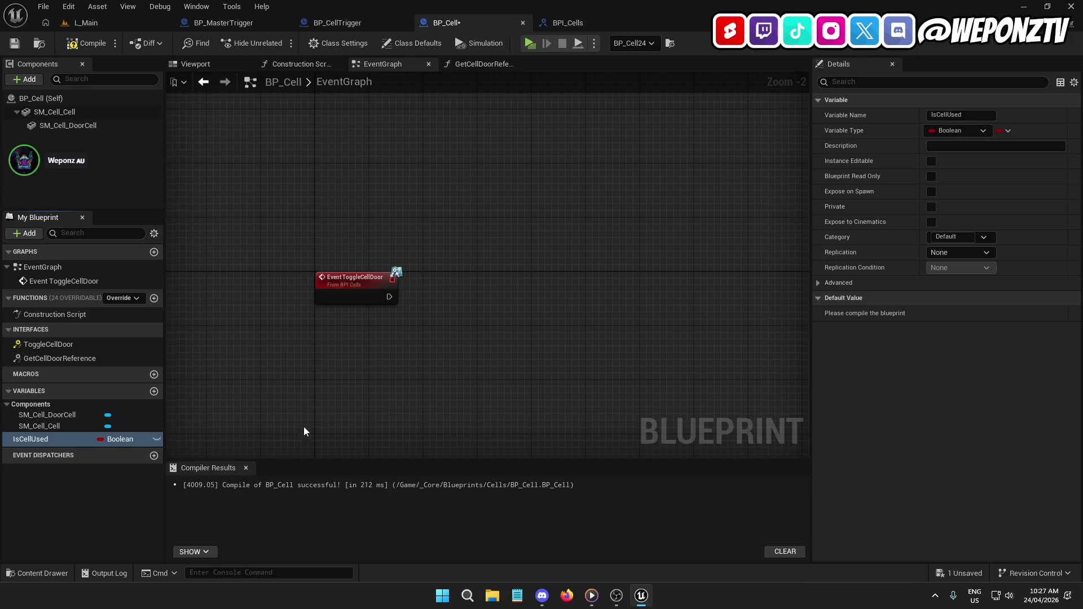
# Place a Get IsCellUsed node and a SET IsCellUsed node beside the ToggleCellDoor event.
pyautogui.moveTo(301, 435); pyautogui.dragTo(207, 420)
pyautogui.moveTo(38, 442)
pyautogui.mouseDown()
pyautogui.moveTo(306, 212)
pyautogui.moveTo(339, 200)
pyautogui.mouseUp()
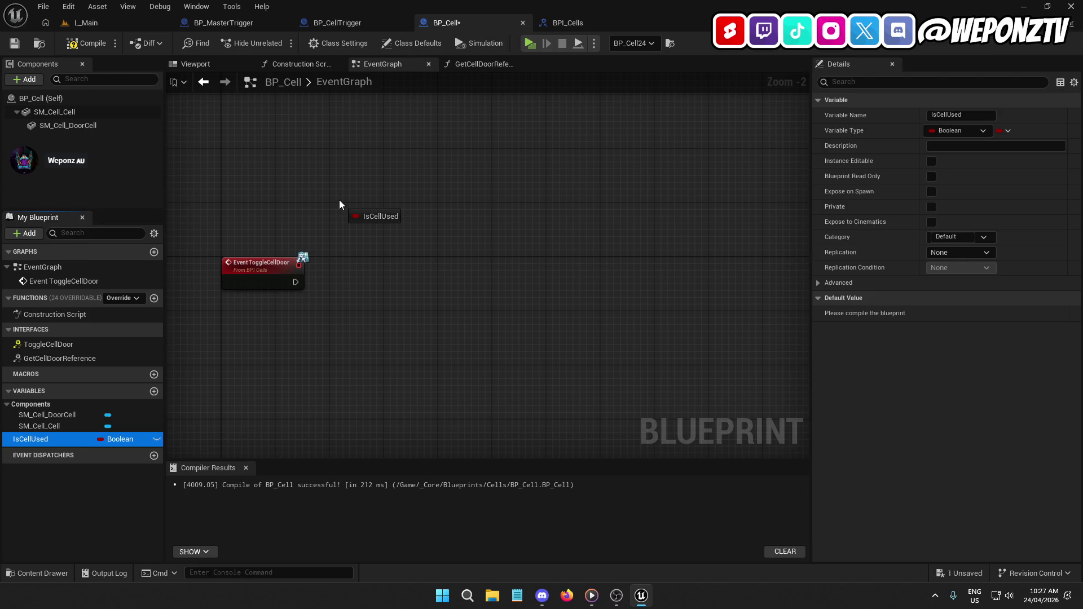
pyautogui.moveTo(339, 200)
pyautogui.mouseDown()
pyautogui.moveTo(338, 213)
pyautogui.moveTo(385, 221)
pyautogui.moveTo(353, 265)
pyautogui.mouseUp()
pyautogui.click(372, 237)
pyautogui.scroll(2, 347, 273)
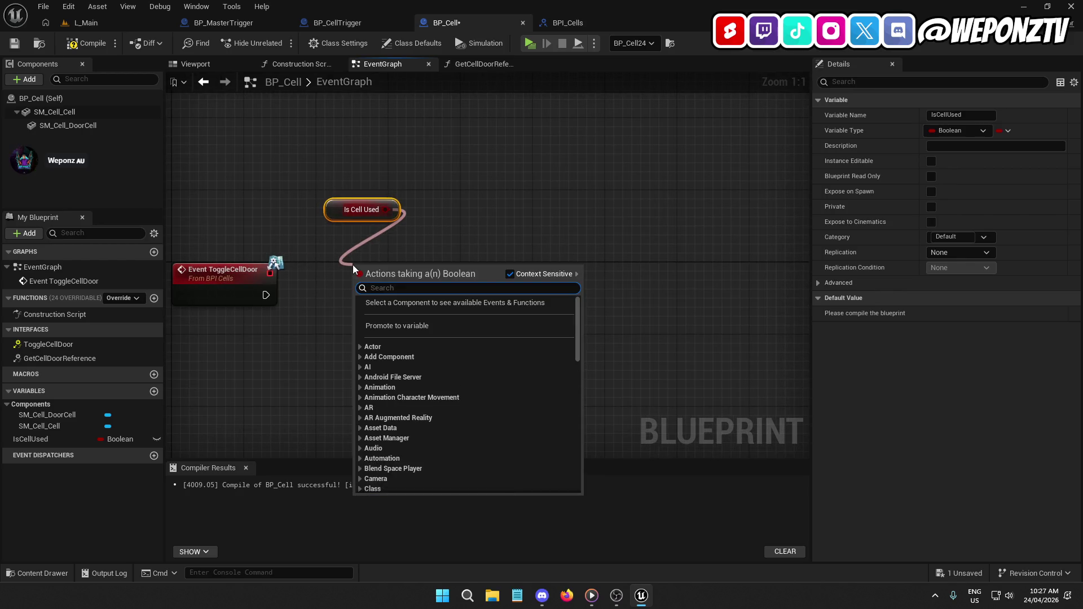
pyautogui.click(387, 220)
pyautogui.moveTo(67, 442); pyautogui.dragTo(360, 277)
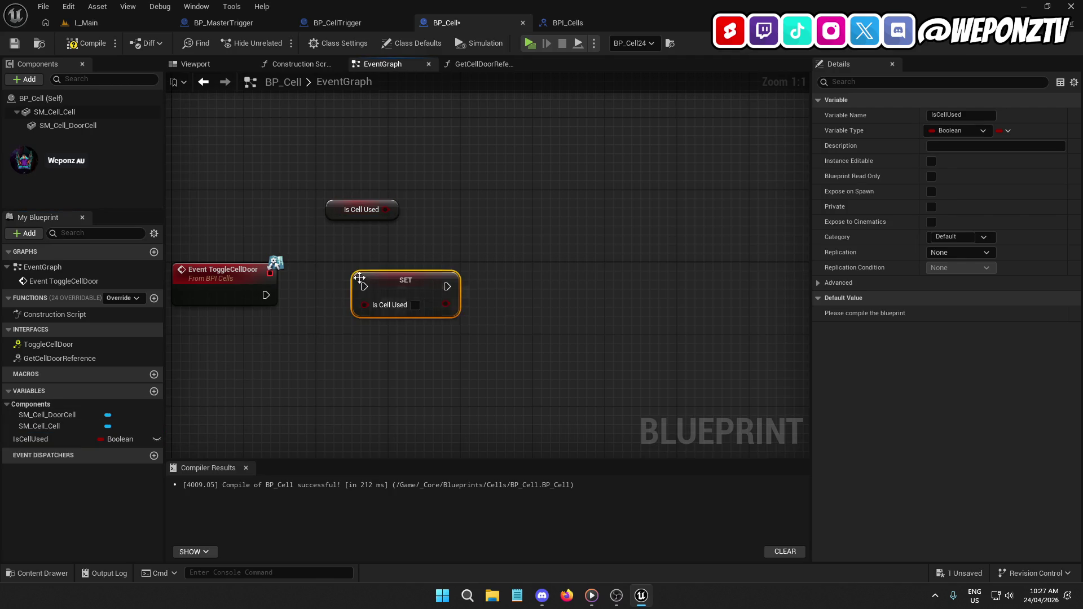
# Insert a NOT Boolean from the getter into SET's value and arrange the nodes.
pyautogui.moveTo(386, 210); pyautogui.dragTo(357, 239)
pyautogui.write('no')
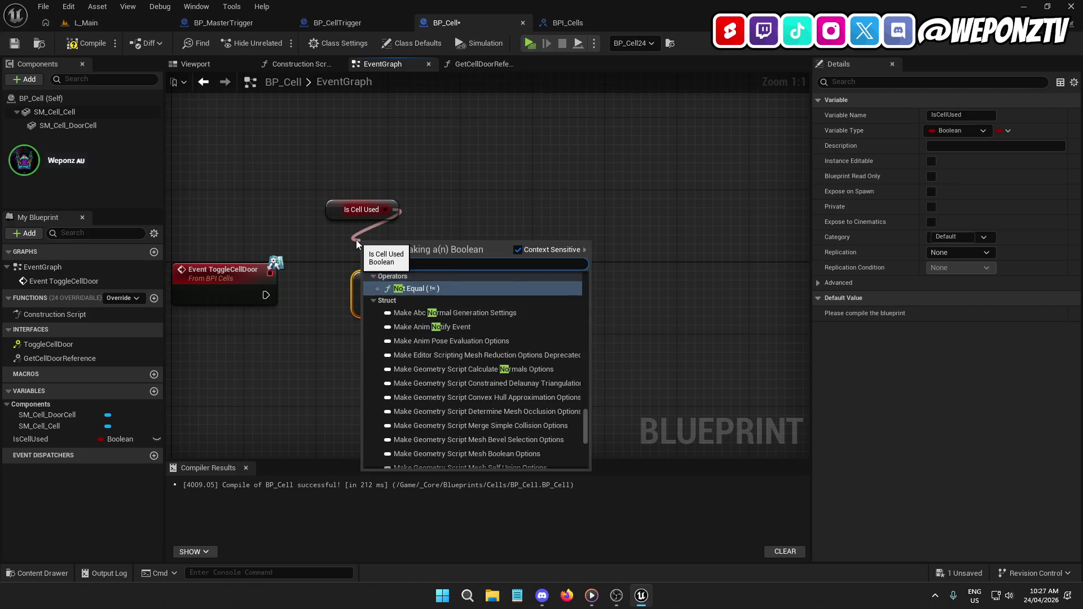
pyautogui.write('tb')
pyautogui.moveTo(410, 251)
pyautogui.mouseDown()
pyautogui.moveTo(381, 232)
pyautogui.moveTo(375, 301)
pyautogui.moveTo(364, 304)
pyautogui.mouseUp()
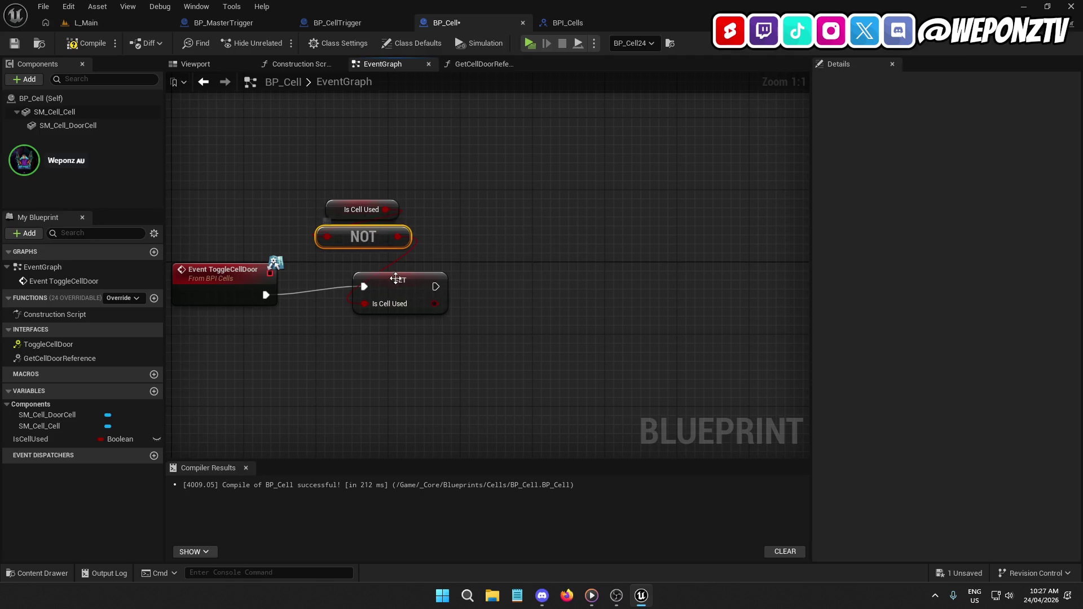
pyautogui.moveTo(396, 279); pyautogui.dragTo(341, 295)
pyautogui.keyDown('ctrl'); pyautogui.click(244, 276); pyautogui.keyUp('ctrl')
pyautogui.moveTo(420, 253); pyautogui.dragTo(324, 175)
pyautogui.moveTo(359, 240); pyautogui.dragTo(359, 266)
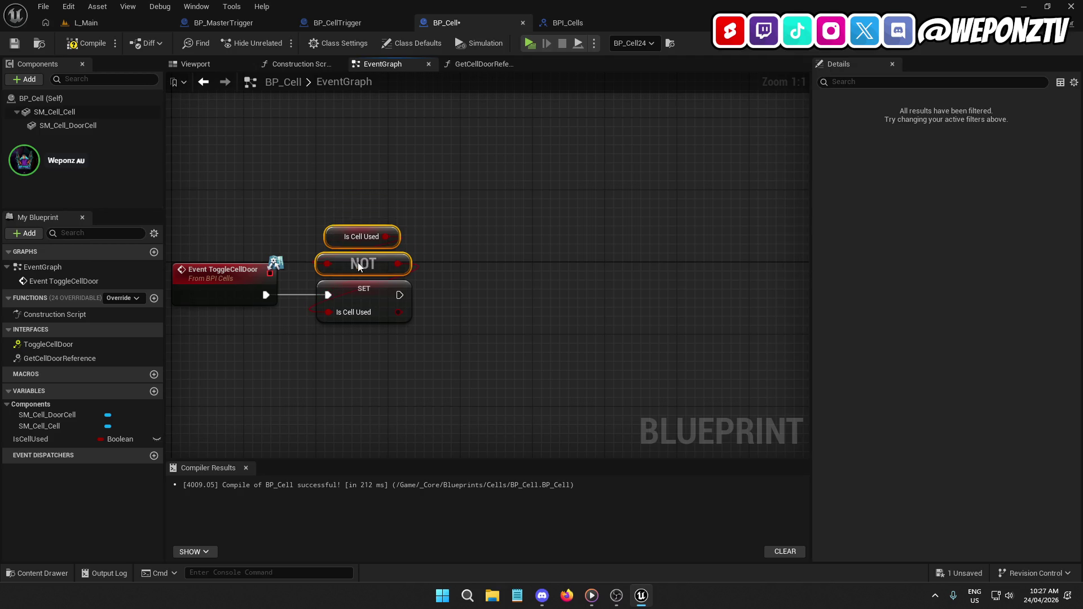
# Add a Branch driven by SET's IsCellUsed output.
pyautogui.moveTo(399, 312); pyautogui.dragTo(468, 283)
pyautogui.write('br')
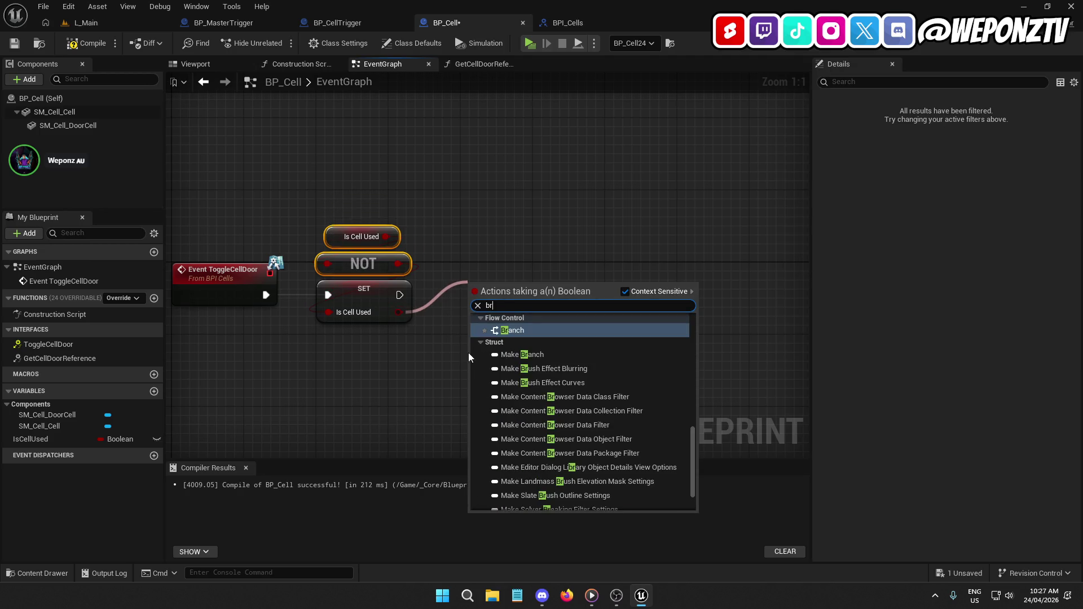
pyautogui.click(531, 329)
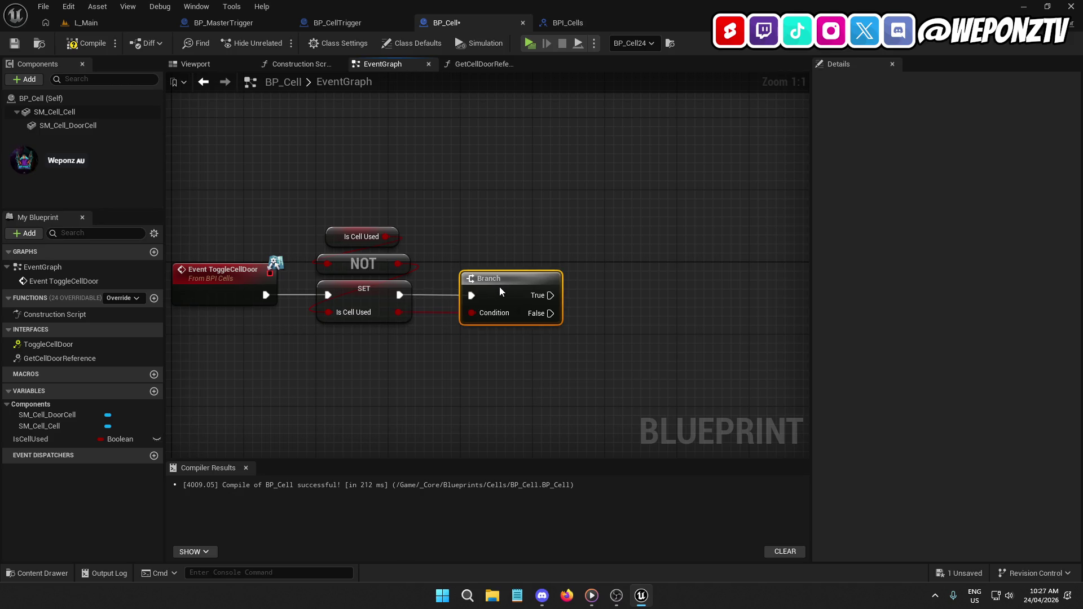
pyautogui.click(412, 344)
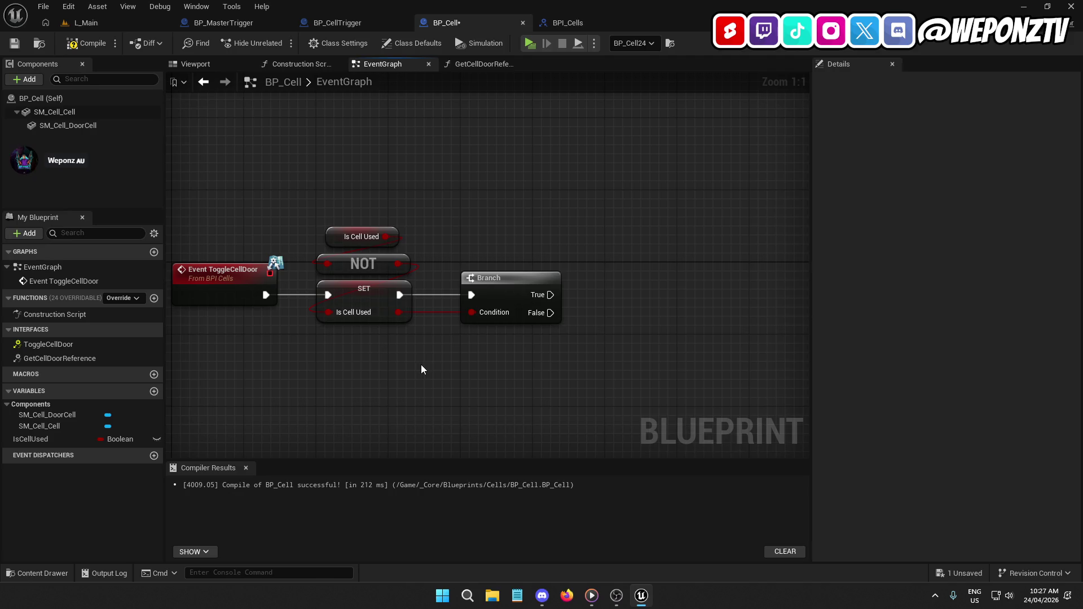
pyautogui.moveTo(421, 370); pyautogui.dragTo(311, 310)
pyautogui.moveTo(460, 320)
pyautogui.mouseDown()
pyautogui.moveTo(455, 350)
pyautogui.moveTo(547, 259)
pyautogui.mouseUp()
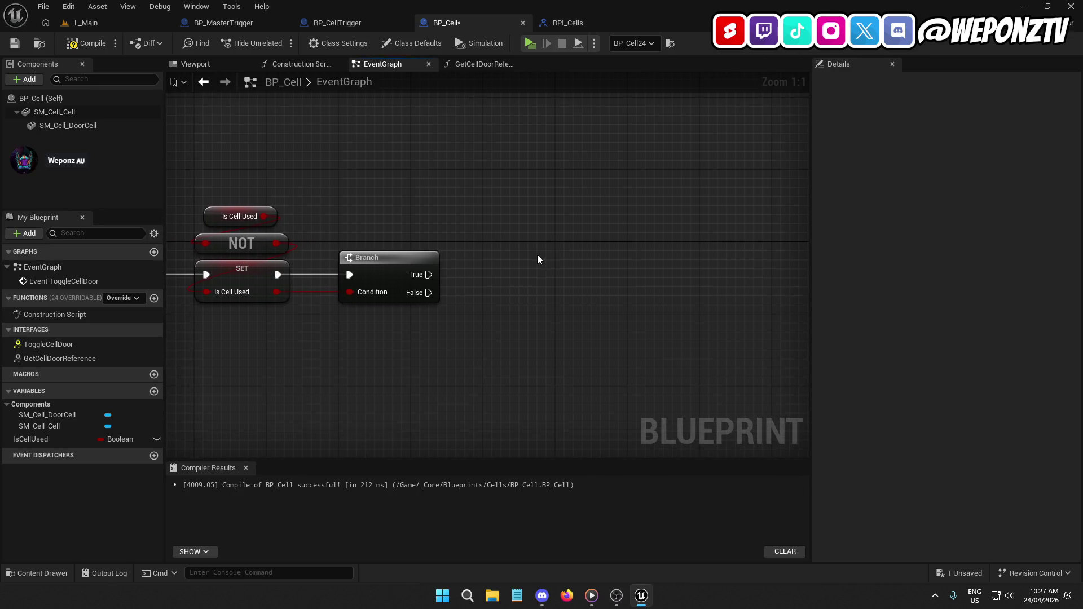
# Add a Timeline named ToggleDoor after the Branch, discarding a mistaken Switch node, and open it.
pyautogui.rightClick(537, 255)
pyautogui.write('timelin')
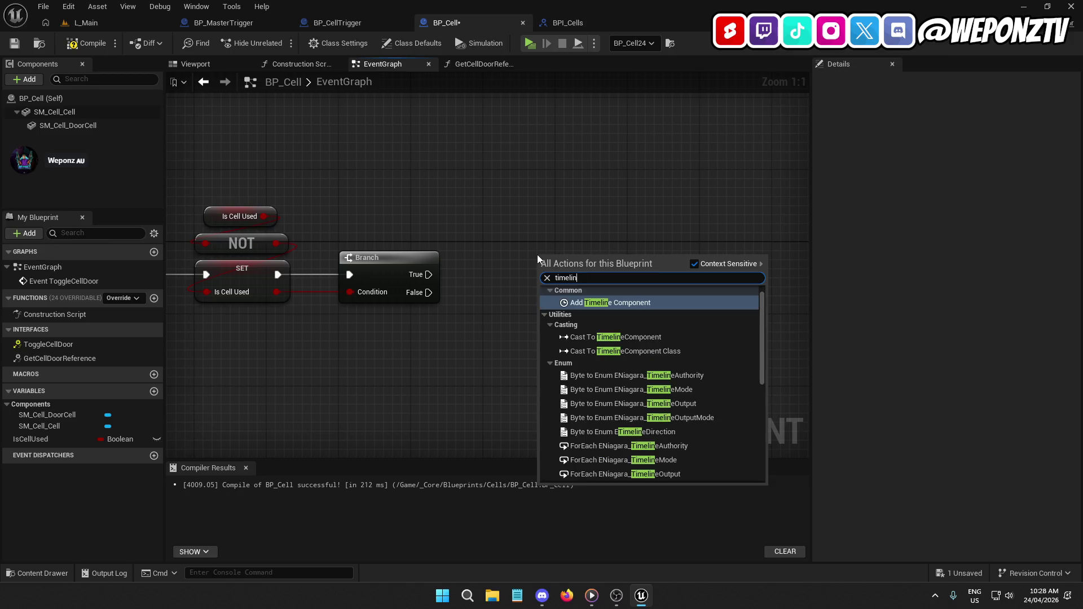
pyautogui.scroll(-10, 620, 406)
pyautogui.click(598, 468)
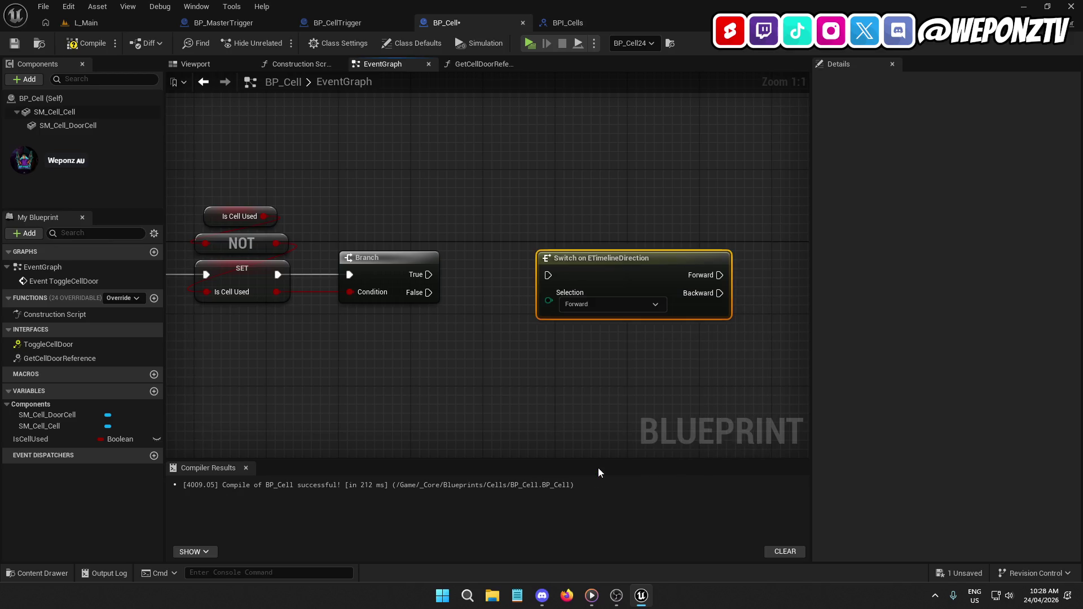
pyautogui.press('Delete')
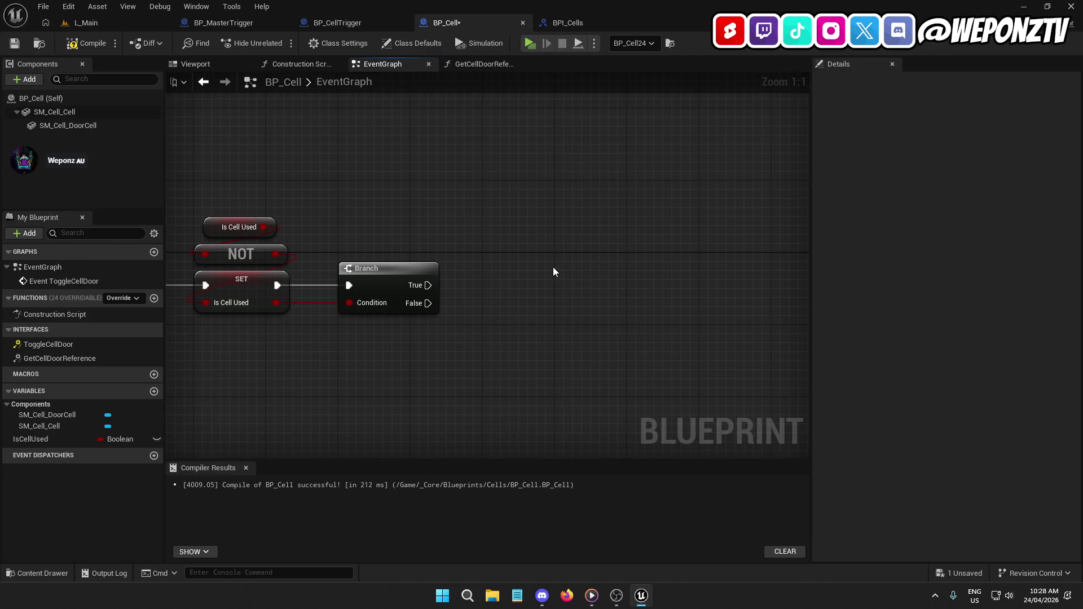
pyautogui.rightClick(553, 268)
pyautogui.write('timeli')
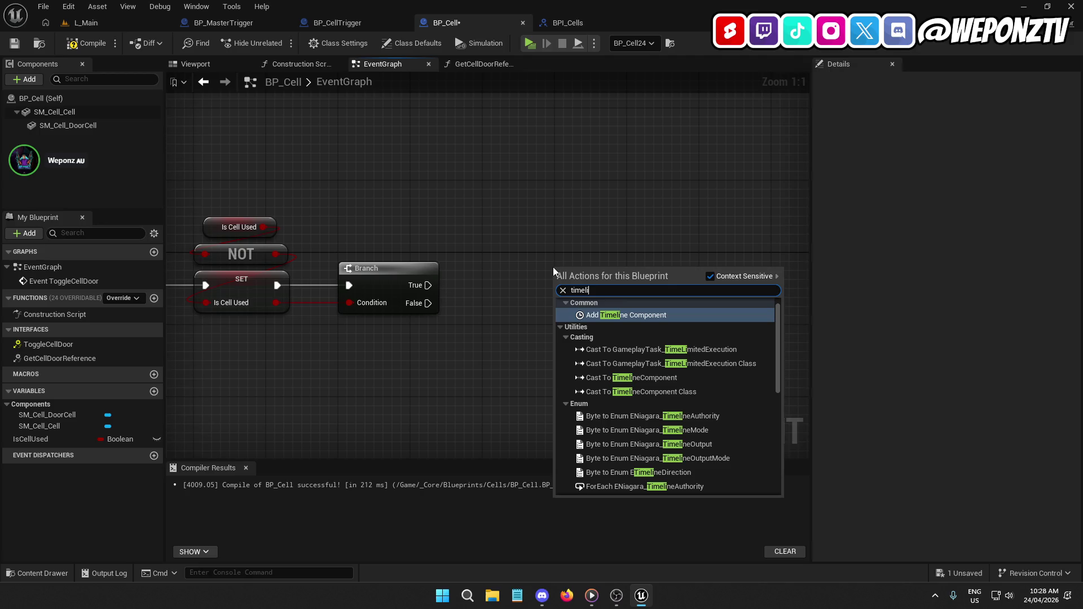
pyautogui.scroll(-10, 684, 435)
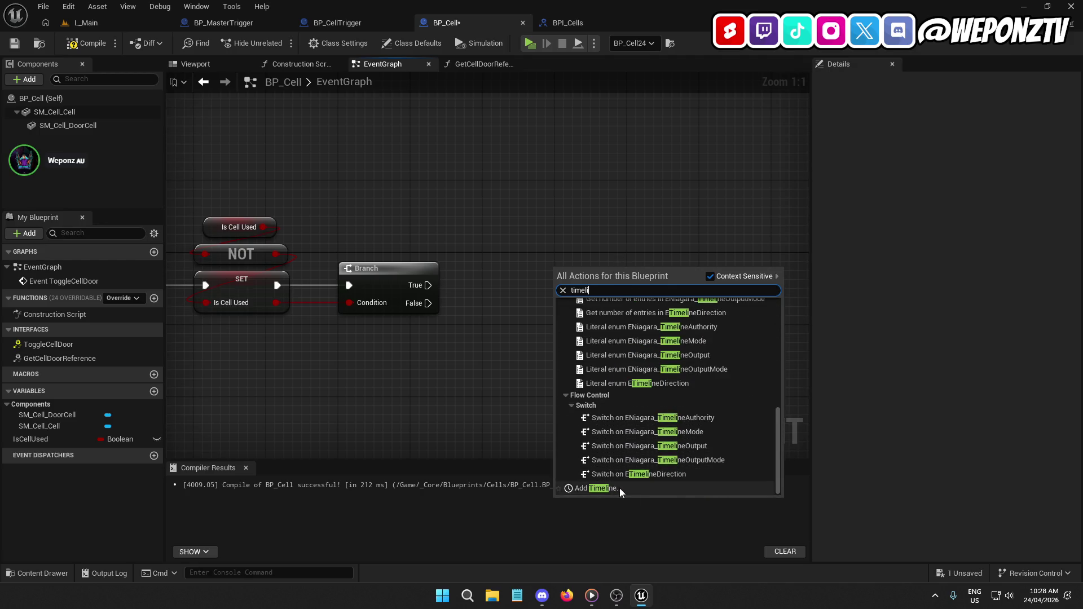
pyautogui.click(629, 488)
pyautogui.write('ToggleDoor')
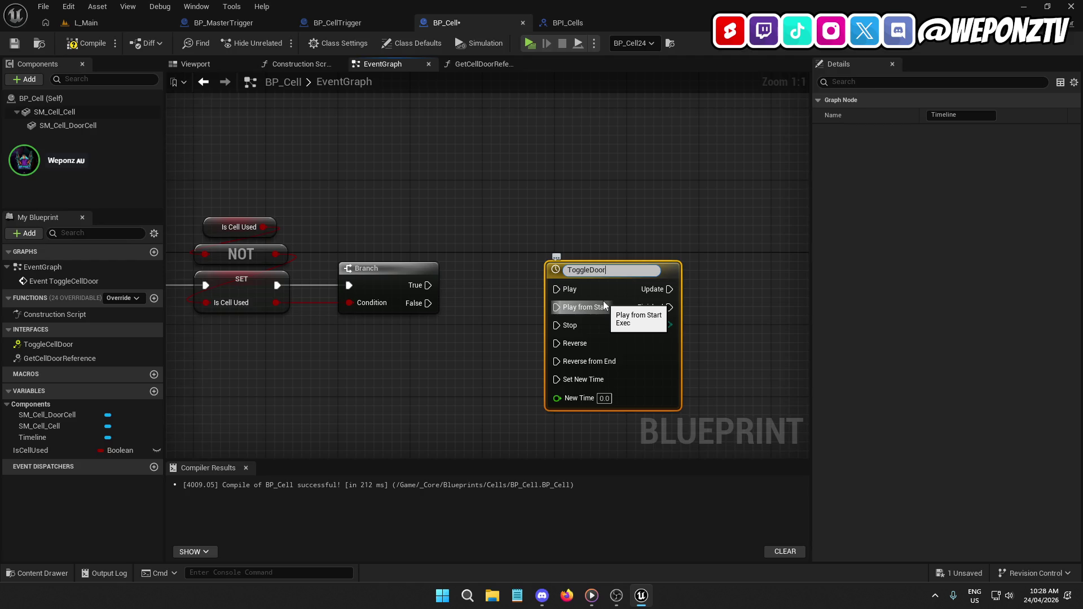
pyautogui.press('Return')
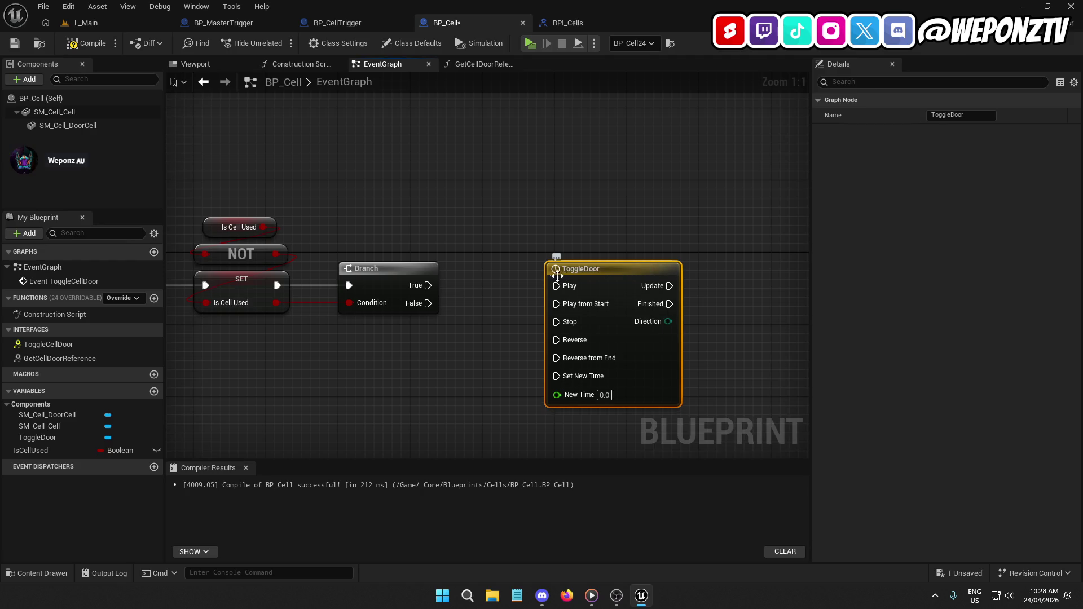
pyautogui.doubleClick(611, 276)
pyautogui.click(204, 97)
# Add a float track named Door to the ToggleDoor timeline.
pyautogui.click(280, 97)
pyautogui.click(192, 96)
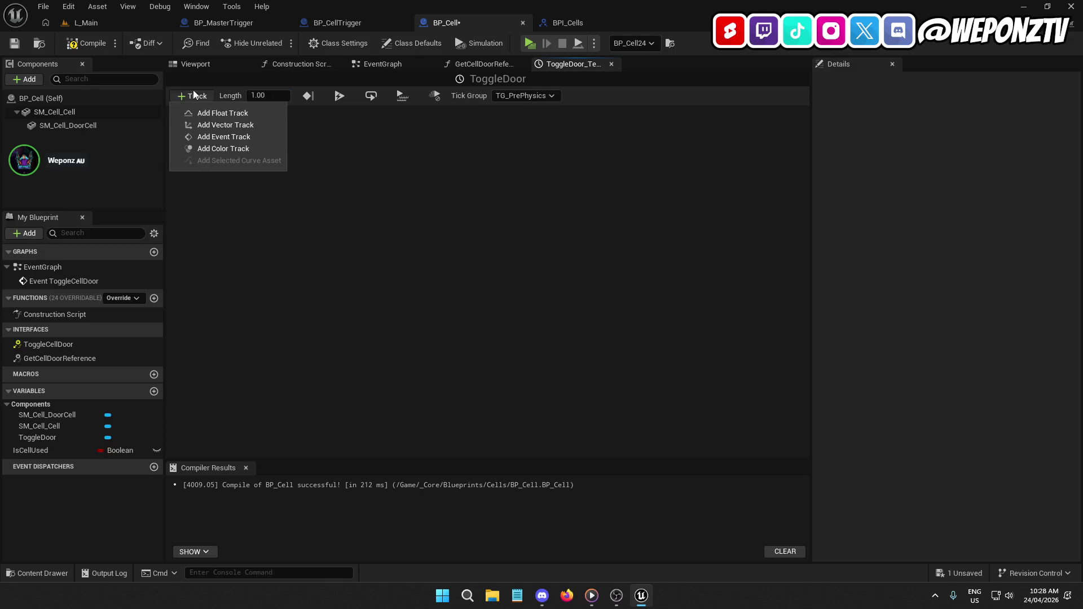
pyautogui.click(218, 113)
pyautogui.write('Door')
pyautogui.press('Return')
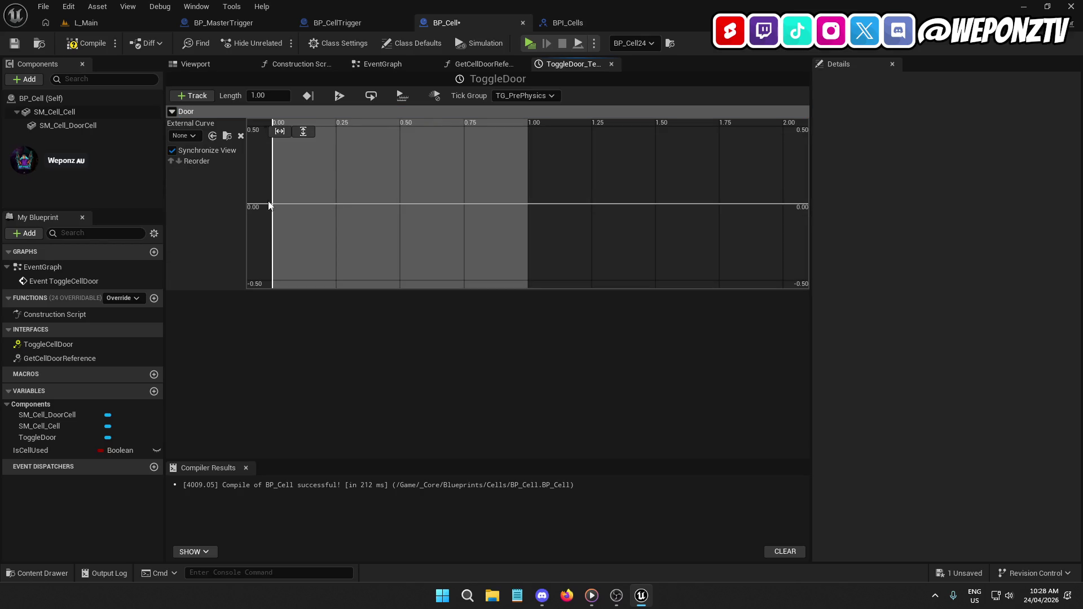
# Add two keys to the Door curve at times 0 and 1.
pyautogui.rightClick(277, 204)
pyautogui.click(324, 227)
pyautogui.rightClick(450, 163)
pyautogui.click(471, 184)
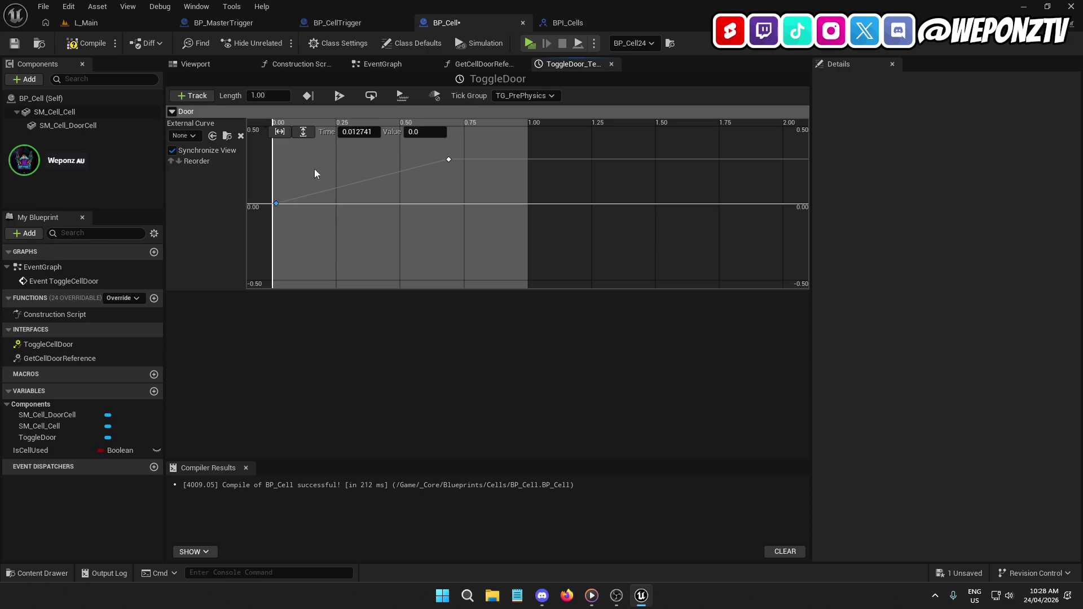
pyautogui.click(358, 131)
pyautogui.write('0')
pyautogui.click(448, 160)
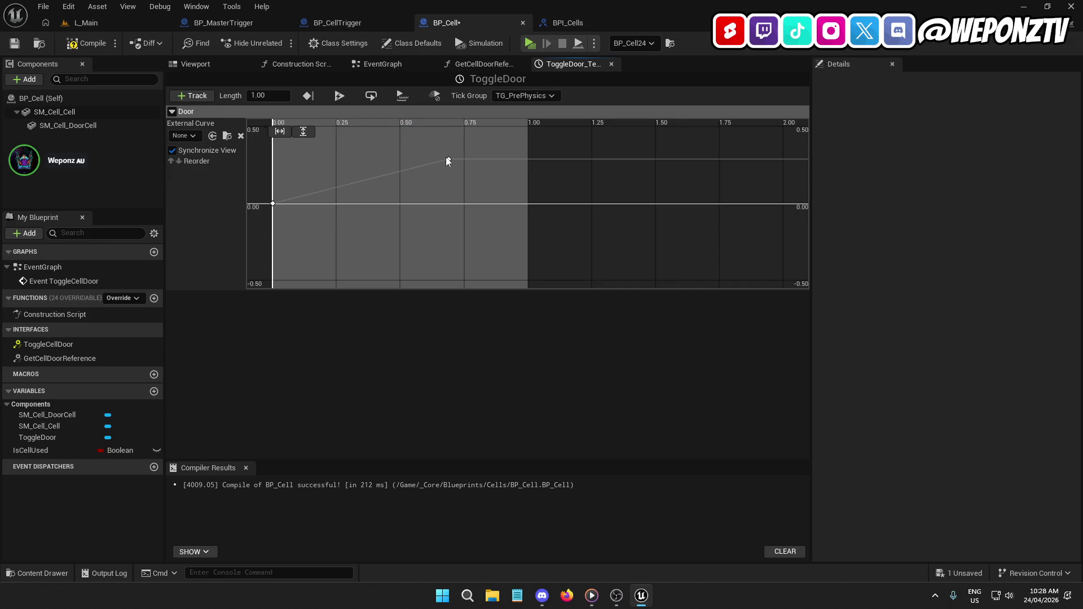
pyautogui.click(377, 132)
pyautogui.write('1')
pyautogui.press('Tab')
# Set the end key's value to 1.
pyautogui.click(435, 152)
pyautogui.click(527, 161)
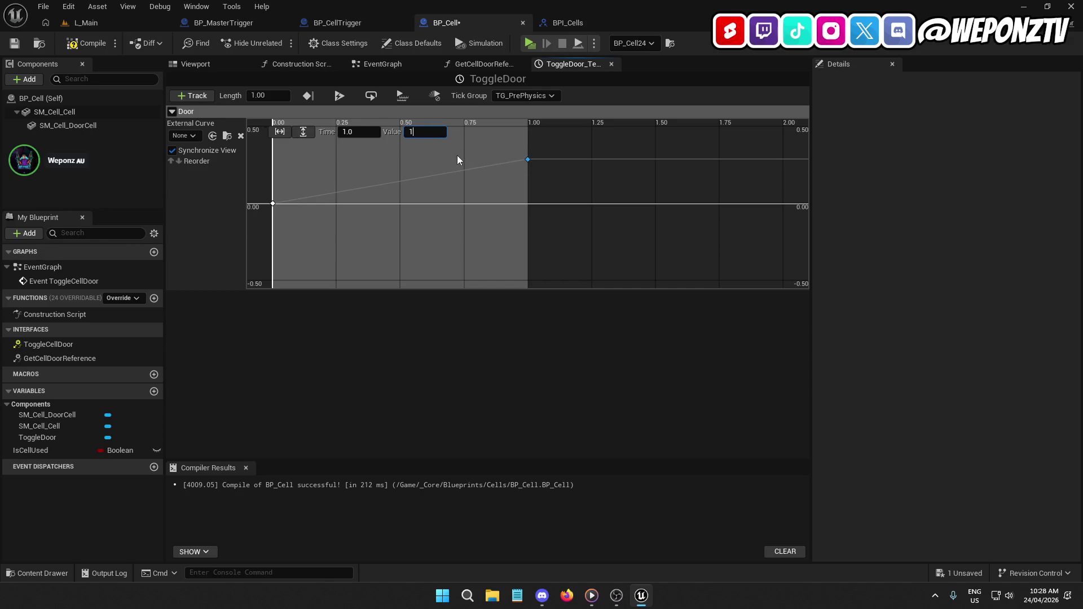
pyautogui.click(447, 168)
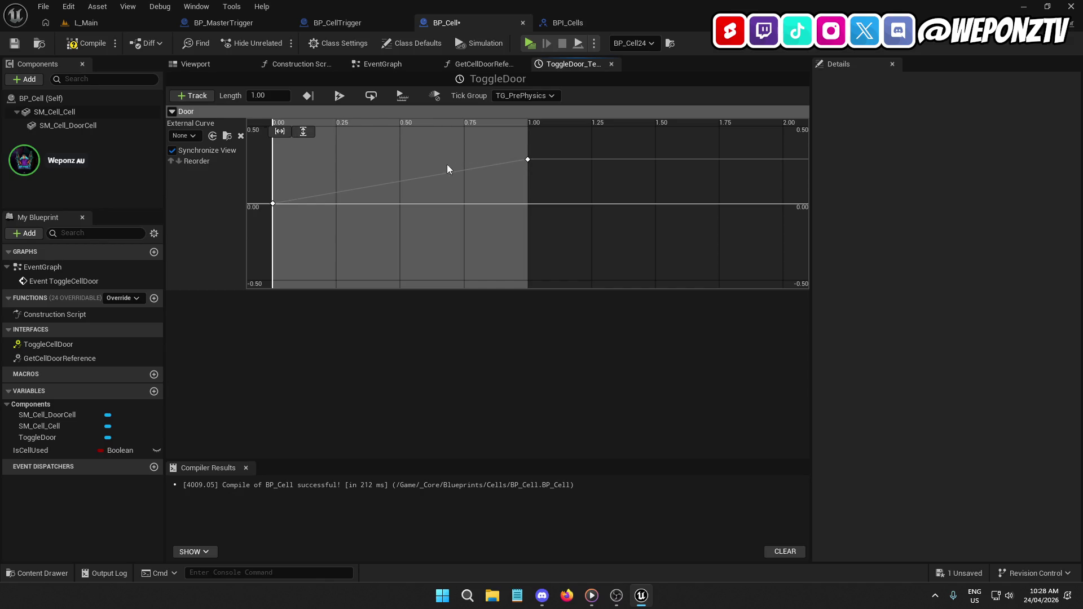
pyautogui.click(527, 160)
pyautogui.click(424, 132)
pyautogui.write('1')
pyautogui.click(364, 131)
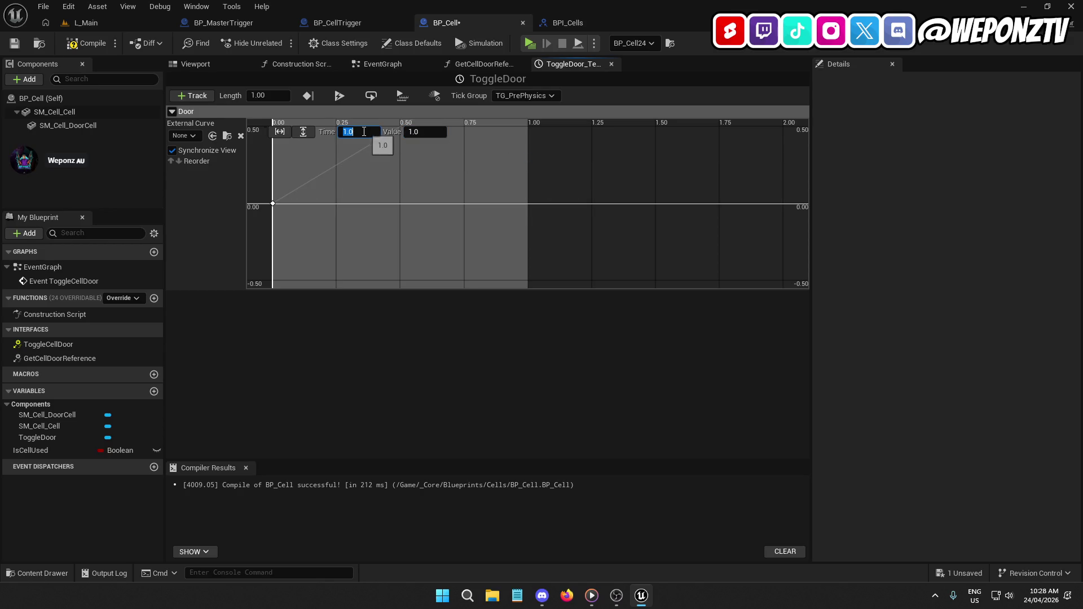
# Set both Door curve keys to Auto interpolation for an S-shaped ease.
pyautogui.click(462, 153)
pyautogui.scroll(-3, 536, 158)
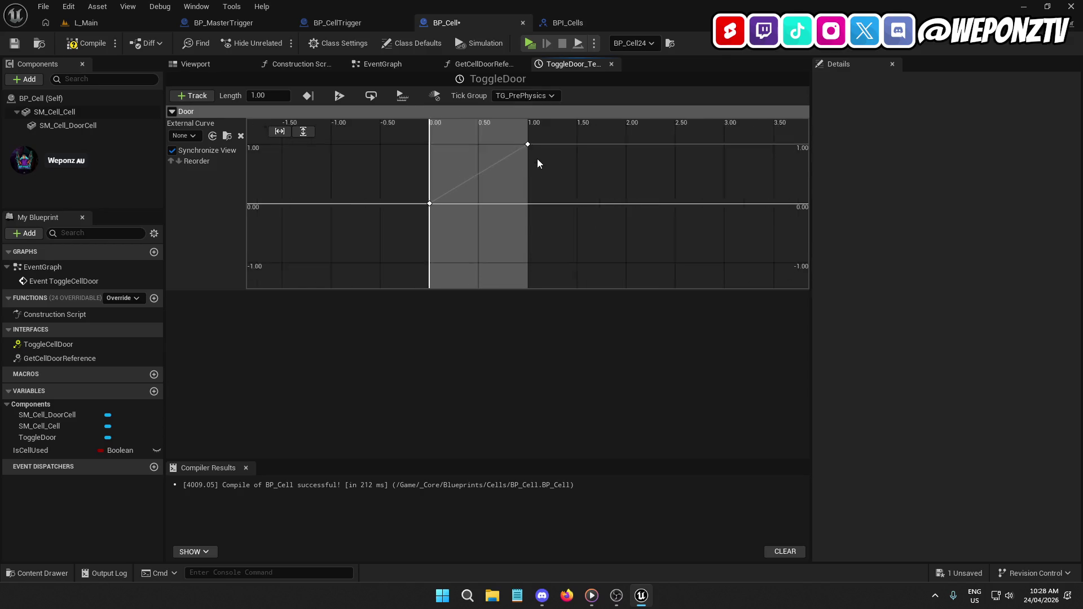
pyautogui.click(528, 138)
pyautogui.keyDown('shift'); pyautogui.click(418, 203); pyautogui.keyUp('shift')
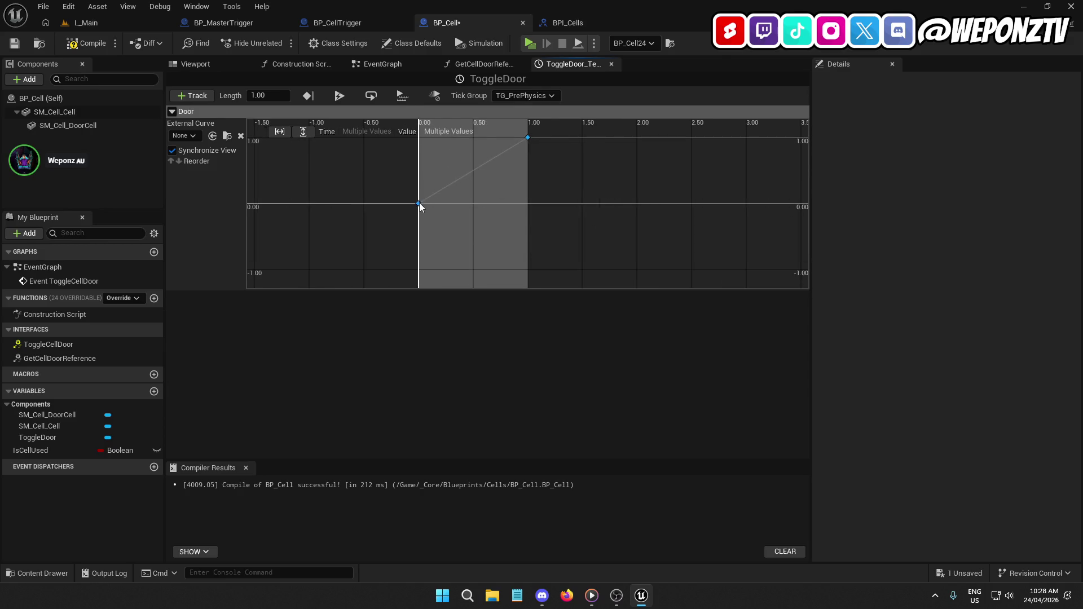
pyautogui.rightClick(418, 203)
pyautogui.press('Escape')
pyautogui.rightClick(418, 203)
pyautogui.click(446, 228)
# Compile and save BP_Cell, then close the GetCellDoorReference and ToggleDoor tabs.
pyautogui.click(86, 43)
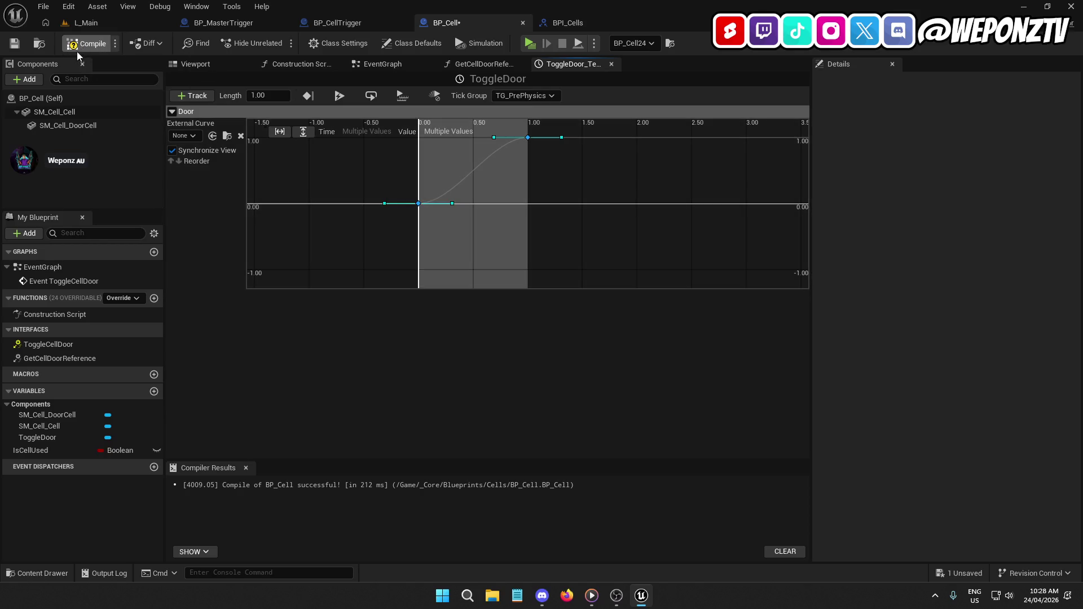
pyautogui.click(15, 44)
pyautogui.click(486, 64)
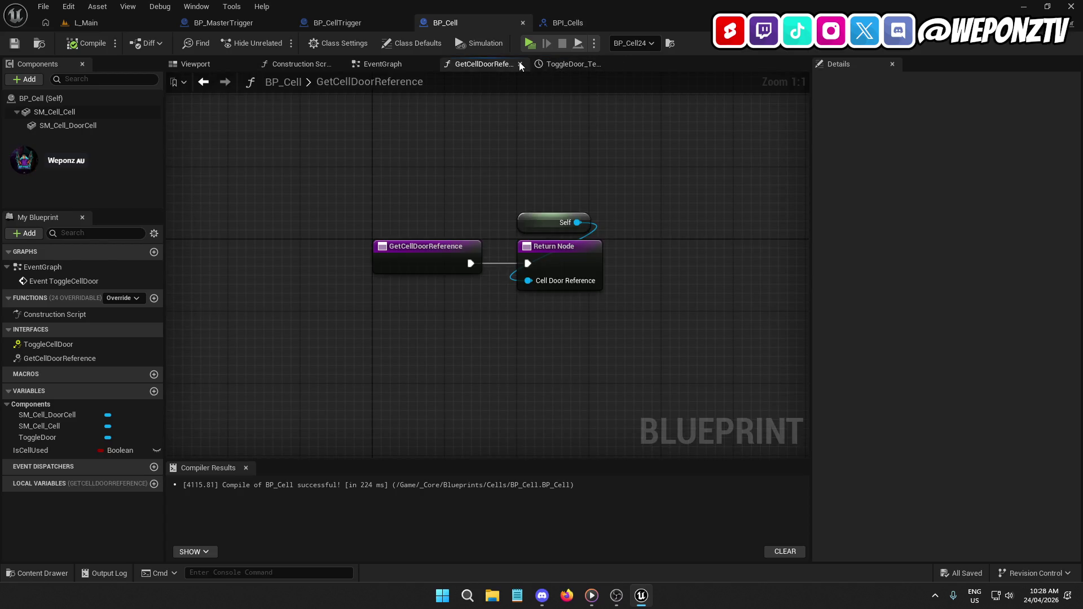
pyautogui.click(520, 64)
pyautogui.click(520, 64)
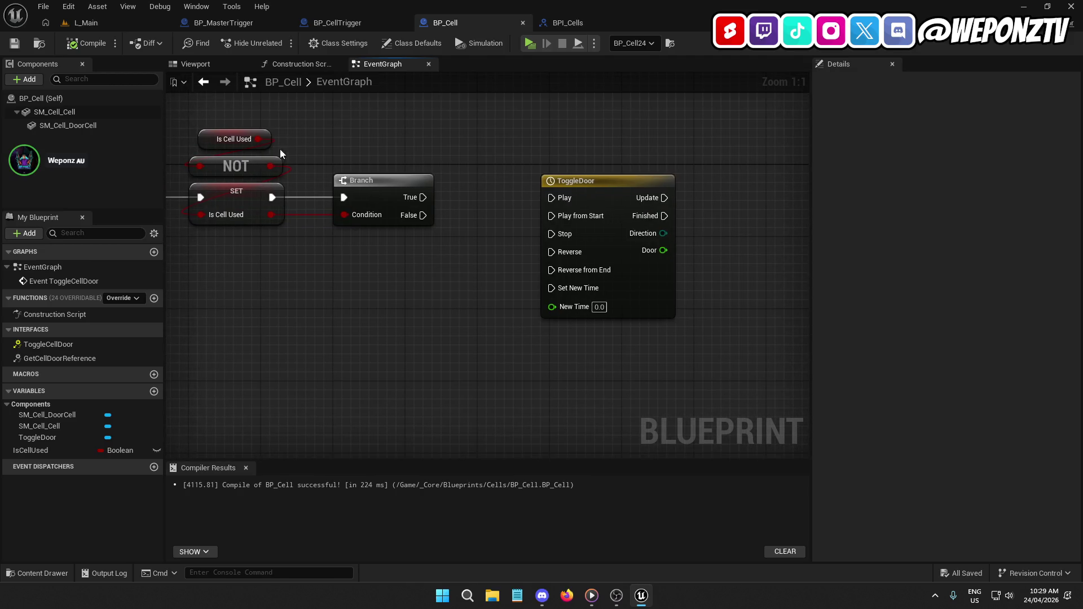
# Wire Branch True to ToggleDoor's Play and False to Reverse.
pyautogui.moveTo(413, 199); pyautogui.dragTo(487, 196)
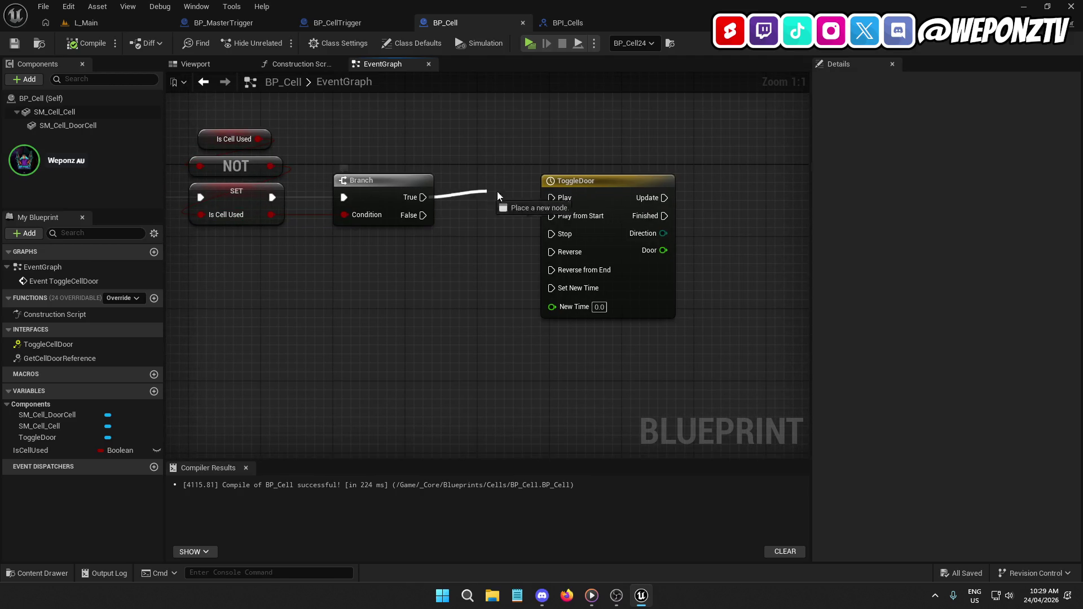
pyautogui.moveTo(560, 199); pyautogui.dragTo(571, 185)
pyautogui.moveTo(425, 215); pyautogui.dragTo(560, 252)
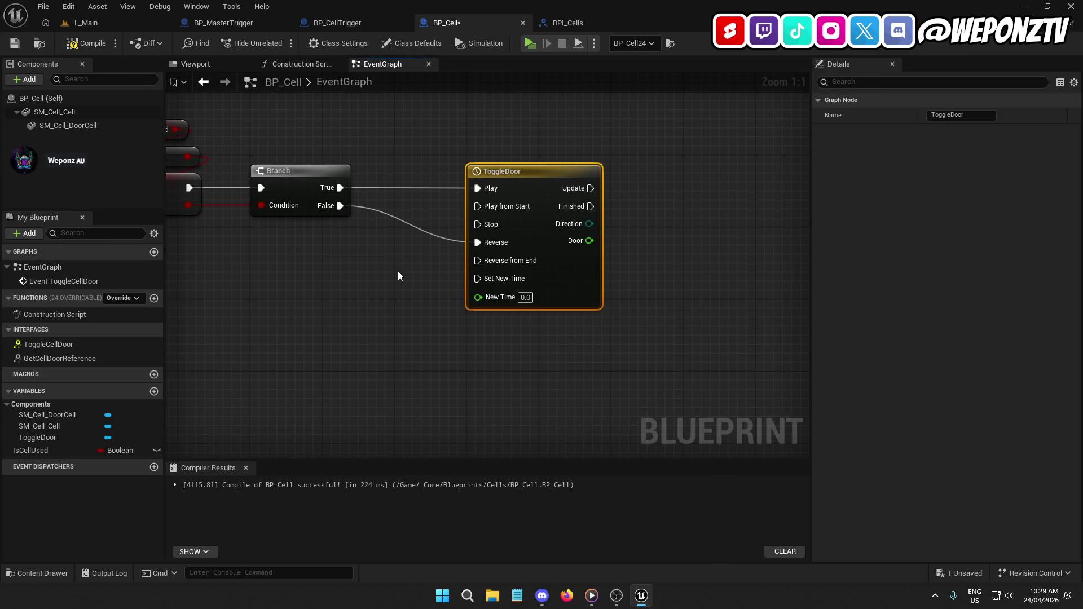
# Add a float Lerp with the Door track feeding its Alpha, then compile.
pyautogui.moveTo(389, 275); pyautogui.dragTo(652, 331)
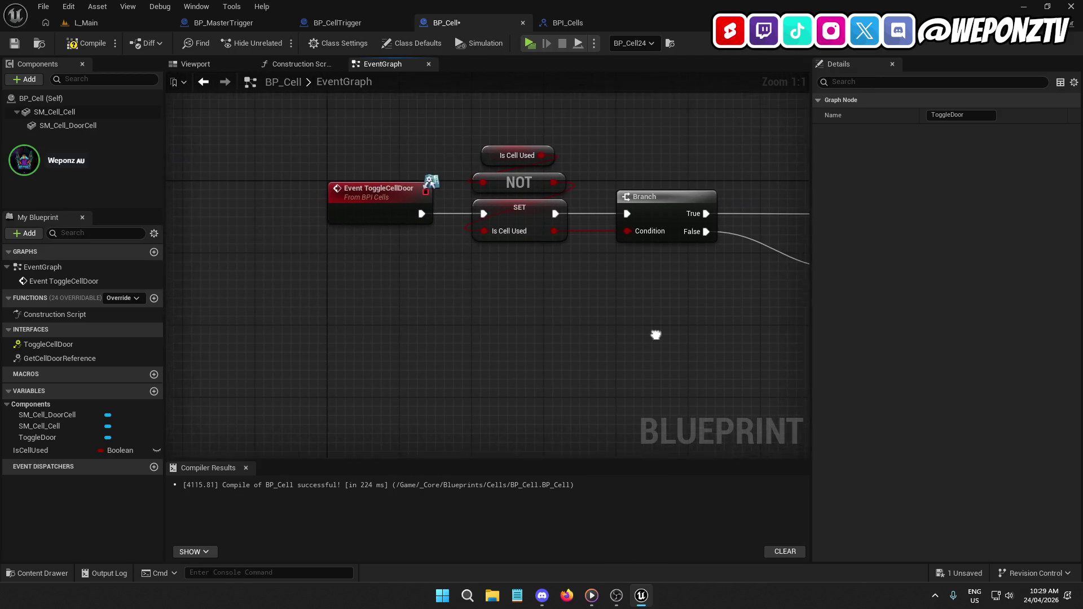
pyautogui.moveTo(530, 285); pyautogui.dragTo(256, 283)
pyautogui.moveTo(453, 262); pyautogui.dragTo(315, 261)
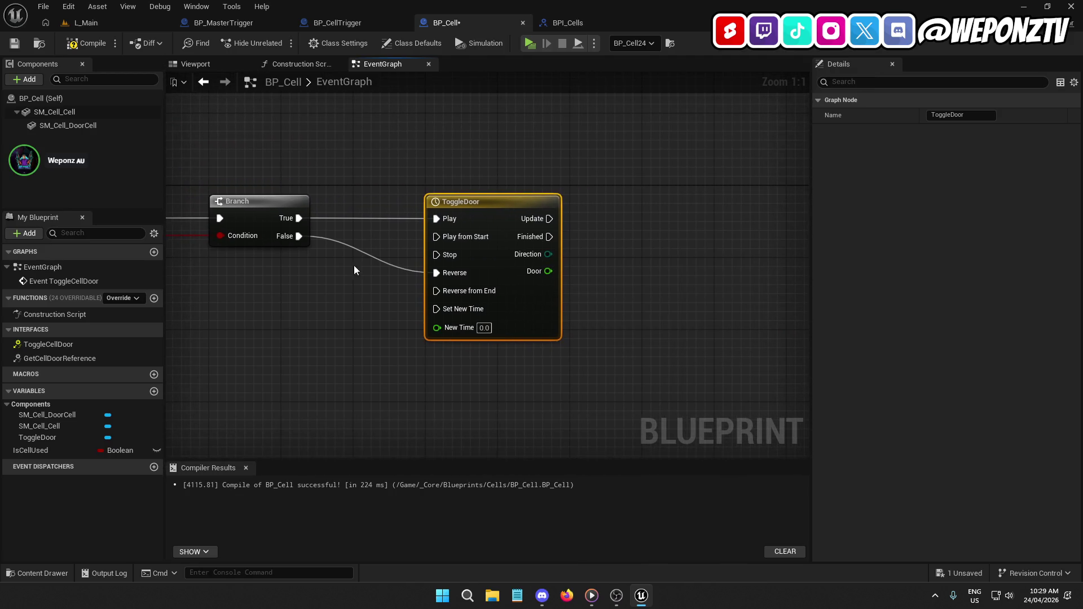
pyautogui.moveTo(525, 266)
pyautogui.mouseDown()
pyautogui.moveTo(385, 257)
pyautogui.moveTo(463, 262)
pyautogui.mouseUp()
pyautogui.write('lerp')
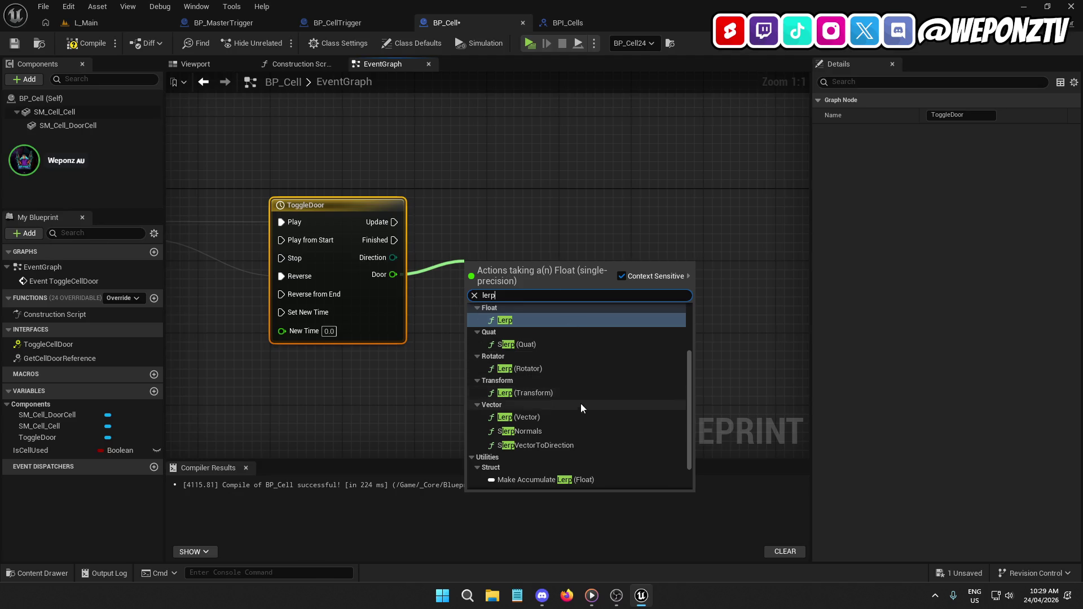
pyautogui.click(540, 319)
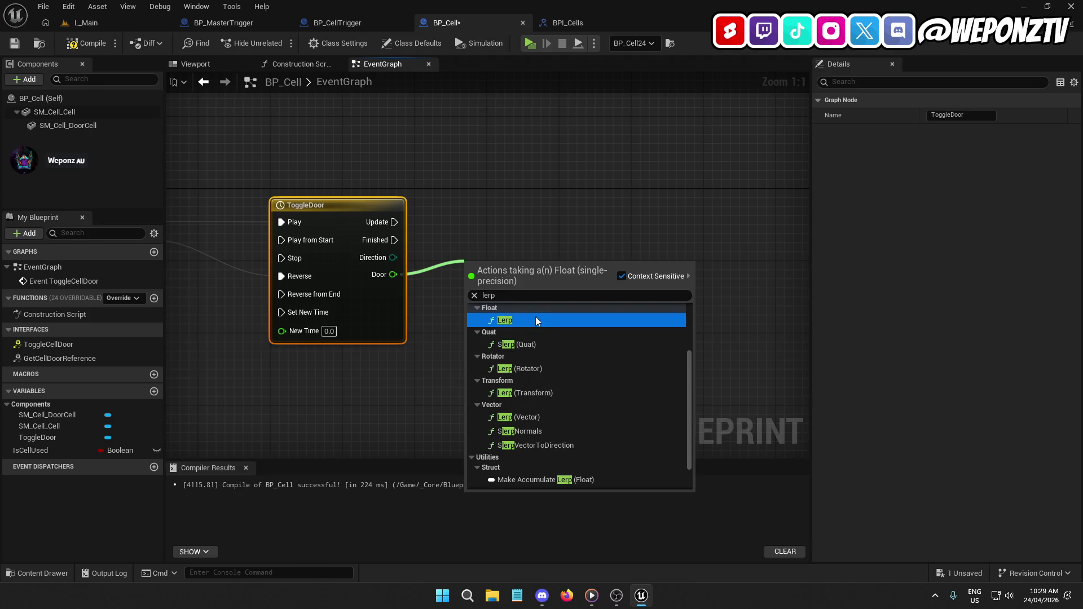
pyautogui.click(533, 320)
pyautogui.moveTo(471, 286); pyautogui.dragTo(472, 327)
pyautogui.moveTo(479, 268); pyautogui.dragTo(506, 268)
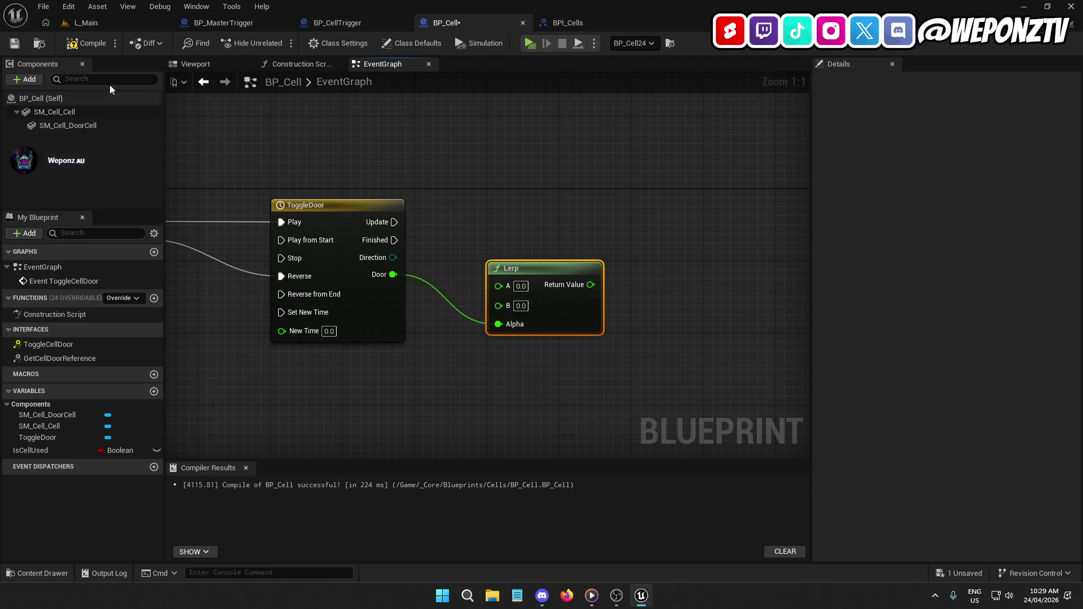
pyautogui.click(86, 46)
# Rotate SM_Cell_DoorCell in the Viewport to test its swing, reset yaw to 0, and save.
pyautogui.click(14, 43)
pyautogui.click(198, 64)
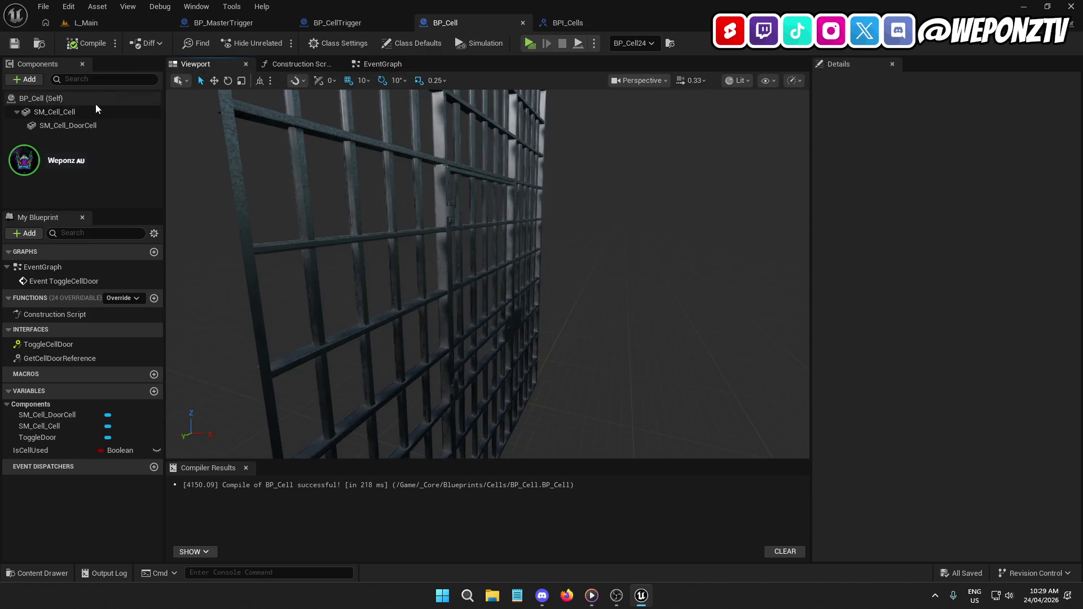
pyautogui.click(89, 125)
pyautogui.press('f')
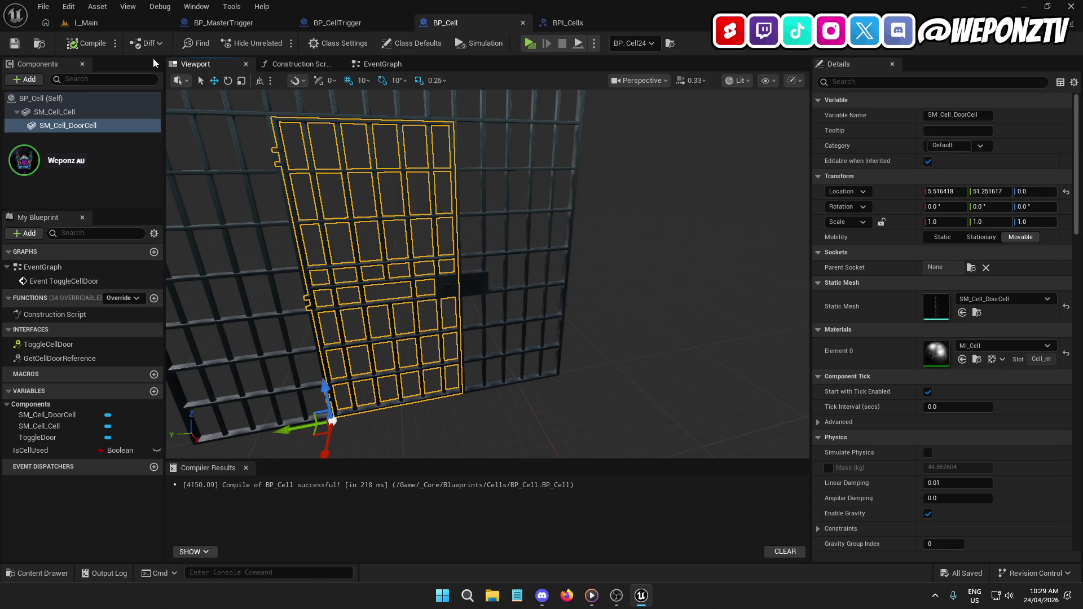
pyautogui.click(228, 81)
pyautogui.moveTo(360, 405)
pyautogui.mouseDown()
pyautogui.moveTo(332, 425)
pyautogui.moveTo(463, 303)
pyautogui.moveTo(389, 305)
pyautogui.moveTo(429, 307)
pyautogui.mouseUp()
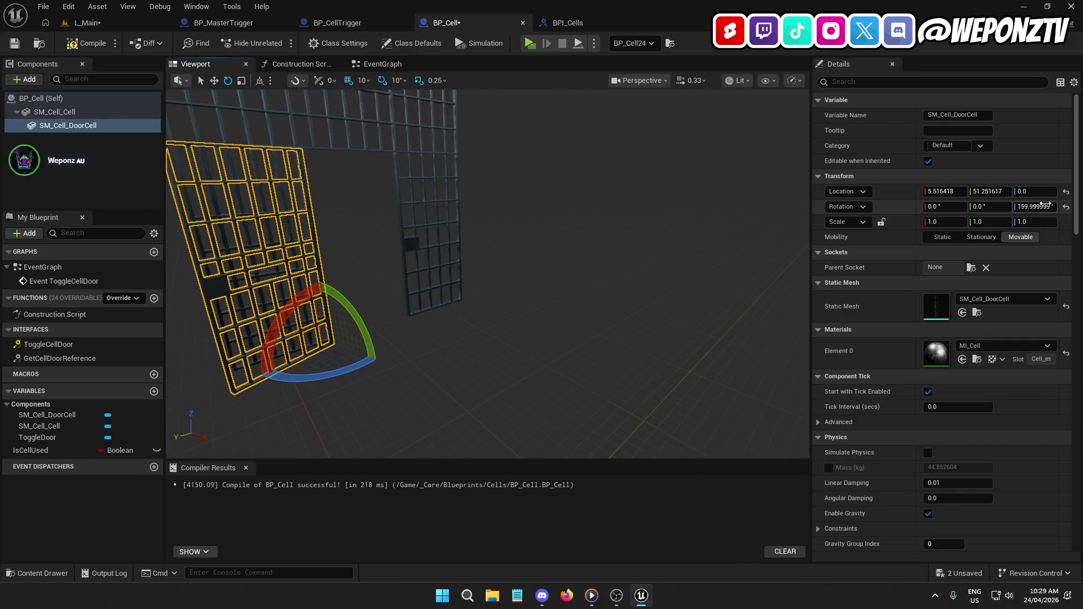
pyautogui.click(1066, 209)
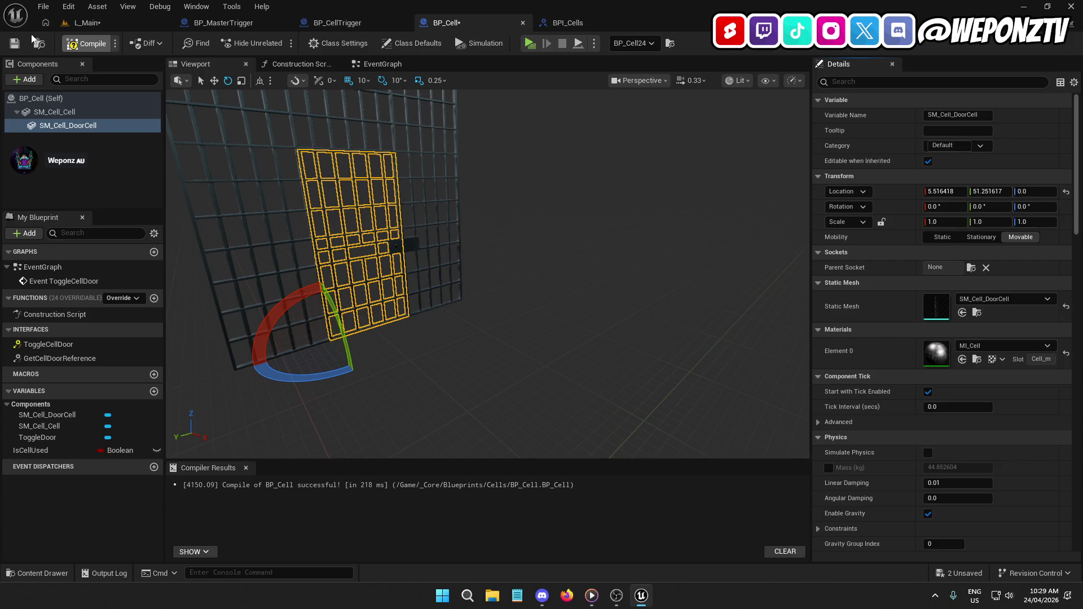
pyautogui.click(14, 43)
pyautogui.click(383, 65)
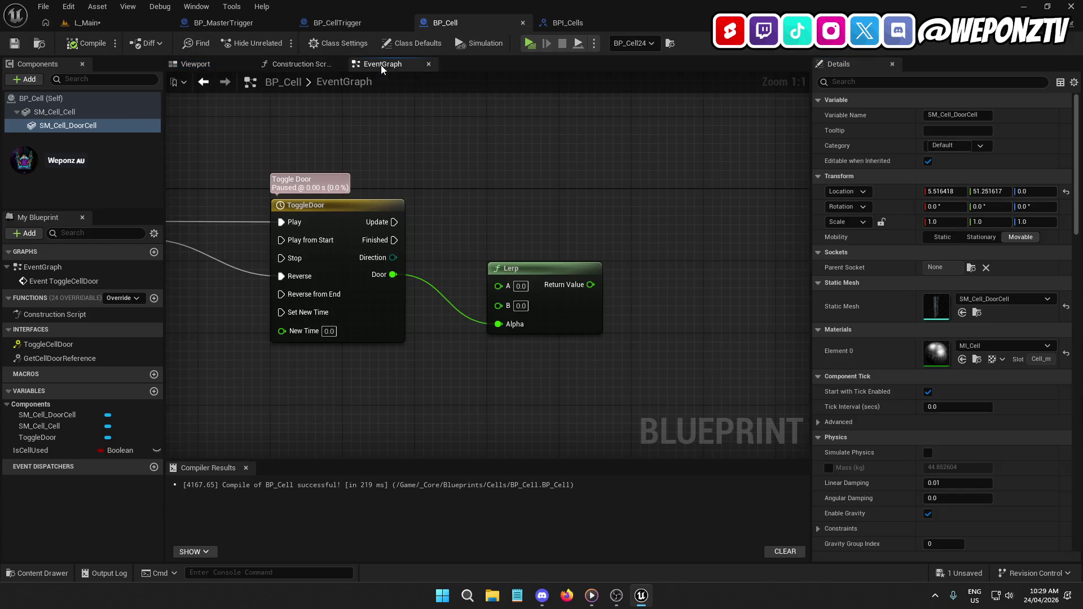
# Set the Lerp's B to 160 and add an SM Cell Door Cell getter.
pyautogui.write('160')
pyautogui.press('Return')
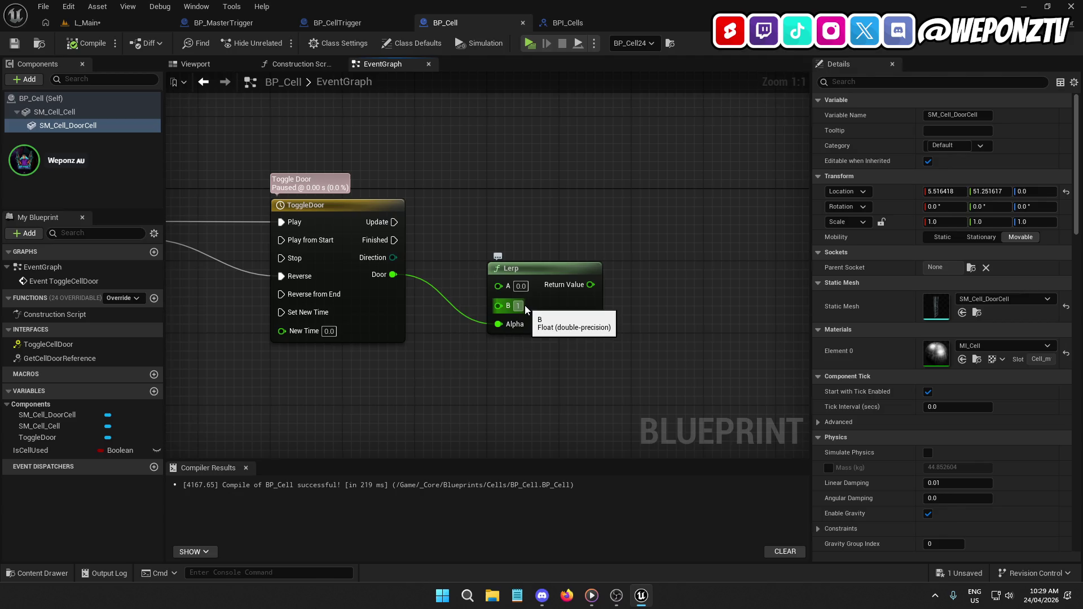
pyautogui.moveTo(645, 284); pyautogui.dragTo(550, 262)
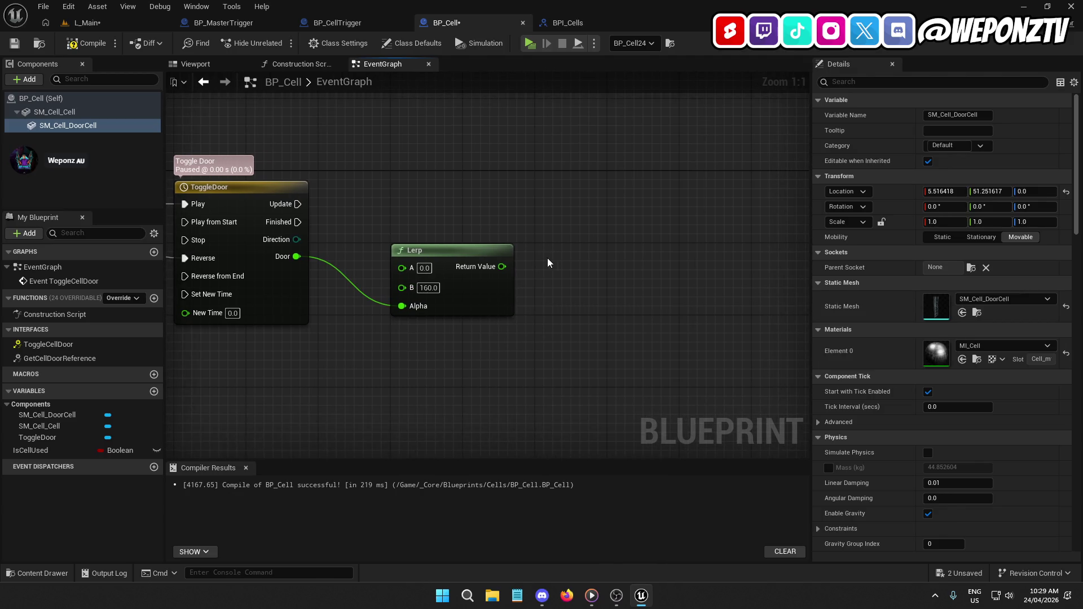
pyautogui.moveTo(85, 126); pyautogui.dragTo(687, 179)
pyautogui.click(15, 43)
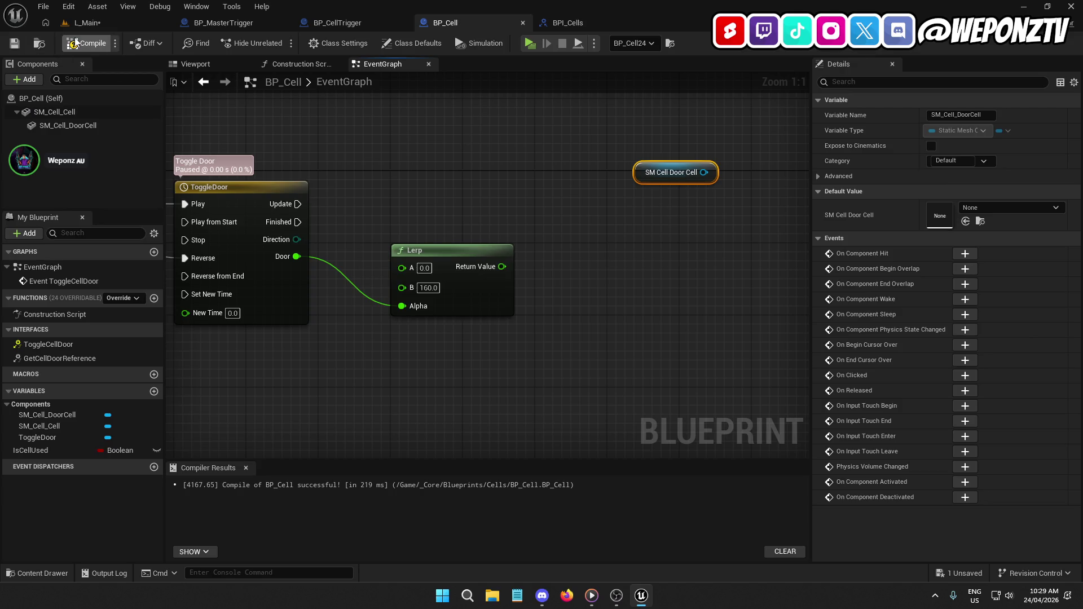
# Add Set Relative Rotation from the door reference, replacing a mistaken Set Relative Location.
pyautogui.moveTo(703, 172); pyautogui.dragTo(667, 219)
pyautogui.write('setrela')
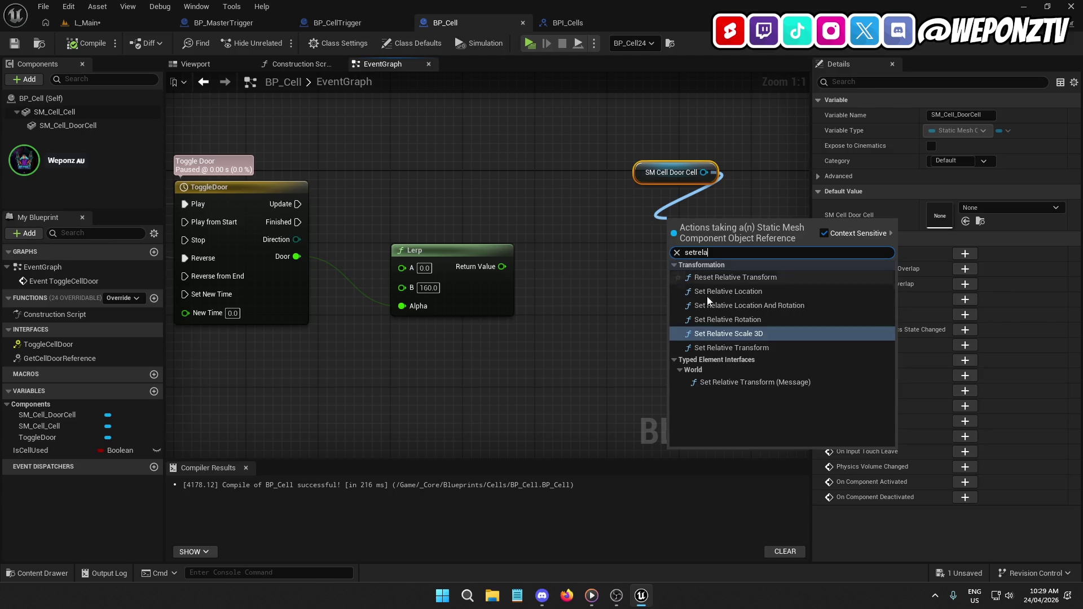
pyautogui.click(764, 291)
pyautogui.moveTo(727, 227); pyautogui.dragTo(665, 203)
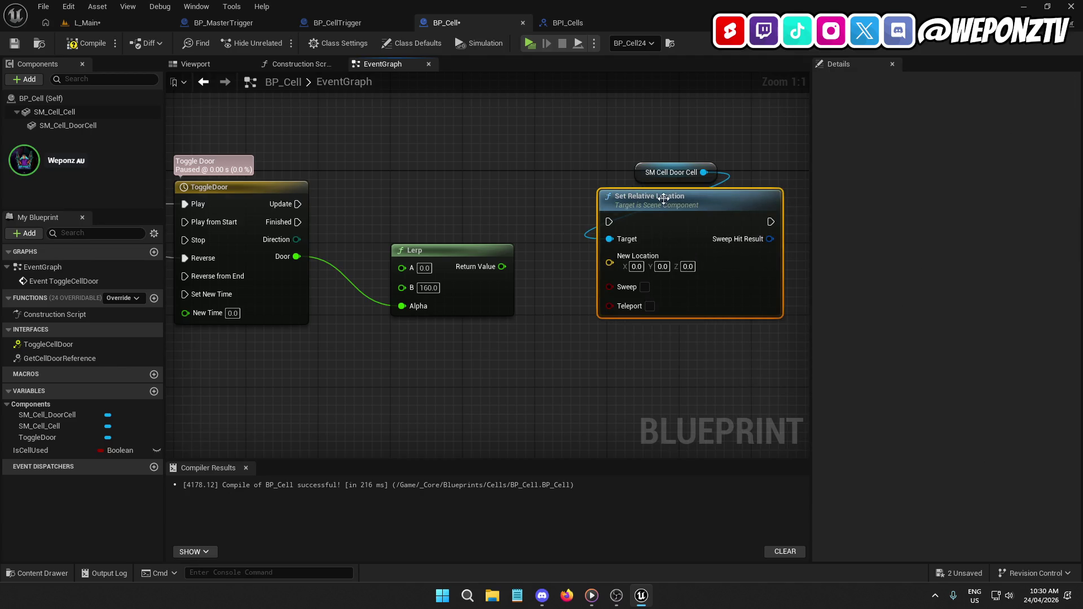
pyautogui.press('Delete')
pyautogui.moveTo(704, 172); pyautogui.dragTo(663, 228)
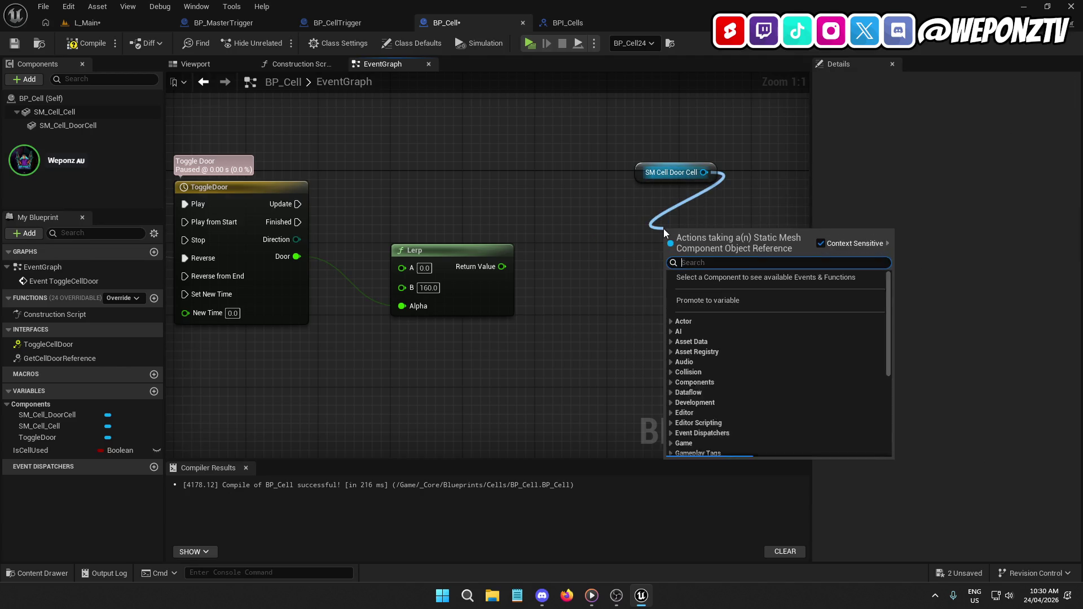
pyautogui.write('setrela rot')
pyautogui.click(735, 293)
# Wire ToggleDoor's Update into Set Relative Rotation and tidy the node layout.
pyautogui.moveTo(715, 232)
pyautogui.mouseDown()
pyautogui.moveTo(679, 195)
pyautogui.moveTo(416, 225)
pyautogui.moveTo(294, 205)
pyautogui.mouseUp()
pyautogui.moveTo(657, 170); pyautogui.dragTo(639, 125)
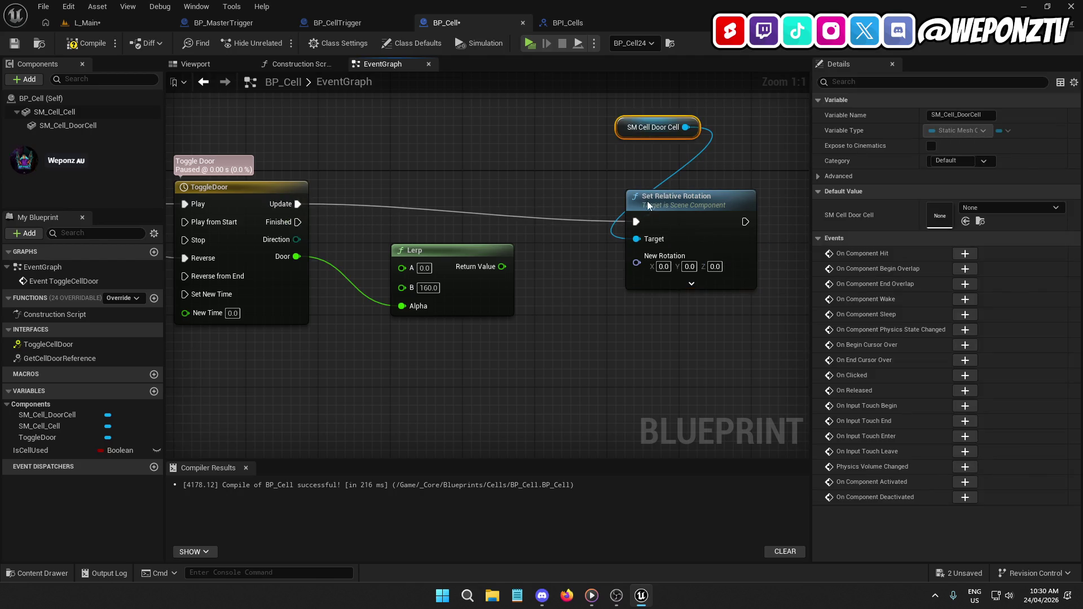
pyautogui.moveTo(648, 205); pyautogui.dragTo(630, 206)
pyautogui.keyDown('ctrl'); pyautogui.click(242, 188); pyautogui.keyUp('ctrl')
pyautogui.press('q')
pyautogui.click(582, 158)
pyautogui.moveTo(631, 128); pyautogui.dragTo(640, 154)
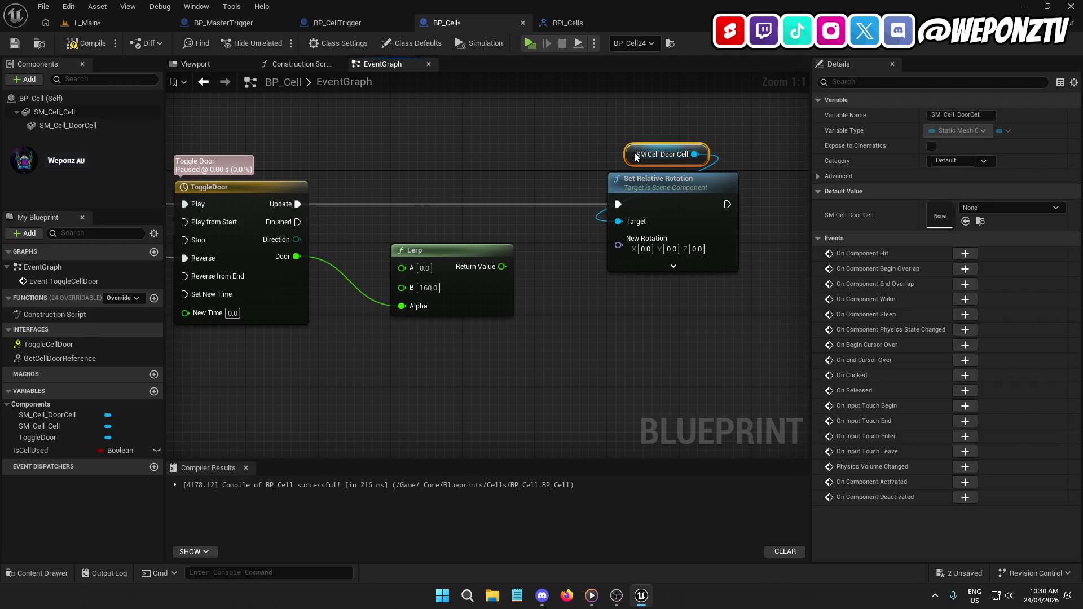
# Split New Rotation, feed the Lerp result into Z (yaw), then compile and save.
pyautogui.rightClick(620, 245)
pyautogui.click(648, 292)
pyautogui.moveTo(502, 265)
pyautogui.mouseDown()
pyautogui.moveTo(635, 301)
pyautogui.moveTo(624, 292)
pyautogui.mouseUp()
pyautogui.scroll(-5, 648, 296)
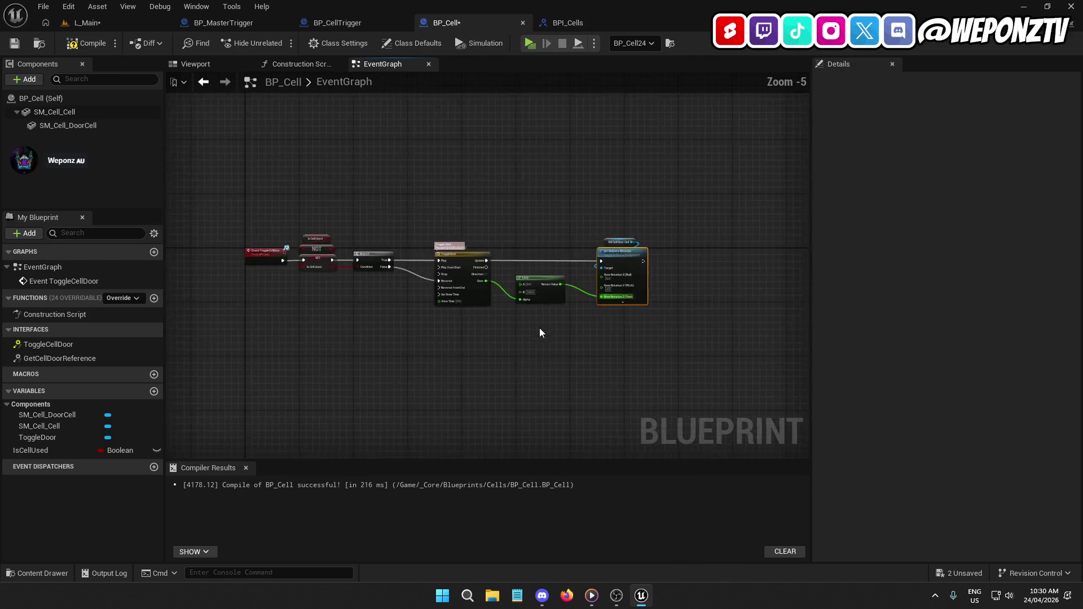
pyautogui.scroll(1, 563, 304)
pyautogui.click(84, 44)
pyautogui.click(14, 43)
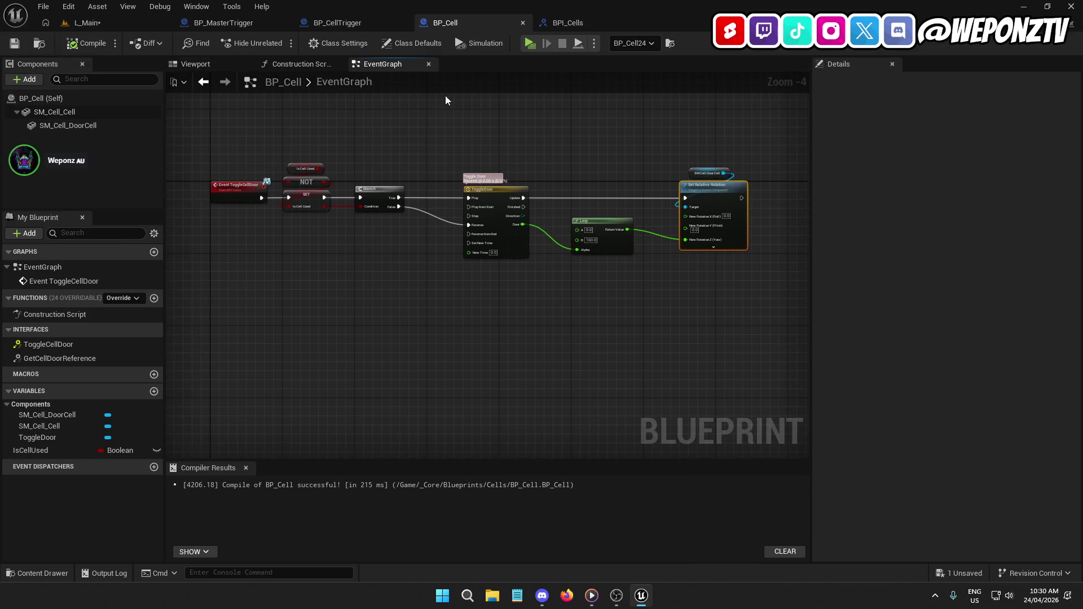
# Save the L_Main level and open BP_GameMode from _Core > Blueprints.
pyautogui.click(88, 23)
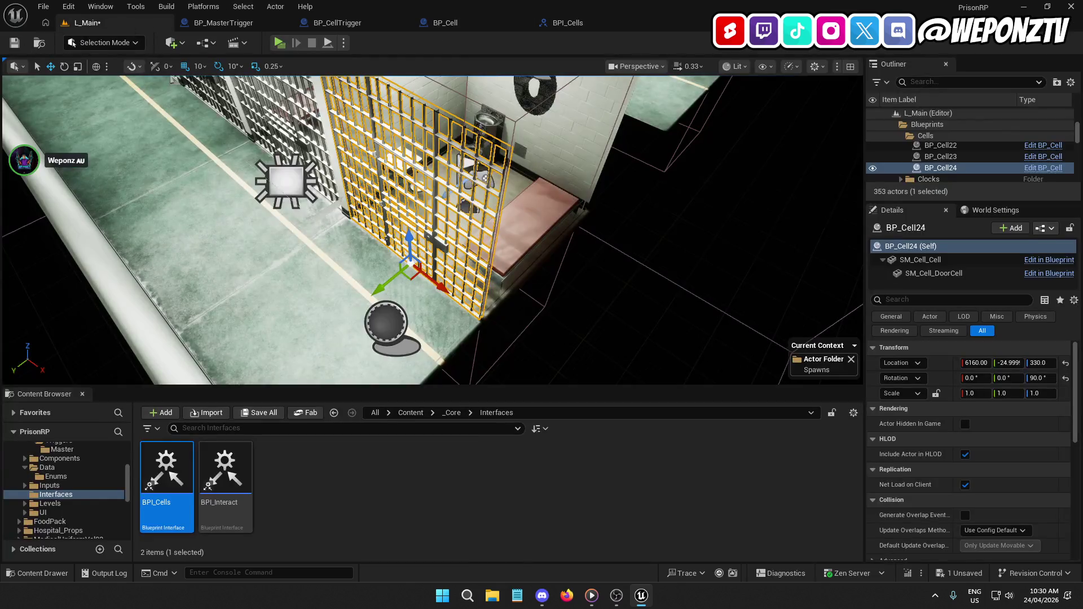
pyautogui.click(14, 44)
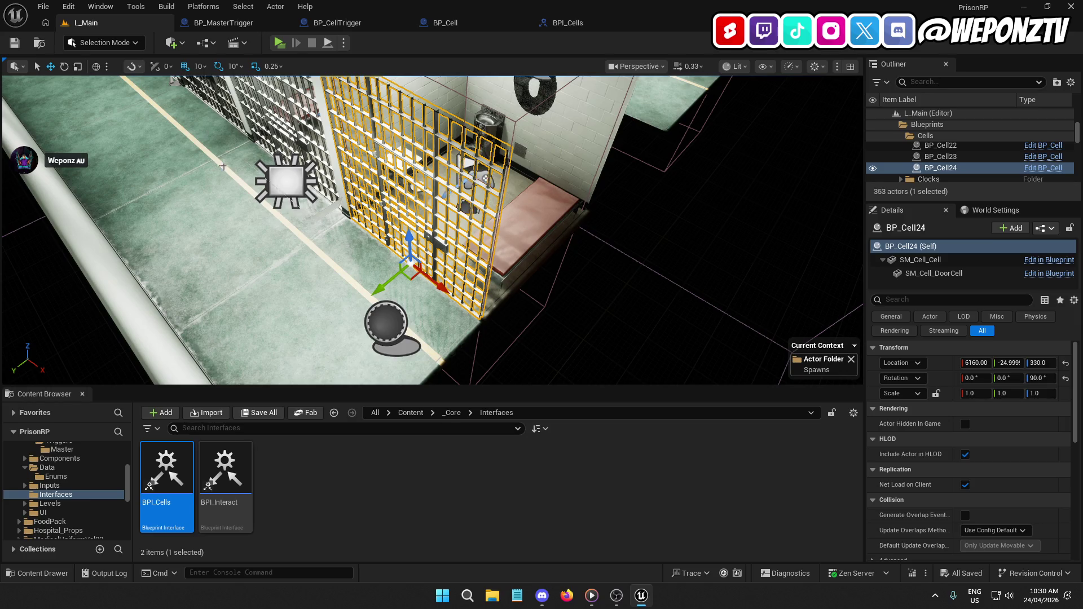
pyautogui.click(451, 413)
pyautogui.click(452, 413)
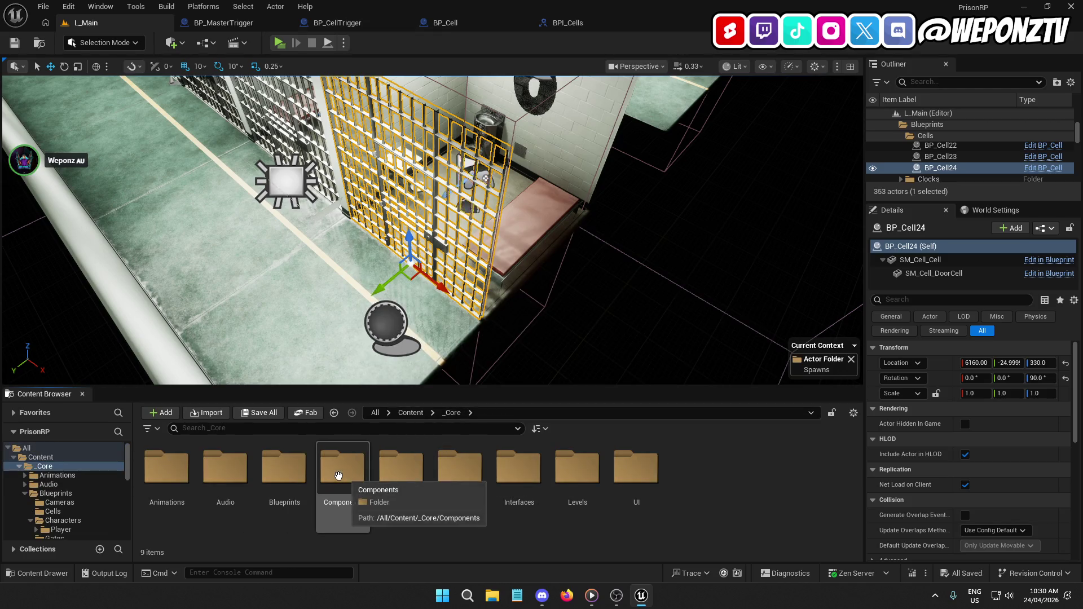
pyautogui.doubleClick(285, 468)
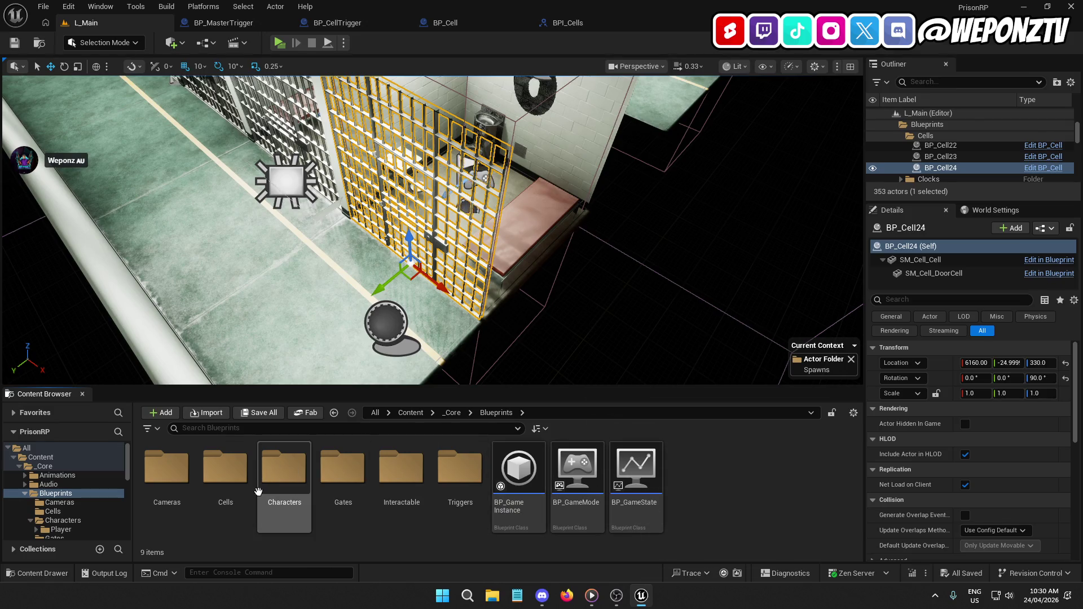
pyautogui.click(578, 482)
pyautogui.doubleClick(578, 483)
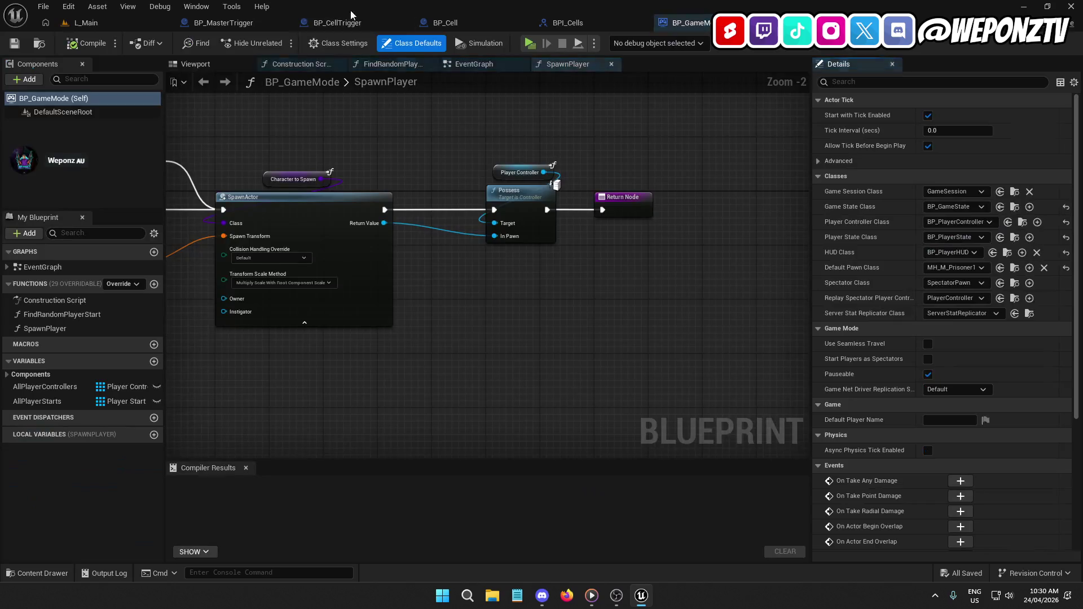
# Close the BP_MasterTrigger, BP_CellTrigger, BP_Cell and BPI_Cells editors.
pyautogui.click(283, 23)
pyautogui.click(284, 27)
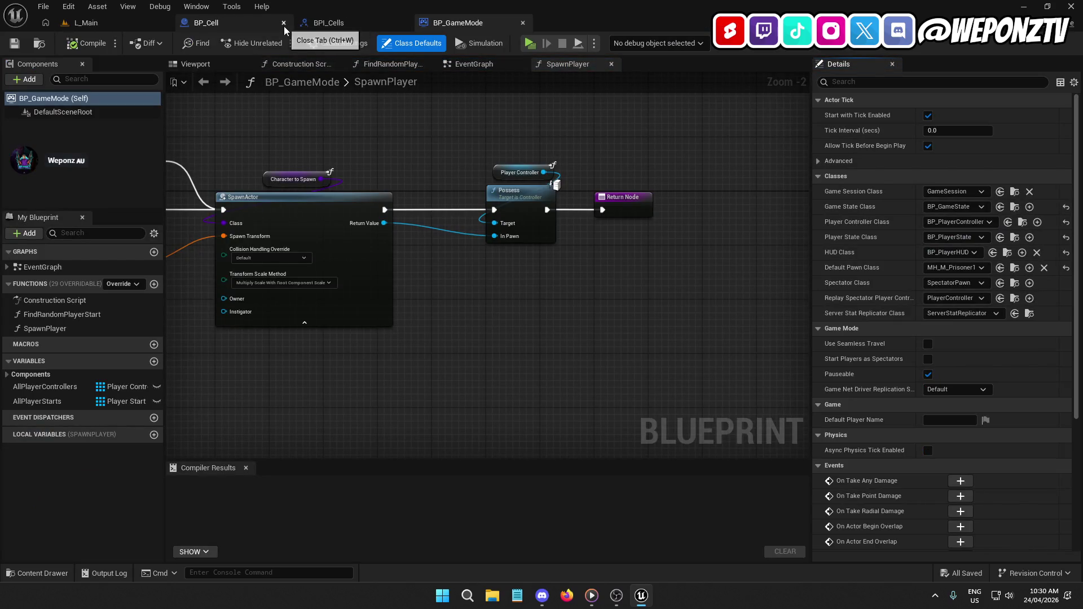
pyautogui.click(285, 27)
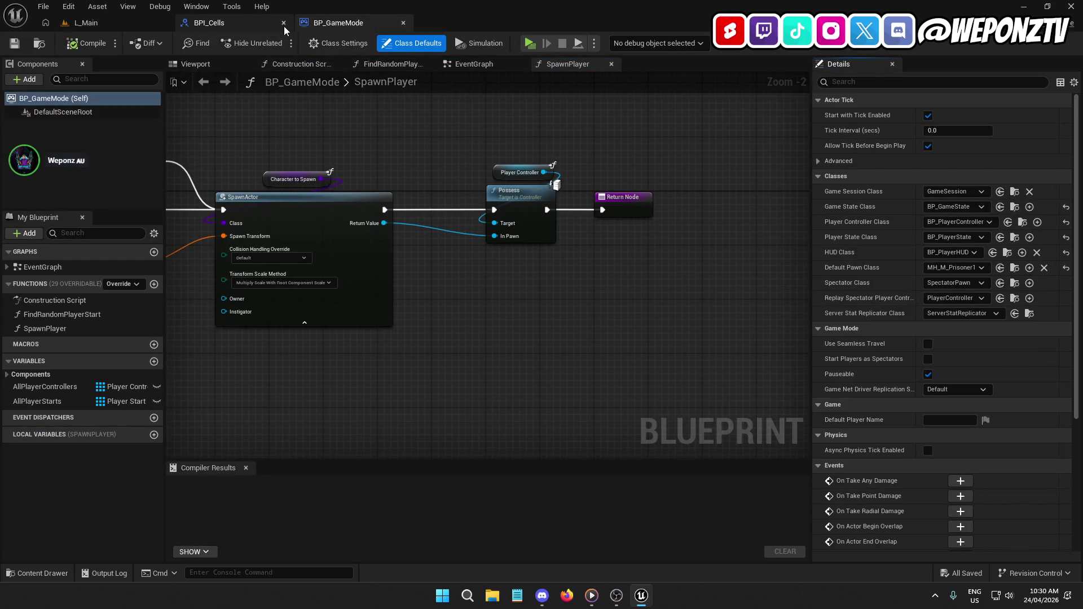
pyautogui.click(285, 26)
pyautogui.click(113, 25)
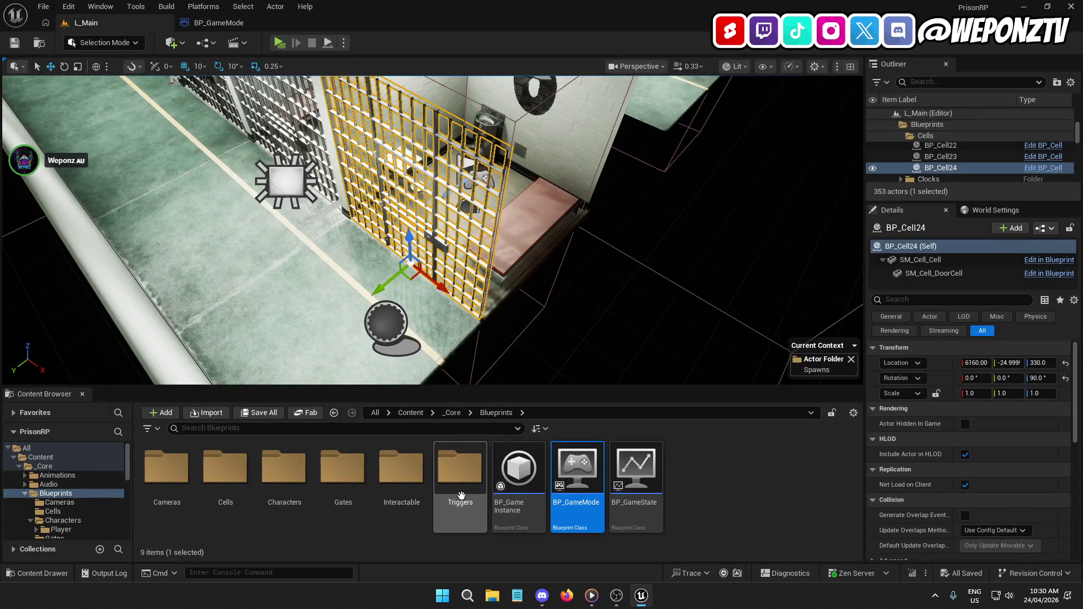
# Open BP_PlayerController from _Core > Blueprints > Characters > Player.
pyautogui.click(451, 412)
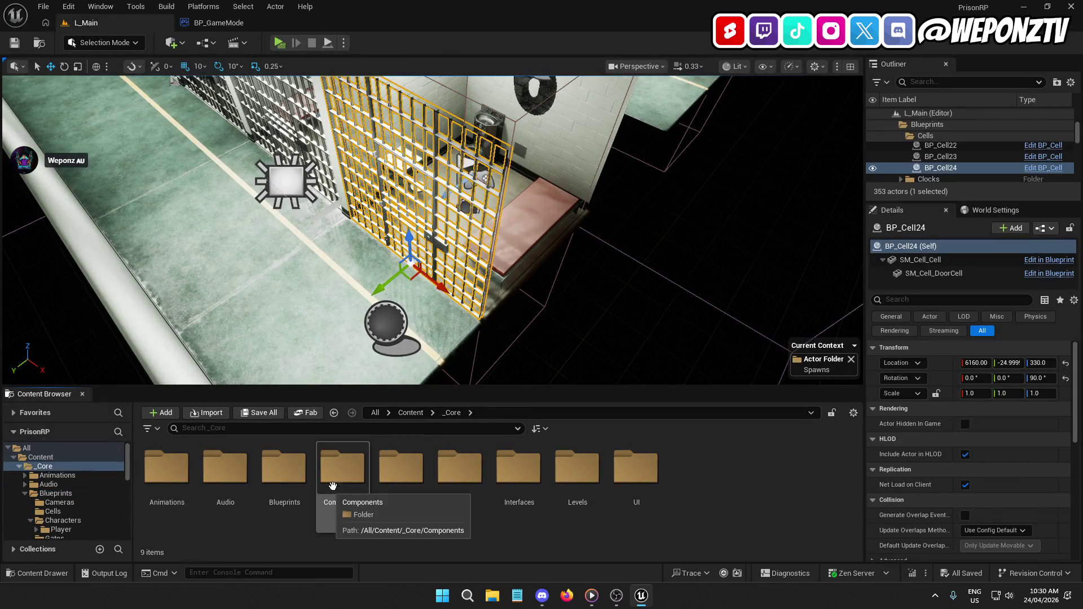
pyautogui.doubleClick(284, 471)
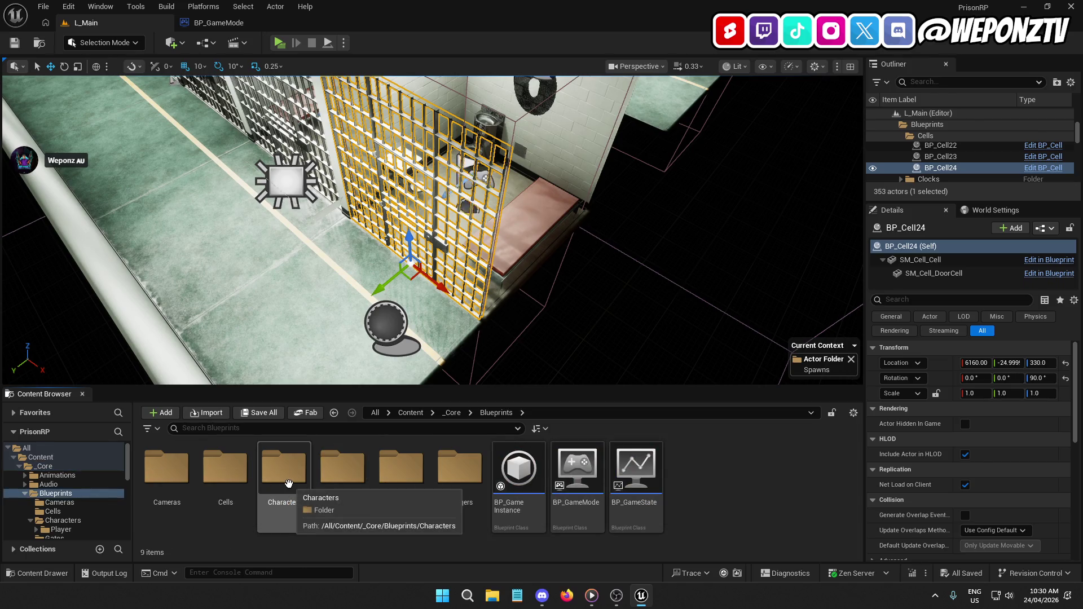
pyautogui.doubleClick(286, 471)
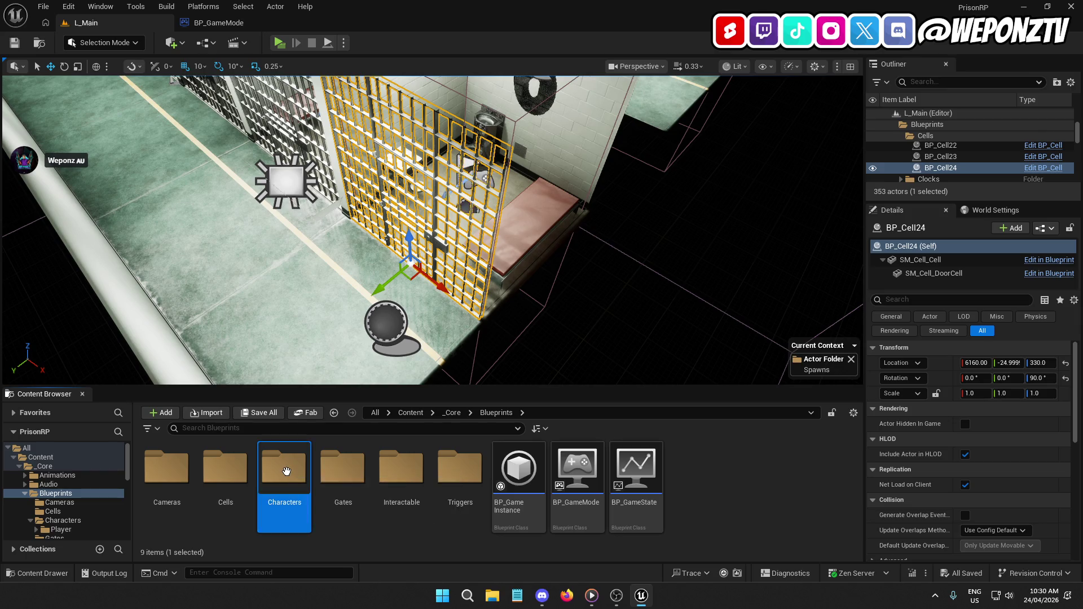
pyautogui.doubleClick(184, 475)
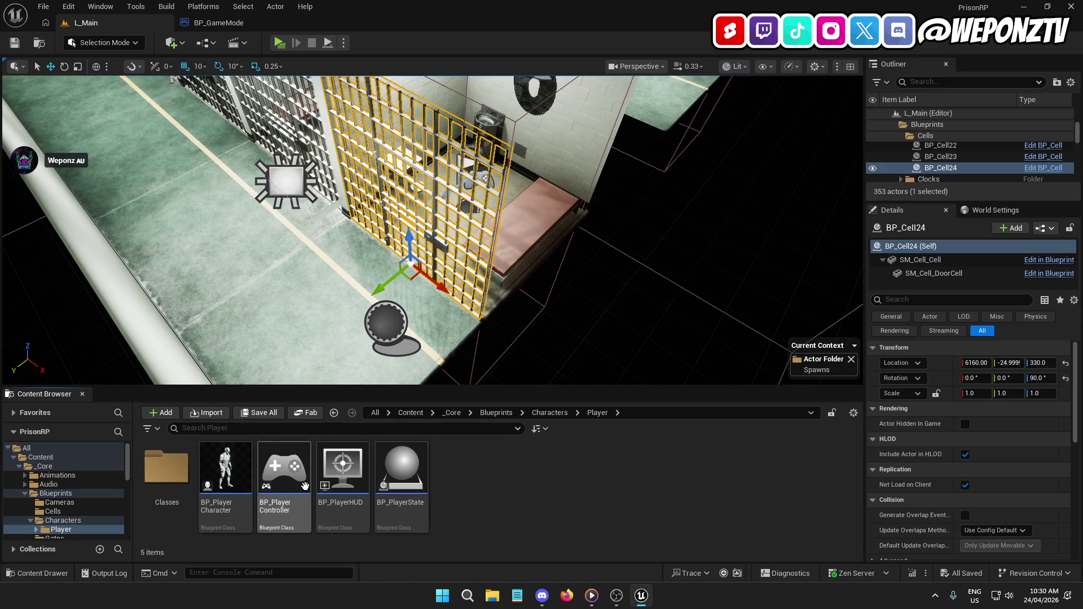
pyautogui.doubleClick(284, 471)
# Pan BP_PlayerController's event graph to survey the class switch, spawn calls and UI nodes.
pyautogui.moveTo(459, 213)
pyautogui.mouseDown()
pyautogui.moveTo(261, 315)
pyautogui.moveTo(122, 107)
pyautogui.moveTo(280, 211)
pyautogui.mouseUp()
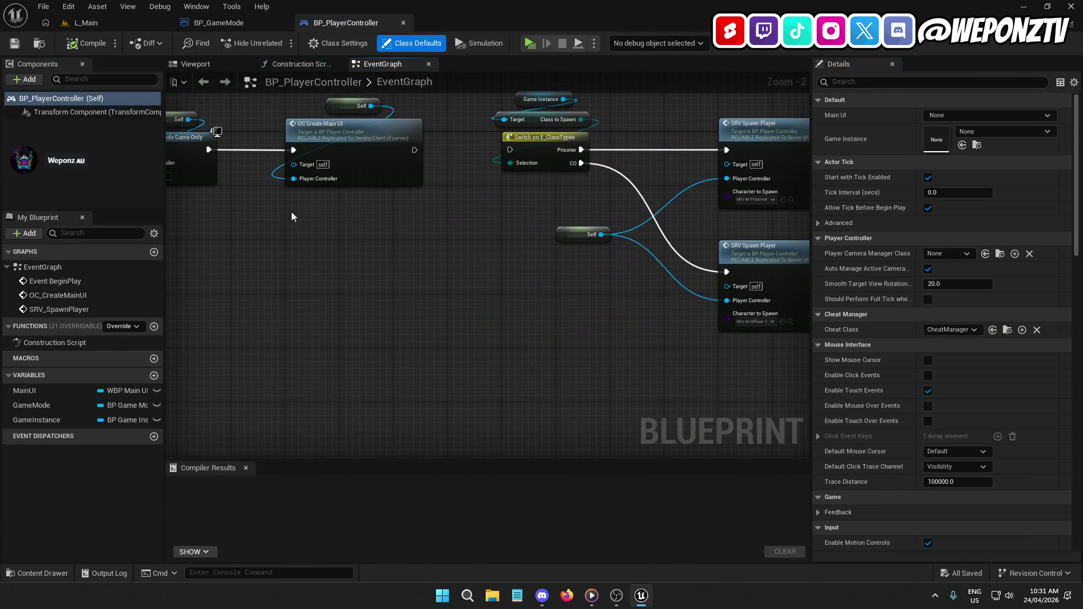
pyautogui.moveTo(462, 246)
pyautogui.mouseDown()
pyautogui.moveTo(571, 244)
pyautogui.moveTo(425, 271)
pyautogui.moveTo(829, 282)
pyautogui.mouseUp()
pyautogui.moveTo(395, 270); pyautogui.dragTo(906, 256)
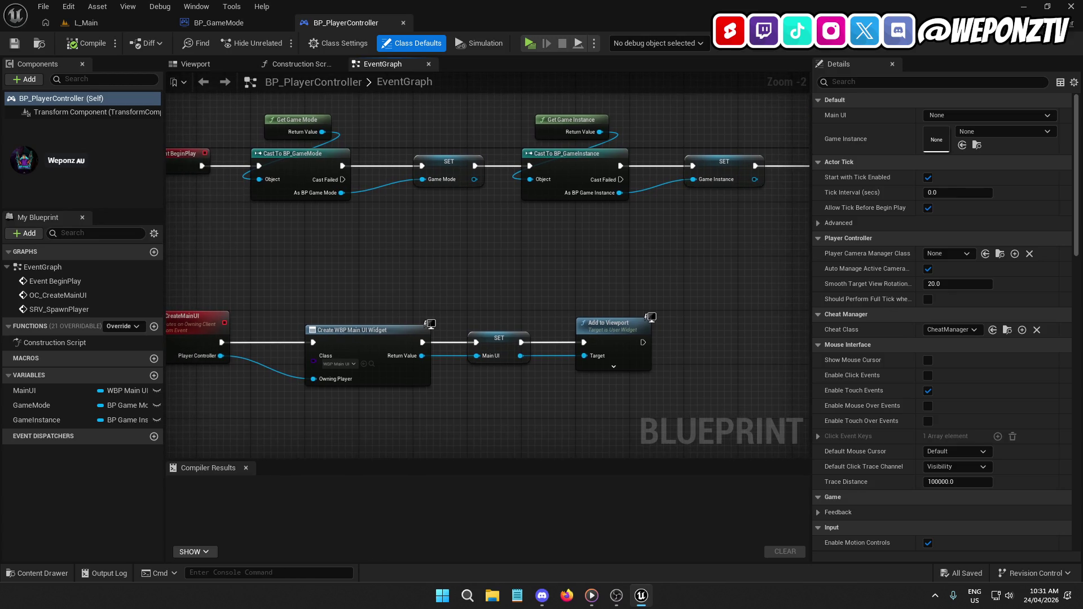
pyautogui.moveTo(620, 276); pyautogui.dragTo(271, 271)
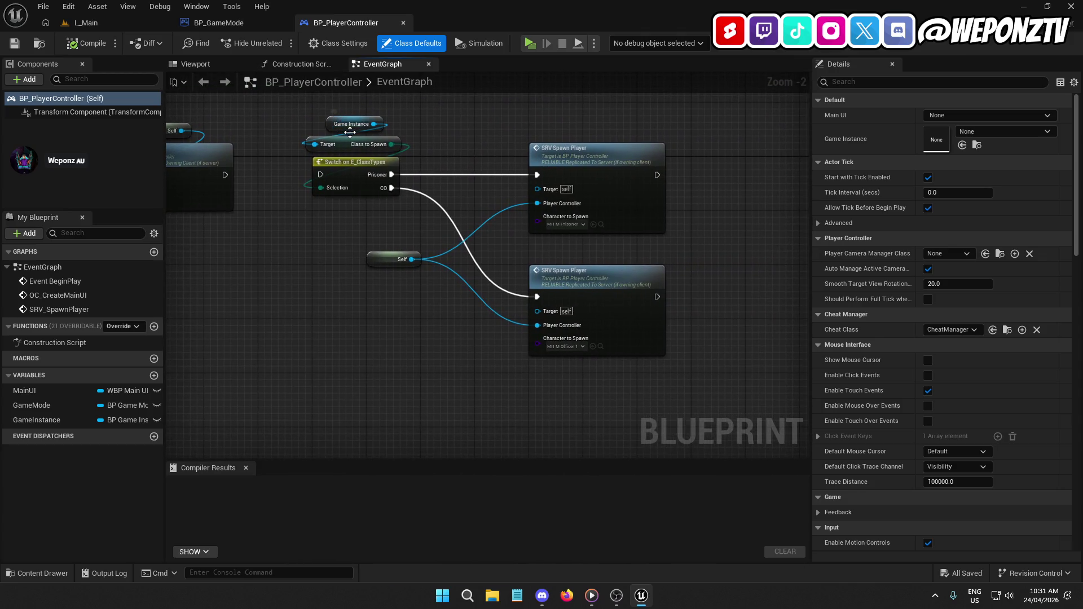
pyautogui.moveTo(183, 138)
pyautogui.mouseDown()
pyautogui.moveTo(312, 146)
pyautogui.moveTo(297, 183)
pyautogui.moveTo(305, 211)
pyautogui.mouseUp()
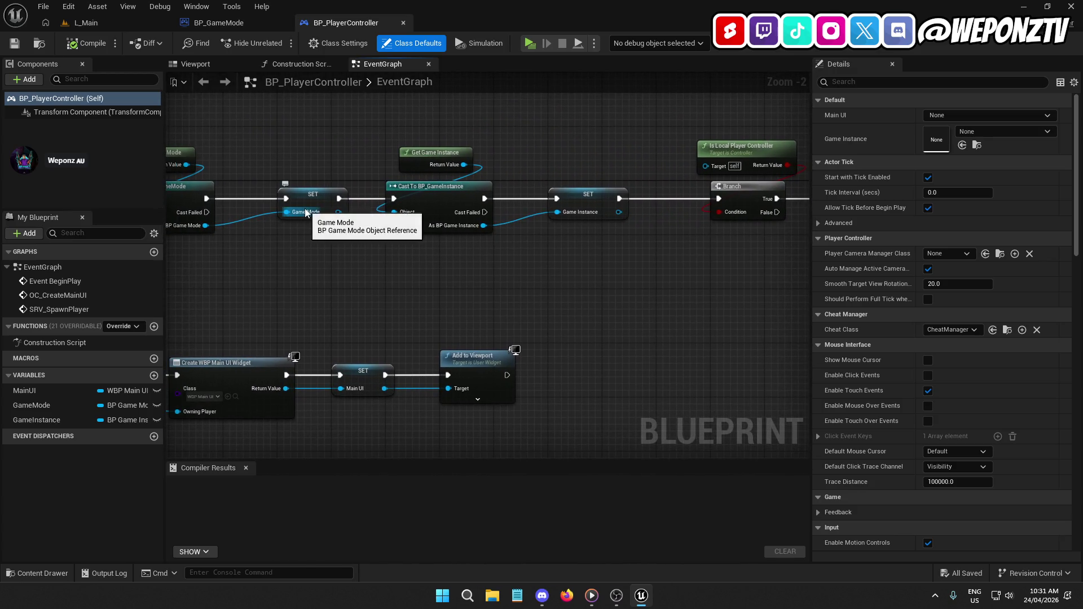
pyautogui.moveTo(573, 271); pyautogui.dragTo(158, 274)
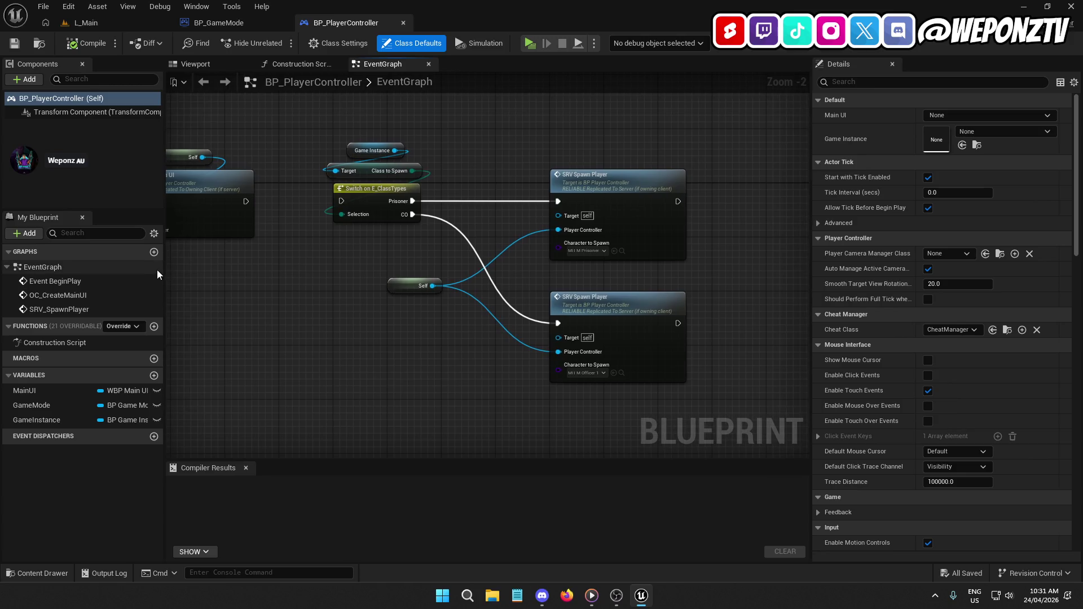
pyautogui.moveTo(308, 116); pyautogui.dragTo(725, 115)
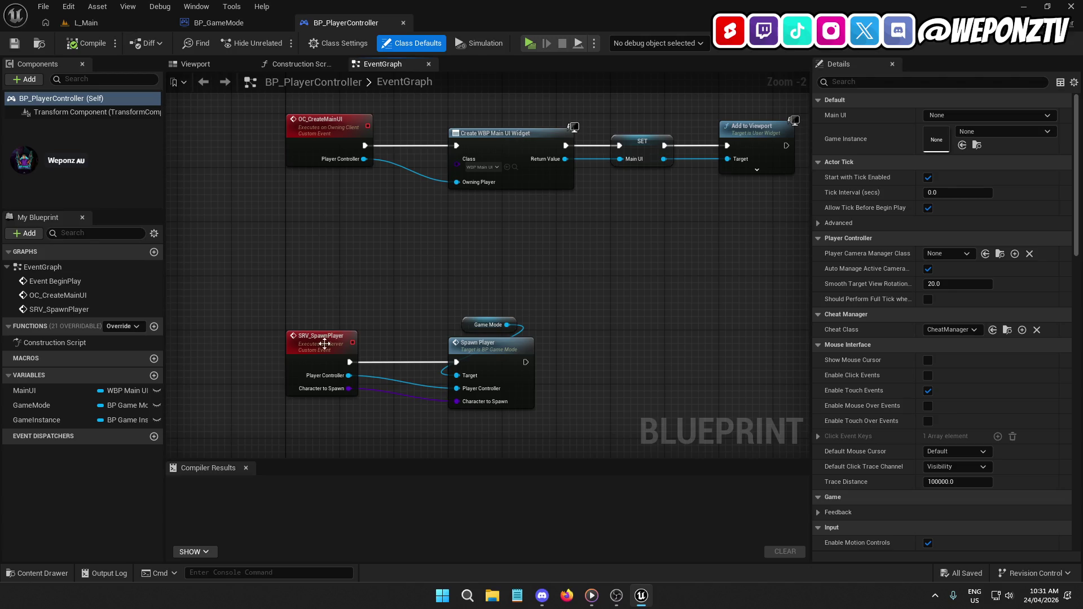
# Inspect the SRV_SpawnPlayer and OC_CreateMainUI events and the PlayerController input.
pyautogui.click(326, 341)
pyautogui.click(320, 132)
pyautogui.click(326, 338)
pyautogui.moveTo(600, 336); pyautogui.dragTo(491, 327)
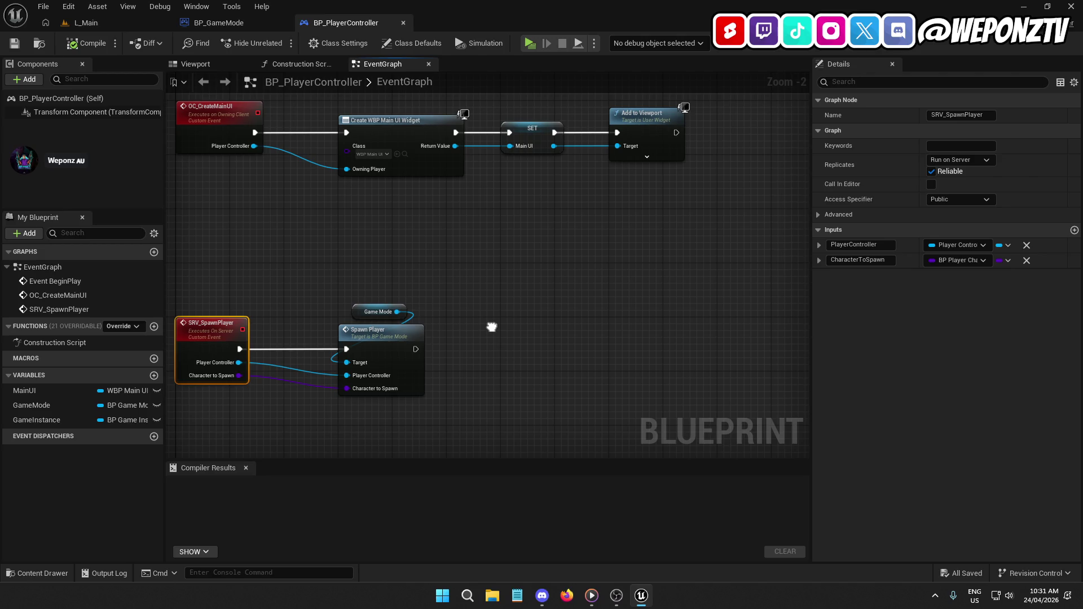
pyautogui.moveTo(488, 326); pyautogui.dragTo(168, 330)
pyautogui.moveTo(998, 359)
pyautogui.mouseDown()
pyautogui.moveTo(564, 307)
pyautogui.moveTo(615, 286)
pyautogui.moveTo(373, 421)
pyautogui.moveTo(395, 293)
pyautogui.moveTo(429, 237)
pyautogui.moveTo(451, 225)
pyautogui.mouseUp()
pyautogui.moveTo(169, 186)
pyautogui.mouseDown()
pyautogui.moveTo(351, 161)
pyautogui.moveTo(449, 303)
pyautogui.moveTo(644, 258)
pyautogui.mouseUp()
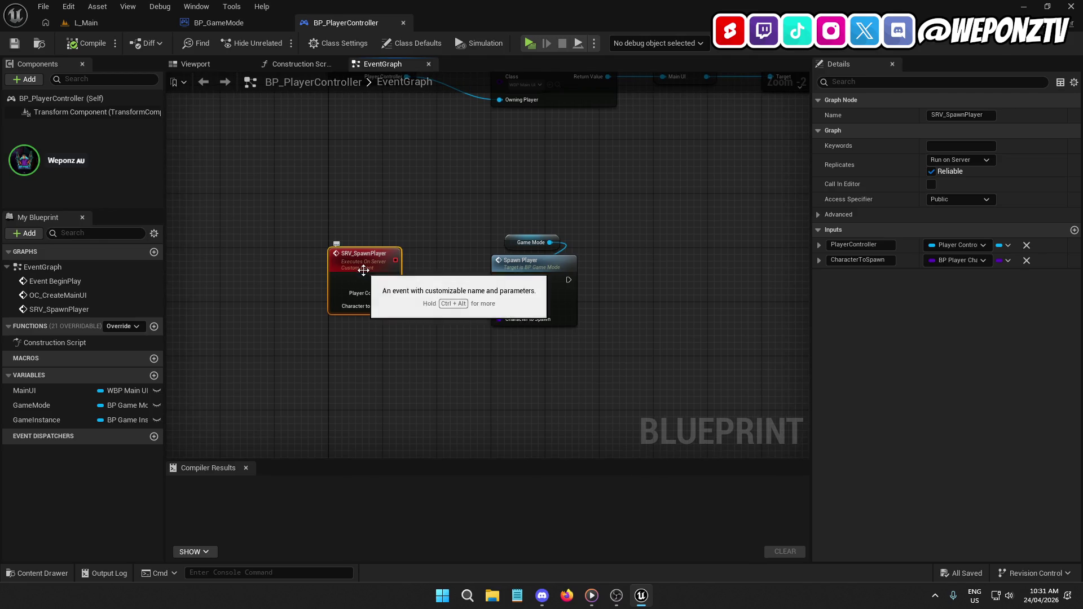
pyautogui.click(883, 240)
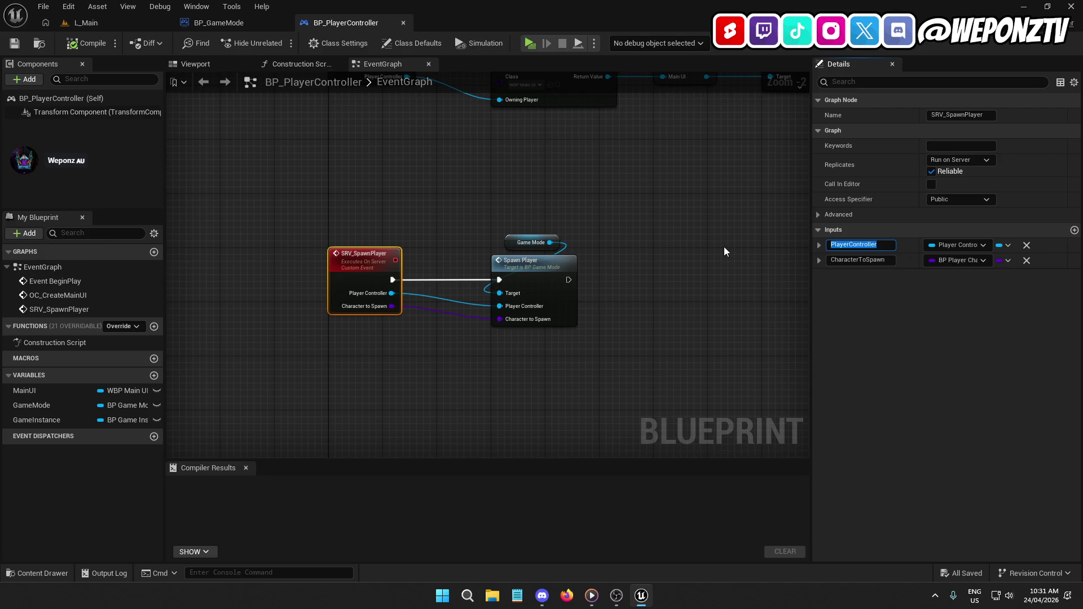
pyautogui.moveTo(720, 246)
pyautogui.mouseDown()
pyautogui.moveTo(452, 399)
pyautogui.moveTo(488, 372)
pyautogui.mouseUp()
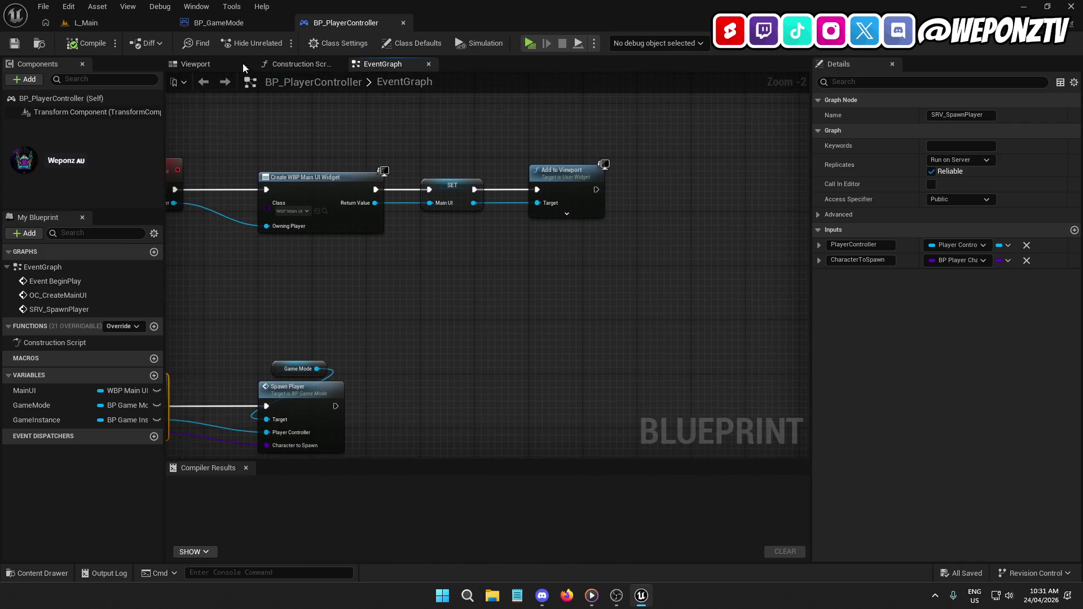
# Check BP_GameMode's Destroy Actor nodes, then wire OC Create Main UI into Switch on E_ClassTypes.
pyautogui.click(237, 24)
pyautogui.moveTo(492, 289); pyautogui.dragTo(652, 278)
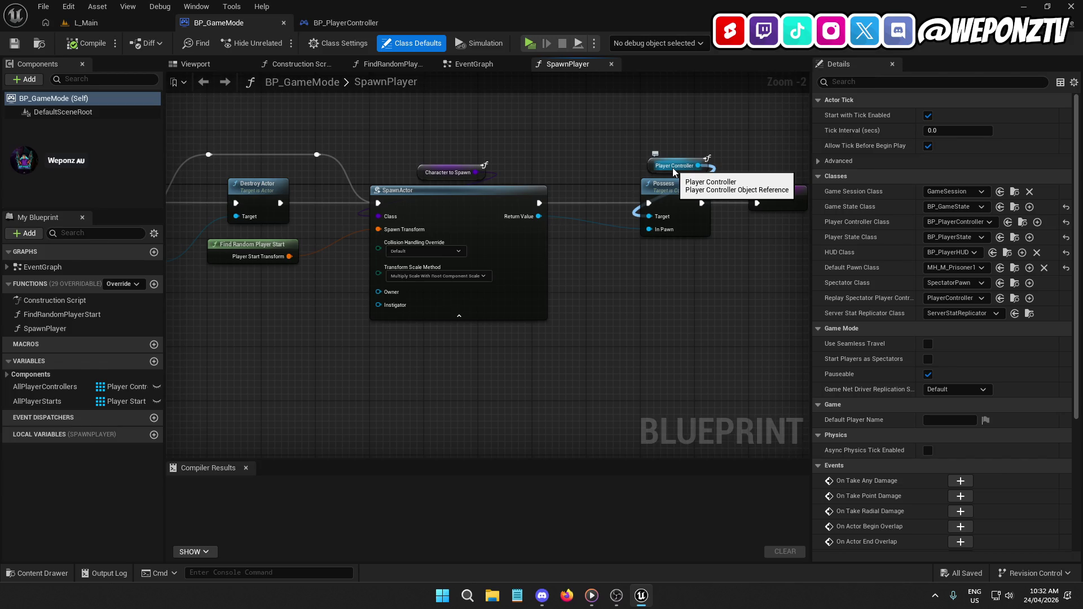
pyautogui.click(354, 22)
pyautogui.moveTo(595, 173)
pyautogui.mouseDown()
pyautogui.moveTo(468, 235)
pyautogui.moveTo(406, 438)
pyautogui.moveTo(375, 302)
pyautogui.moveTo(383, 354)
pyautogui.mouseUp()
pyautogui.moveTo(407, 269); pyautogui.dragTo(506, 269)
pyautogui.click(119, 25)
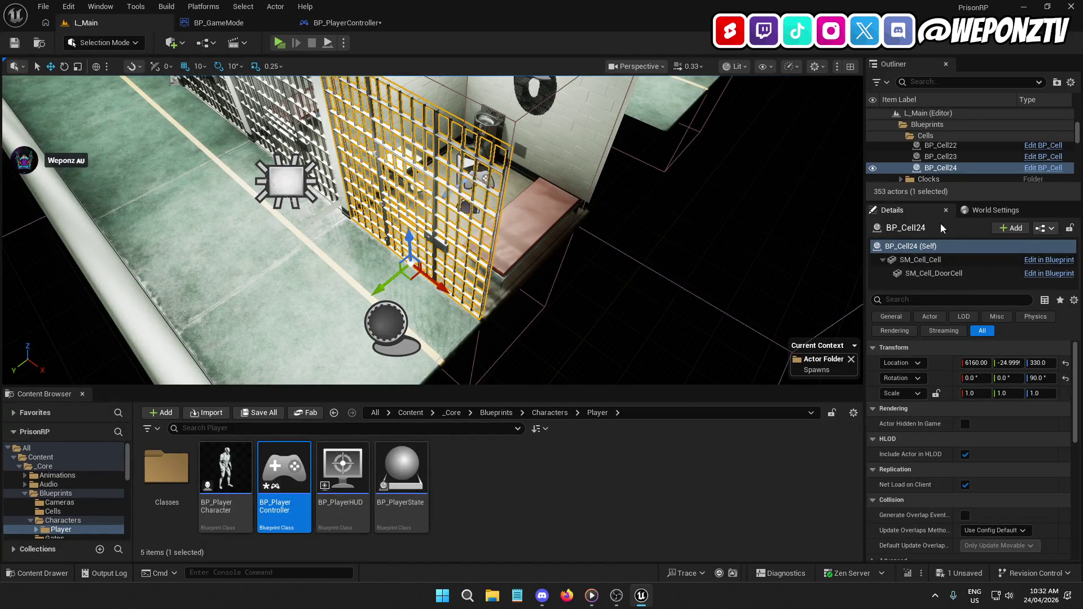
# Set the level's Default Pawn Class to None in World Settings.
pyautogui.click(996, 210)
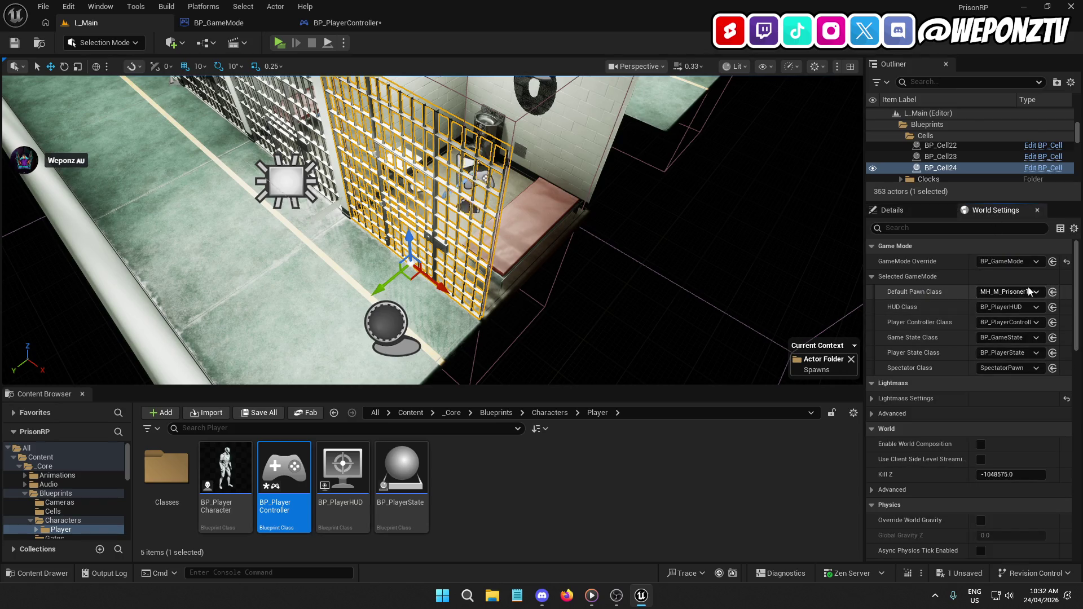
pyautogui.click(1021, 291)
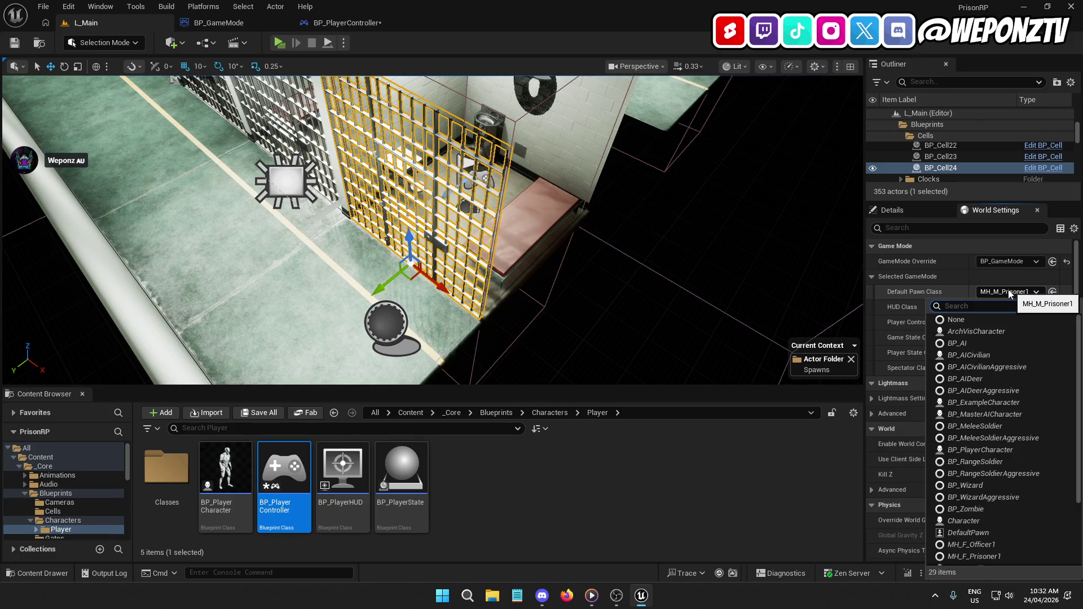
pyautogui.click(974, 321)
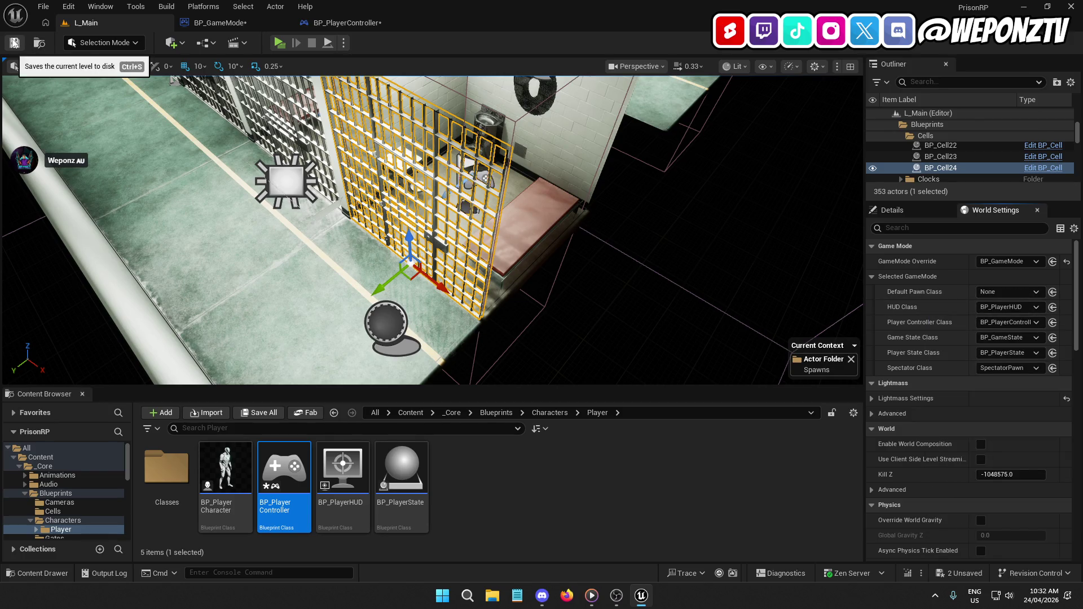
# Save all modified assets and recompile BP_GameMode.
pyautogui.click(50, 5)
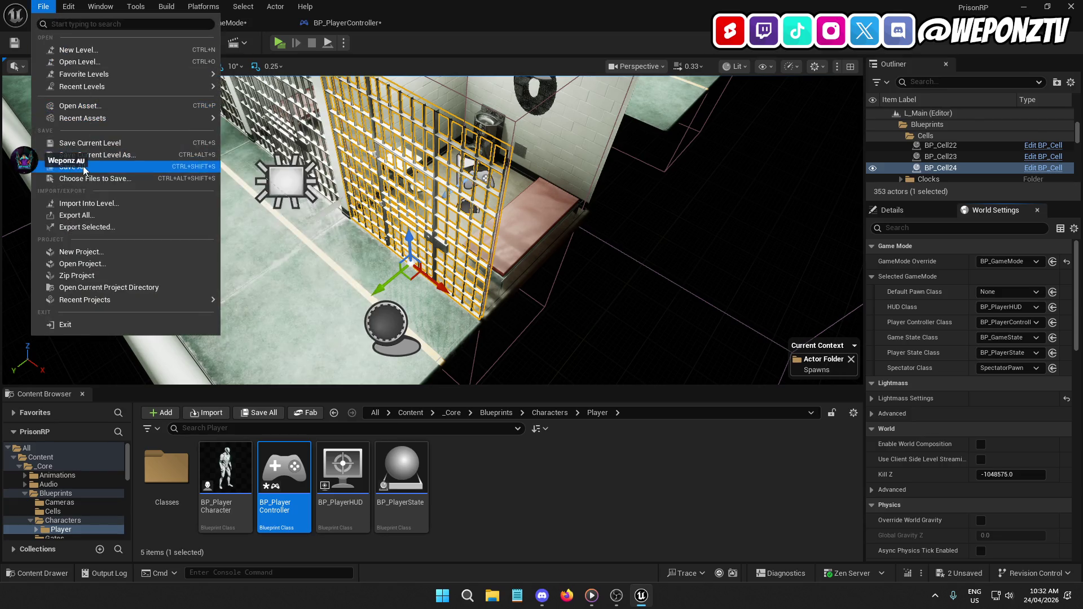
pyautogui.click(85, 156)
pyautogui.click(212, 23)
pyautogui.click(84, 43)
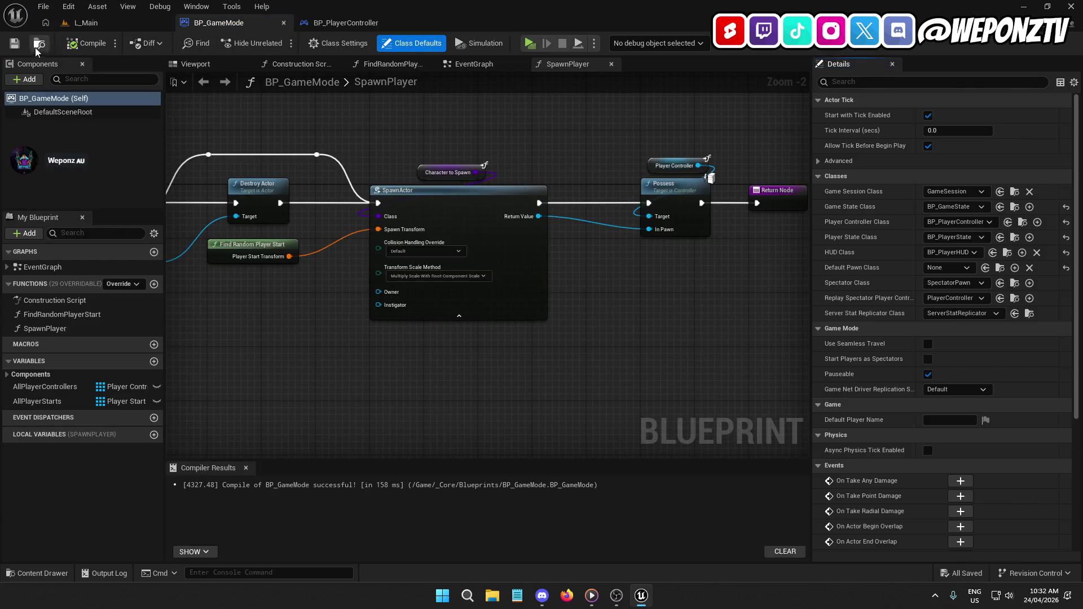
# Change SRV_SpawnPlayer's PlayerController input in BP_PlayerController to a BP Player Controller object reference.
pyautogui.click(367, 26)
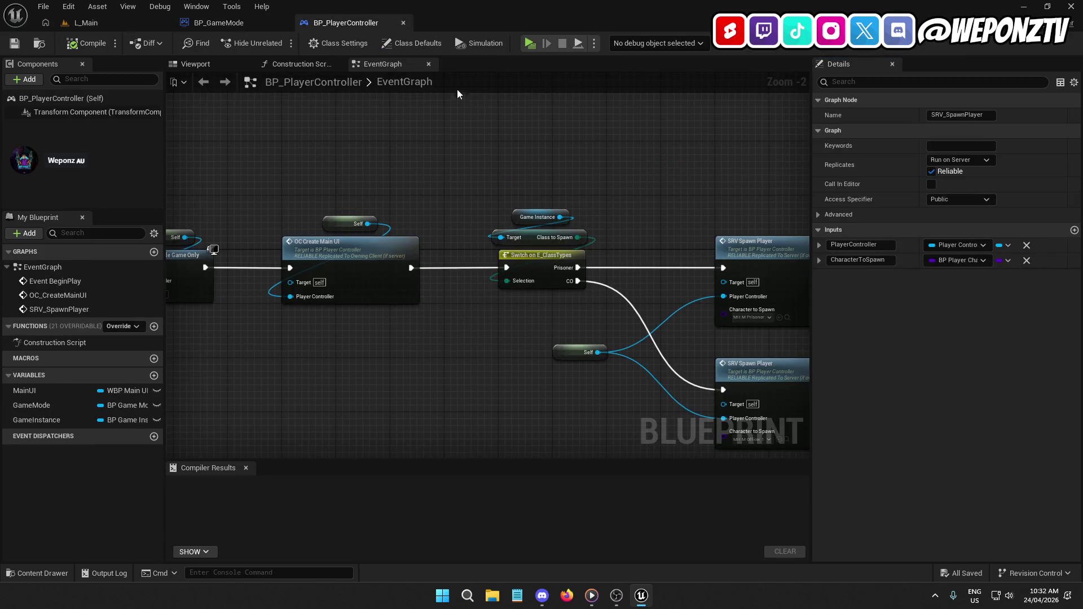
pyautogui.moveTo(234, 197)
pyautogui.mouseDown()
pyautogui.moveTo(243, 141)
pyautogui.moveTo(783, 106)
pyautogui.moveTo(806, 75)
pyautogui.mouseUp()
pyautogui.click(452, 316)
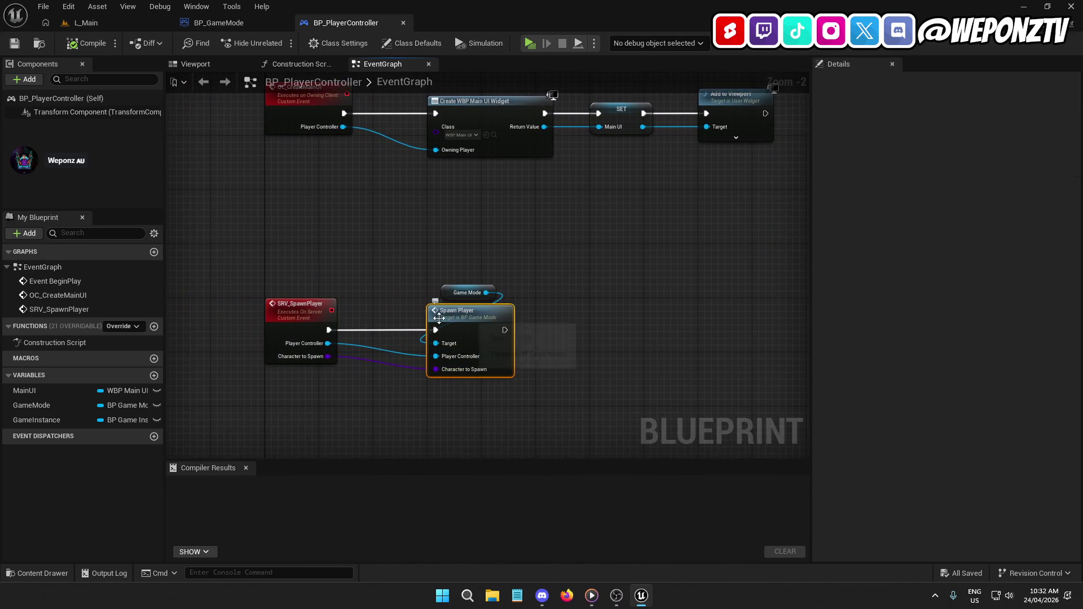
pyautogui.click(291, 305)
pyautogui.click(967, 244)
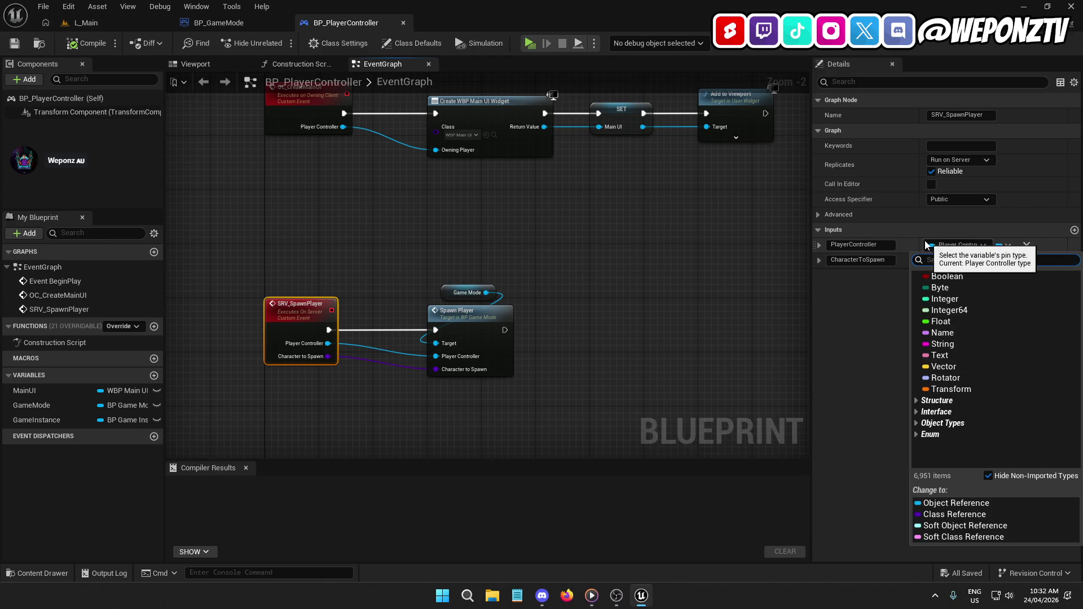
pyautogui.write('bp_pla')
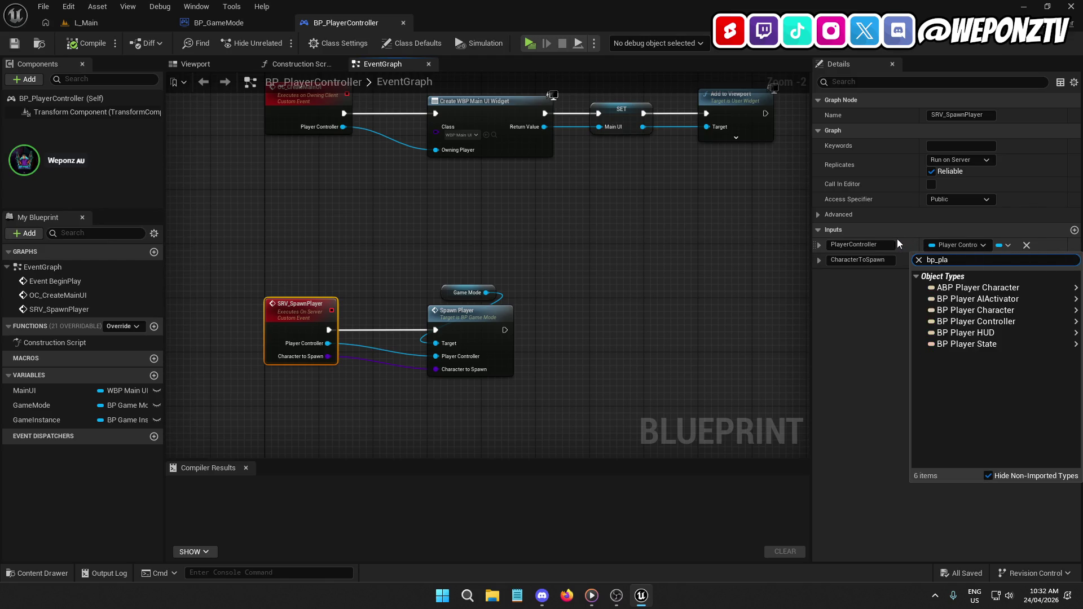
pyautogui.moveTo(970, 313)
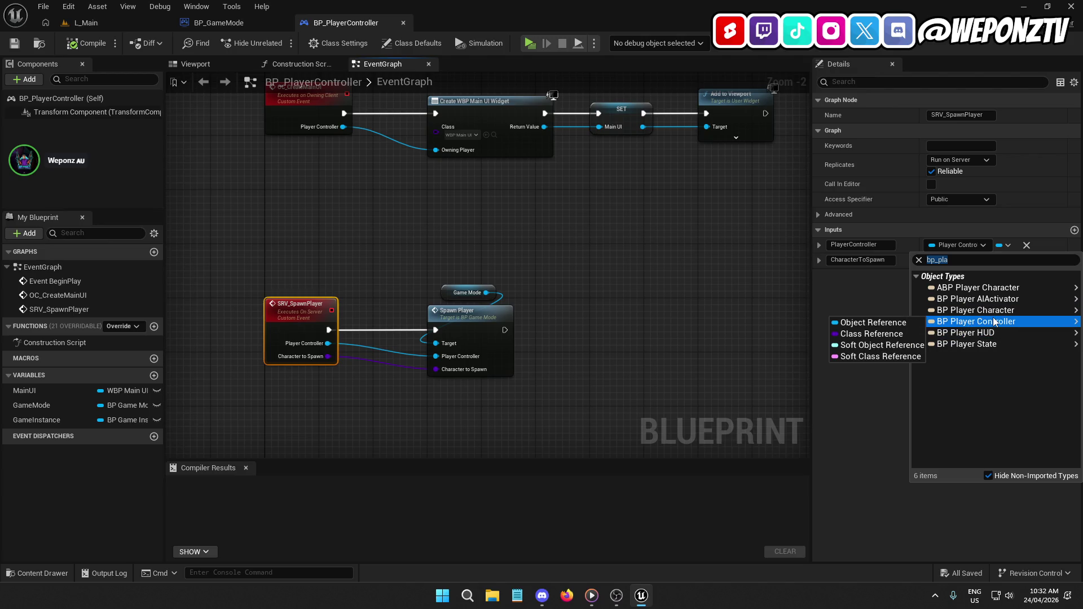
pyautogui.click(911, 322)
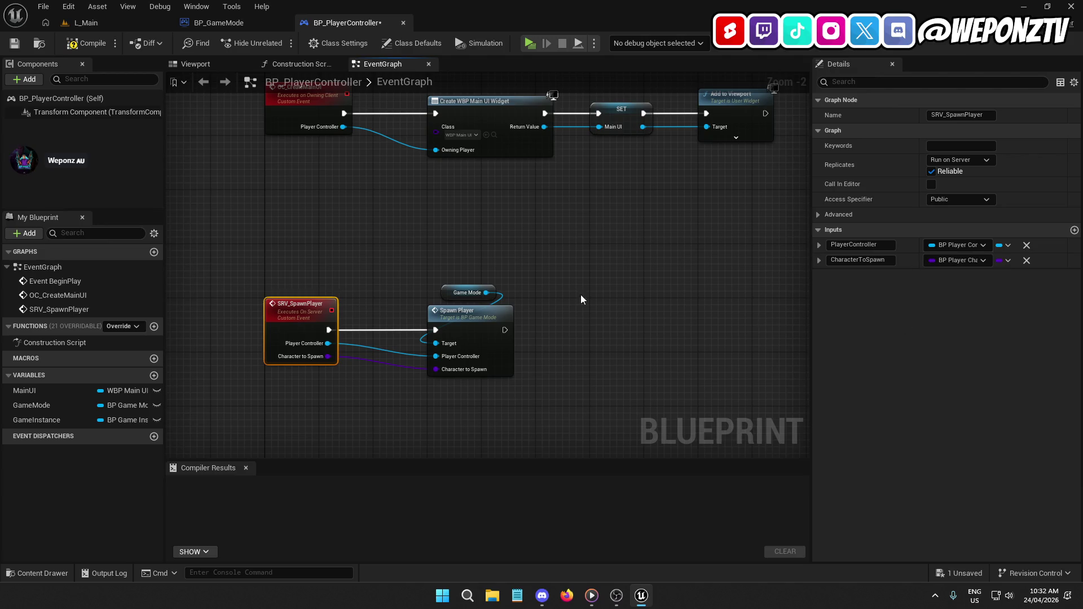
pyautogui.doubleClick(472, 320)
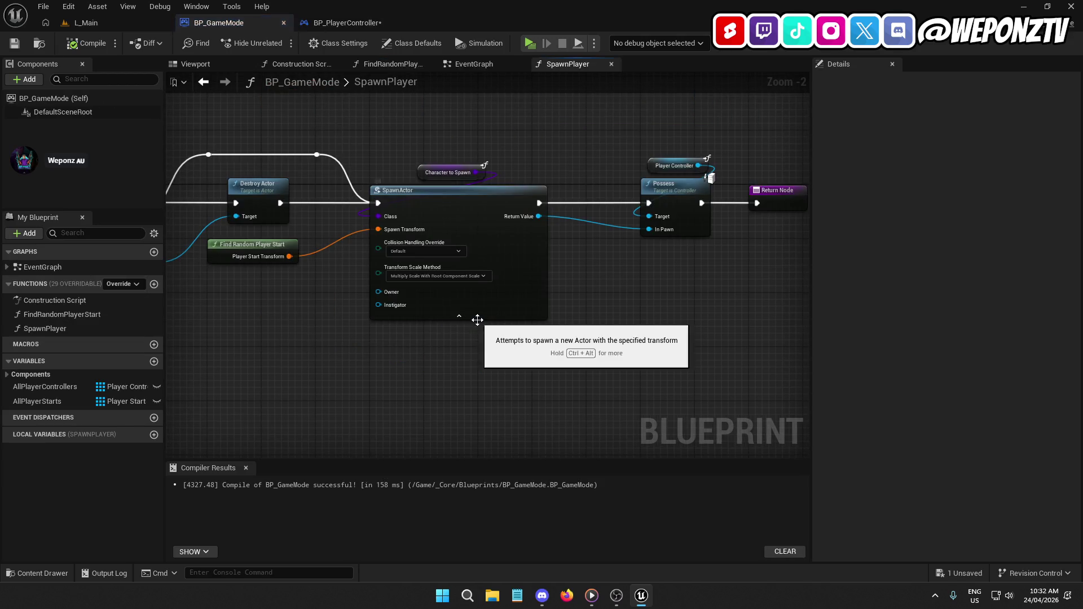
# Make SpawnPlayer's CharacterToSpawn a BP Player Character reference, then compile and save BP_GameMode.
pyautogui.moveTo(299, 300)
pyautogui.mouseDown()
pyautogui.moveTo(404, 350)
pyautogui.moveTo(661, 286)
pyautogui.mouseUp()
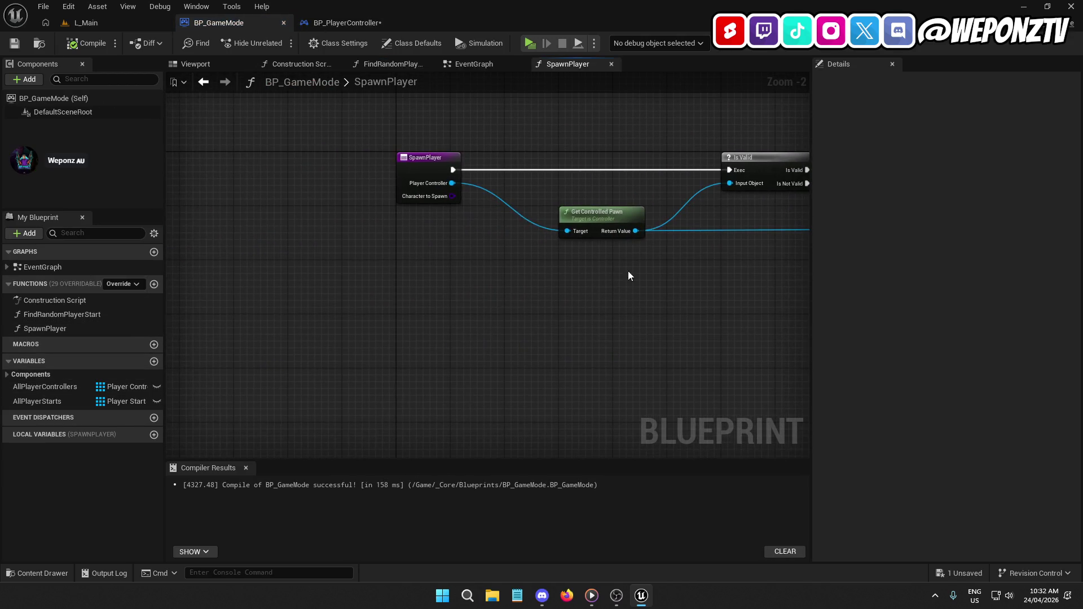
pyautogui.click(415, 168)
pyautogui.click(958, 283)
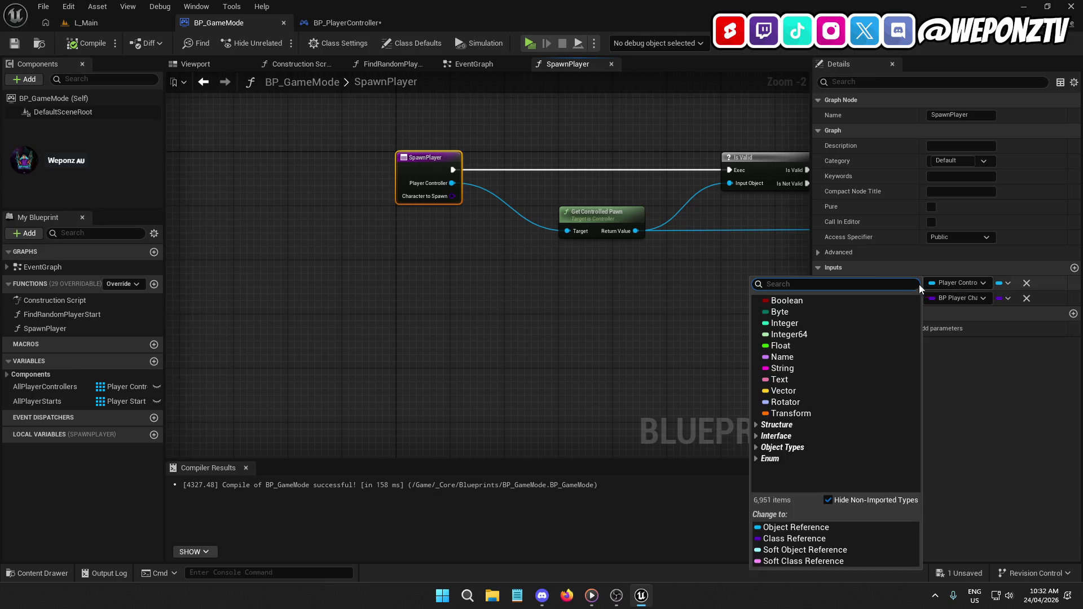
pyautogui.write('bp_pla')
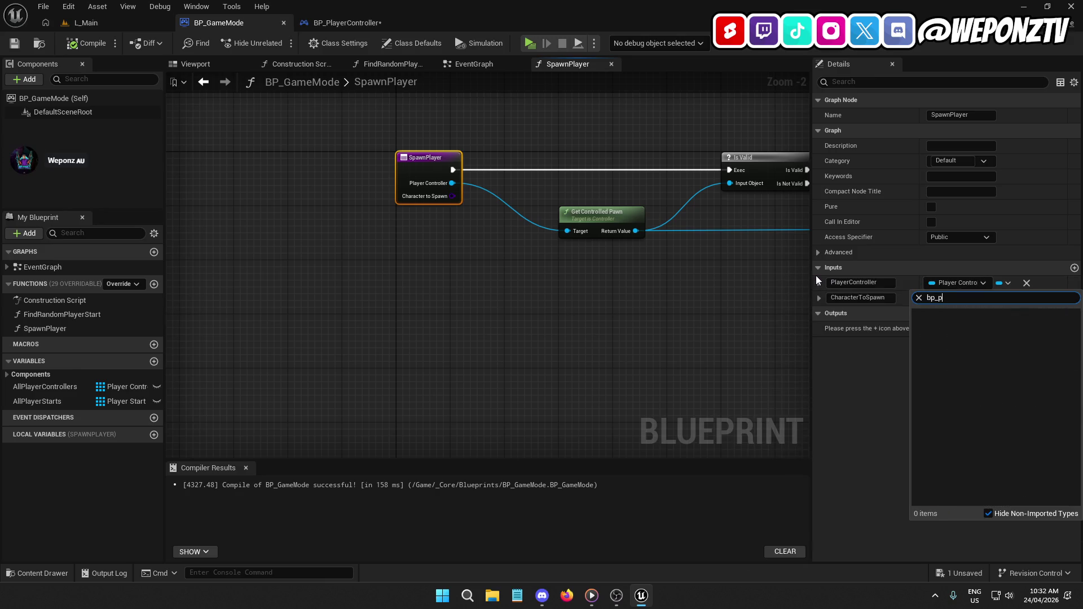
pyautogui.moveTo(959, 348)
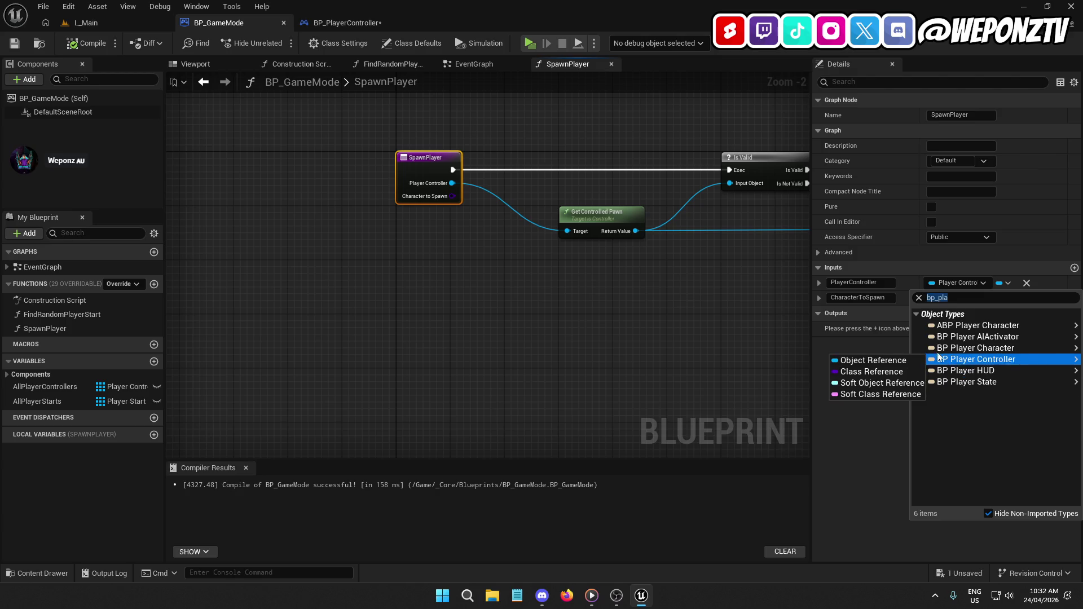
pyautogui.click(863, 361)
pyautogui.moveTo(715, 343); pyautogui.dragTo(402, 346)
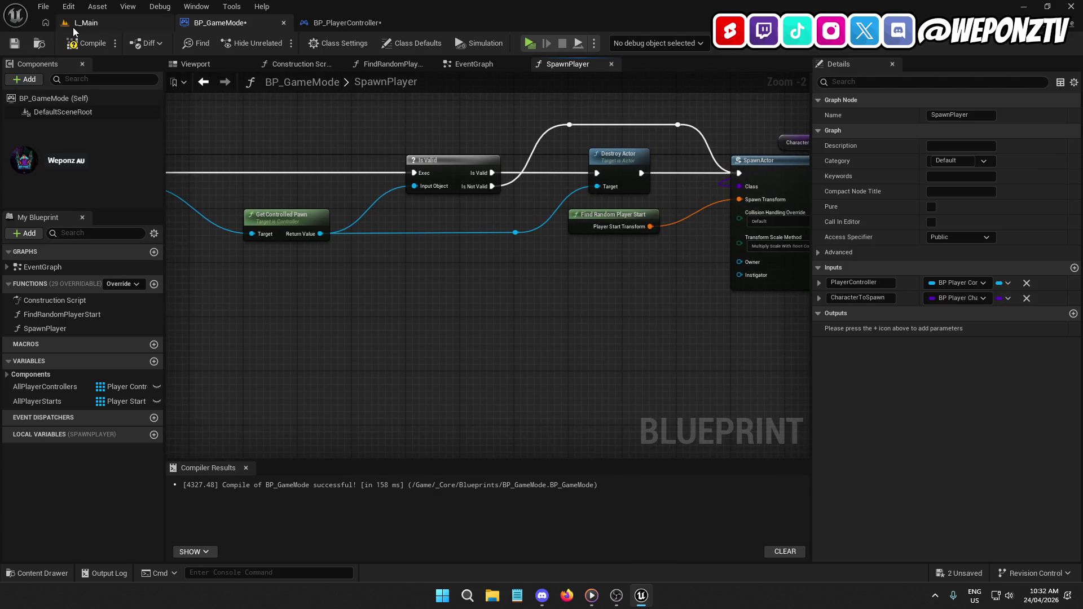
pyautogui.click(85, 43)
pyautogui.click(14, 43)
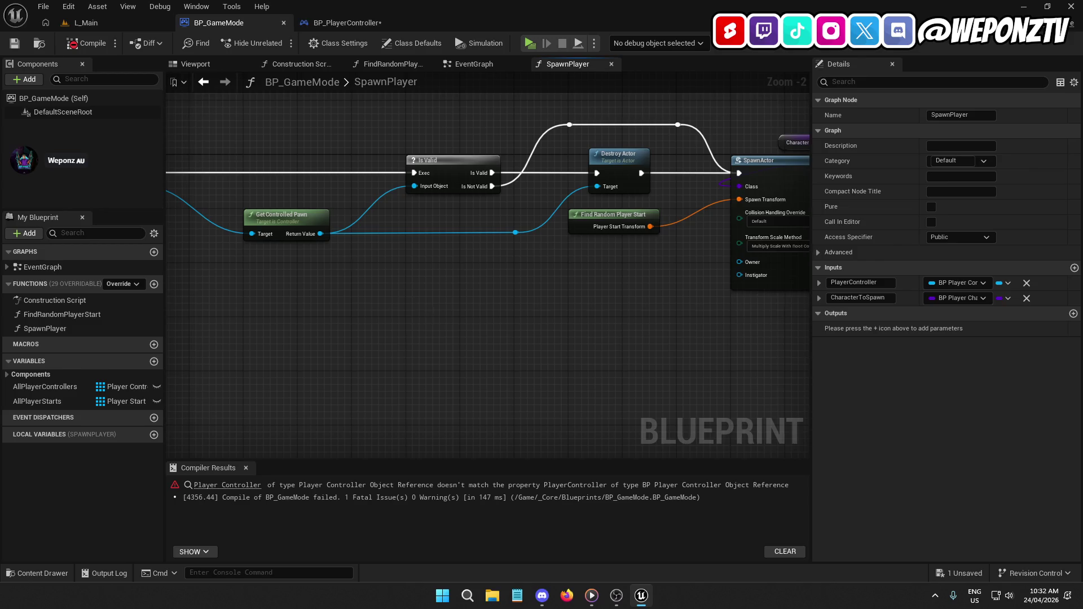
# Replace the mismatched Player Controller getter with a fresh one wired to Possess's Target.
pyautogui.moveTo(424, 312); pyautogui.dragTo(164, 345)
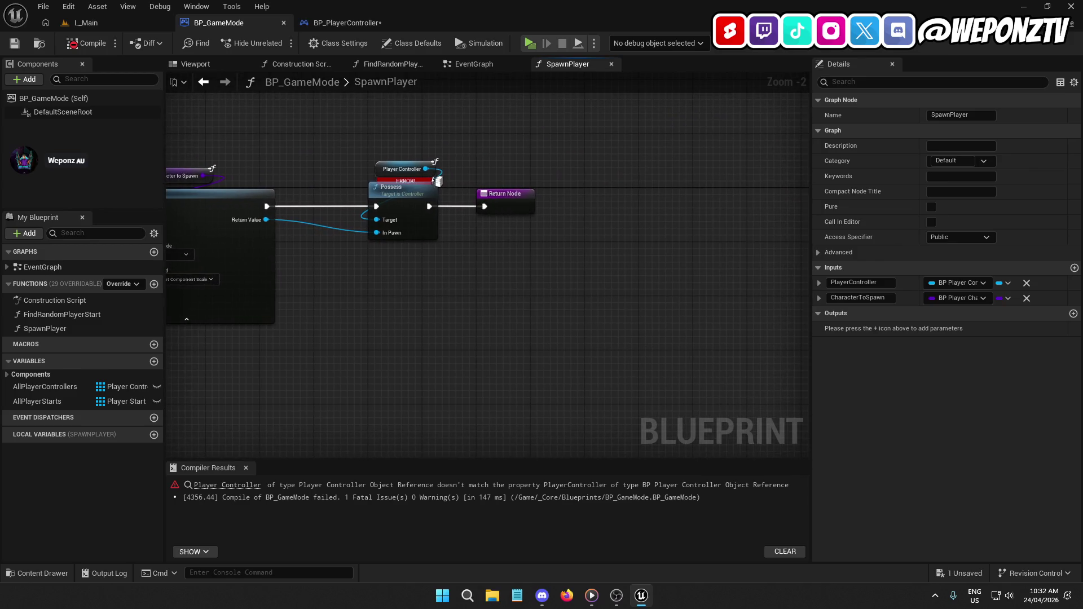
pyautogui.click(407, 169)
pyautogui.press('Delete')
pyautogui.rightClick(374, 164)
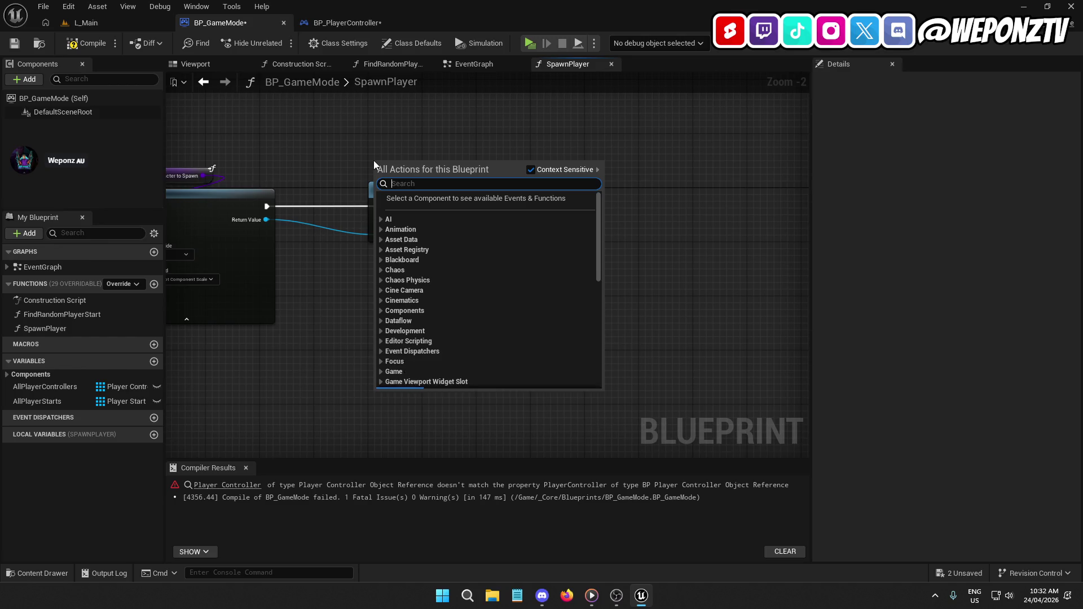
pyautogui.write('getpla')
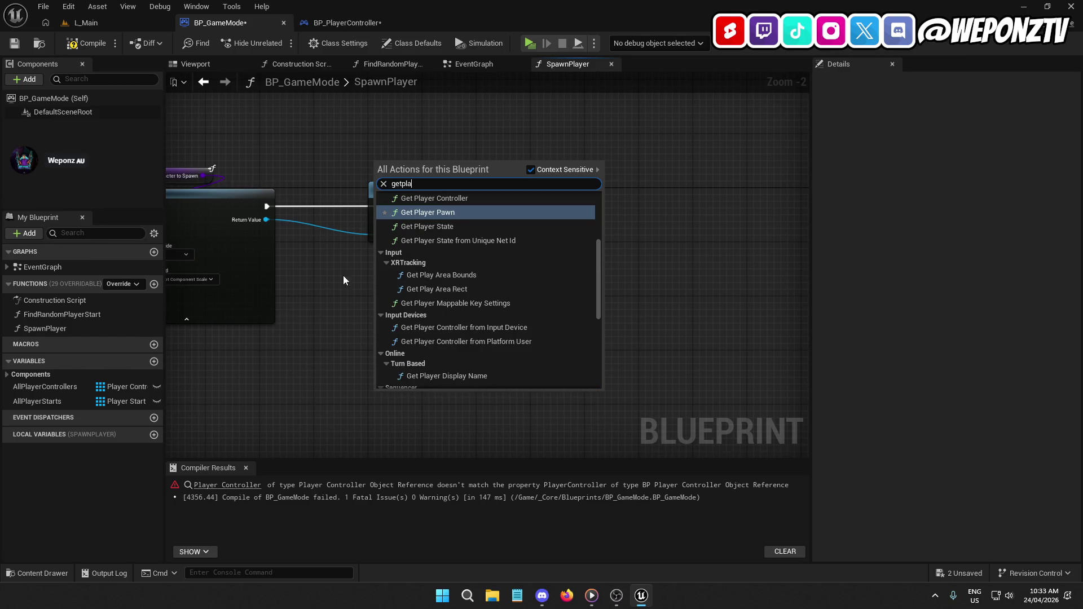
pyautogui.scroll(-5, 486, 300)
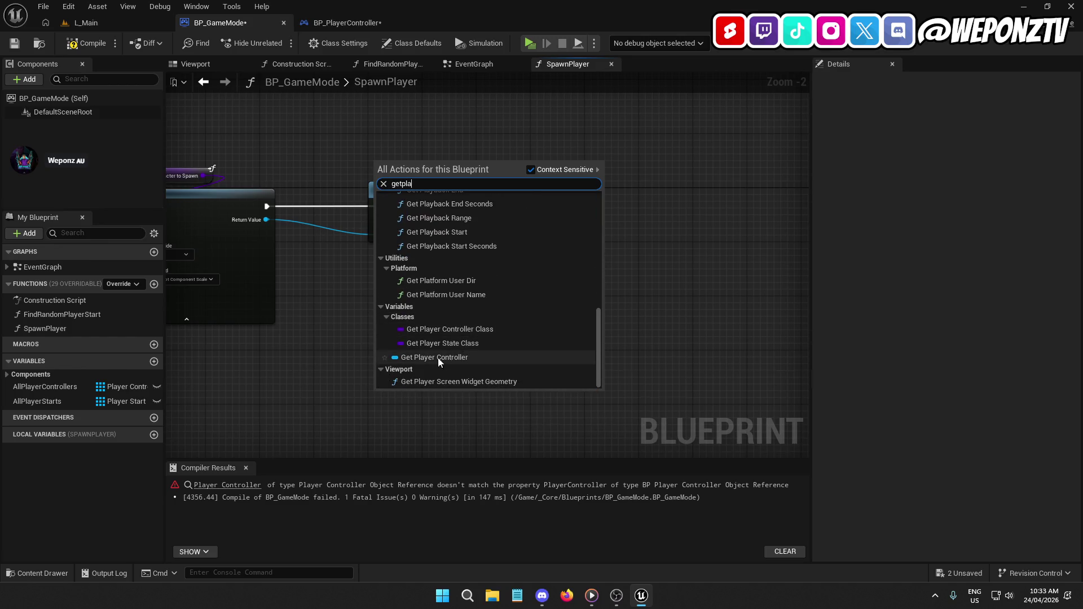
pyautogui.click(434, 357)
pyautogui.moveTo(419, 162)
pyautogui.mouseDown()
pyautogui.moveTo(429, 178)
pyautogui.moveTo(377, 220)
pyautogui.mouseUp()
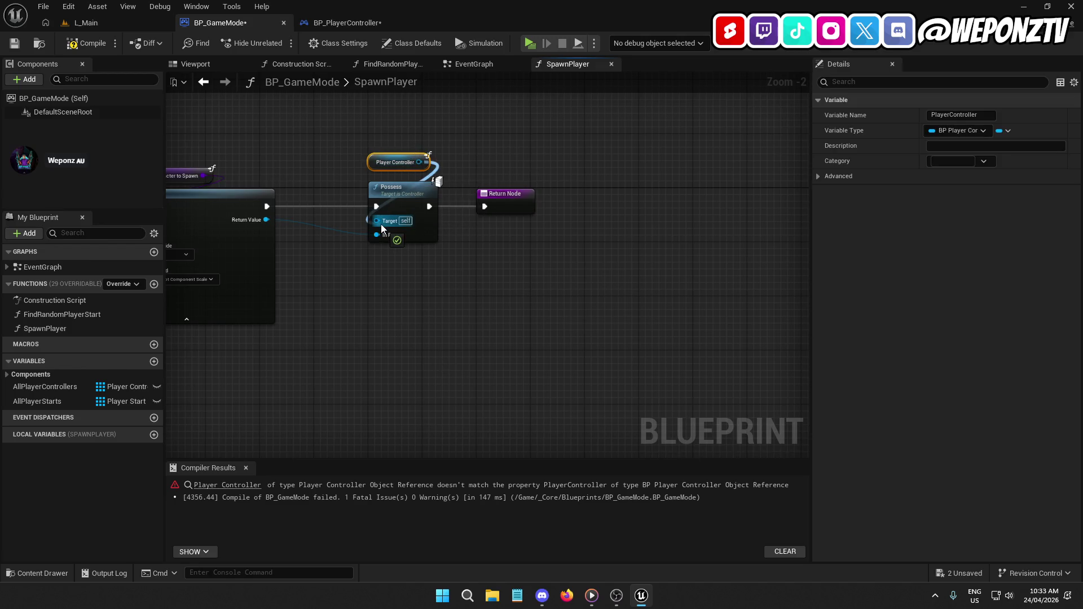
pyautogui.moveTo(384, 155)
pyautogui.mouseDown()
pyautogui.moveTo(394, 169)
pyautogui.moveTo(564, 164)
pyautogui.moveTo(661, 120)
pyautogui.mouseUp()
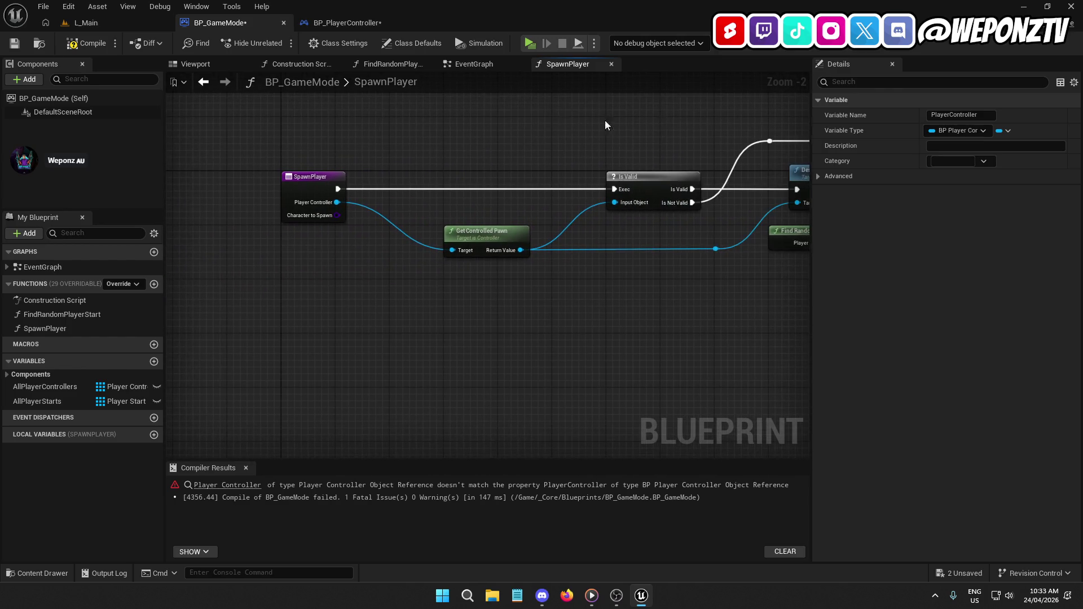
# Recompile BP_GameMode without errors, then compile BP_PlayerController.
pyautogui.click(85, 23)
pyautogui.click(266, 22)
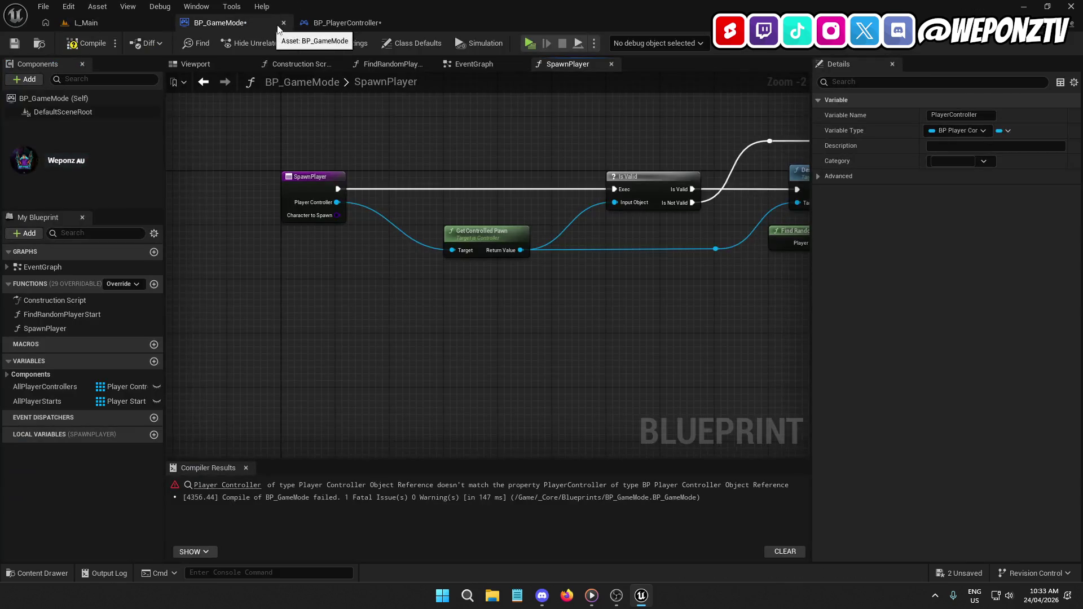
pyautogui.click(87, 43)
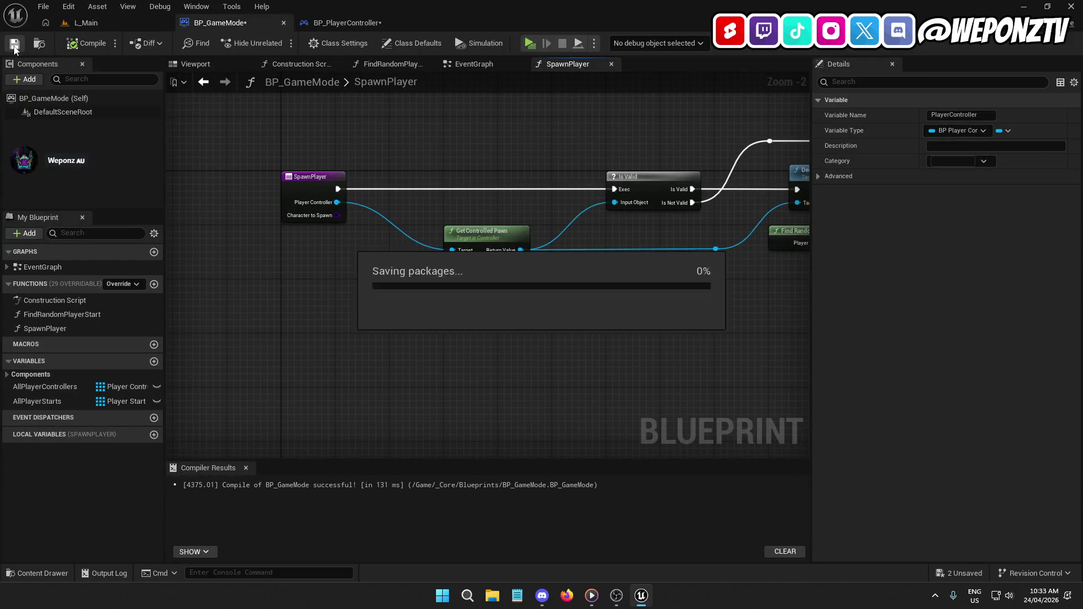
pyautogui.click(332, 25)
pyautogui.click(83, 44)
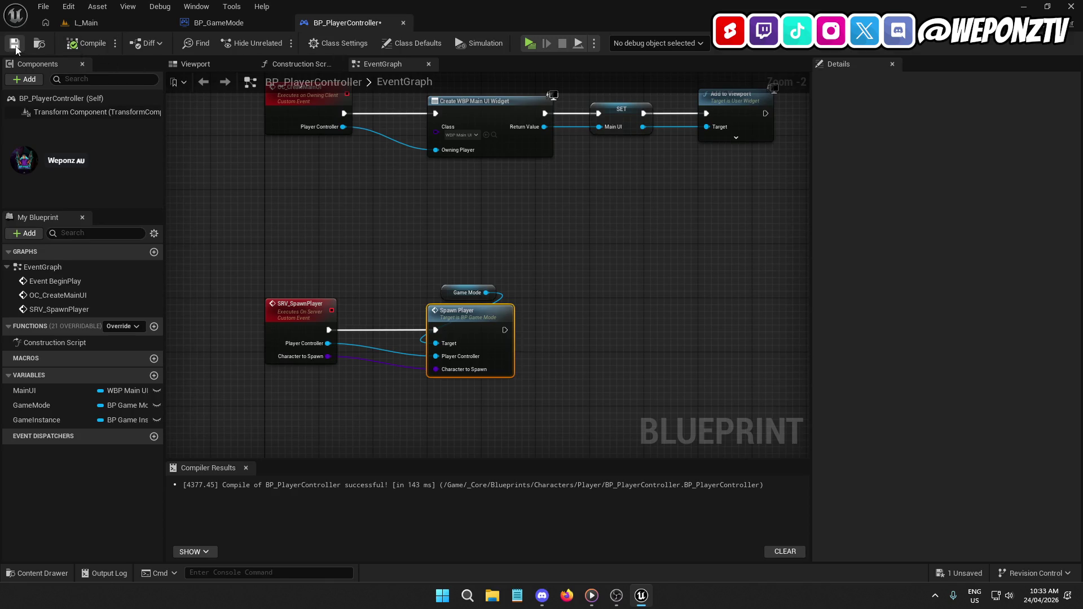
# Review the SRV Spawn Player and OC_CreateMainUI nodes in BP_PlayerController's graph.
pyautogui.moveTo(180, 101)
pyautogui.mouseDown()
pyautogui.moveTo(84, 113)
pyautogui.moveTo(56, 169)
pyautogui.moveTo(57, 361)
pyautogui.mouseUp()
pyautogui.moveTo(774, 385); pyautogui.dragTo(585, 321)
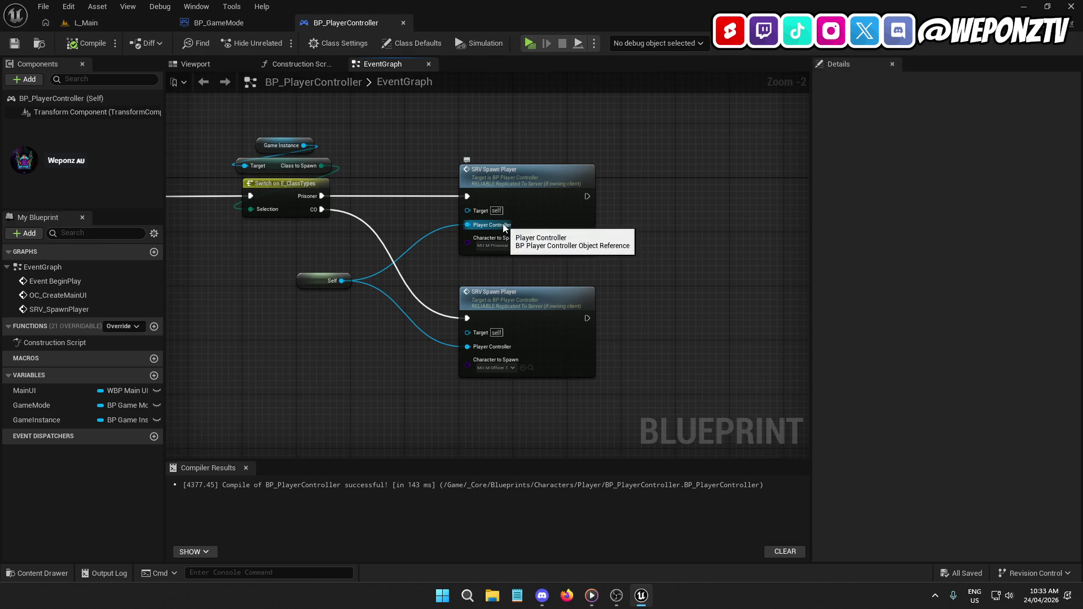
pyautogui.moveTo(495, 345); pyautogui.dragTo(541, 317)
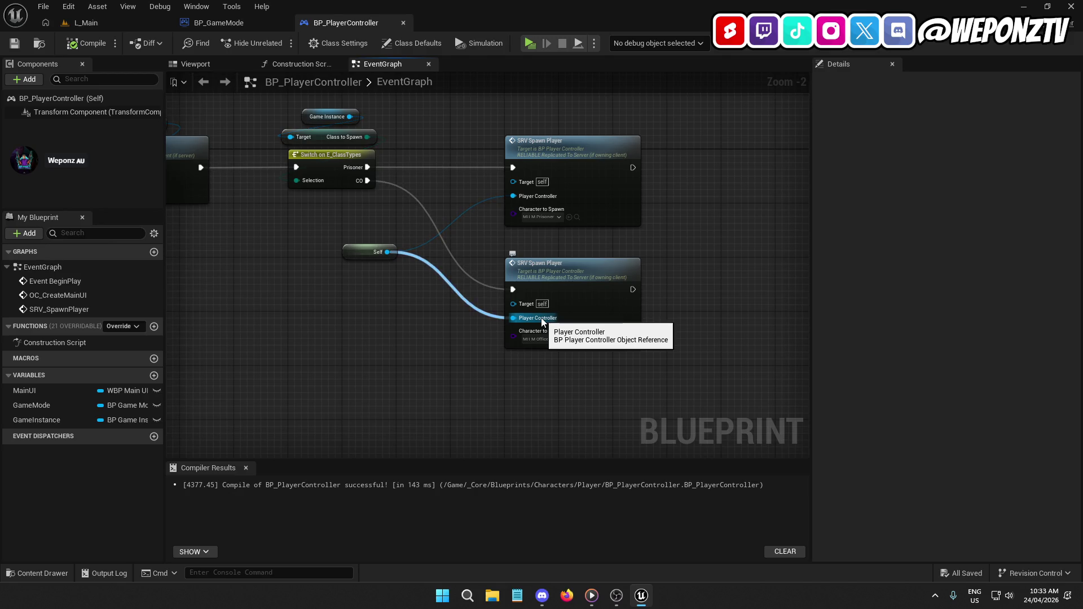
pyautogui.moveTo(405, 334); pyautogui.dragTo(790, 226)
# Retype BP_GameMode's AllPlayerControllers array as BP Player Controller, then compile and save.
pyautogui.click(219, 23)
pyautogui.moveTo(564, 338)
pyautogui.mouseDown()
pyautogui.moveTo(492, 205)
pyautogui.moveTo(399, 120)
pyautogui.mouseUp()
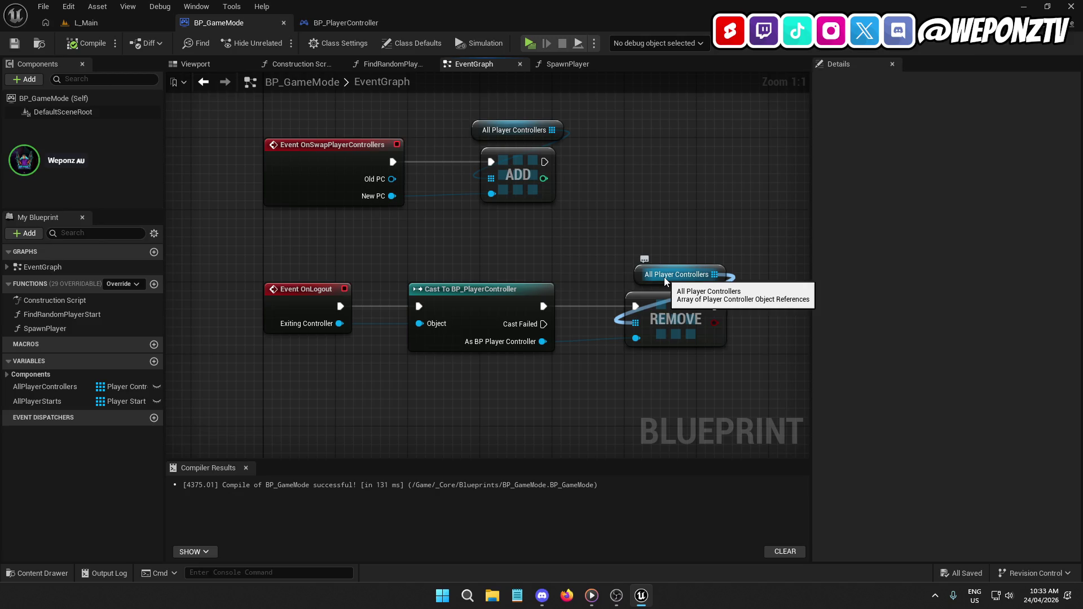
pyautogui.click(117, 387)
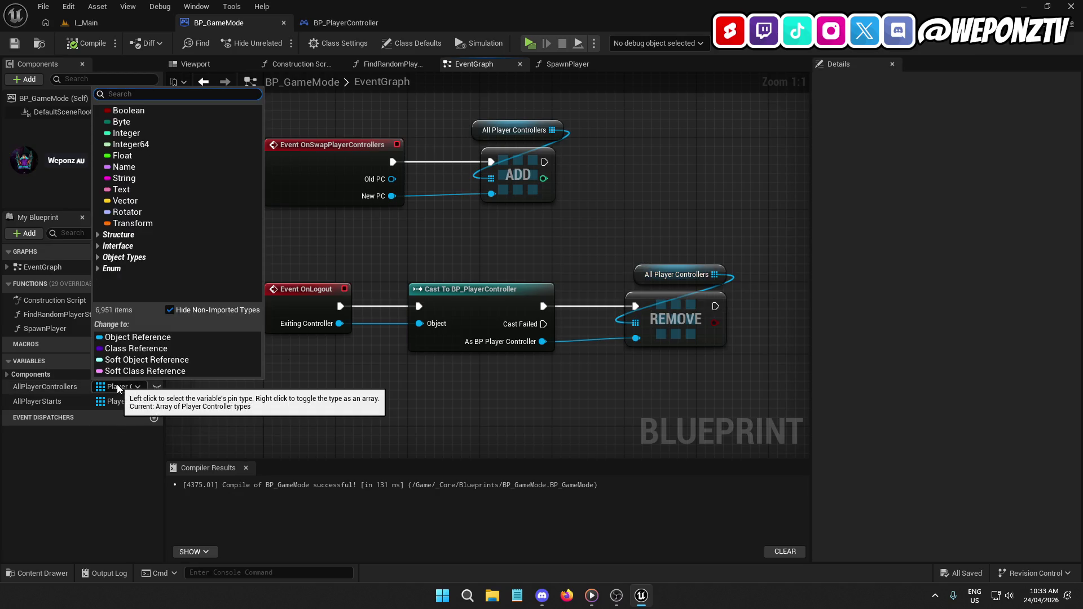
pyautogui.write('bp_pla')
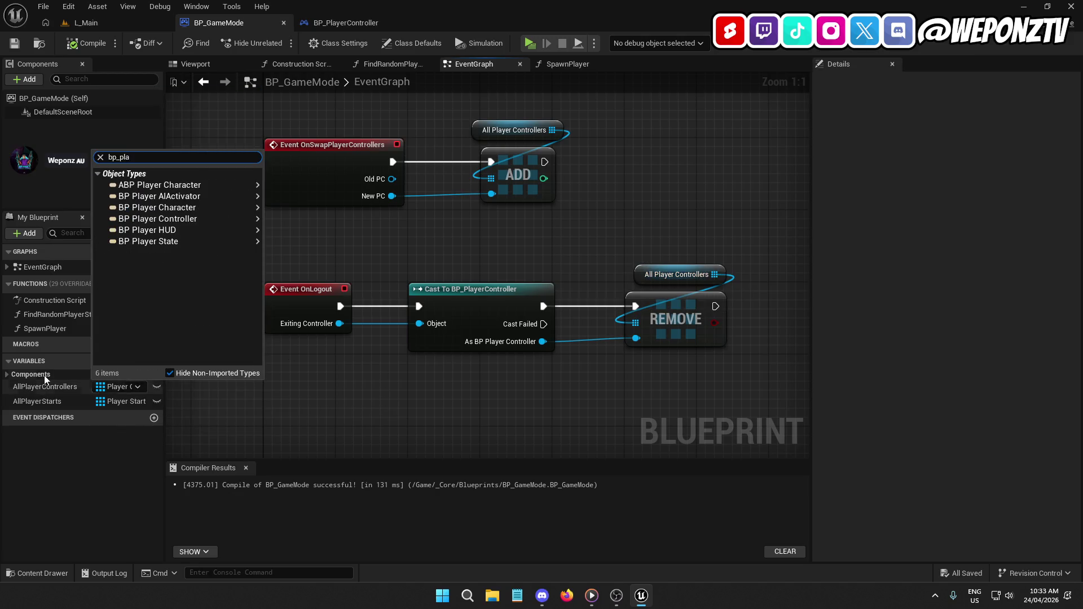
pyautogui.moveTo(223, 226)
pyautogui.click(279, 242)
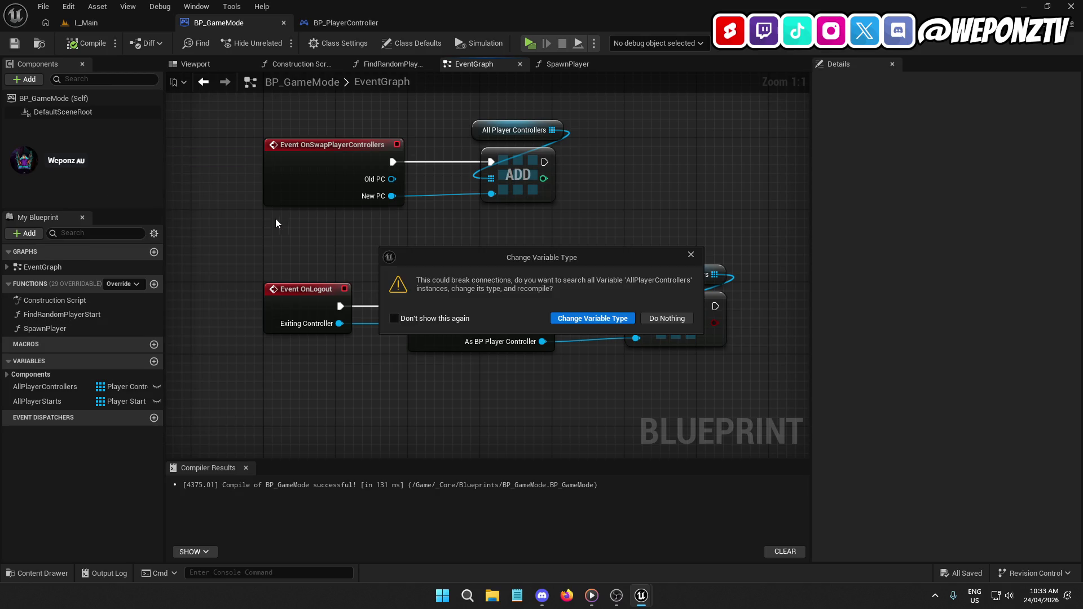
pyautogui.click(593, 319)
pyautogui.click(86, 42)
pyautogui.click(14, 42)
# Revert AllPlayerControllers to a Player Controller object reference and save BP_GameMode.
pyautogui.moveTo(244, 207); pyautogui.dragTo(243, 280)
pyautogui.moveTo(439, 181); pyautogui.dragTo(442, 244)
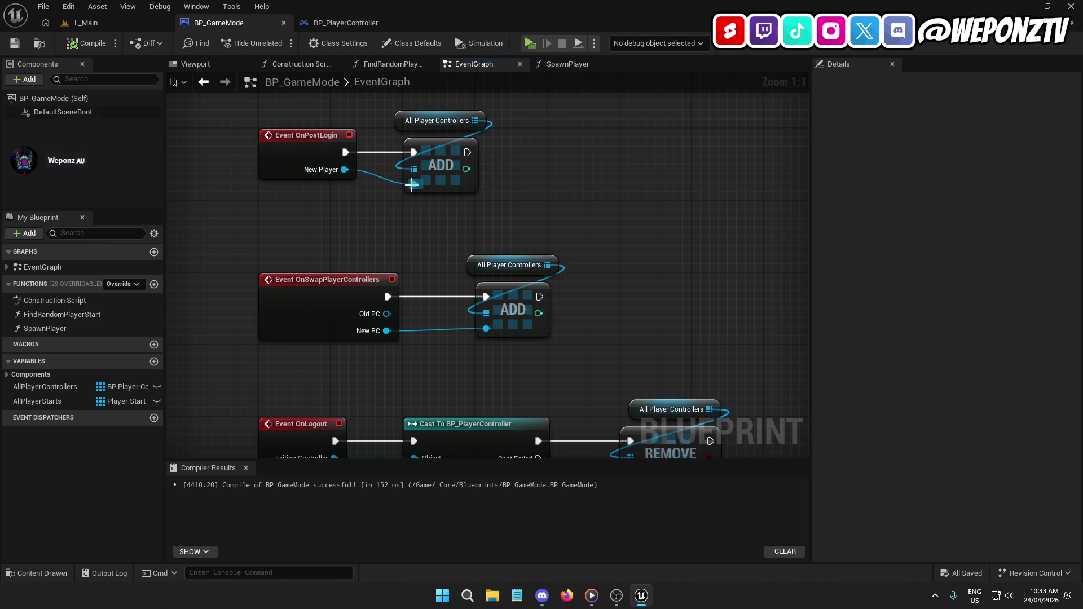
pyautogui.moveTo(414, 219); pyautogui.dragTo(388, 235)
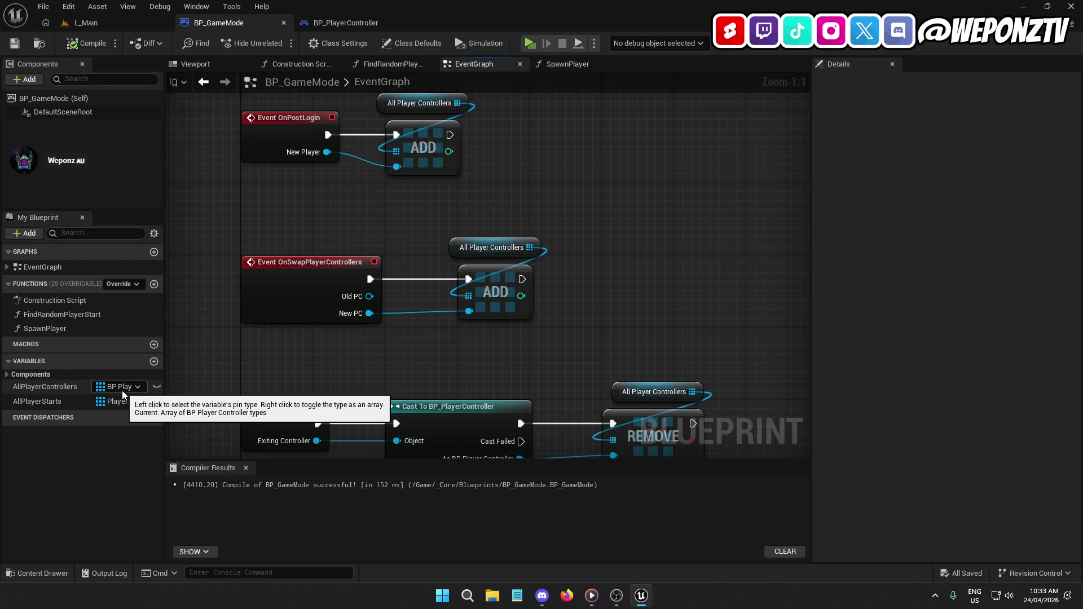
pyautogui.moveTo(391, 438); pyautogui.dragTo(388, 339)
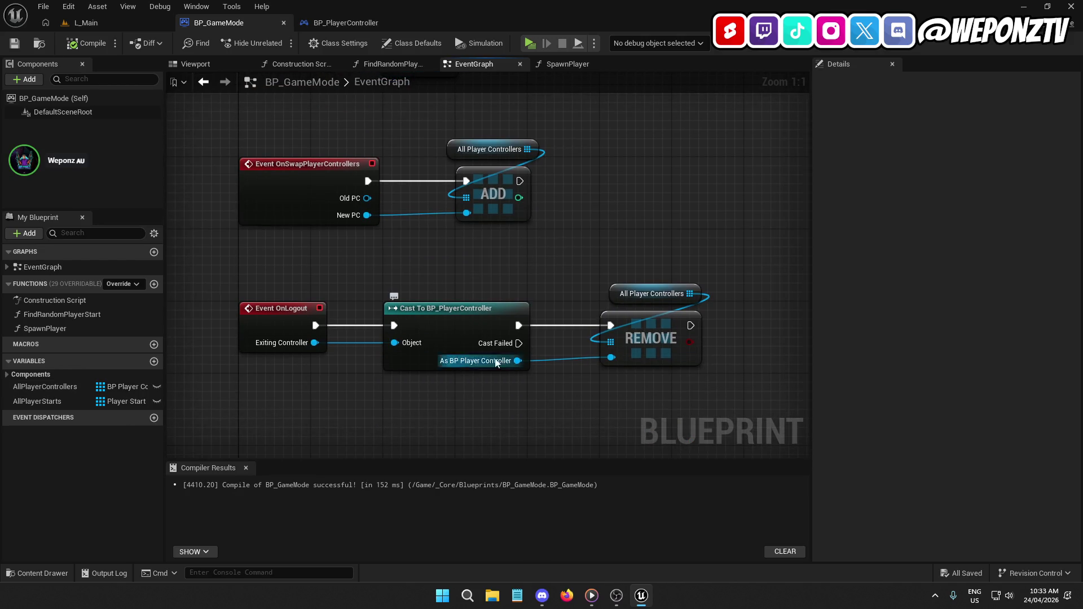
pyautogui.click(114, 387)
pyautogui.write('playercon')
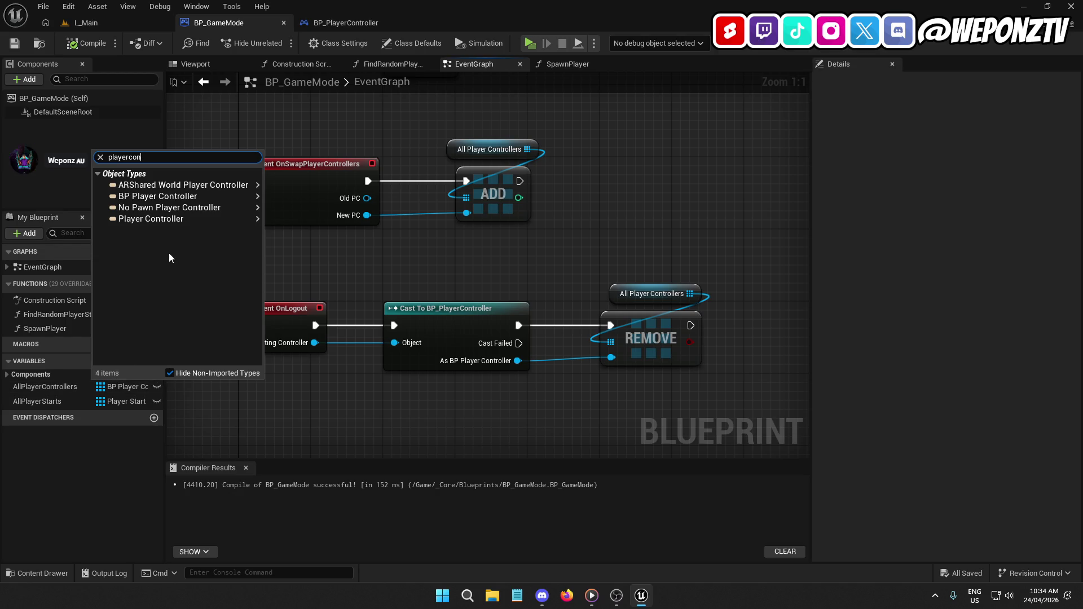
pyautogui.click(188, 219)
pyautogui.click(292, 221)
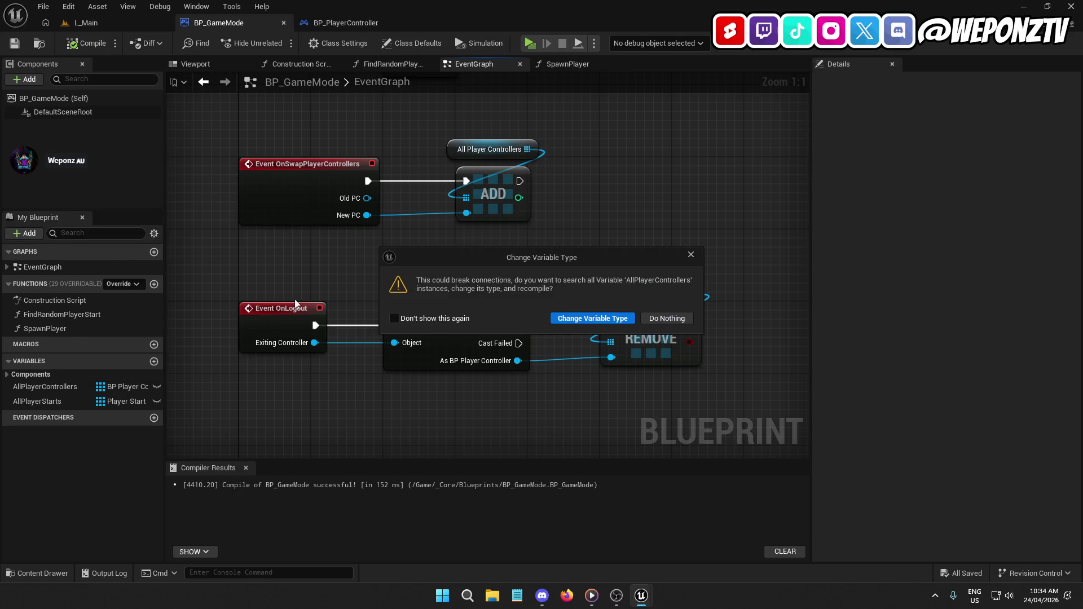
pyautogui.click(587, 320)
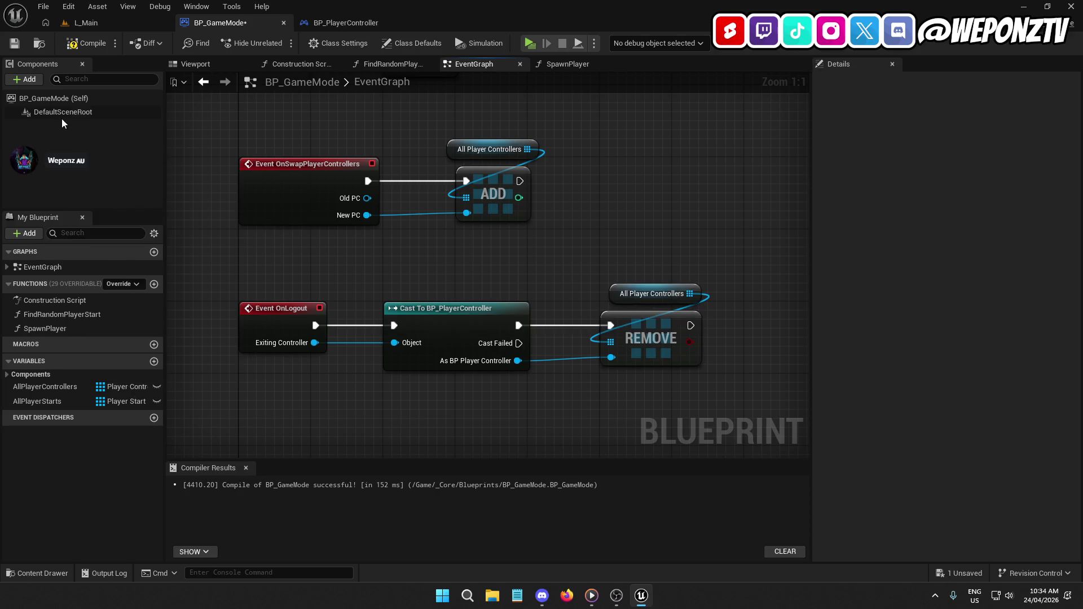
pyautogui.click(17, 44)
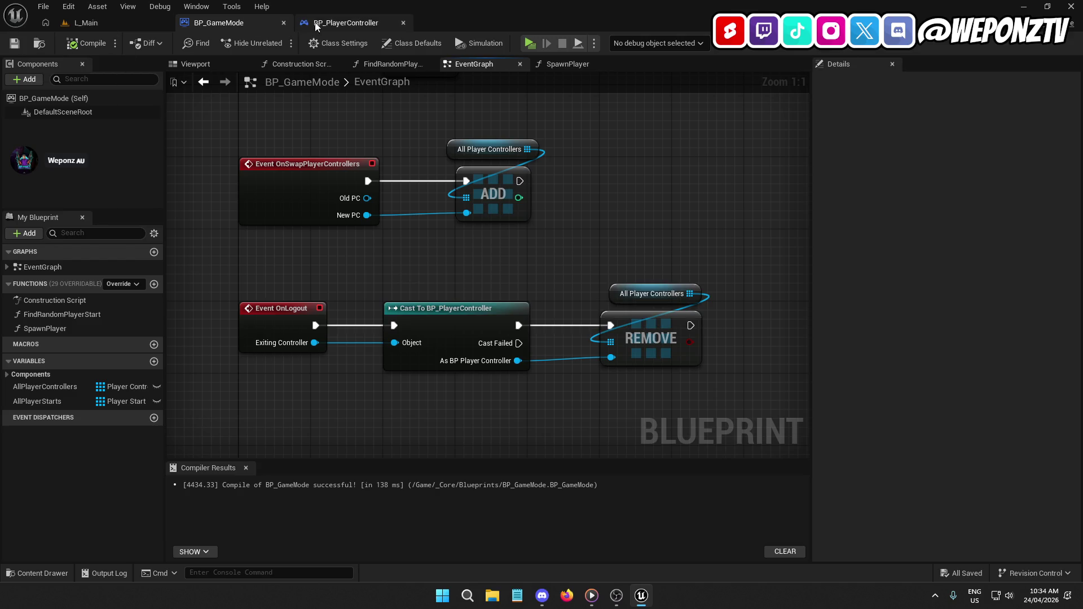
pyautogui.click(346, 26)
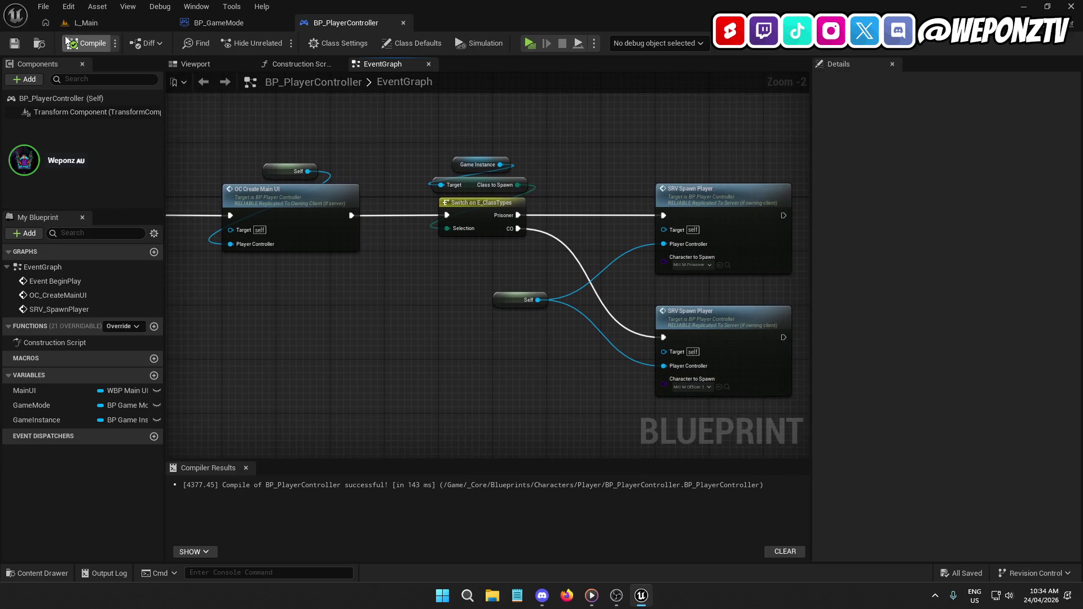
# Play-test the L_Main level, then close the runtime error log.
pyautogui.click(108, 25)
pyautogui.click(278, 43)
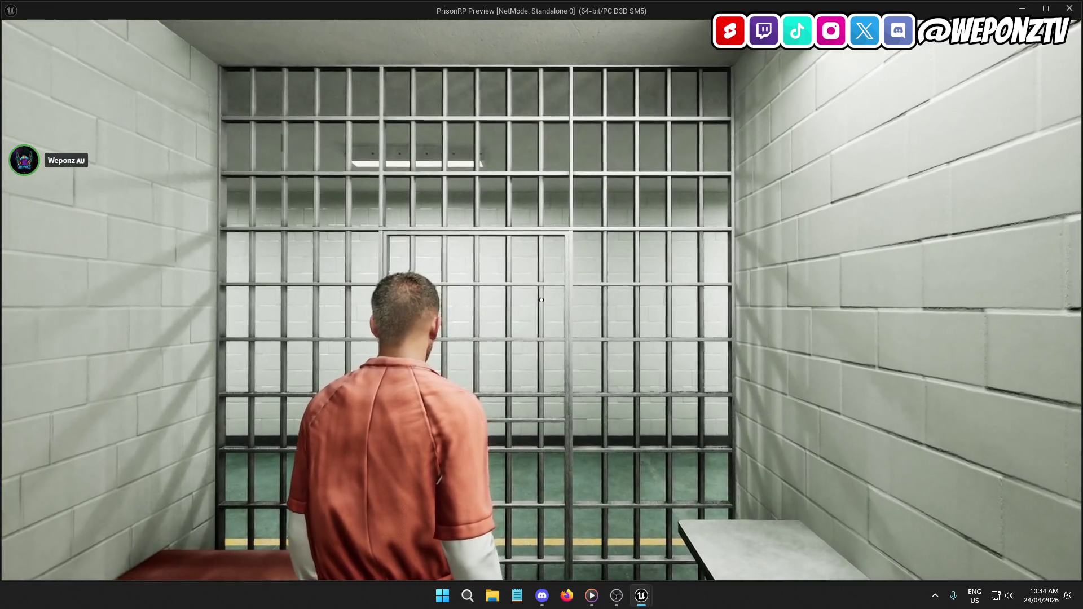
pyautogui.press('Escape')
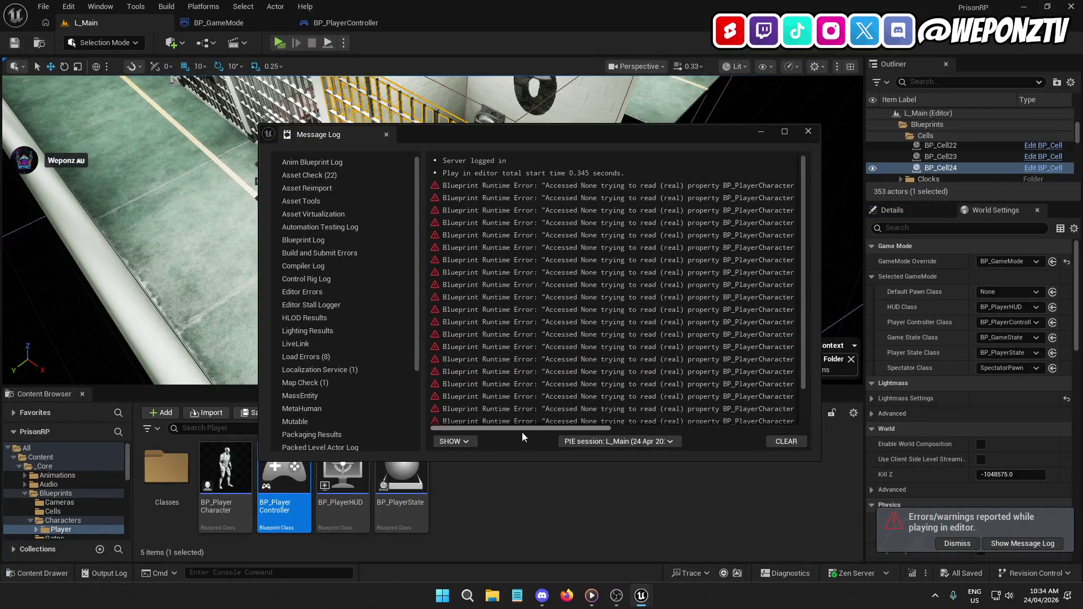
pyautogui.moveTo(520, 429)
pyautogui.mouseDown()
pyautogui.moveTo(699, 442)
pyautogui.moveTo(449, 425)
pyautogui.mouseUp()
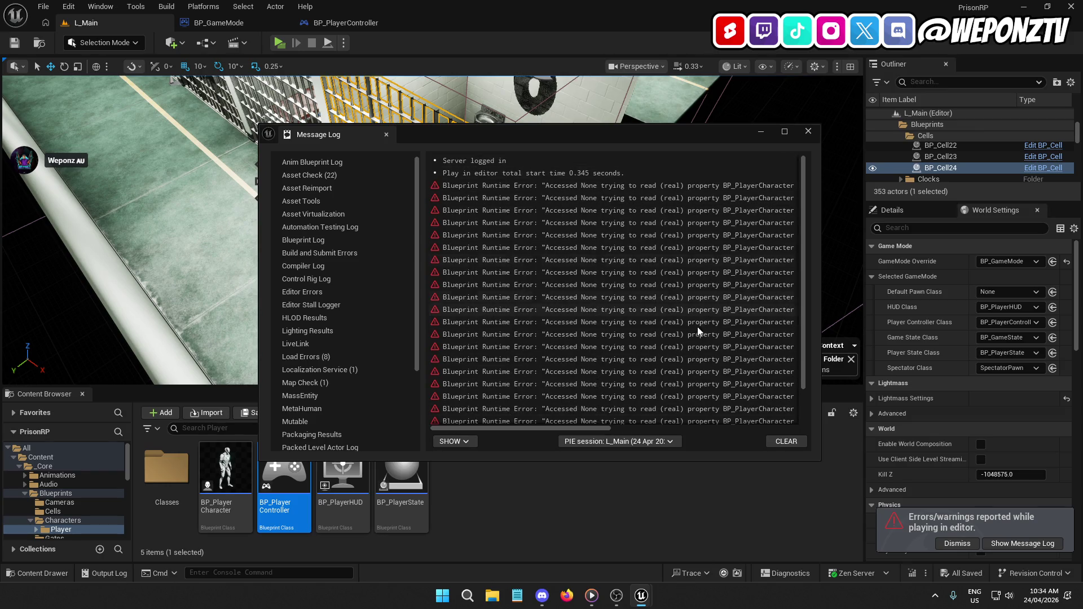
pyautogui.moveTo(546, 428); pyautogui.dragTo(721, 451)
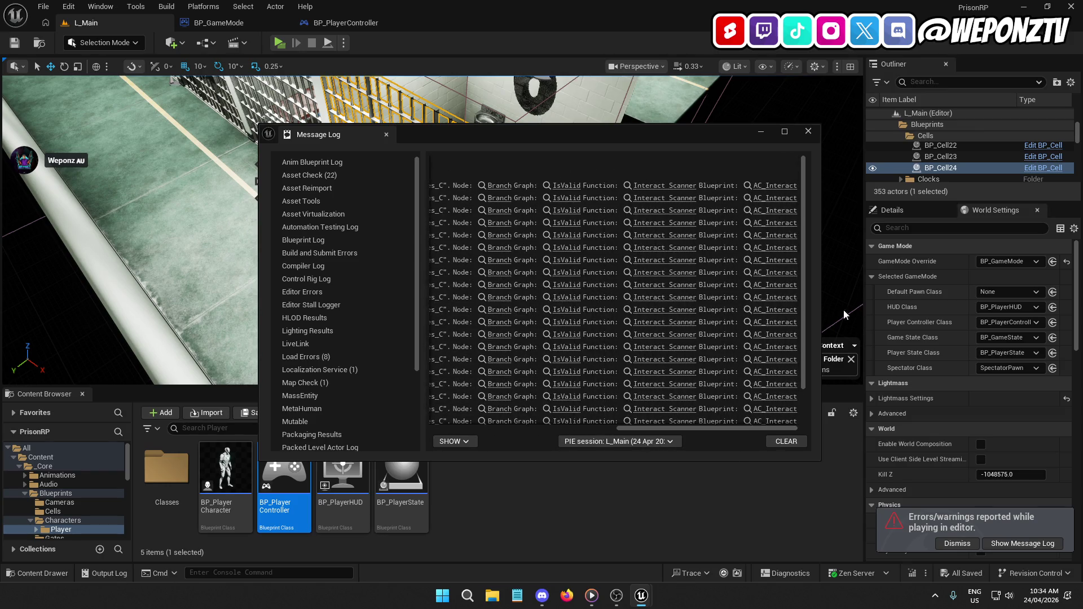
pyautogui.click(808, 130)
# Open the AC_Interact component from _Core > Components > Player.
pyautogui.click(496, 413)
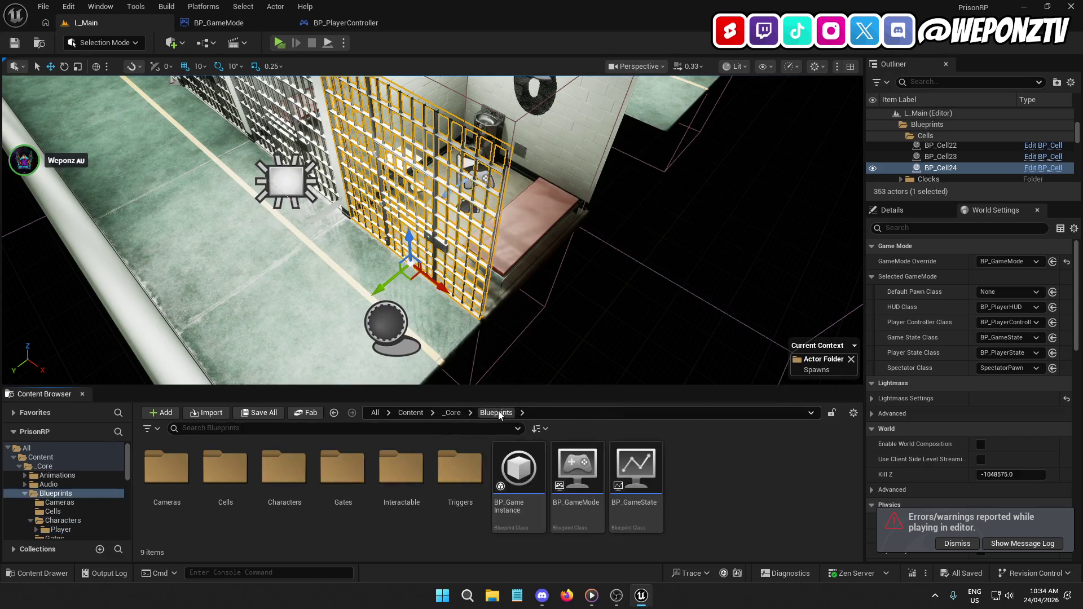
pyautogui.click(452, 412)
pyautogui.doubleClick(343, 467)
pyautogui.doubleClick(167, 465)
pyautogui.doubleClick(248, 472)
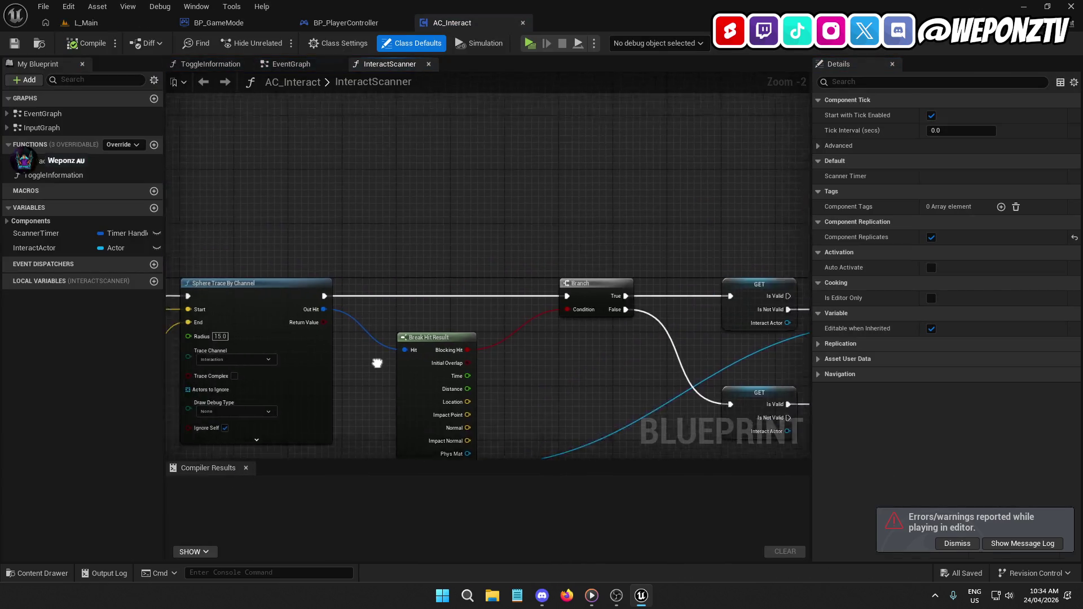
pyautogui.moveTo(376, 362)
pyautogui.mouseDown()
pyautogui.moveTo(390, 507)
pyautogui.moveTo(480, 445)
pyautogui.moveTo(428, 271)
pyautogui.moveTo(446, 126)
pyautogui.mouseUp()
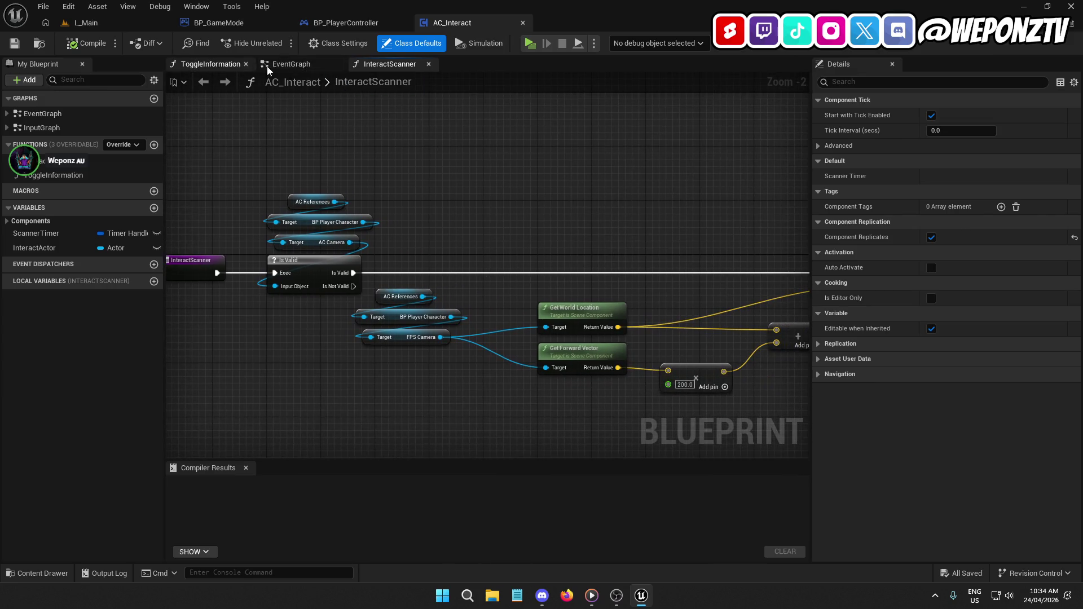
# Wire AC_Interact's Event Begin Play straight to SET, bypassing Delay, then compile and save.
pyautogui.click(289, 64)
pyautogui.moveTo(301, 283); pyautogui.dragTo(554, 283)
pyautogui.click(78, 43)
pyautogui.click(15, 43)
# Play-test L_Main, review the Accessed None errors in the Message Log, and close it.
pyautogui.click(107, 24)
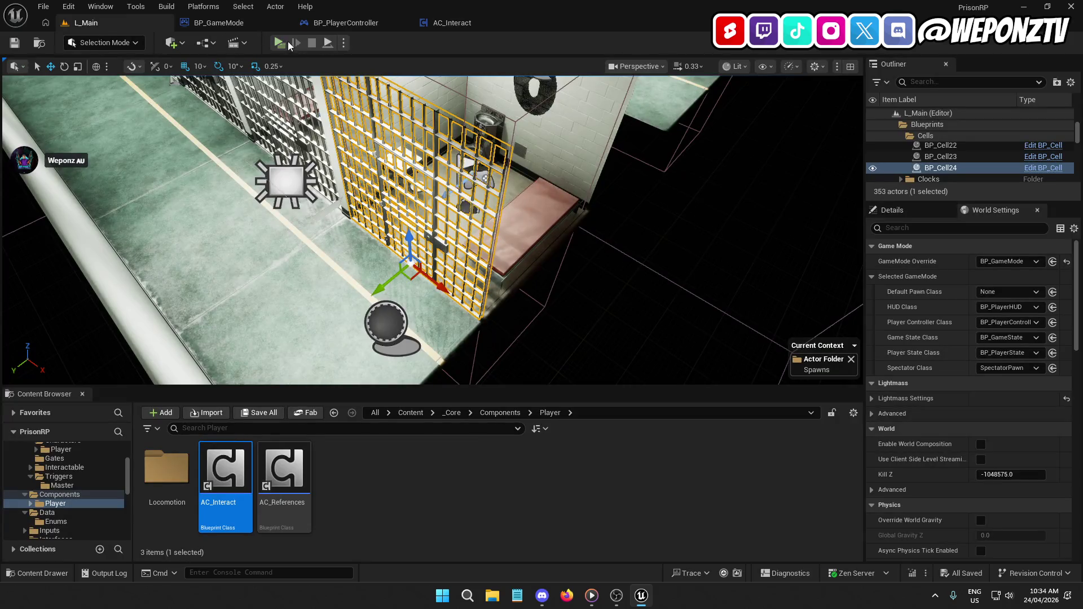
pyautogui.click(279, 43)
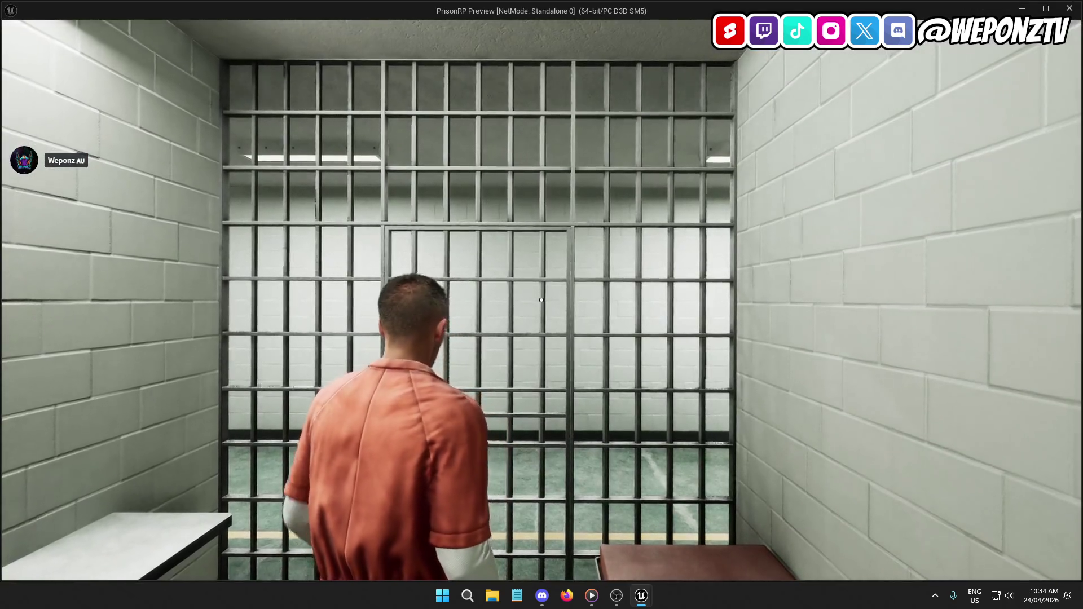
pyautogui.press('Escape')
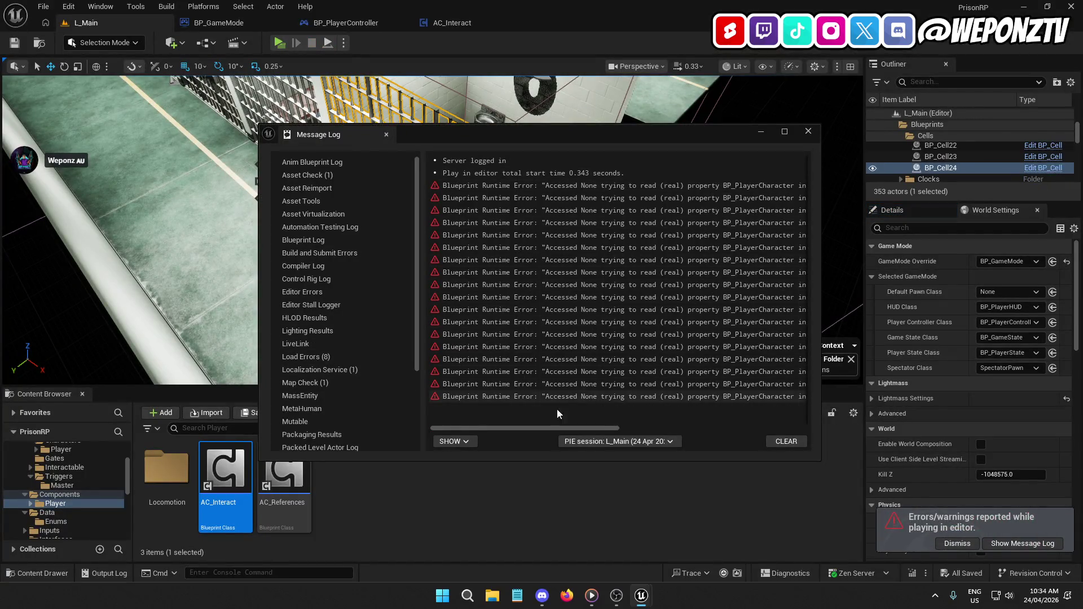
pyautogui.moveTo(536, 427)
pyautogui.mouseDown()
pyautogui.moveTo(743, 452)
pyautogui.moveTo(663, 449)
pyautogui.moveTo(623, 443)
pyautogui.moveTo(756, 447)
pyautogui.mouseUp()
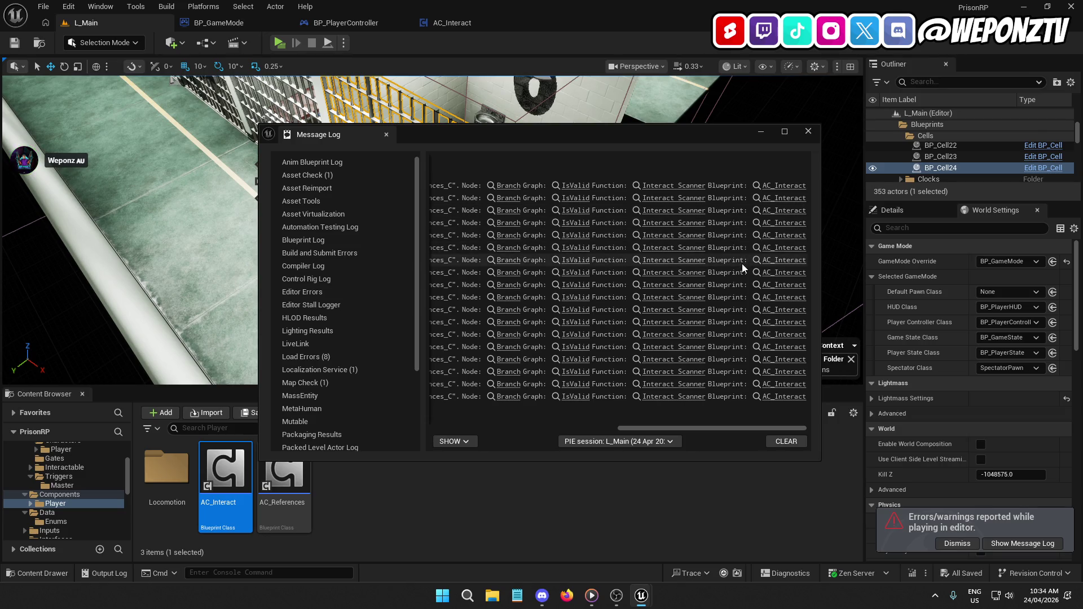
pyautogui.click(808, 132)
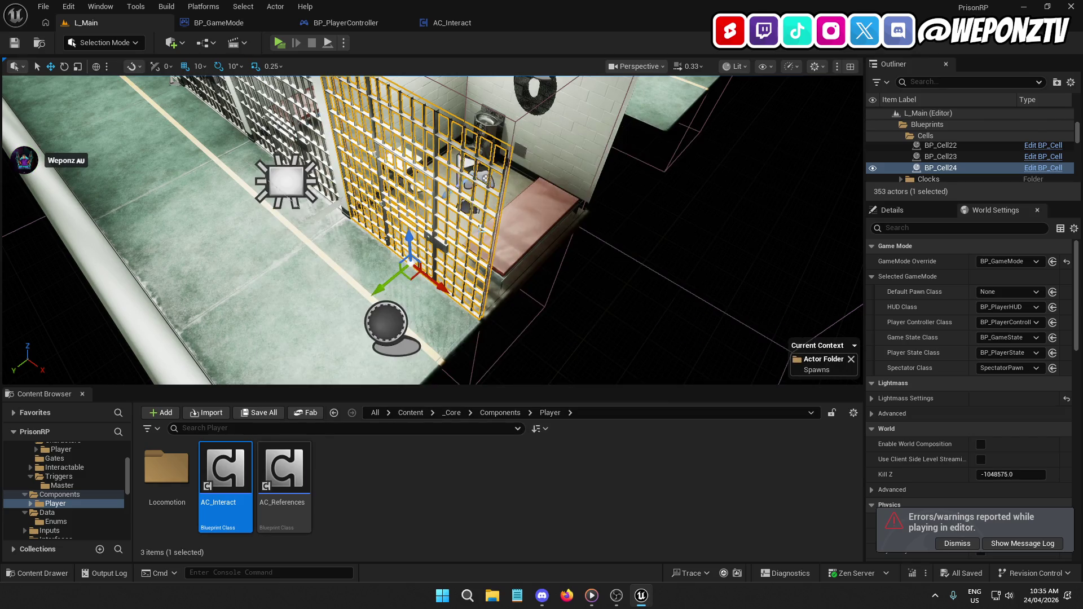
pyautogui.click(484, 19)
# Break Event Begin Play's link to Delay in AC_Interact and recompile.
pyautogui.moveTo(365, 282); pyautogui.dragTo(301, 283)
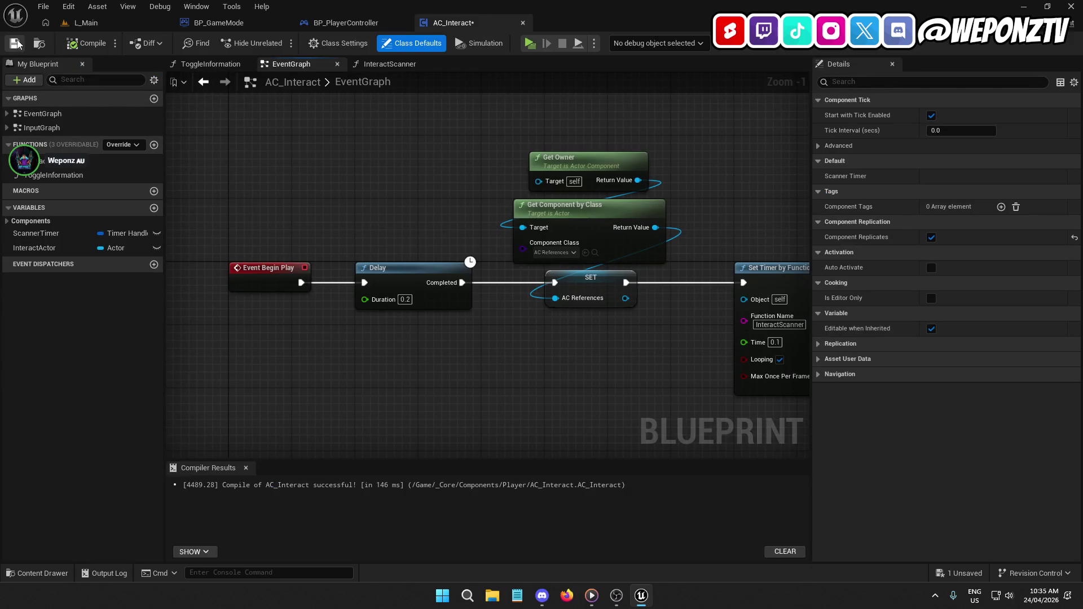
pyautogui.moveTo(321, 216)
pyautogui.mouseDown()
pyautogui.moveTo(242, 184)
pyautogui.moveTo(303, 179)
pyautogui.moveTo(392, 3)
pyautogui.mouseUp()
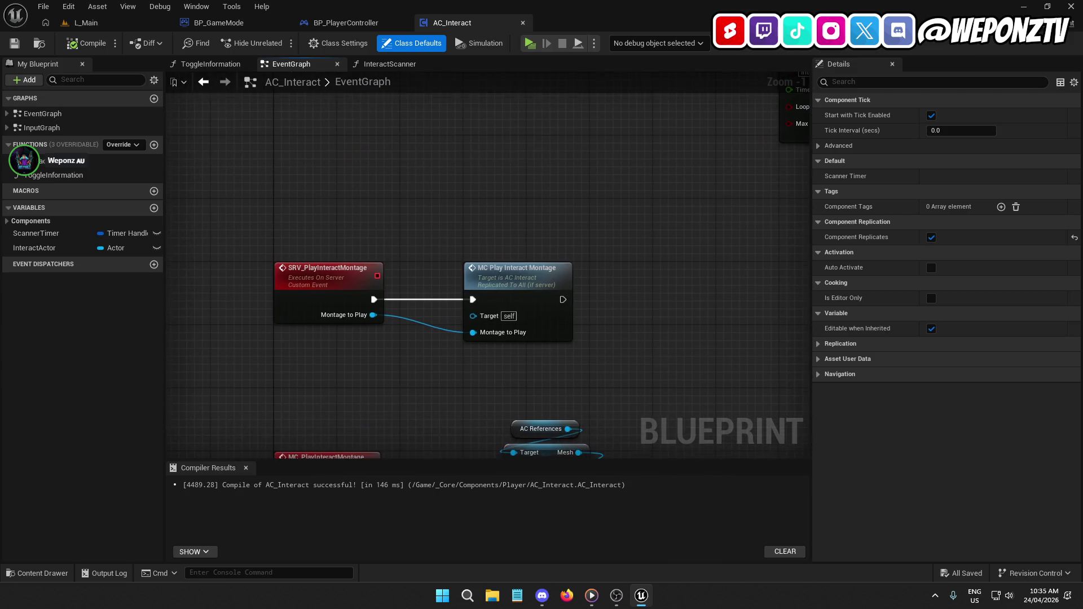
pyautogui.moveTo(361, 181)
pyautogui.mouseDown()
pyautogui.moveTo(172, 212)
pyautogui.moveTo(295, 176)
pyautogui.moveTo(325, 183)
pyautogui.mouseUp()
pyautogui.rightClick(269, 247)
pyautogui.click(307, 282)
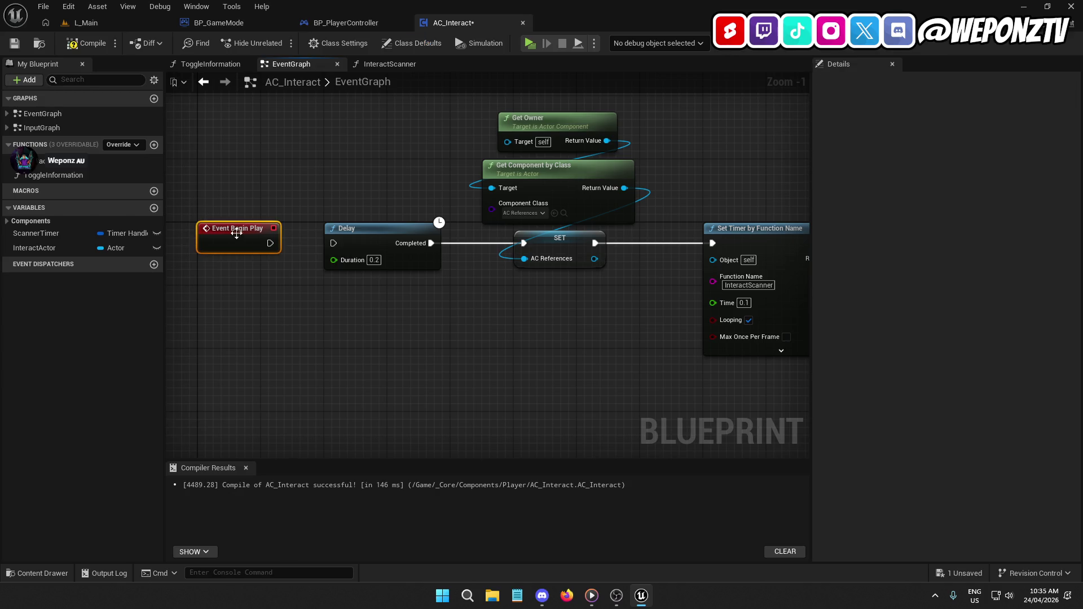
pyautogui.click(15, 43)
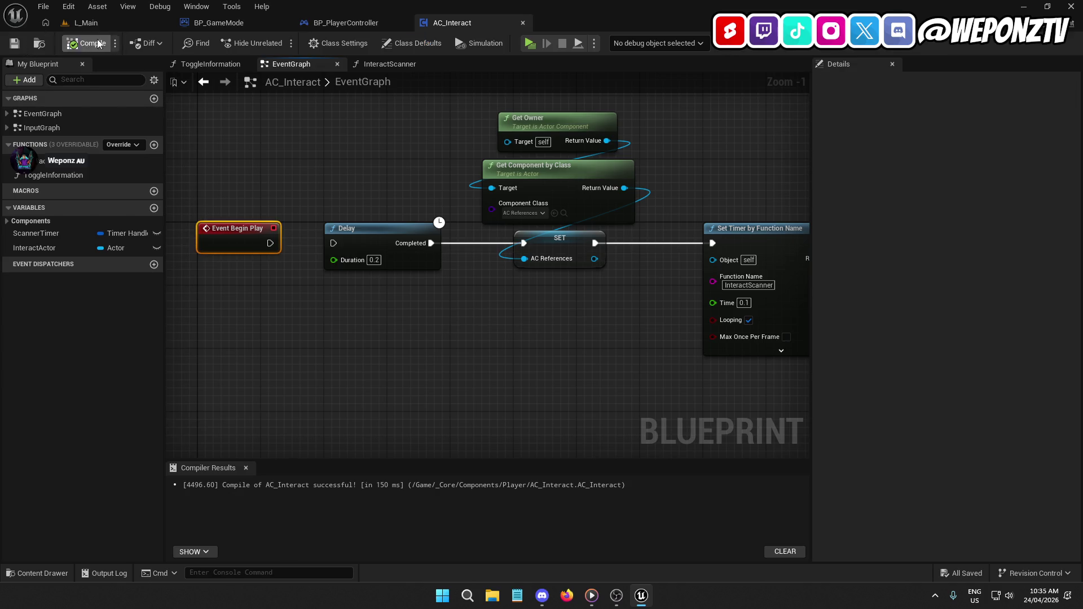
# Play-test the L_Main level again.
pyautogui.click(120, 22)
pyautogui.click(279, 43)
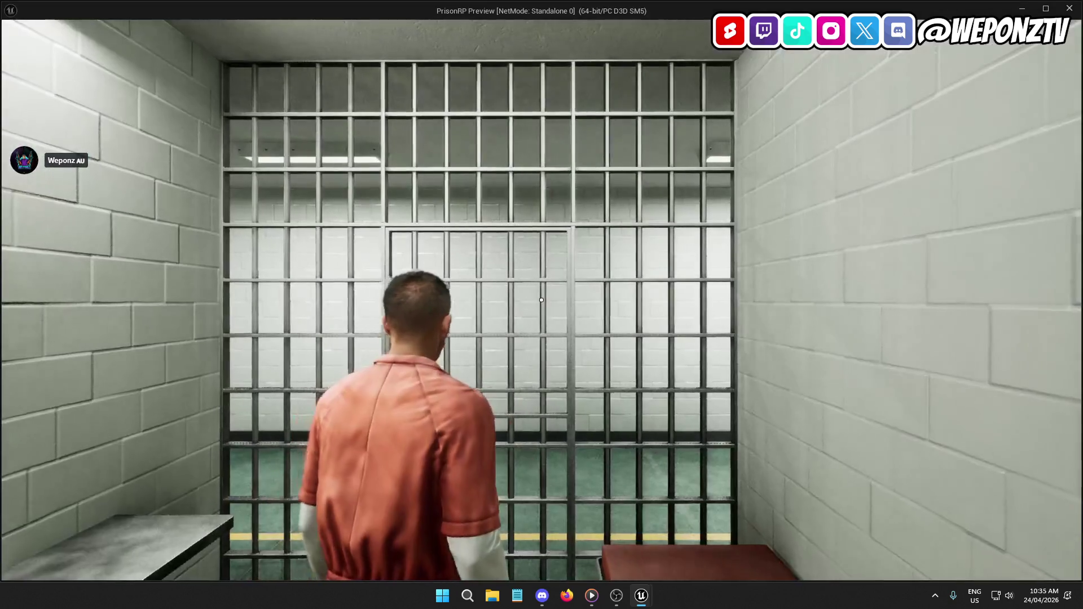
pyautogui.press('Escape')
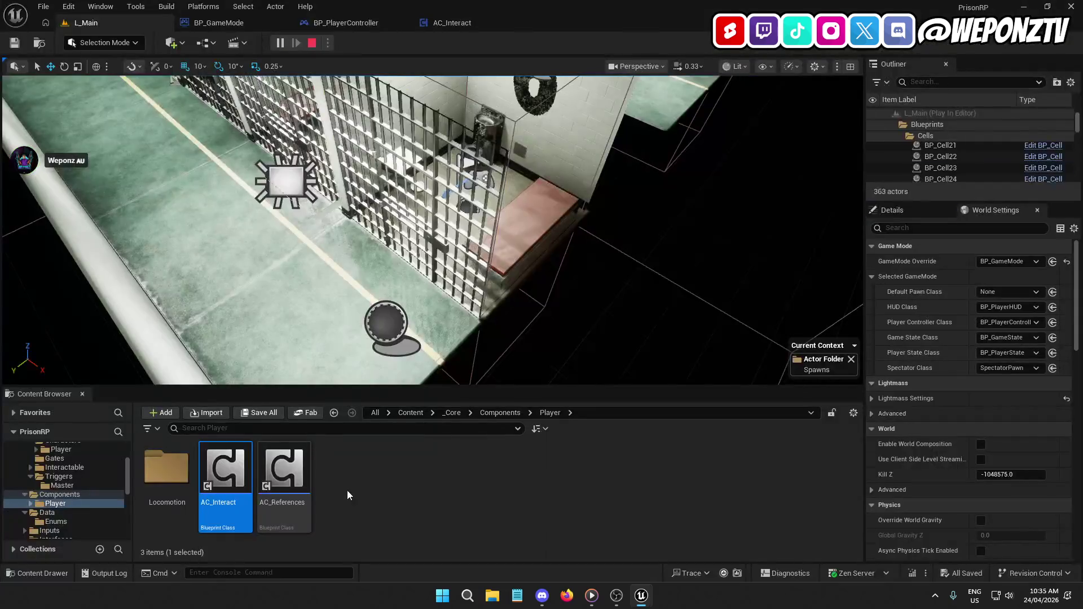
# In AC_Interact, reconnect Begin Play to the Delay node.
pyautogui.click(457, 23)
pyautogui.moveTo(268, 245); pyautogui.dragTo(333, 243)
pyautogui.moveTo(442, 353)
pyautogui.mouseDown()
pyautogui.moveTo(260, 368)
pyautogui.moveTo(194, 353)
pyautogui.mouseUp()
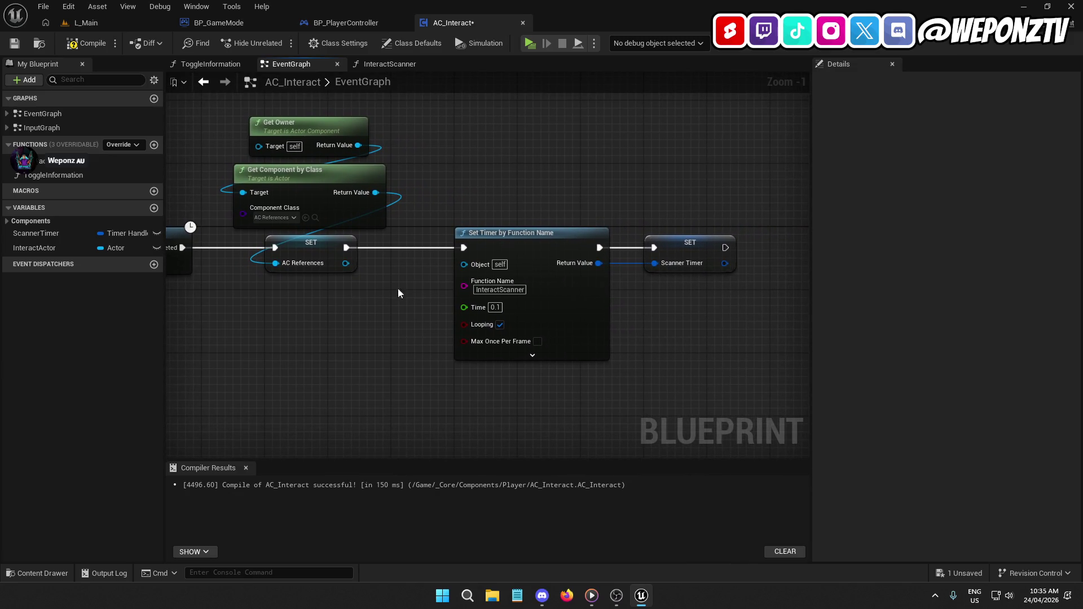
# In the InteractScanner function, add a Get AC Camera node pulled from AC References.
pyautogui.doubleClick(85, 162)
pyautogui.moveTo(331, 382); pyautogui.dragTo(379, 360)
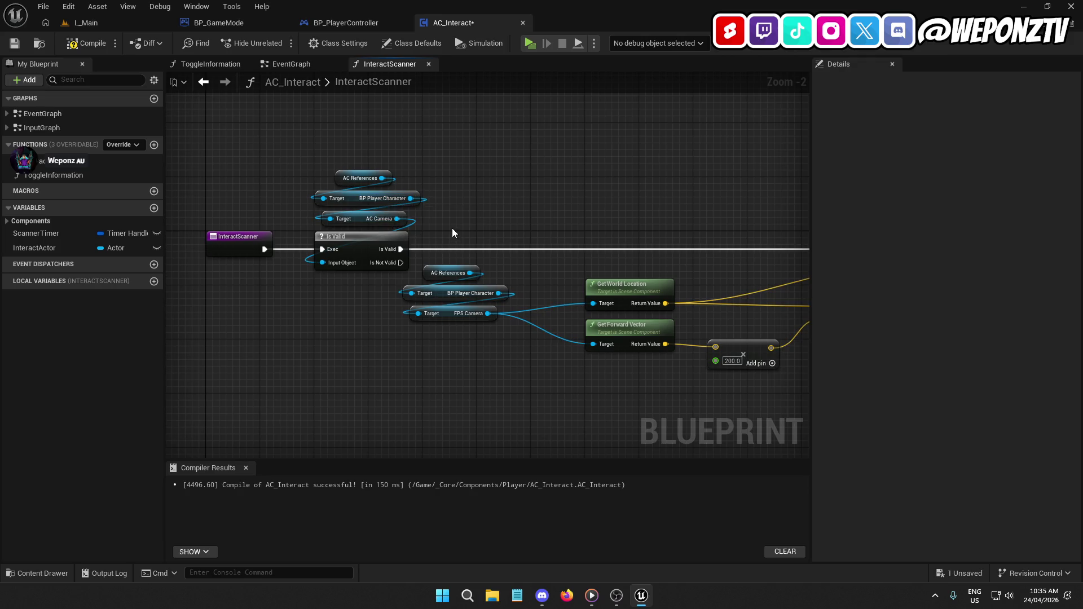
pyautogui.moveTo(382, 178)
pyautogui.mouseDown()
pyautogui.moveTo(332, 226)
pyautogui.moveTo(328, 214)
pyautogui.mouseUp()
pyautogui.click(448, 193)
pyautogui.moveTo(382, 179); pyautogui.dragTo(468, 186)
pyautogui.write('ac')
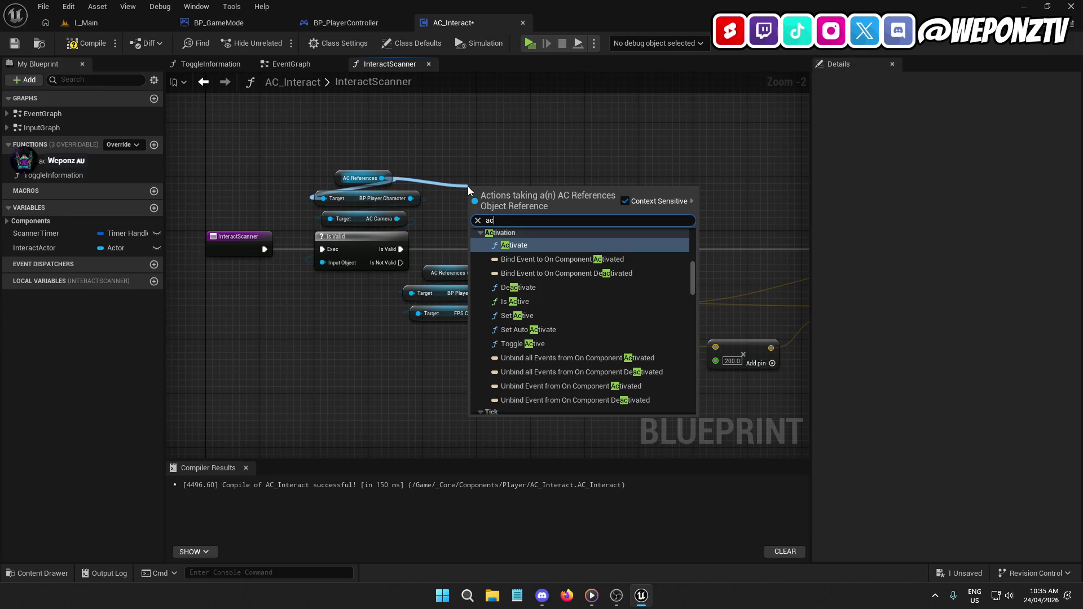
pyautogui.write('_c')
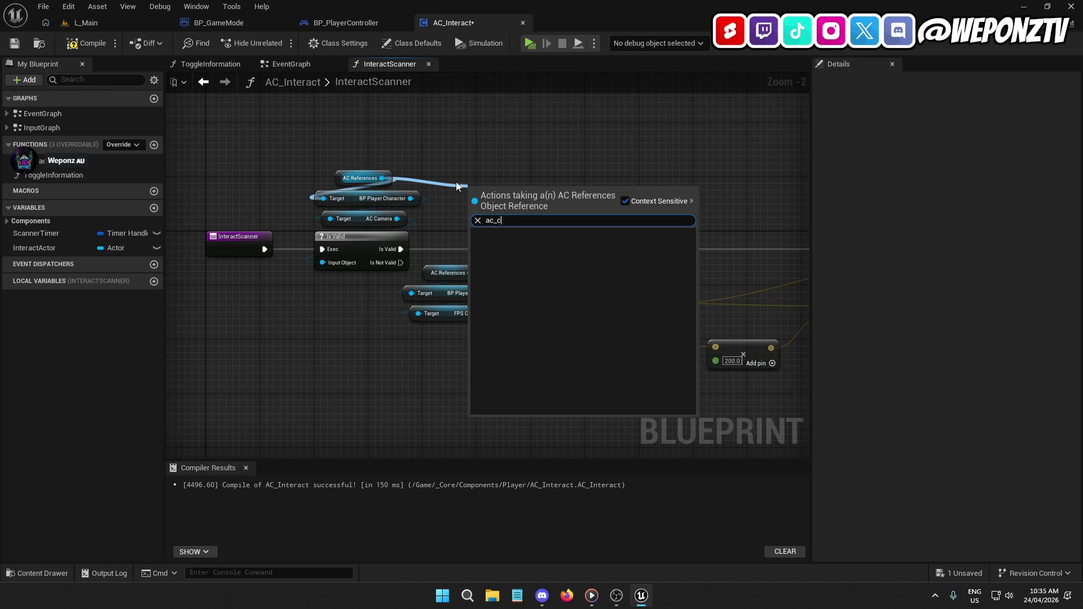
pyautogui.click(451, 187)
pyautogui.moveTo(382, 178); pyautogui.dragTo(455, 152)
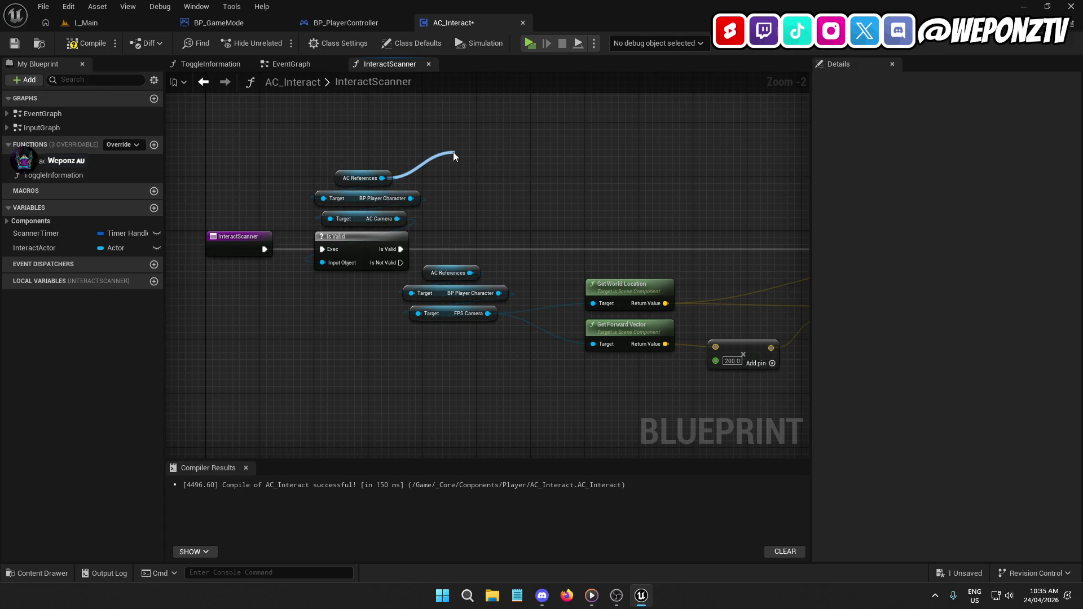
pyautogui.write('camera')
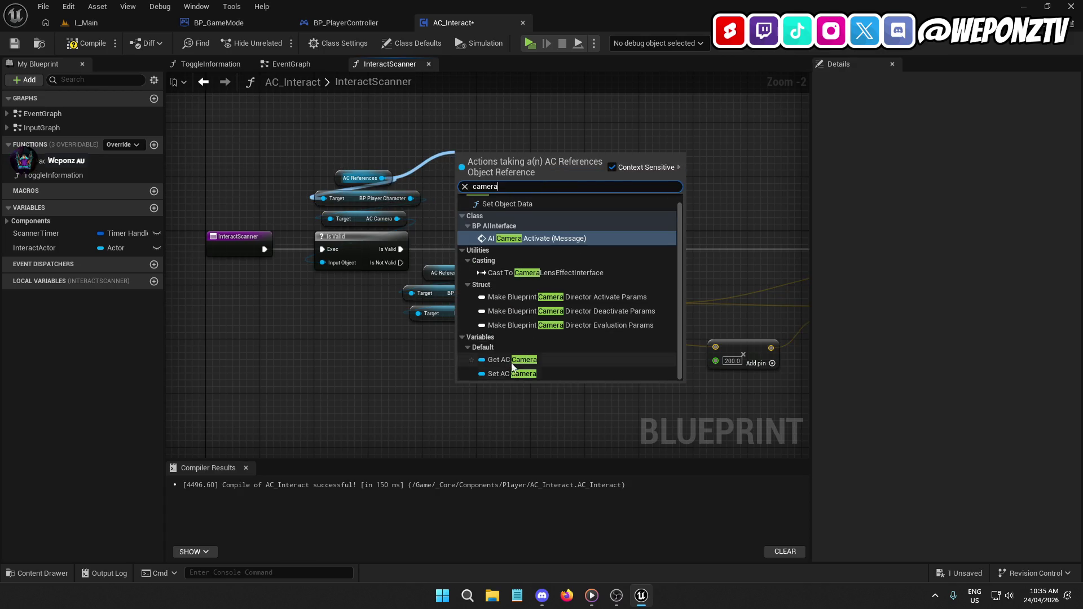
pyautogui.click(512, 361)
# Feed the new AC Camera into Is Valid and delete the old BP Player Character and self AC Camera getters.
pyautogui.click(407, 192)
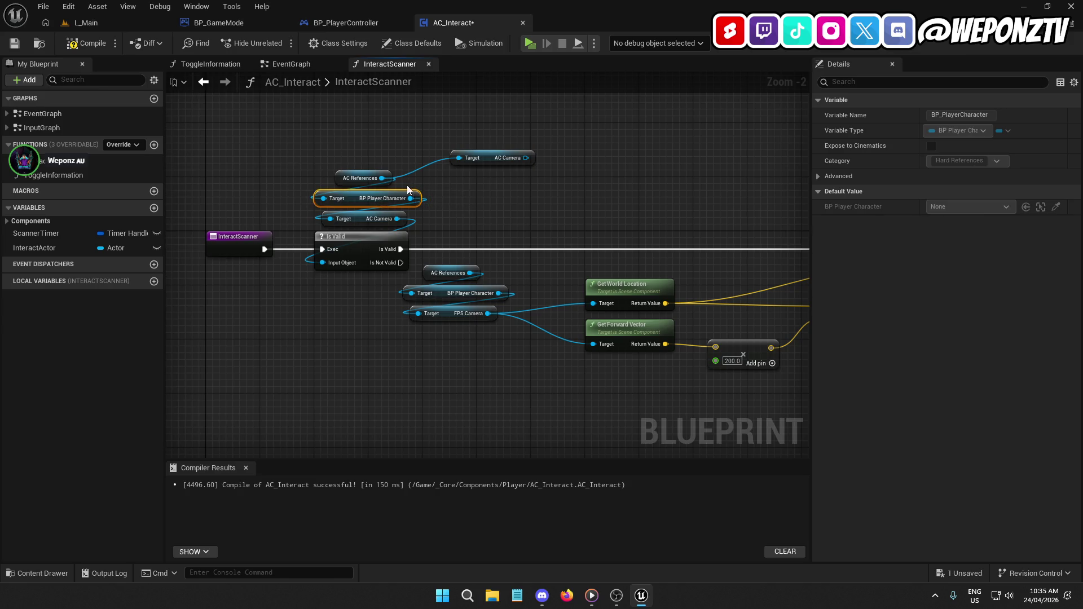
pyautogui.press('Delete')
pyautogui.moveTo(487, 157); pyautogui.dragTo(340, 220)
pyautogui.click(435, 198)
pyautogui.moveTo(397, 198)
pyautogui.mouseDown()
pyautogui.moveTo(339, 216)
pyautogui.moveTo(313, 246)
pyautogui.moveTo(323, 263)
pyautogui.mouseUp()
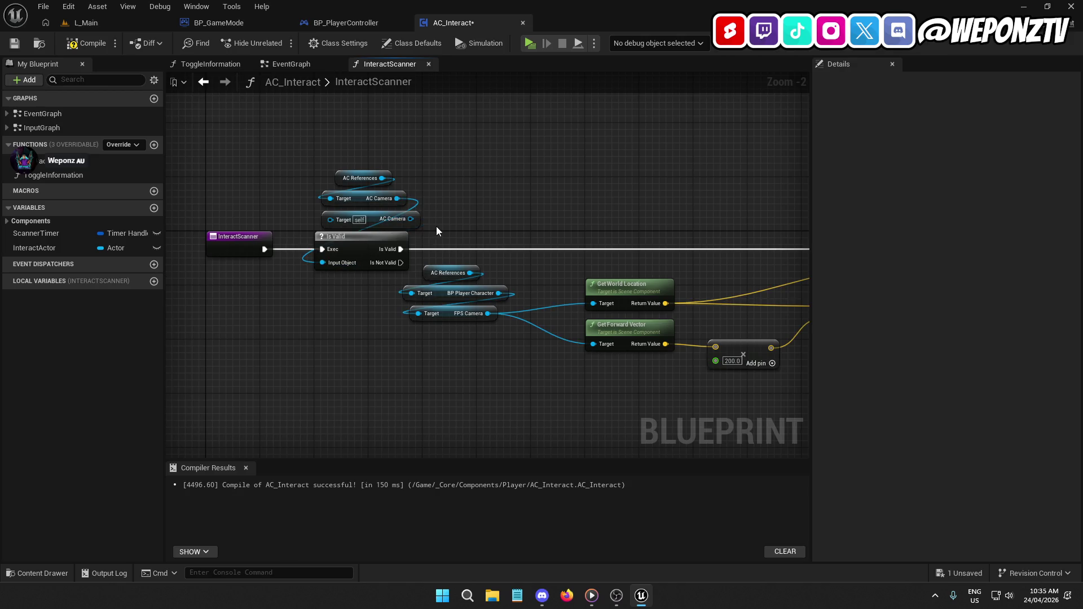
pyautogui.press('Delete')
pyautogui.hotkey('ctrl', 'z')
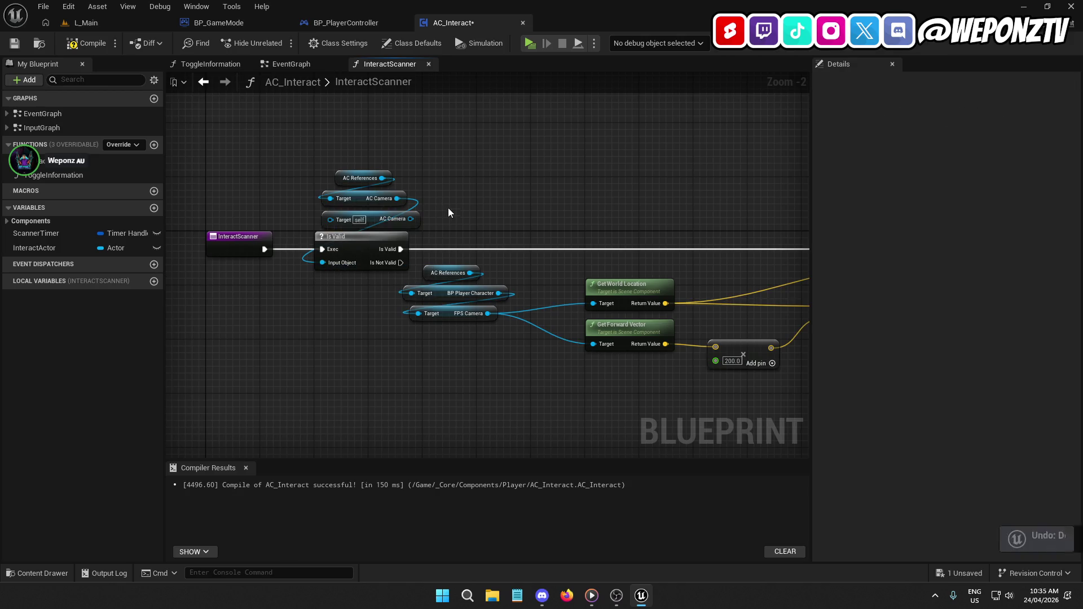
pyautogui.click(408, 222)
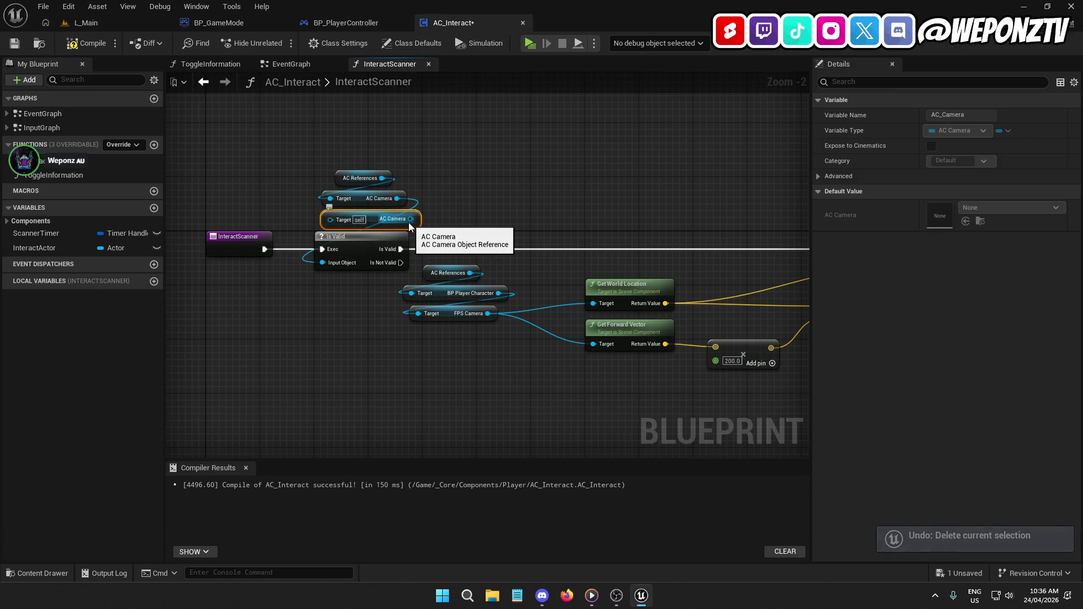
pyautogui.press('Delete')
# Compile AC_Interact and go back to the L_Main level.
pyautogui.moveTo(470, 214); pyautogui.dragTo(326, 168)
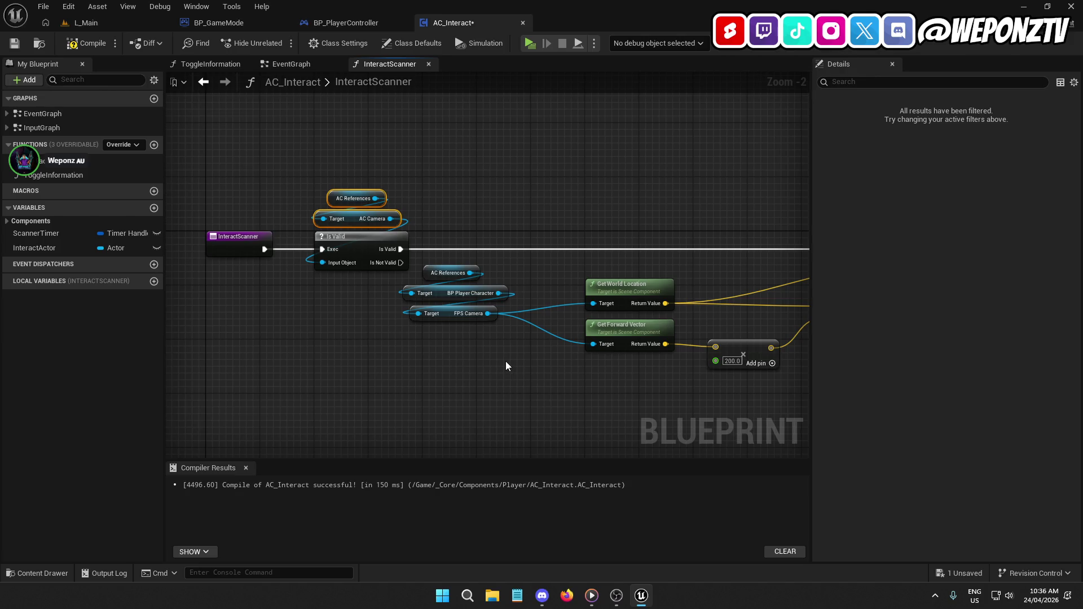
pyautogui.moveTo(513, 359)
pyautogui.mouseDown()
pyautogui.moveTo(487, 343)
pyautogui.moveTo(174, 400)
pyautogui.moveTo(12, 361)
pyautogui.mouseUp()
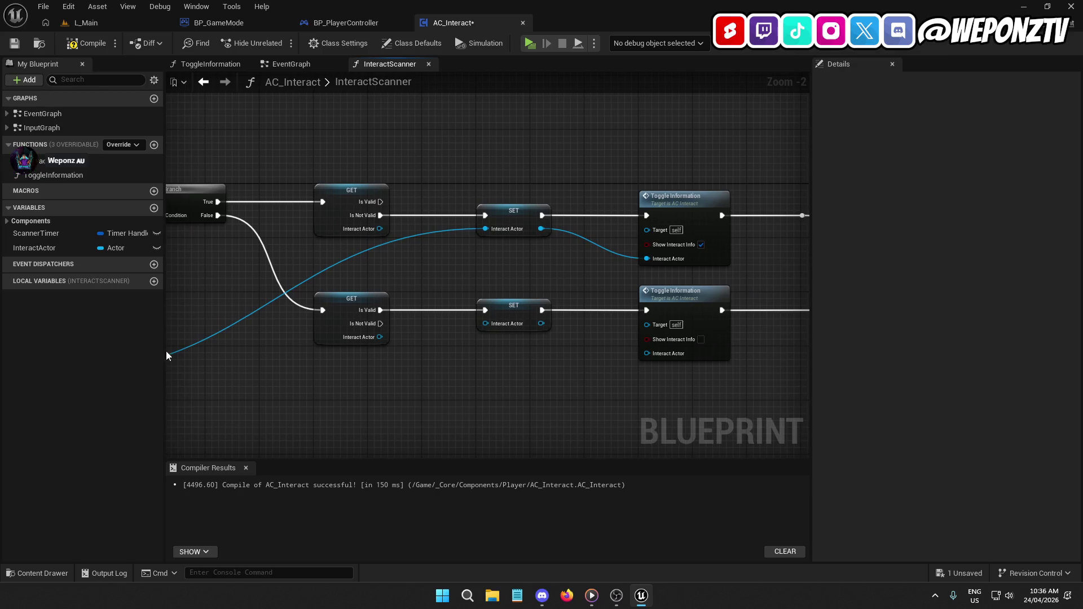
pyautogui.click(83, 44)
pyautogui.click(119, 23)
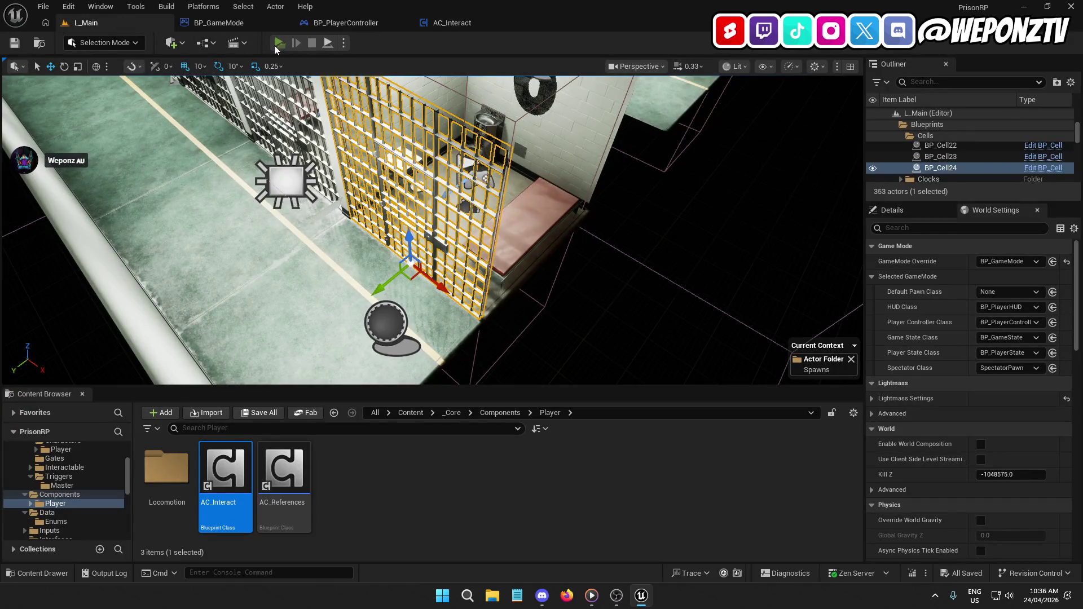
# Run a quick play test, then look over BP_PlayerController's EventGraph and local UI setup.
pyautogui.click(278, 43)
pyautogui.press('Escape')
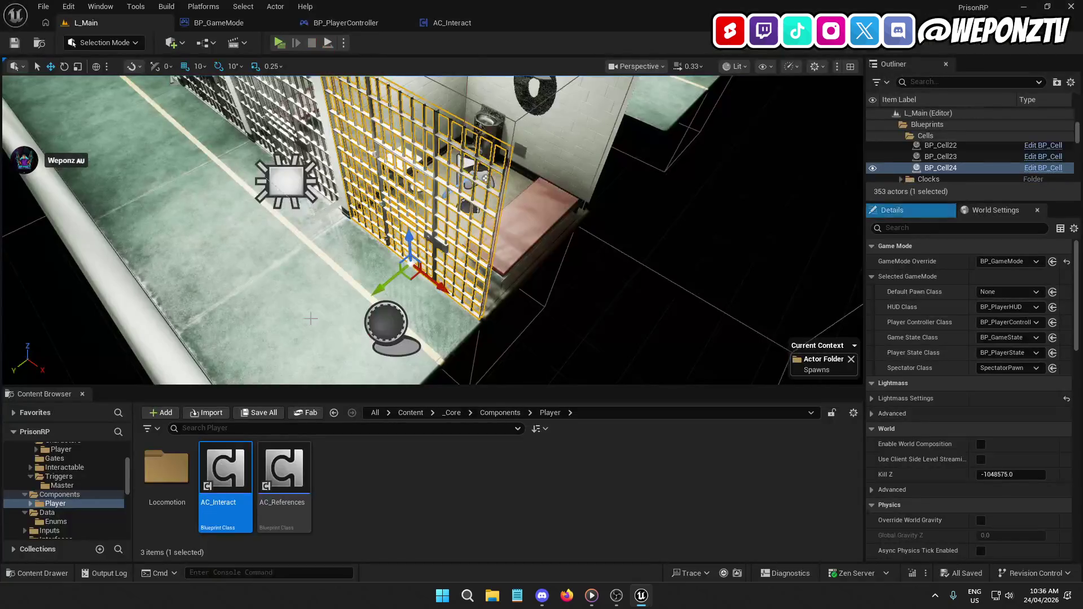
pyautogui.click(470, 23)
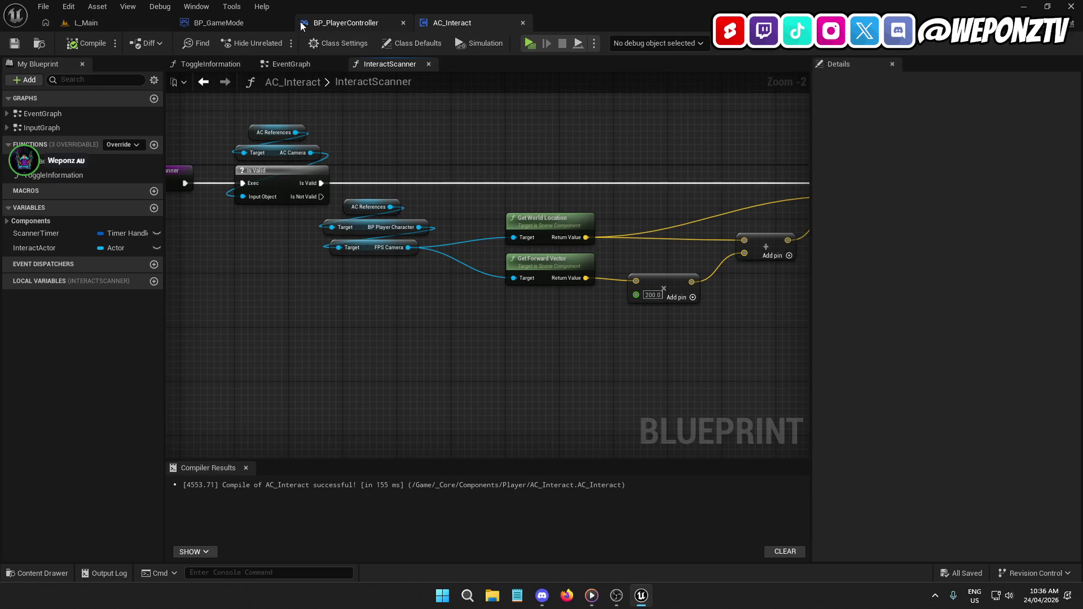
pyautogui.click(346, 24)
pyautogui.moveTo(485, 143)
pyautogui.mouseDown()
pyautogui.moveTo(563, 147)
pyautogui.moveTo(273, 140)
pyautogui.moveTo(316, 56)
pyautogui.moveTo(360, 75)
pyautogui.mouseUp()
pyautogui.moveTo(478, 183)
pyautogui.mouseDown()
pyautogui.moveTo(435, 205)
pyautogui.moveTo(793, 211)
pyautogui.mouseUp()
# In BP_GameMode, break the exec links of OnPostLogin, OnSwapPlayerControllers and OnLogout.
pyautogui.click(214, 22)
pyautogui.moveTo(399, 210); pyautogui.dragTo(379, 435)
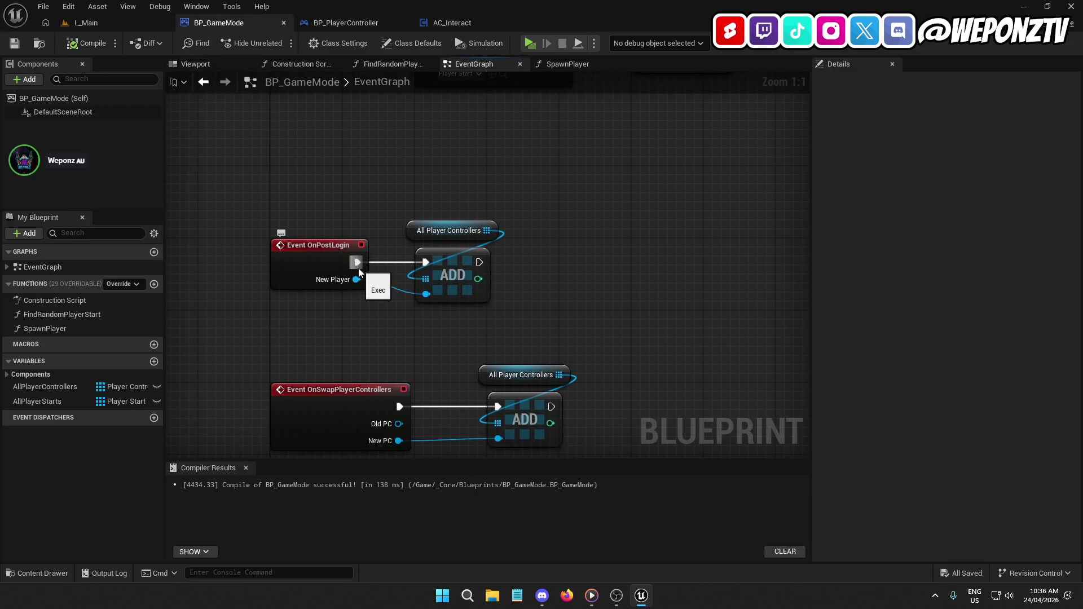
pyautogui.rightClick(356, 262)
pyautogui.click(398, 293)
pyautogui.moveTo(367, 285); pyautogui.dragTo(354, 183)
pyautogui.rightClick(386, 304)
pyautogui.click(424, 342)
pyautogui.moveTo(440, 347); pyautogui.dragTo(443, 194)
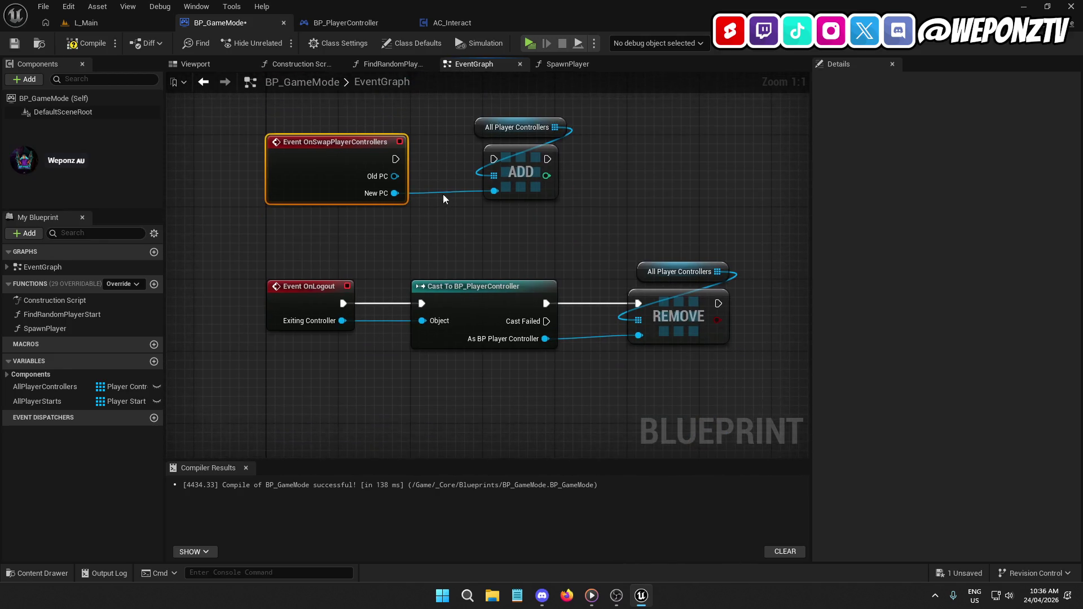
pyautogui.rightClick(343, 305)
pyautogui.click(373, 342)
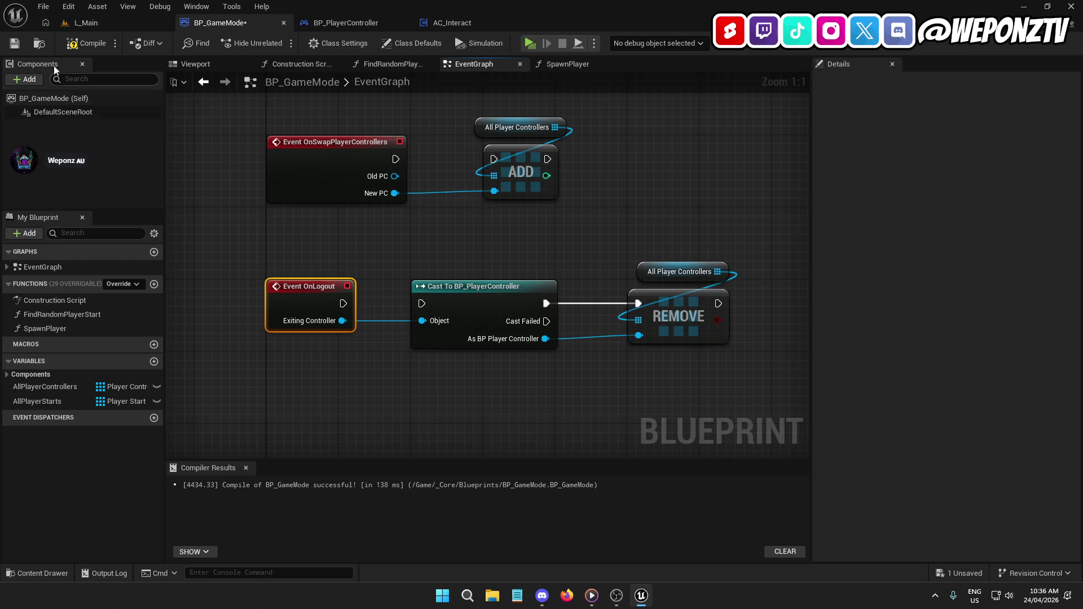
# Compile and save BP_GameMode, then play-test L_Main again.
pyautogui.click(14, 44)
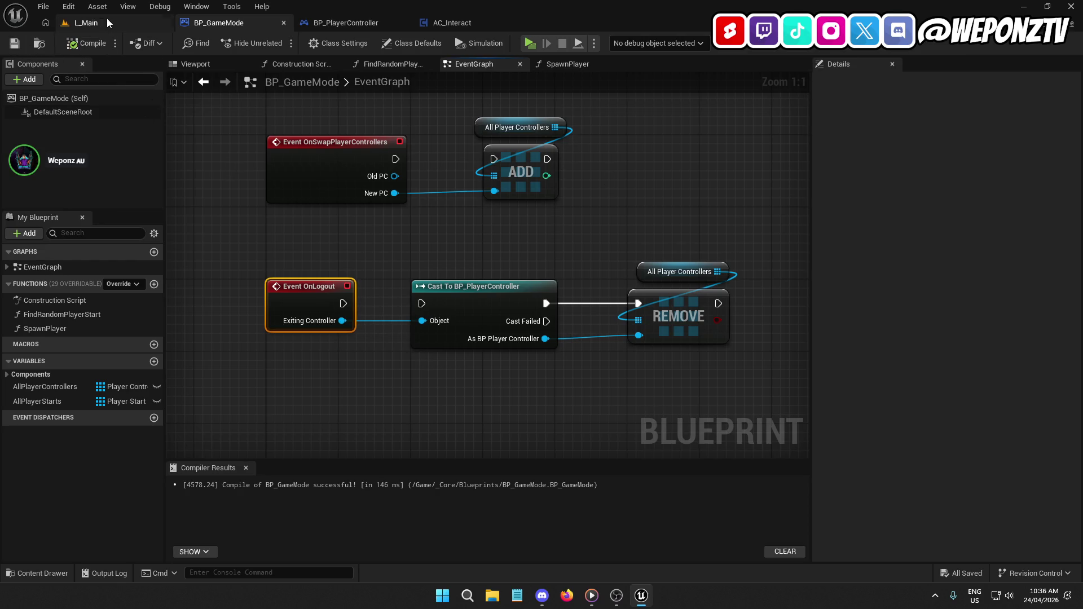
pyautogui.click(126, 22)
pyautogui.click(279, 43)
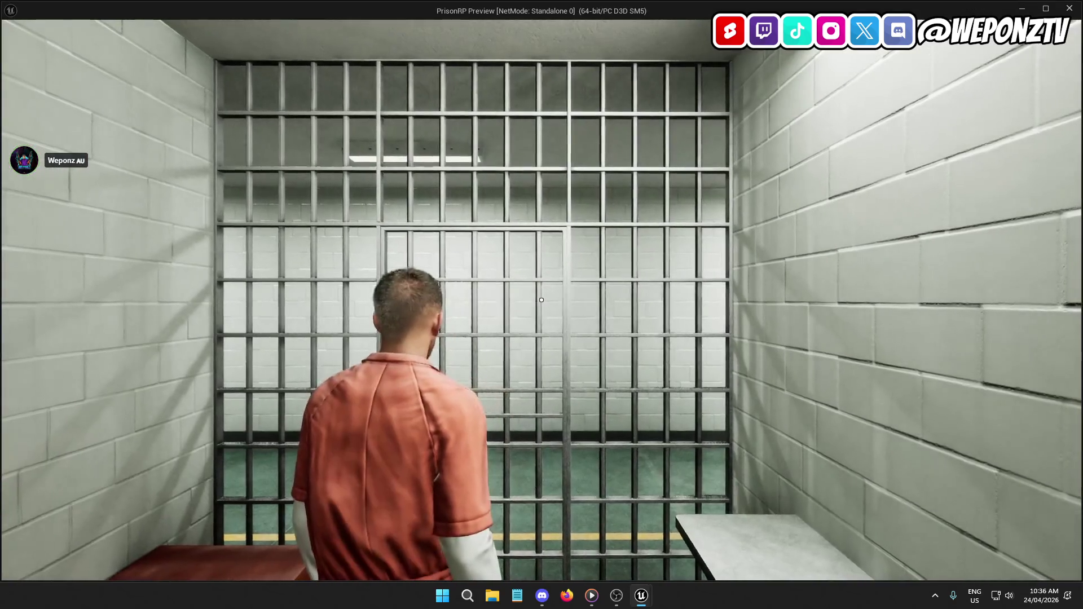
pyautogui.press('Escape')
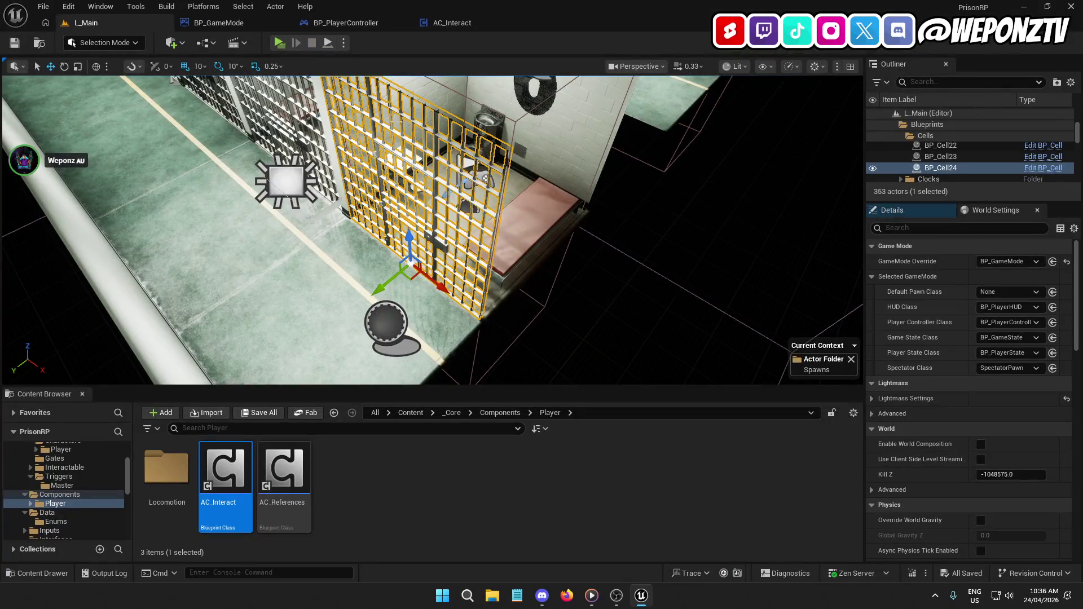
# Save BP_PlayerController and bring its Switch and SRV Spawn Player calls into view.
pyautogui.click(367, 24)
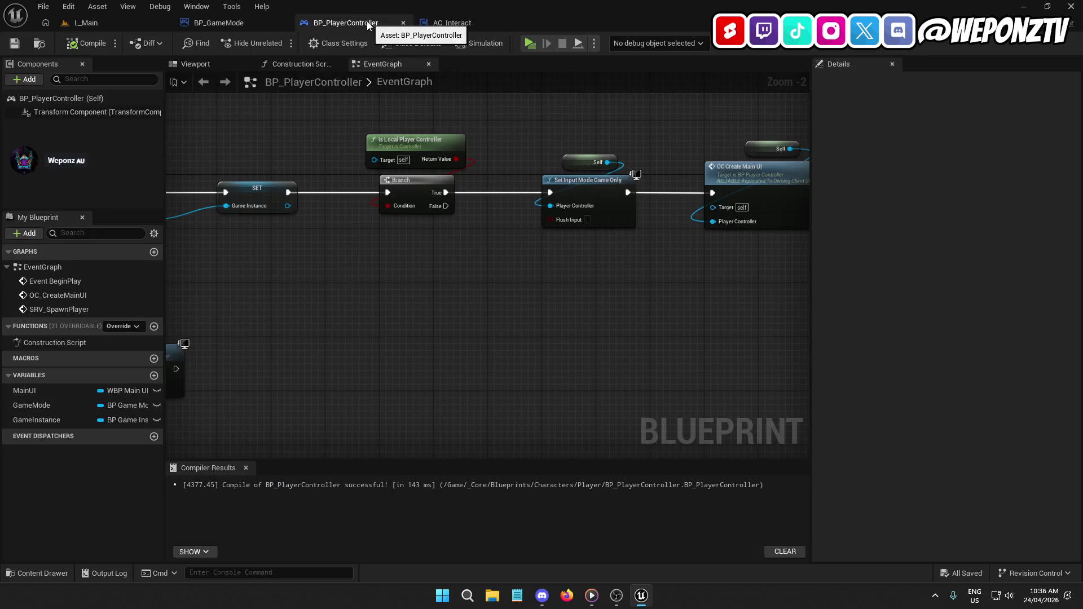
pyautogui.moveTo(386, 117)
pyautogui.mouseDown()
pyautogui.moveTo(440, 194)
pyautogui.moveTo(387, 150)
pyautogui.moveTo(306, 133)
pyautogui.moveTo(401, 186)
pyautogui.moveTo(292, 184)
pyautogui.moveTo(579, 207)
pyautogui.moveTo(546, 199)
pyautogui.mouseUp()
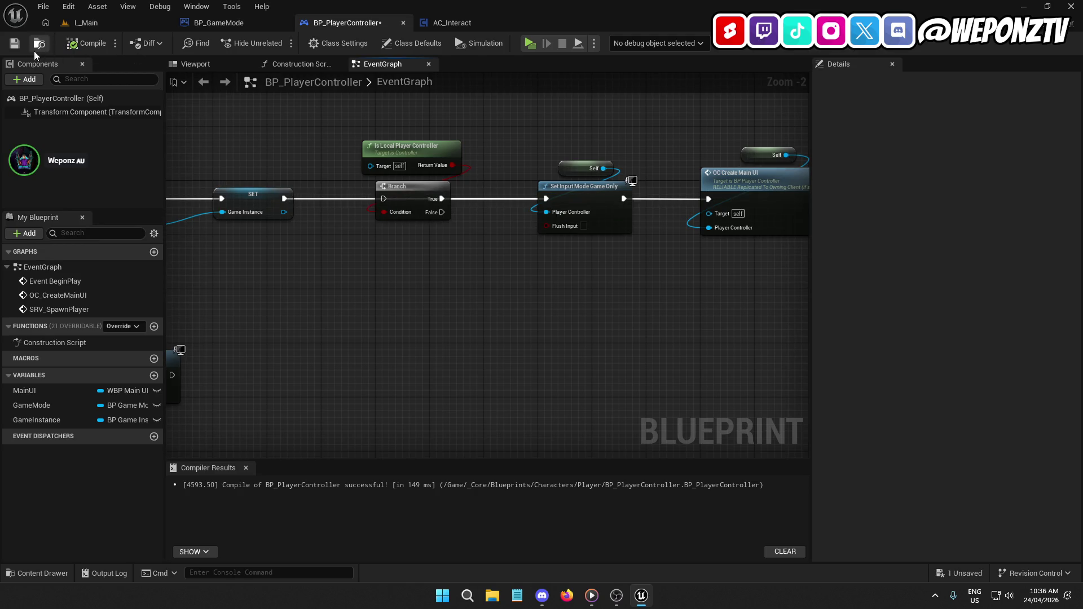
pyautogui.click(19, 44)
pyautogui.click(122, 19)
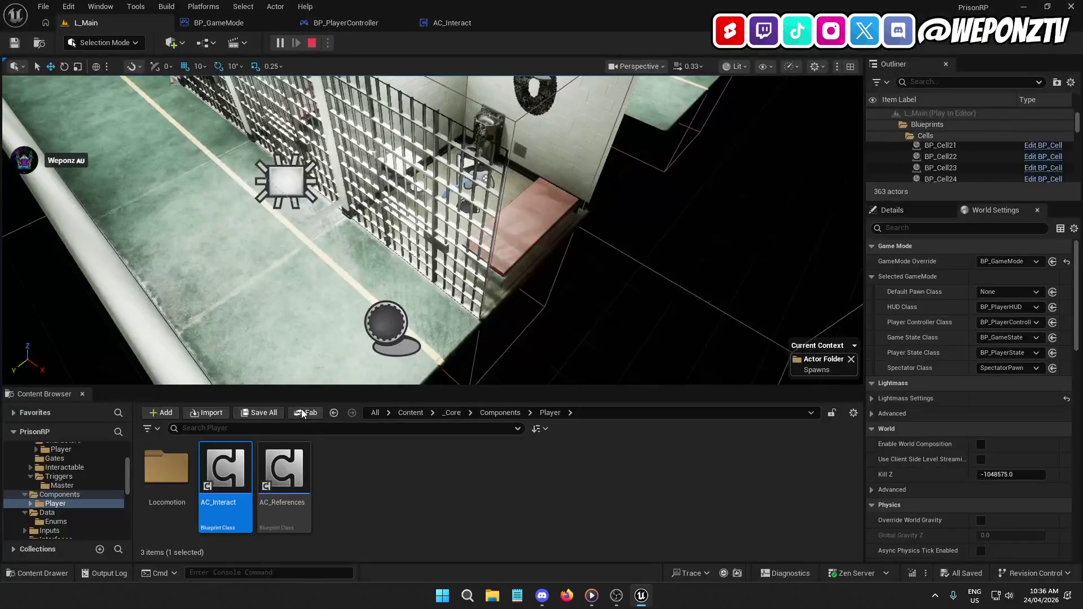
pyautogui.click(346, 22)
pyautogui.moveTo(384, 198); pyautogui.dragTo(287, 200)
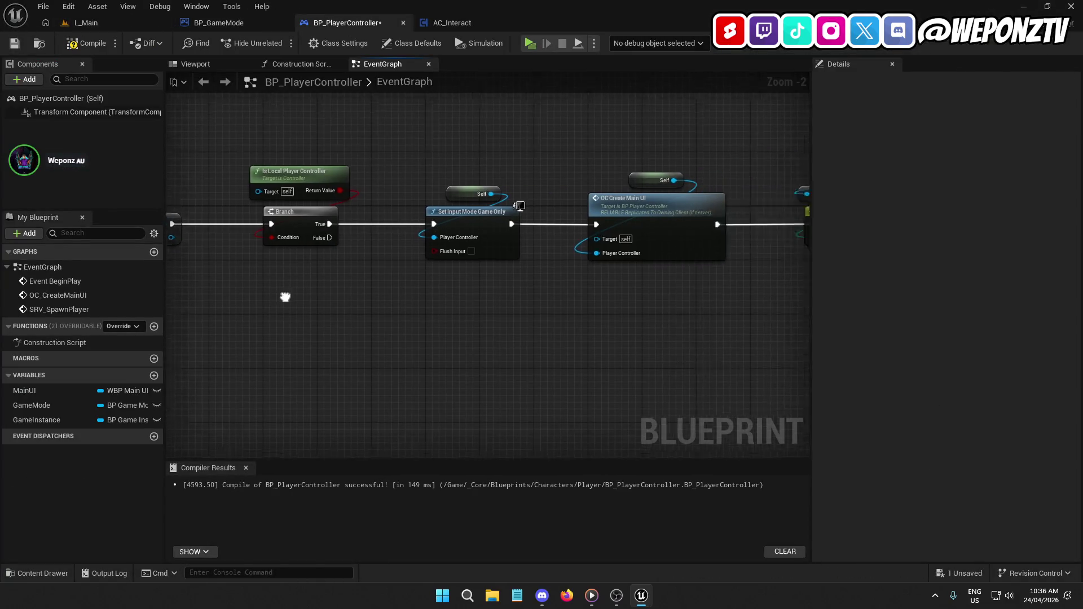
pyautogui.moveTo(750, 242); pyautogui.dragTo(615, 213)
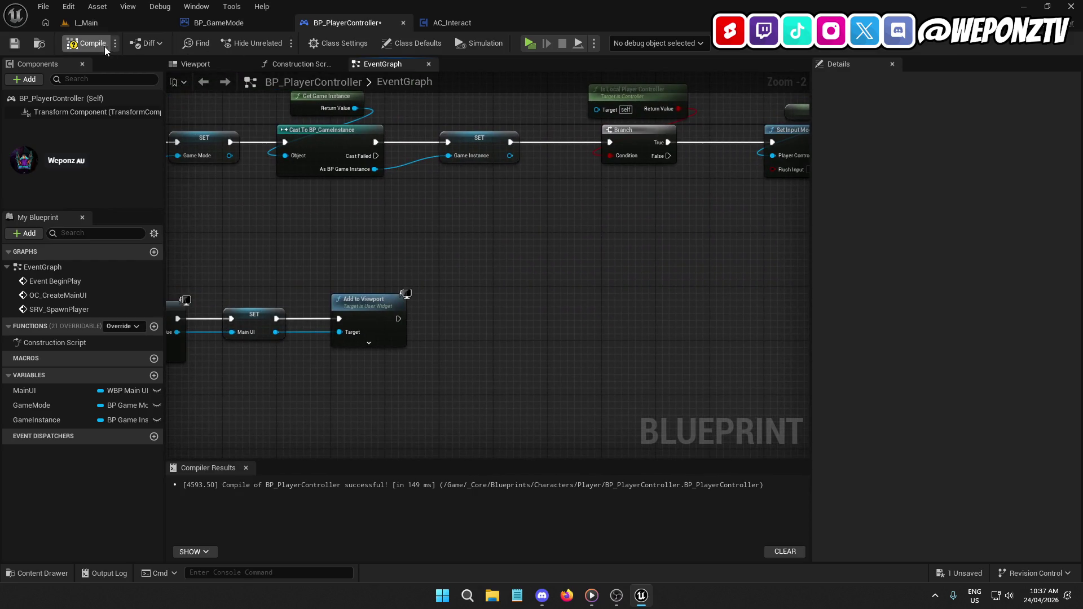
pyautogui.moveTo(442, 207)
pyautogui.mouseDown()
pyautogui.moveTo(555, 241)
pyautogui.moveTo(639, 241)
pyautogui.moveTo(600, 236)
pyautogui.mouseUp()
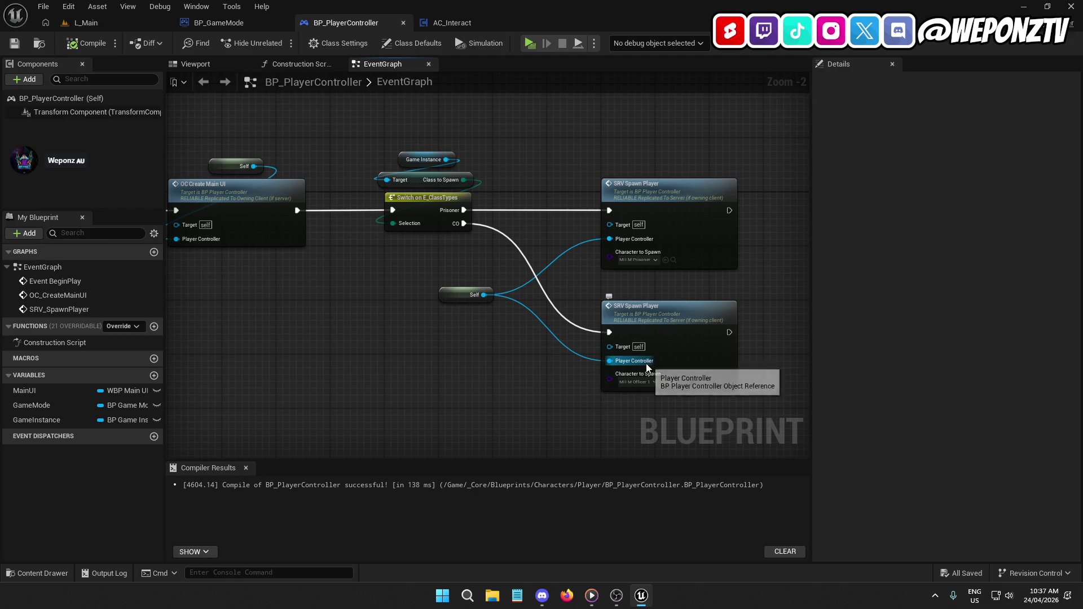
# Change SRV_SpawnPlayer's PlayerController input to the generic Player Controller type and compile.
pyautogui.doubleClick(684, 334)
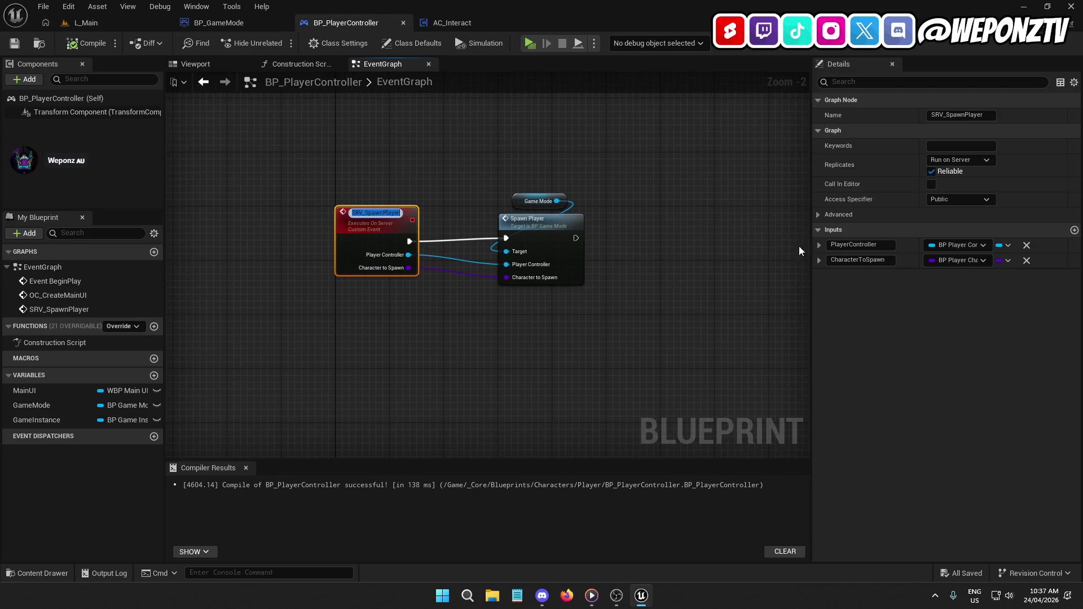
pyautogui.click(854, 245)
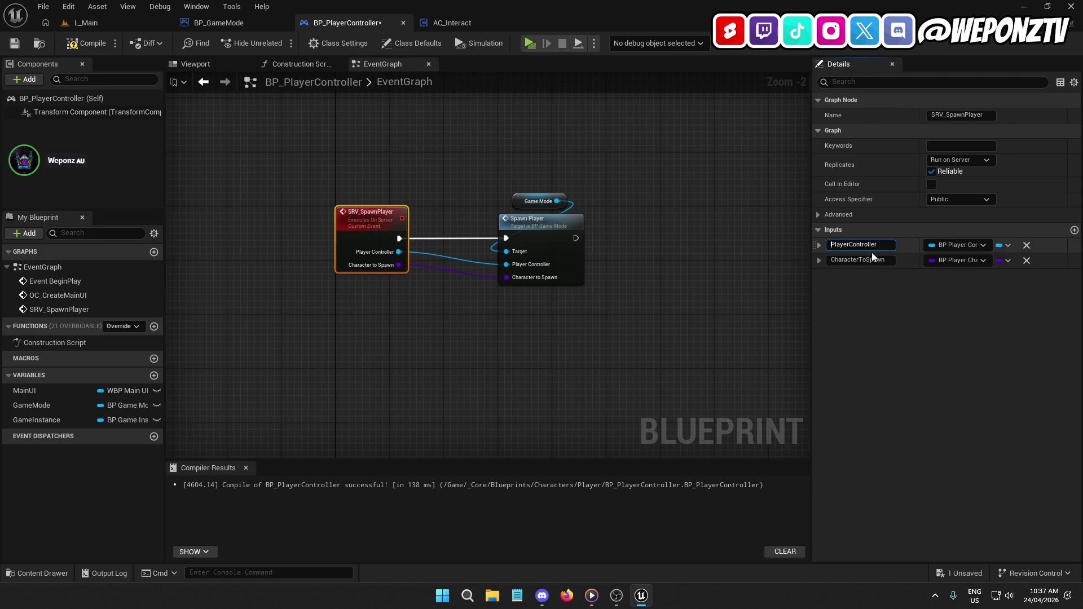
pyautogui.click(977, 246)
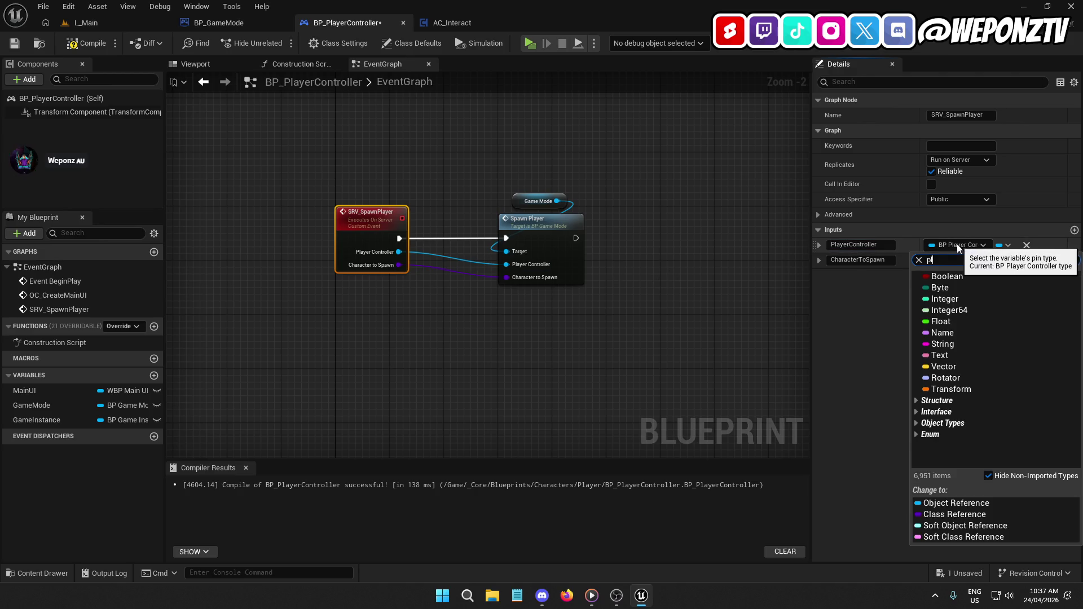
pyautogui.write('playercon')
pyautogui.moveTo(968, 321)
pyautogui.click(897, 320)
pyautogui.moveTo(705, 222)
pyautogui.mouseDown()
pyautogui.moveTo(543, 222)
pyautogui.moveTo(236, 169)
pyautogui.moveTo(169, 175)
pyautogui.moveTo(318, 177)
pyautogui.mouseUp()
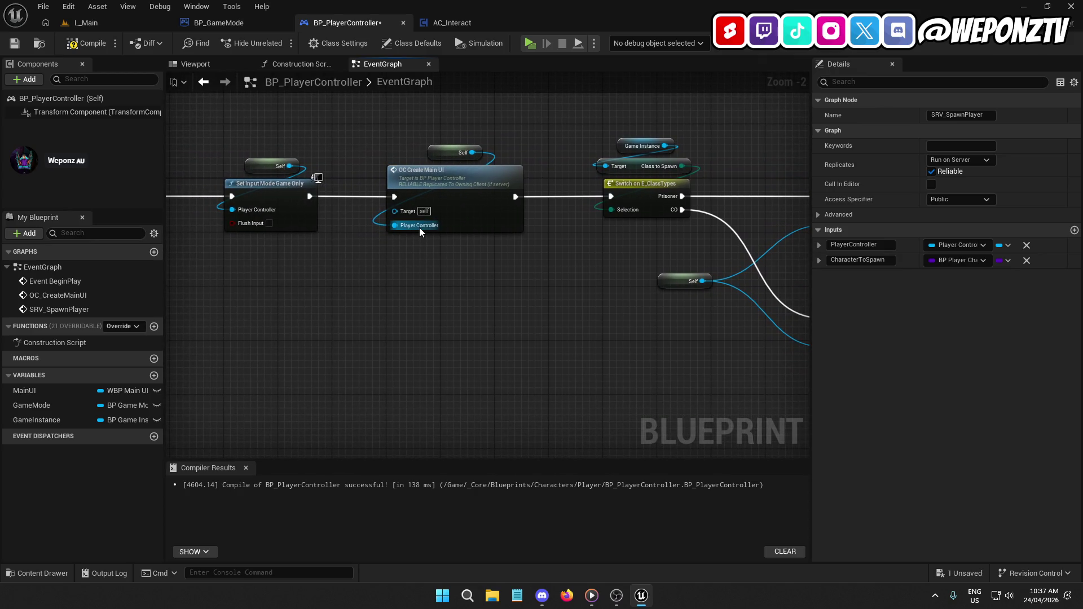
pyautogui.moveTo(530, 310); pyautogui.dragTo(314, 312)
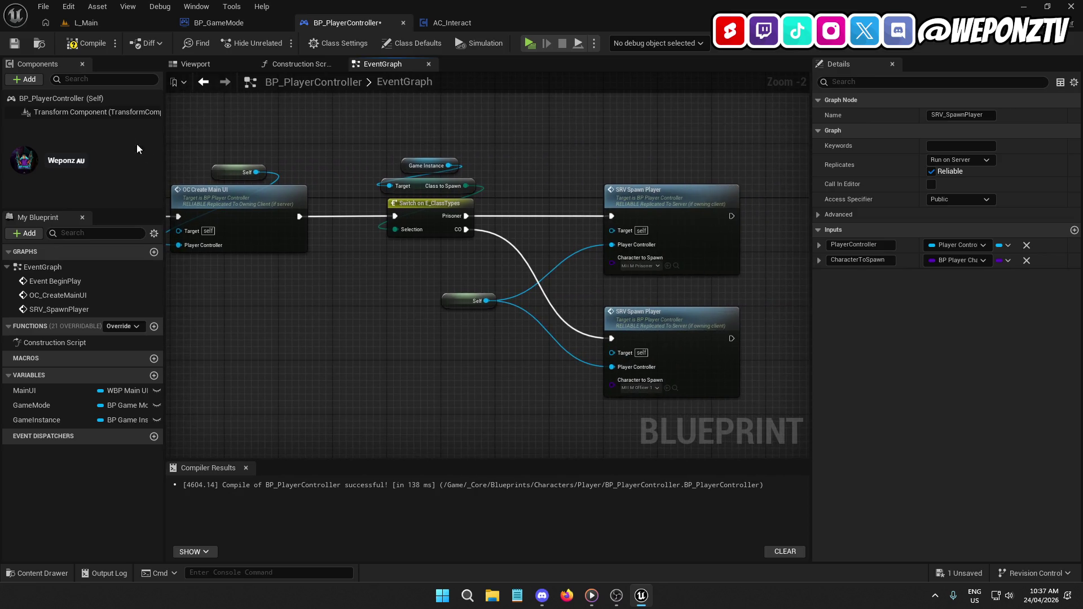
pyautogui.click(85, 43)
# Retype the GameMode SpawnPlayer's PlayerController input to a Player Controller object reference and recompile.
pyautogui.moveTo(328, 191); pyautogui.dragTo(419, 157)
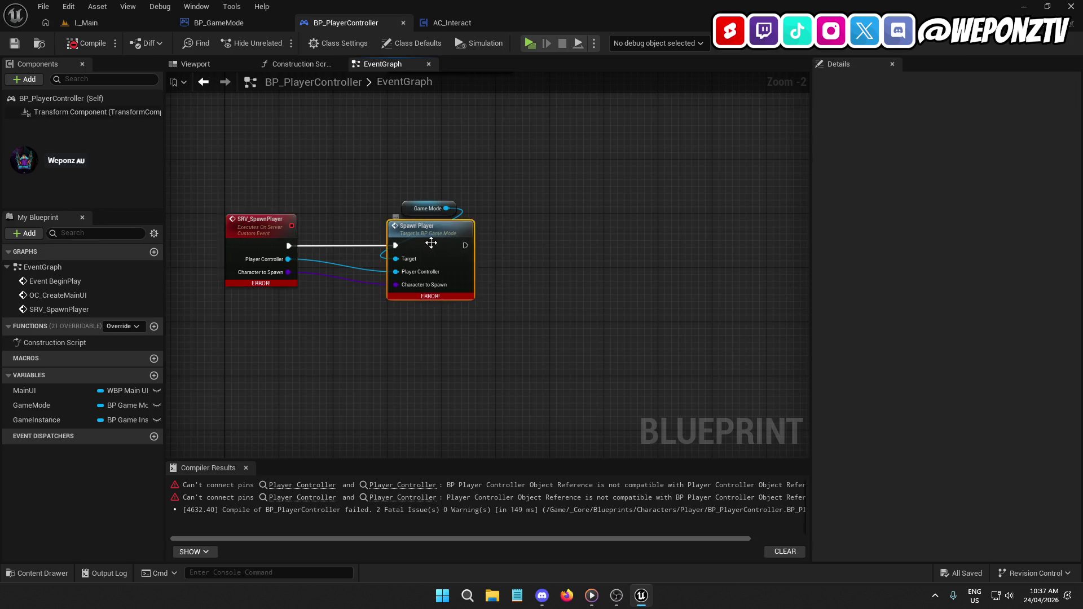
pyautogui.doubleClick(431, 243)
pyautogui.click(303, 113)
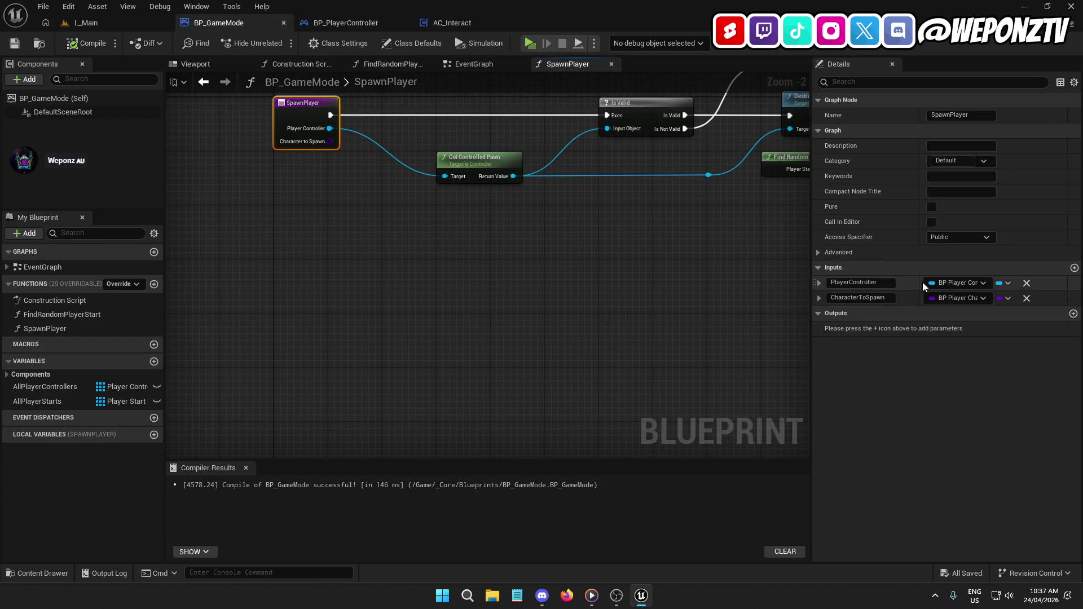
pyautogui.click(956, 284)
pyautogui.write('playe')
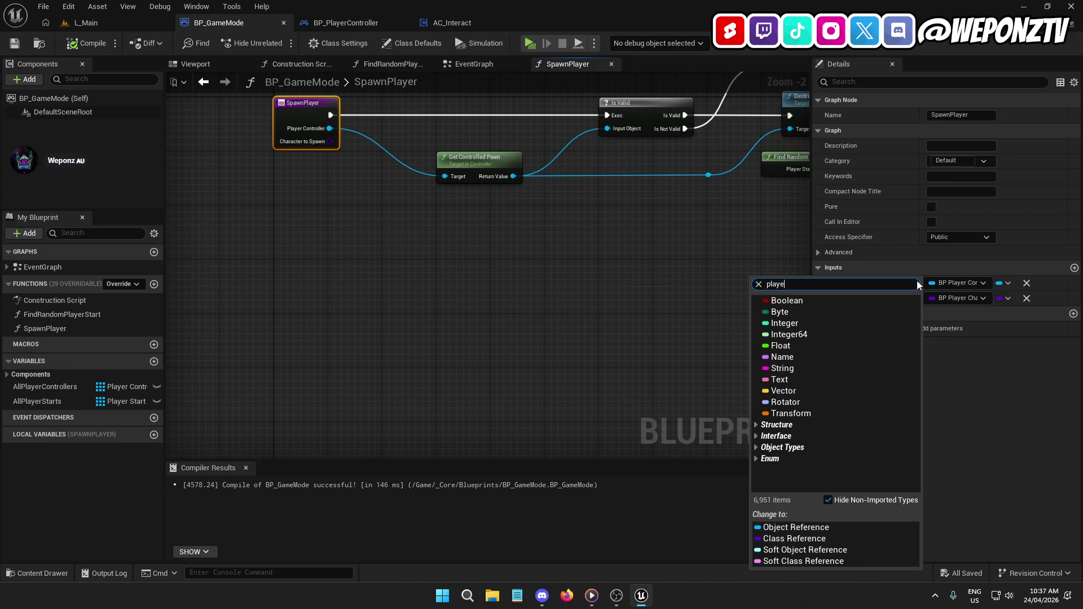
pyautogui.press('BackSpace')
pyautogui.press('BackSpace')
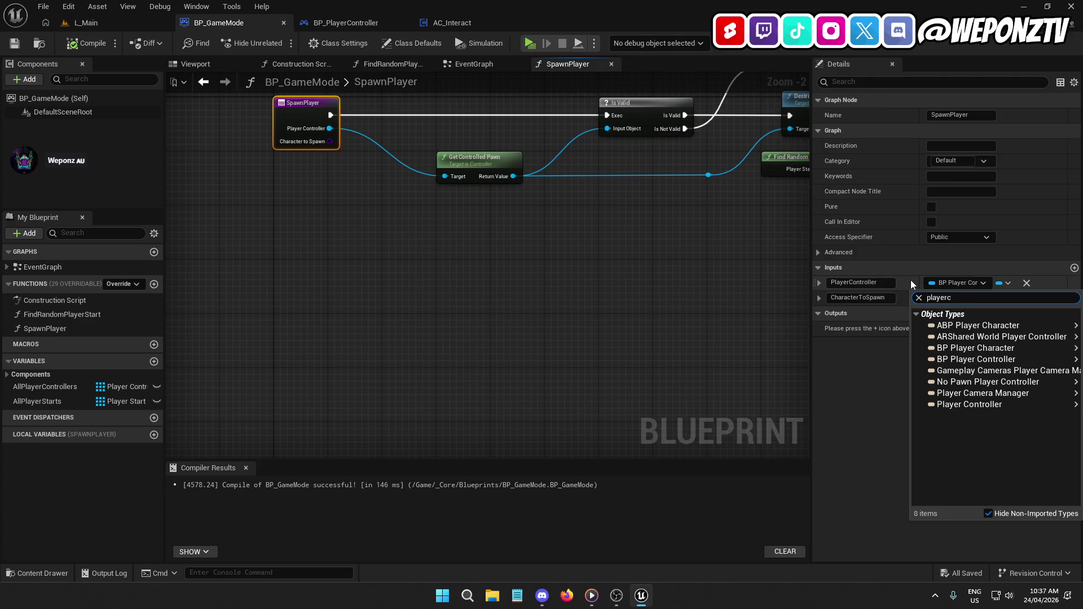
pyautogui.write('on')
pyautogui.moveTo(1074, 359)
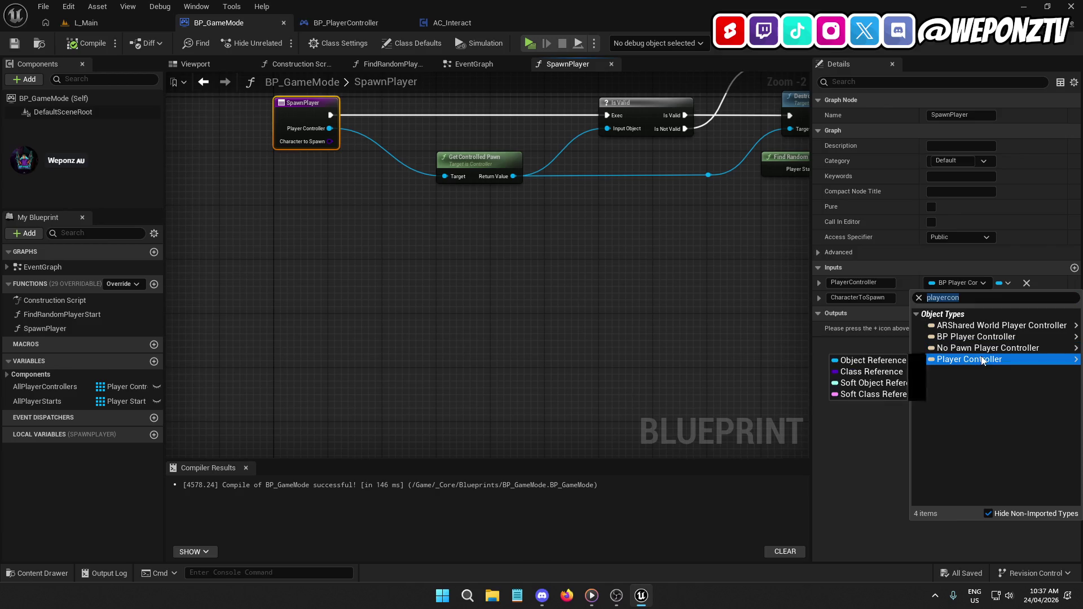
pyautogui.click(880, 360)
pyautogui.click(85, 43)
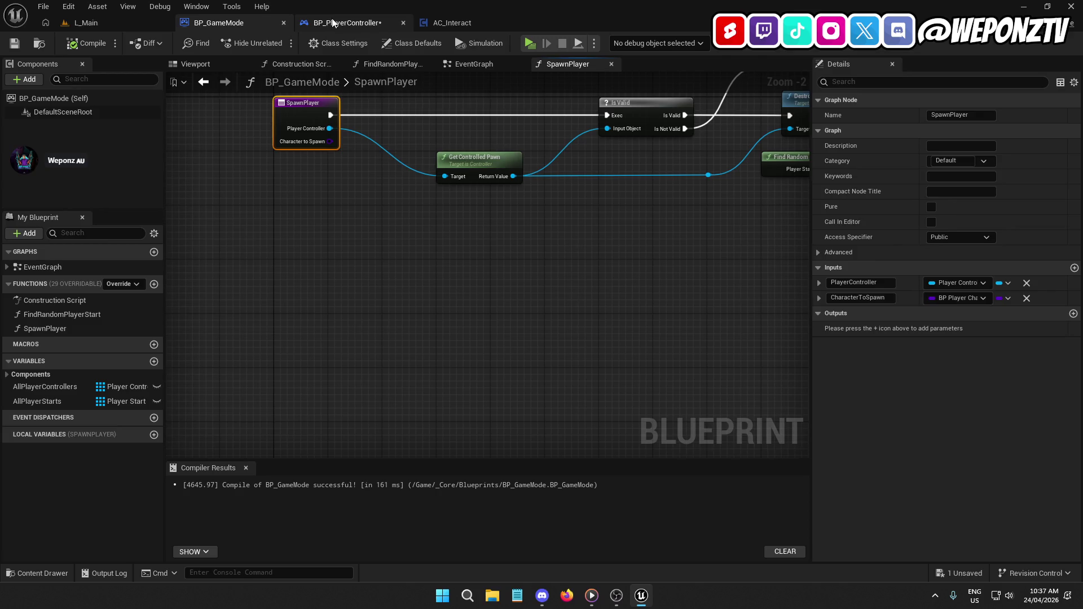
# Recompile and save BP_PlayerController, then revisit SRV_SpawnPlayer and the GameMode's SpawnPlayer function.
pyautogui.click(347, 23)
pyautogui.click(85, 43)
pyautogui.click(15, 43)
pyautogui.moveTo(372, 194)
pyautogui.mouseDown()
pyautogui.moveTo(215, 389)
pyautogui.moveTo(285, 290)
pyautogui.moveTo(341, 294)
pyautogui.mouseUp()
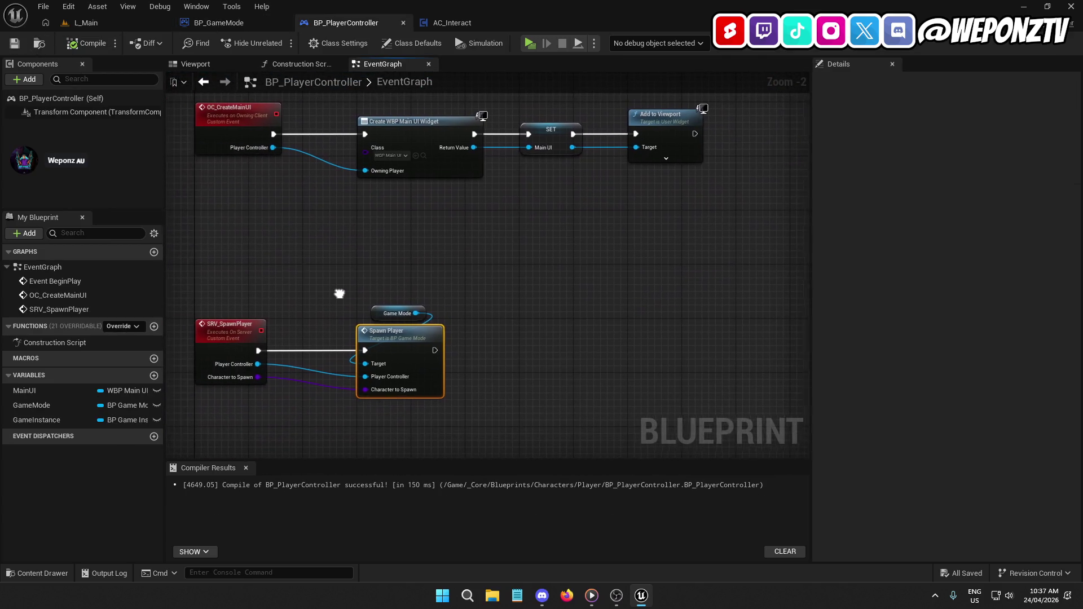
pyautogui.moveTo(455, 249)
pyautogui.mouseDown()
pyautogui.moveTo(394, 344)
pyautogui.moveTo(429, 315)
pyautogui.moveTo(205, 278)
pyautogui.mouseUp()
pyautogui.moveTo(554, 183); pyautogui.dragTo(109, 159)
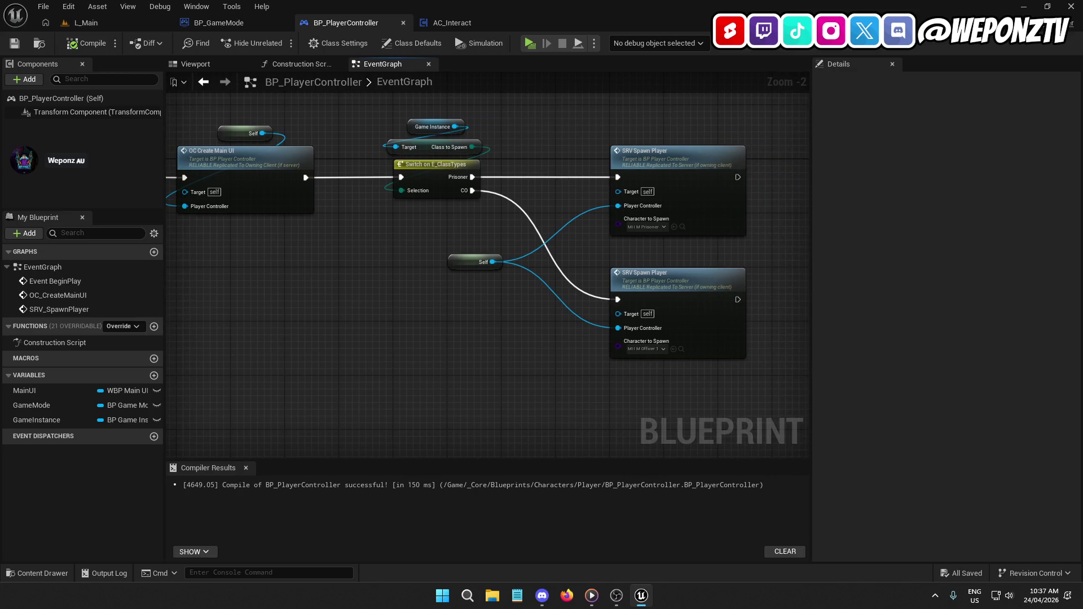
pyautogui.doubleClick(643, 151)
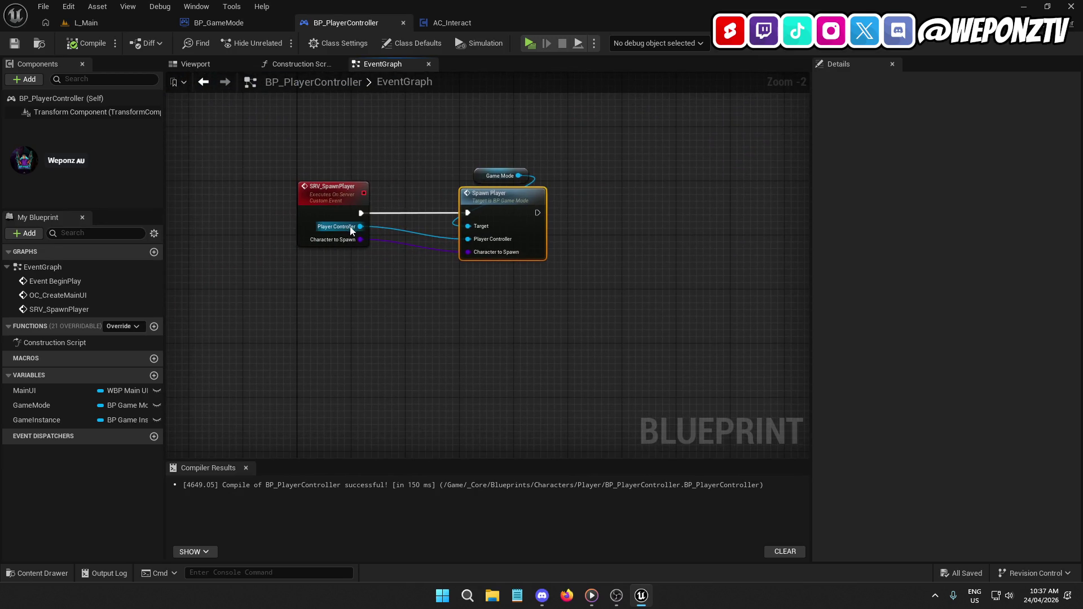
pyautogui.doubleClick(505, 208)
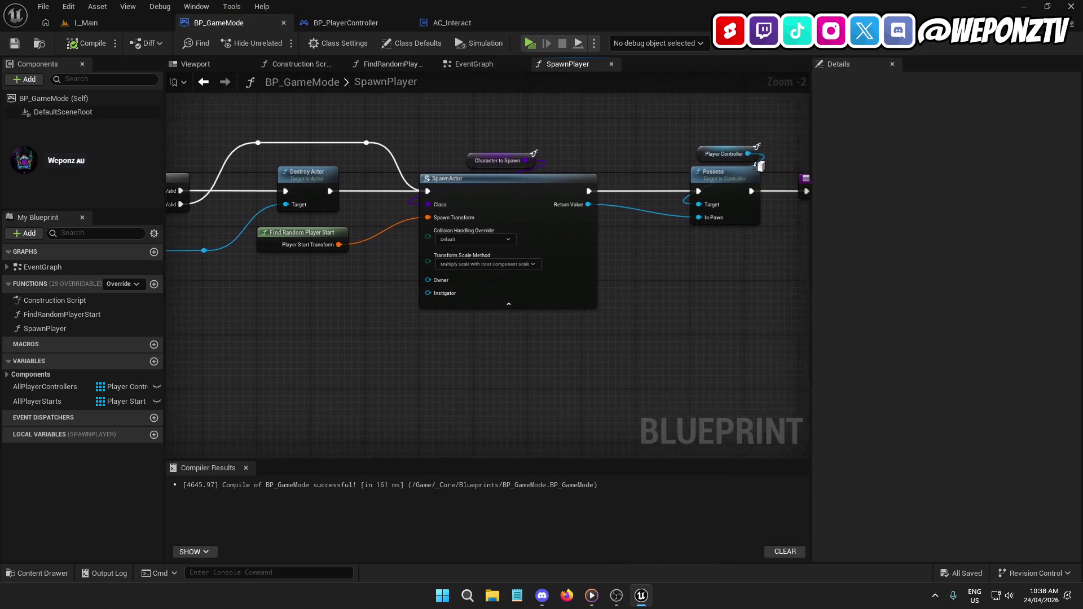
# Inspect the SpawnPlayer graph from entry to Possess, toggling SpawnActor's advanced pins.
pyautogui.moveTo(321, 307)
pyautogui.mouseDown()
pyautogui.moveTo(423, 313)
pyautogui.moveTo(45, 299)
pyautogui.mouseUp()
pyautogui.moveTo(806, 158); pyautogui.dragTo(688, 156)
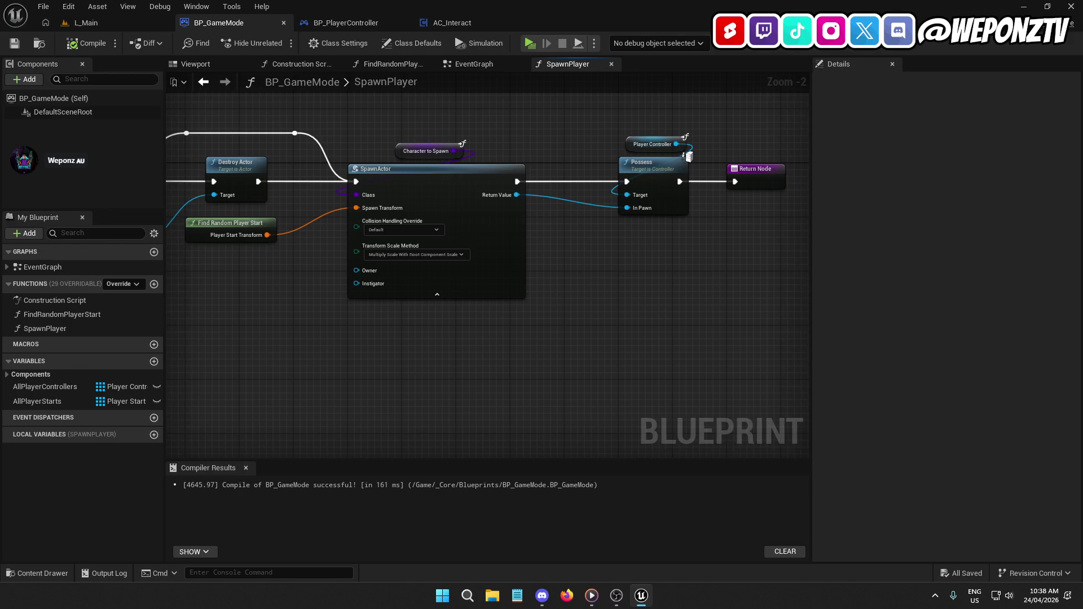
pyautogui.click(391, 293)
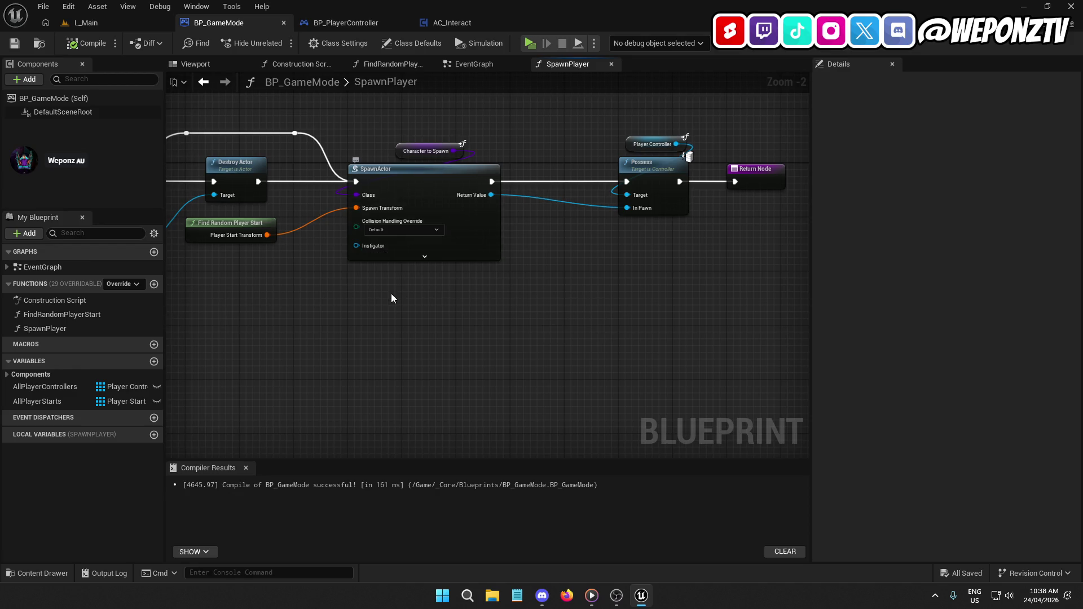
pyautogui.click(427, 254)
pyautogui.moveTo(351, 353); pyautogui.dragTo(417, 339)
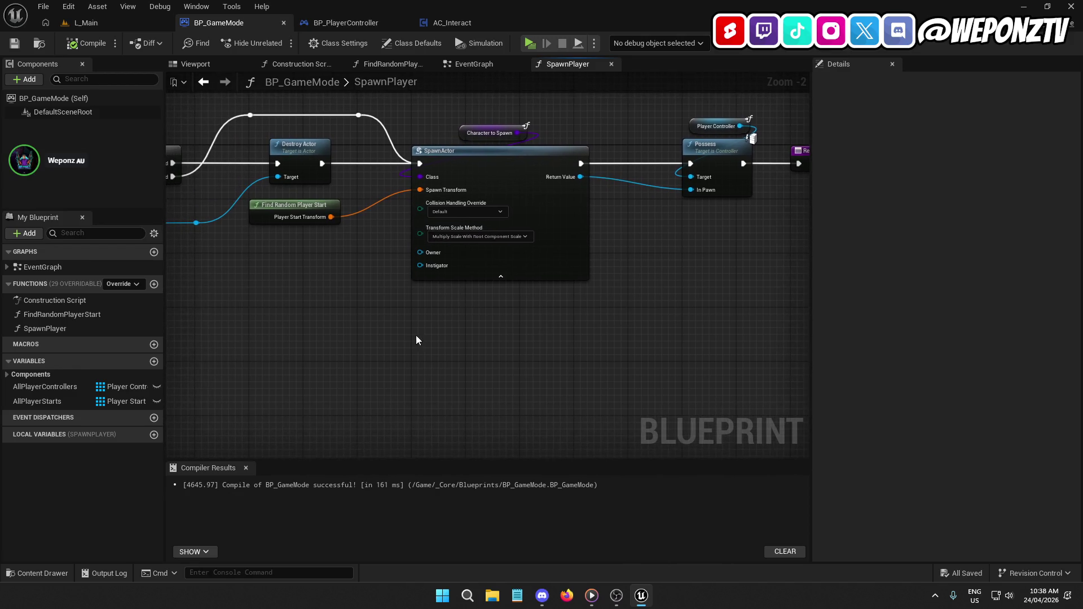
pyautogui.click(480, 277)
# Look over FindRandomPlayerStart's nodes, then return to the L_Main level.
pyautogui.doubleClick(290, 203)
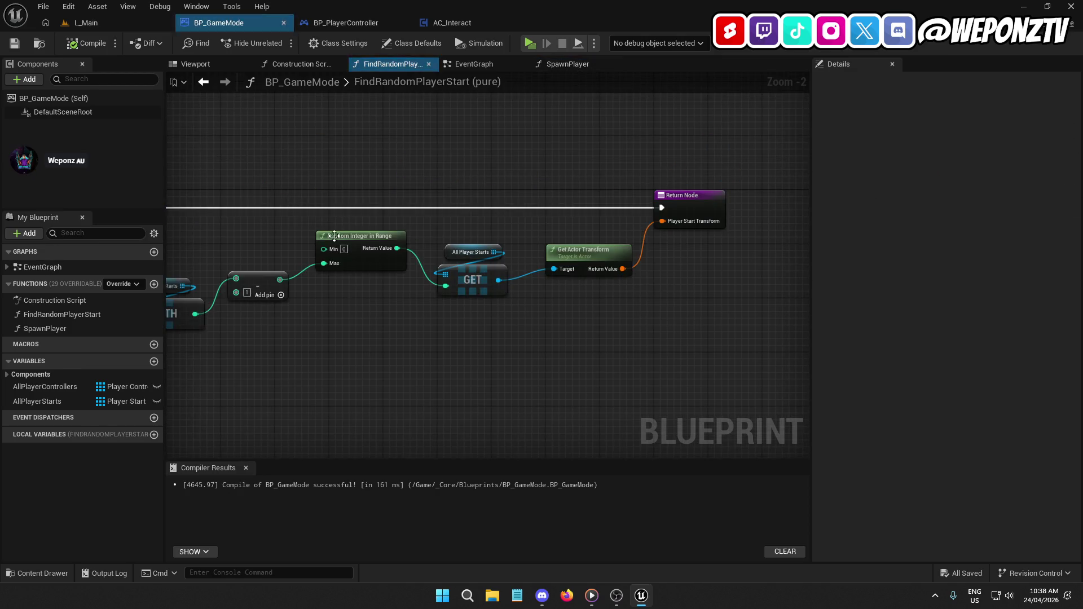
pyautogui.moveTo(452, 288); pyautogui.dragTo(581, 263)
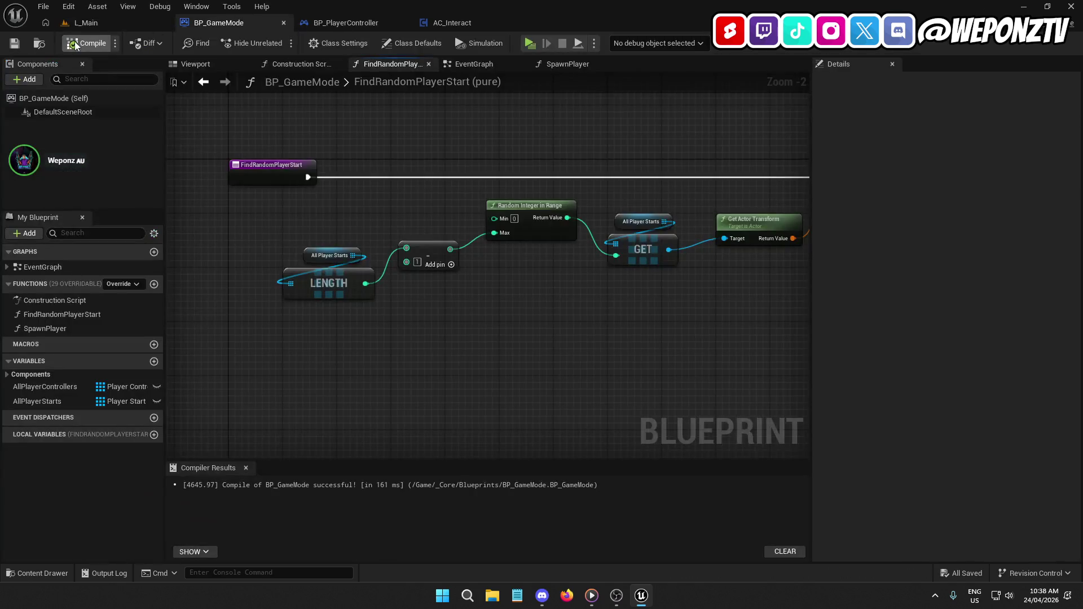
pyautogui.click(116, 22)
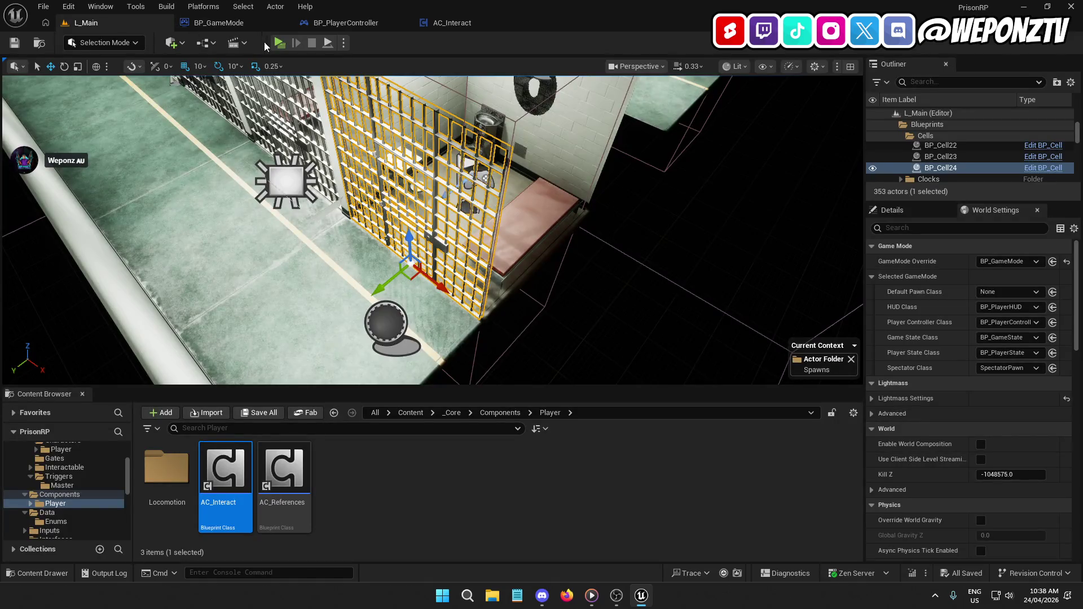
# Run a quick play test, then zoom the viewport over the prison.
pyautogui.click(279, 43)
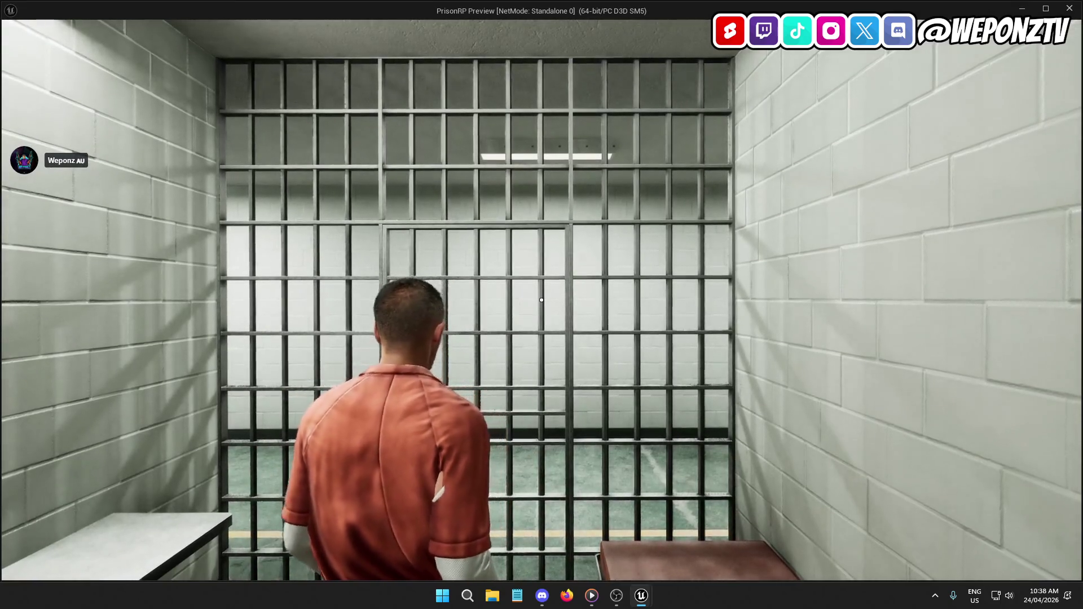
pyautogui.press('Escape')
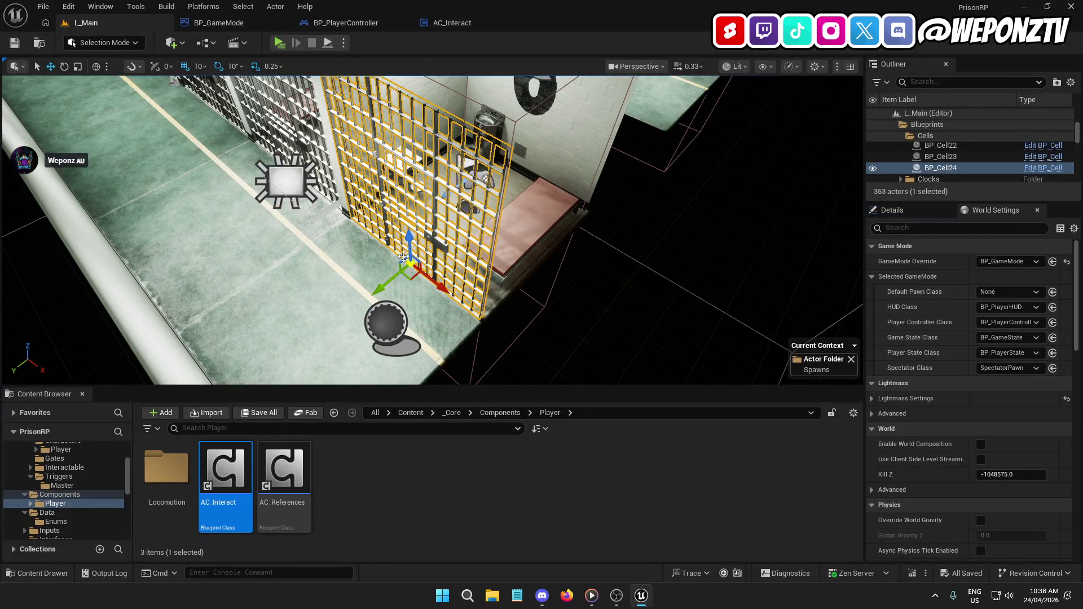
pyautogui.scroll(-10, 406, 259)
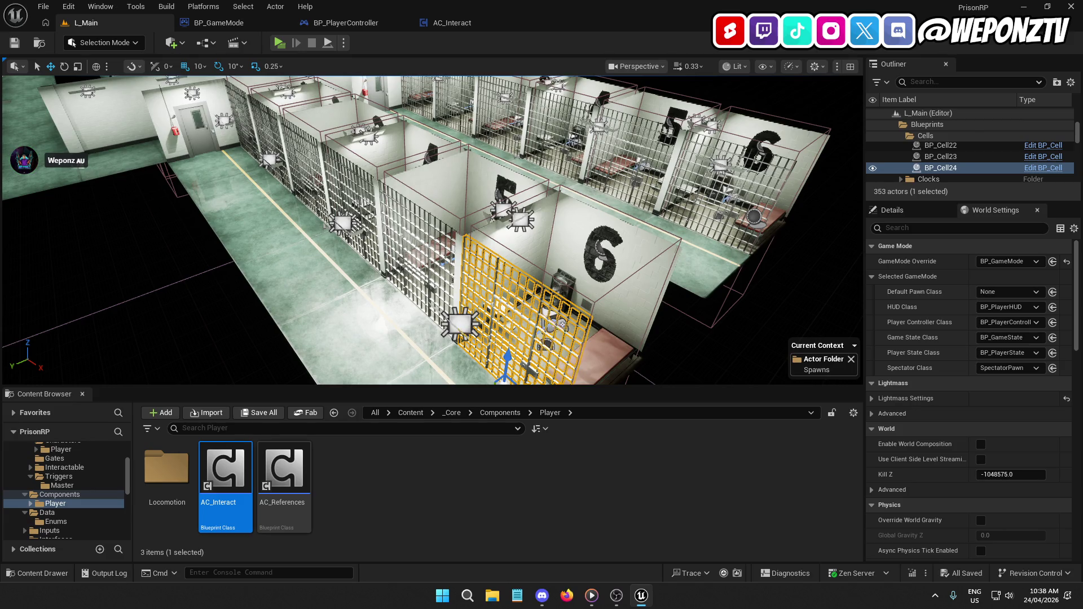
pyautogui.scroll(-10, 186, 111)
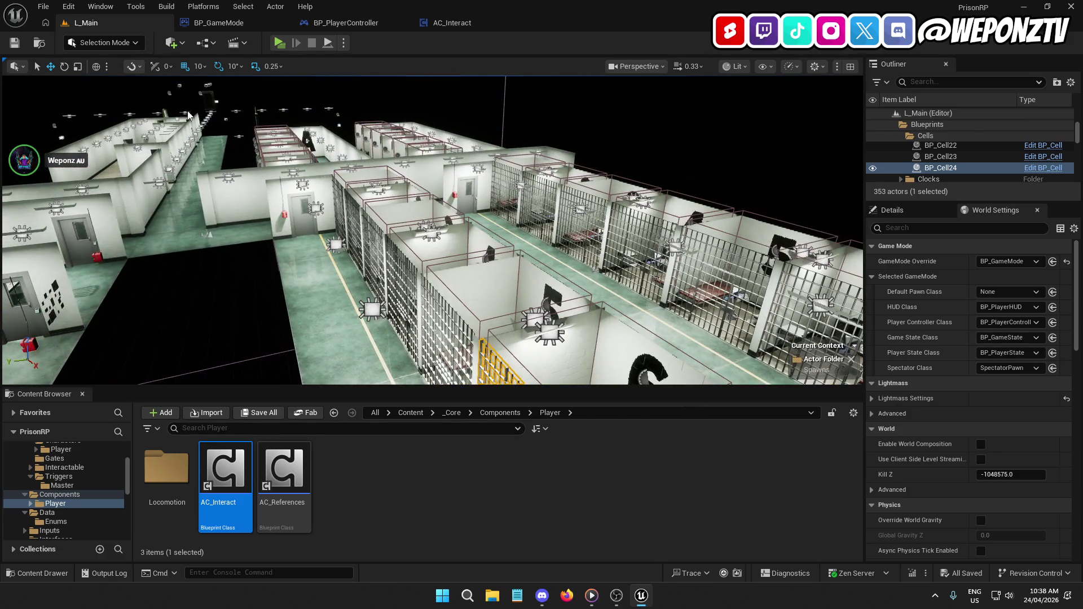
pyautogui.scroll(5, 236, 123)
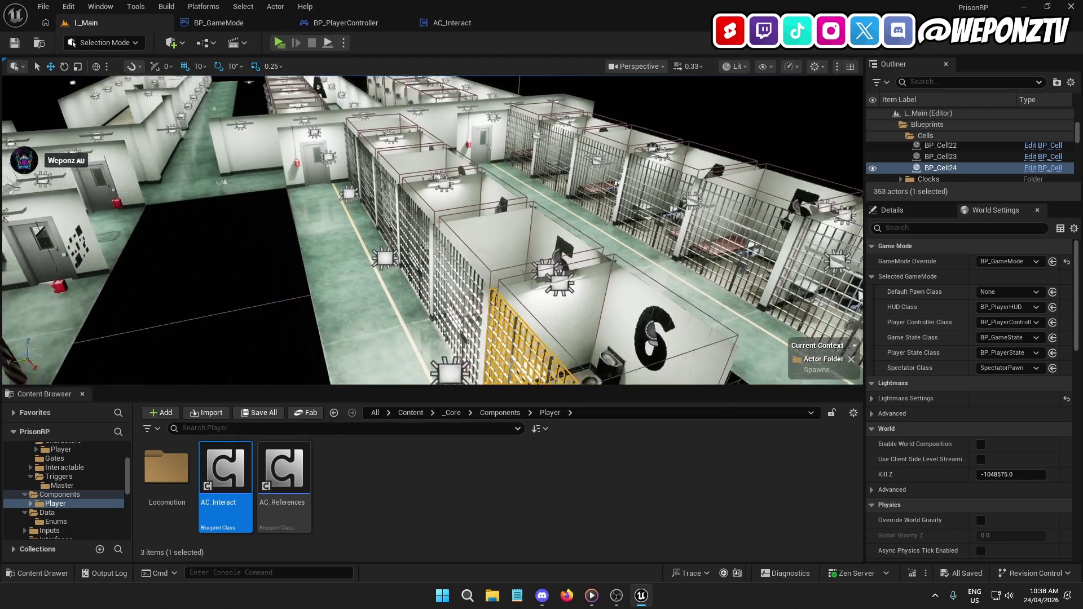
# Fly the camera with WASD through the cell-block corridors, then bring up the YouTube tutorial.
pyautogui.press('a')
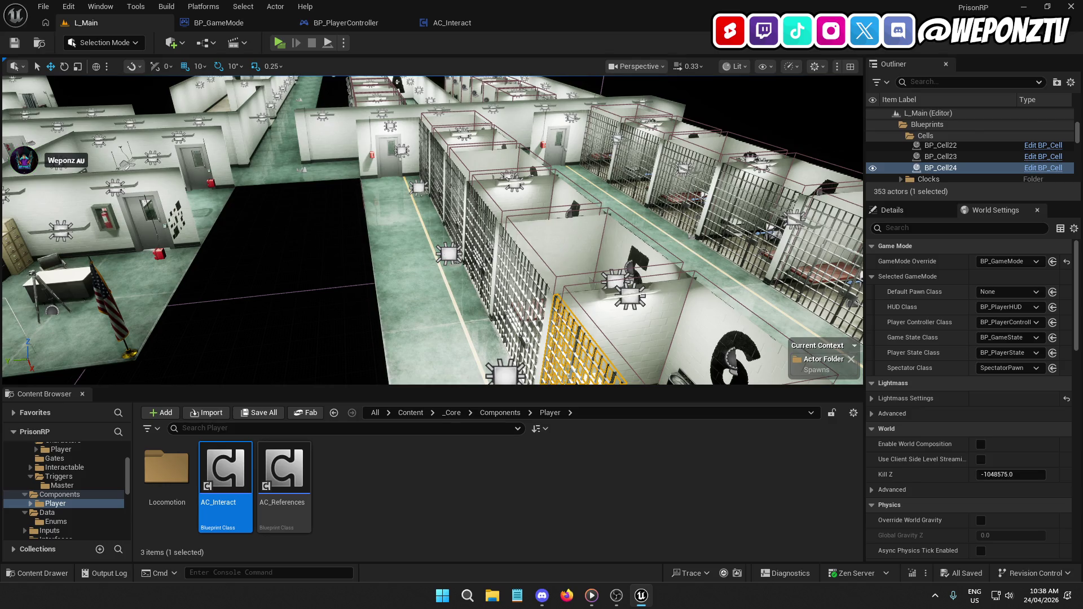
pyautogui.press('w')
pyautogui.press('s')
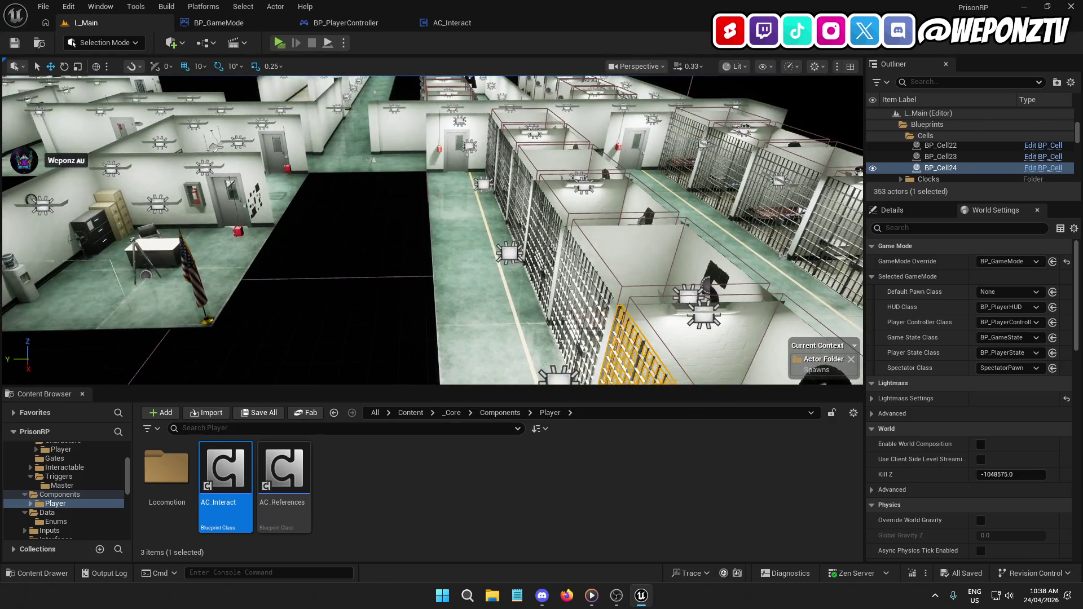
pyautogui.press('s')
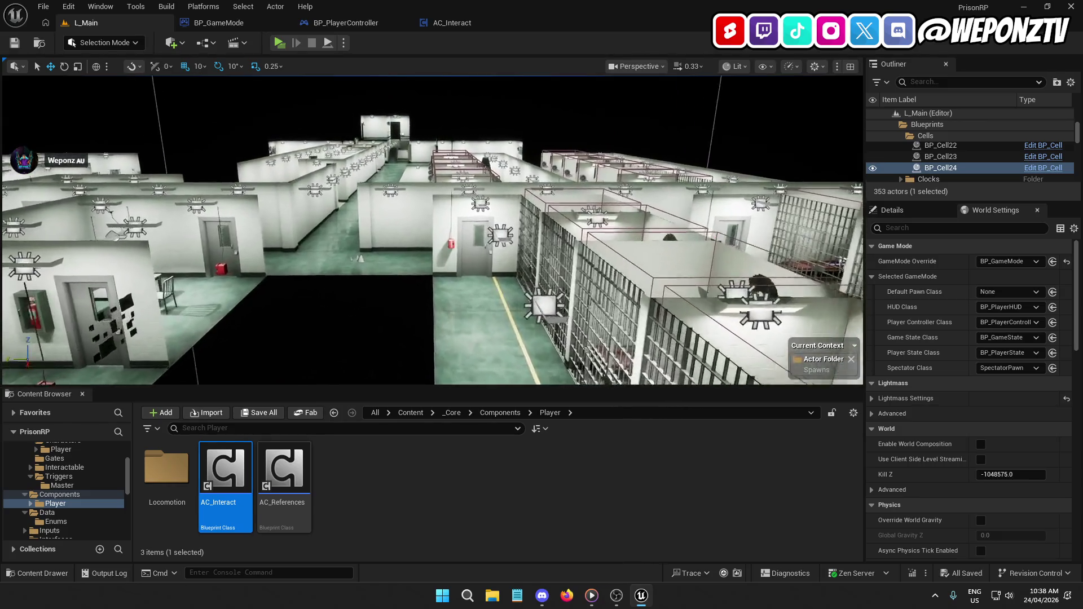
pyautogui.press('w')
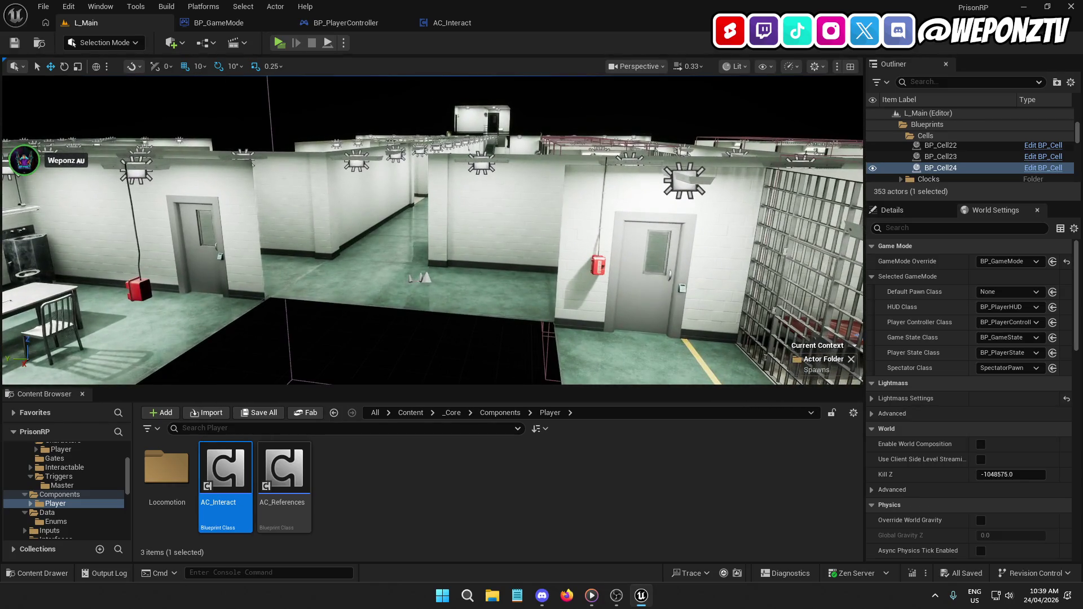
pyautogui.hotkey('alt', 'Tab')
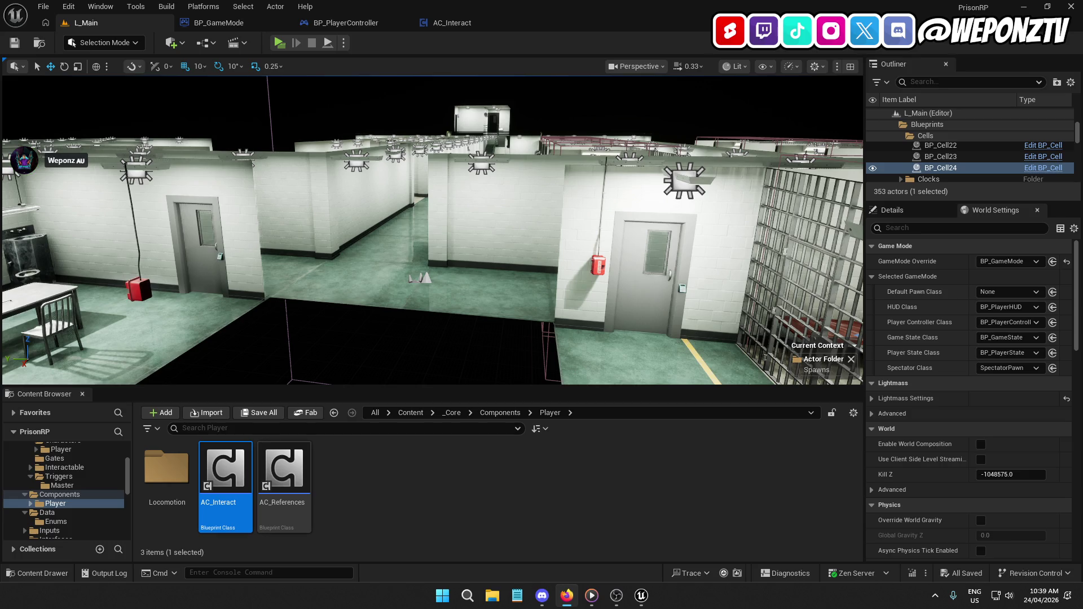
pyautogui.hotkey('alt', 'Tab')
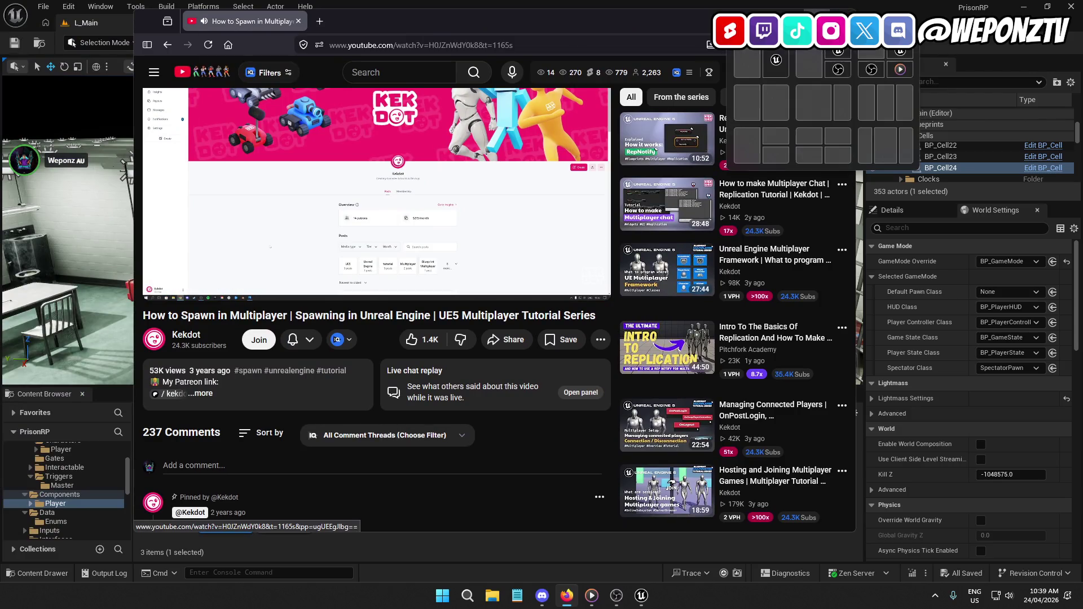
# Maximize Firefox, skip ahead and pause the tutorial on its GameMode connection graph, then return to Unreal.
pyautogui.press('super+Up')
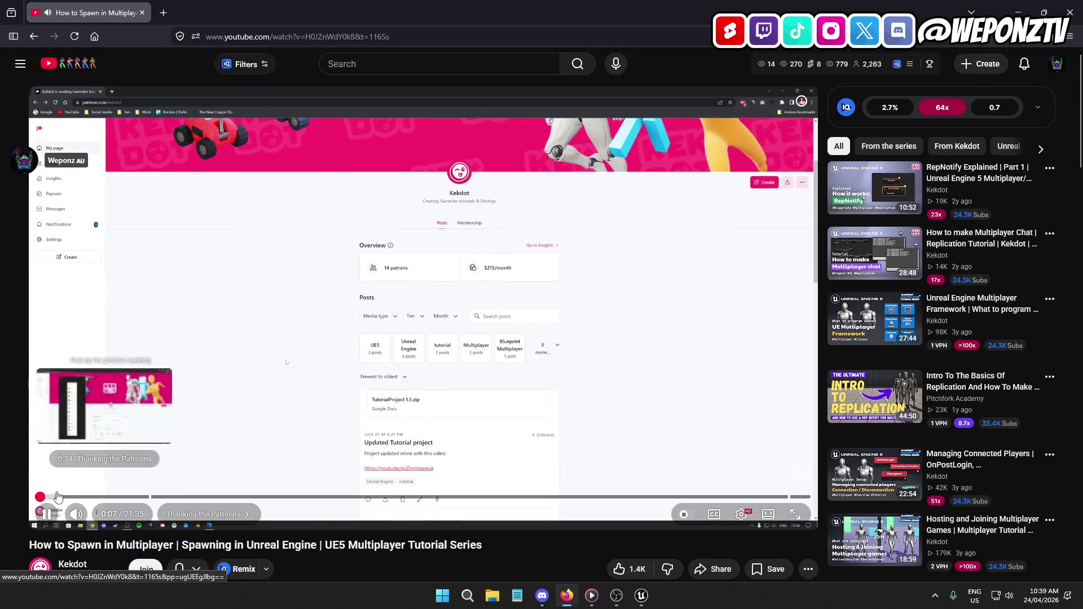
pyautogui.click(58, 497)
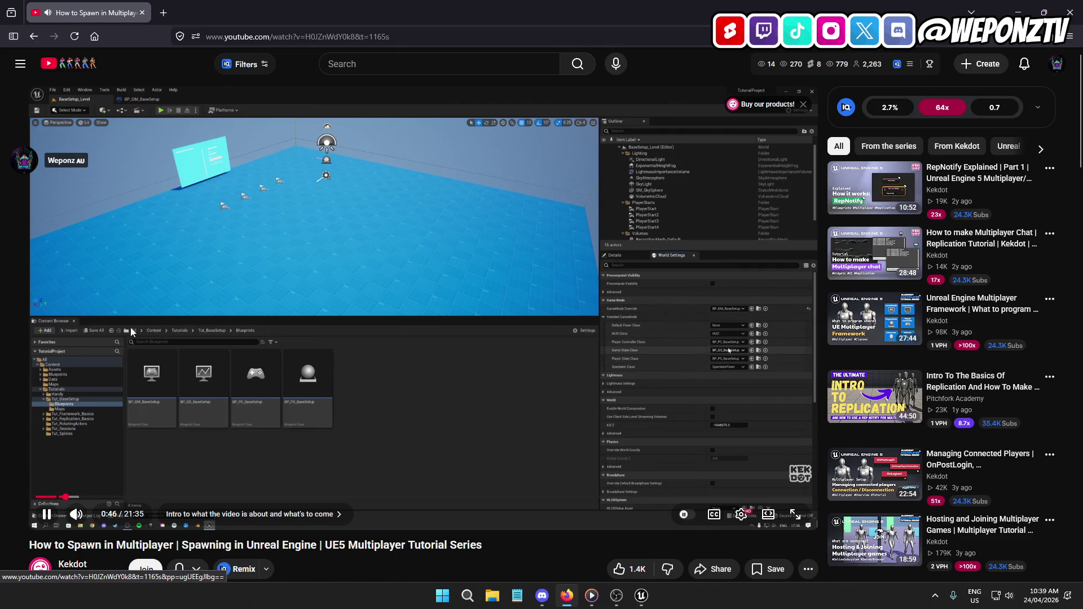
pyautogui.click(47, 514)
pyautogui.scroll(-5, 136, 469)
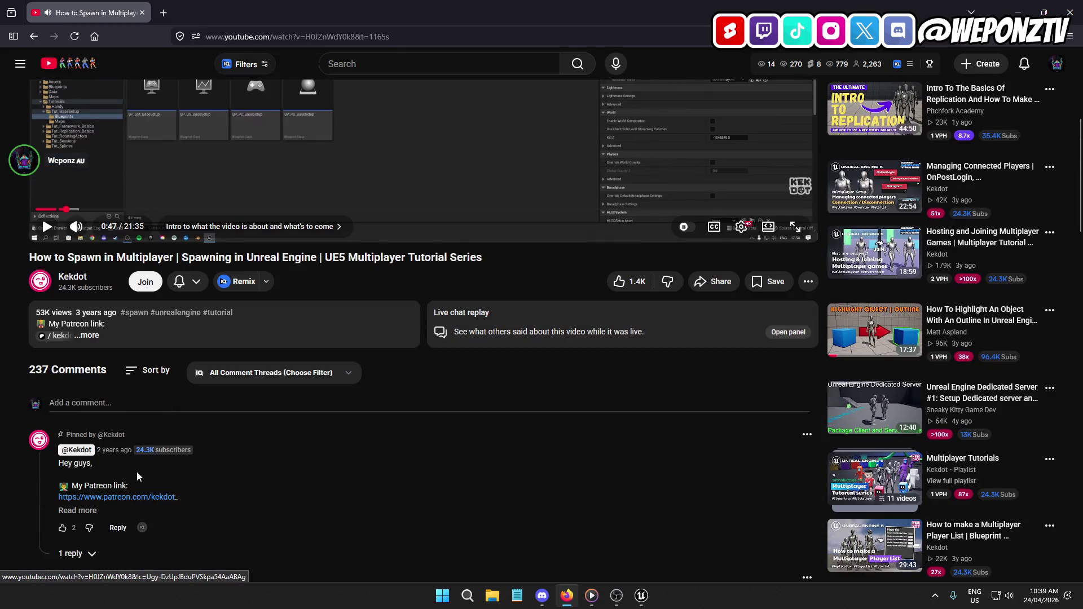
pyautogui.scroll(5, 135, 468)
pyautogui.click(48, 518)
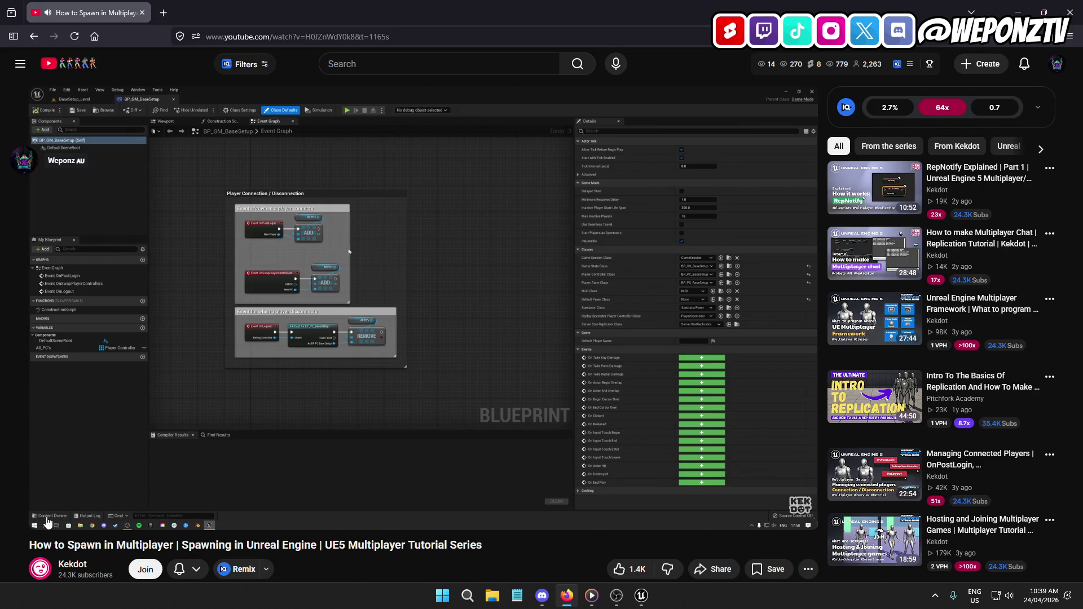
pyautogui.click(153, 319)
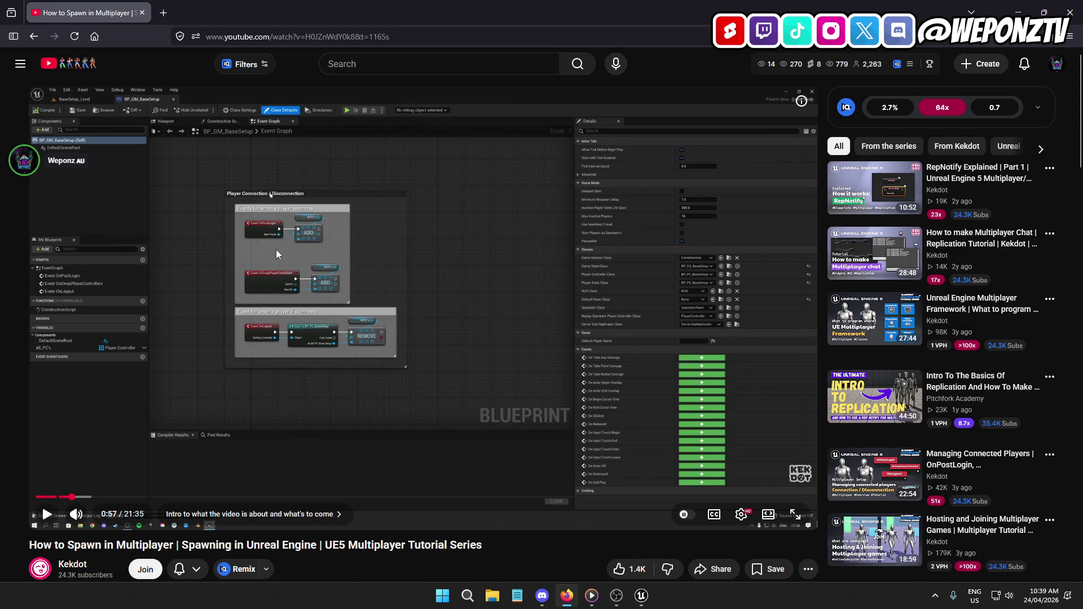
pyautogui.click(641, 596)
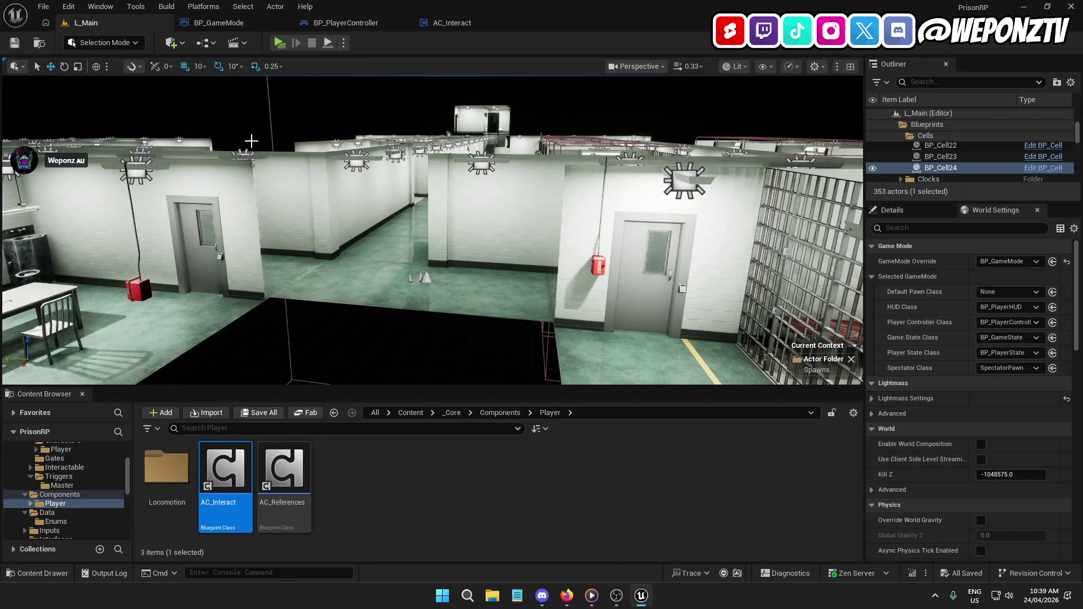
# Show BP_GameMode's EventGraph and compare it against the tutorial.
pyautogui.click(219, 23)
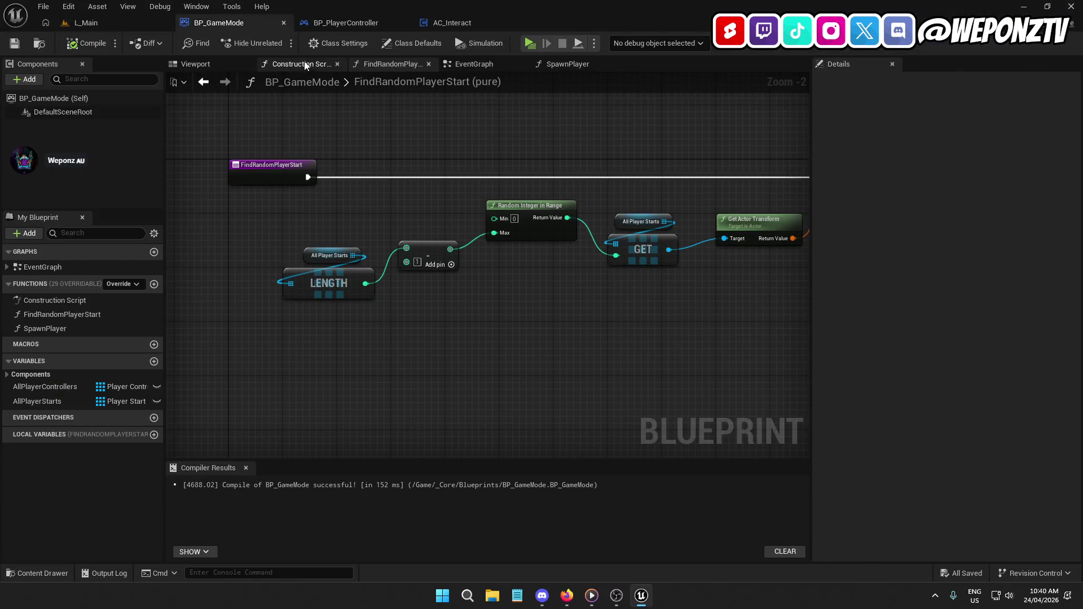
pyautogui.click(474, 63)
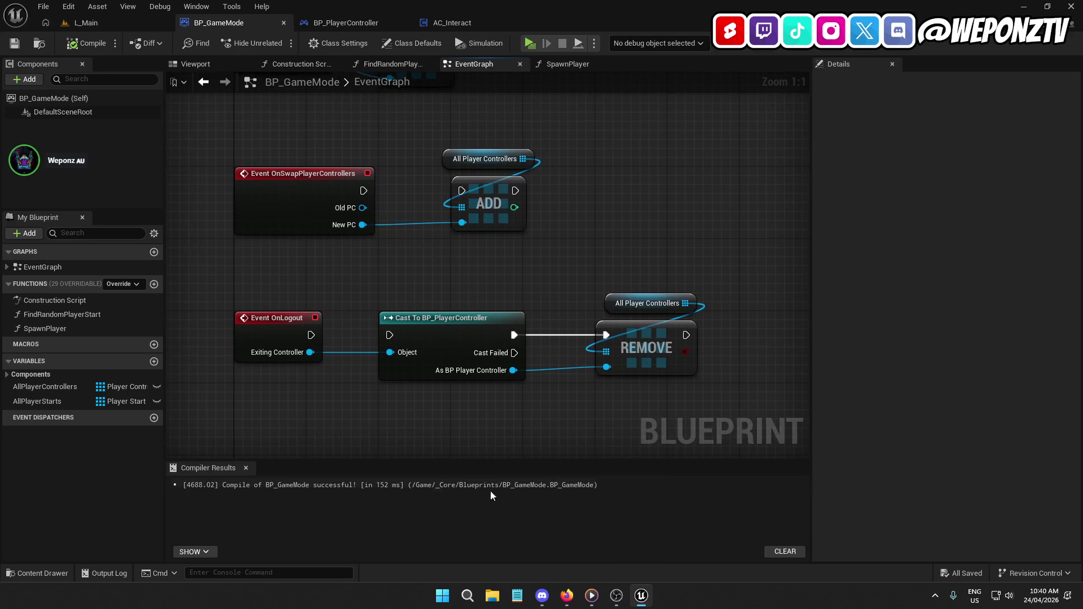
pyautogui.click(567, 597)
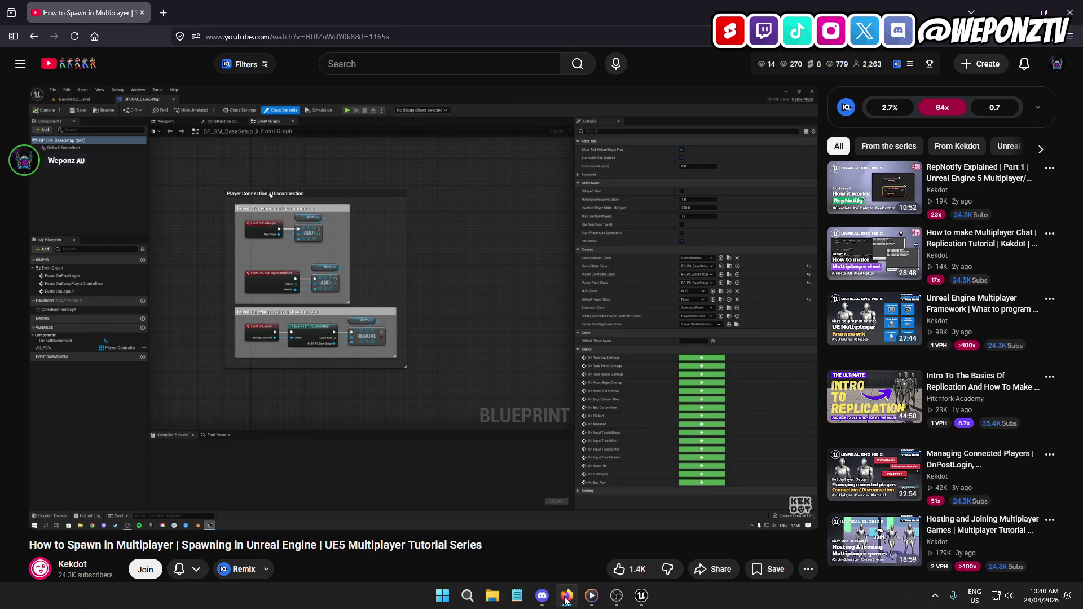
pyautogui.click(567, 597)
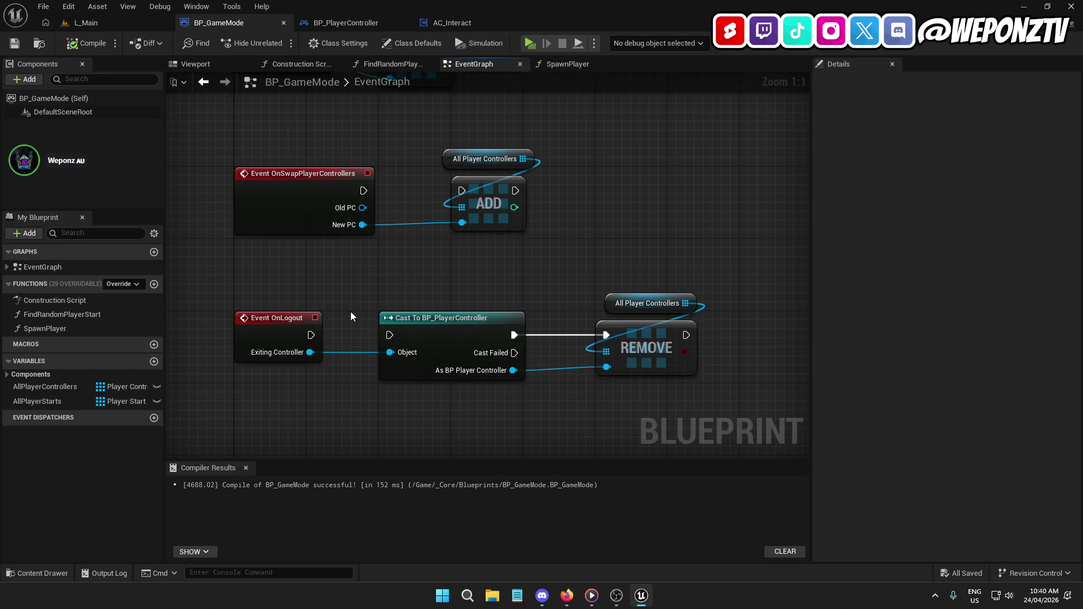
# Wire OnPostLogin and OnSwapPlayerControllers into their ADD nodes, compile, save, then resume the tutorial.
pyautogui.moveTo(356, 292)
pyautogui.mouseDown()
pyautogui.moveTo(342, 446)
pyautogui.moveTo(339, 424)
pyautogui.mouseUp()
pyautogui.moveTo(315, 187); pyautogui.dragTo(397, 188)
pyautogui.moveTo(358, 328)
pyautogui.mouseDown()
pyautogui.moveTo(457, 331)
pyautogui.moveTo(333, 370)
pyautogui.moveTo(420, 370)
pyautogui.mouseUp()
pyautogui.click(85, 43)
pyautogui.click(14, 43)
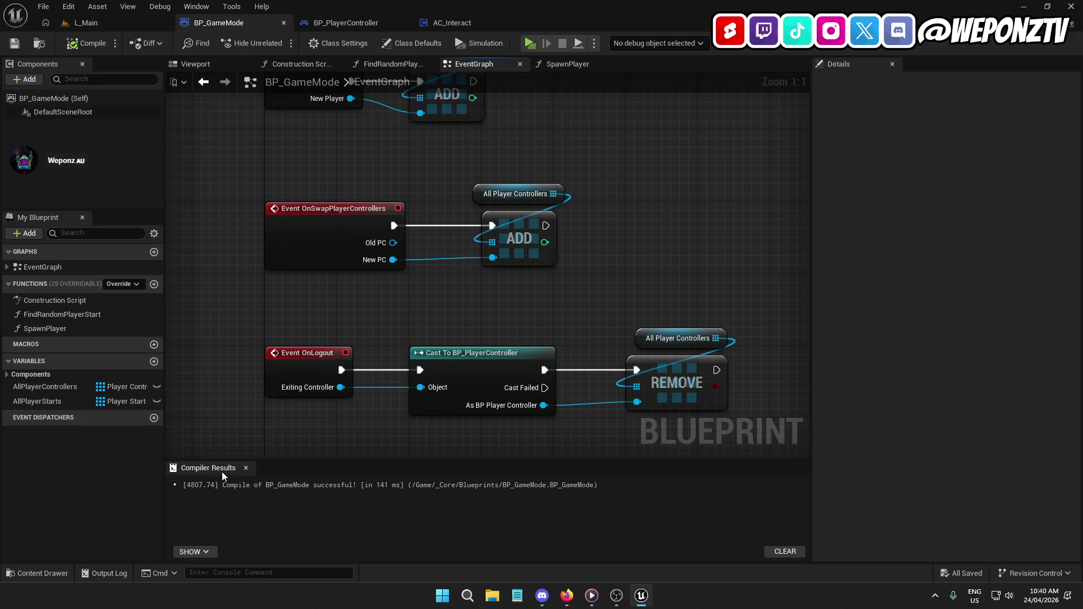
pyautogui.click(567, 597)
pyautogui.click(474, 360)
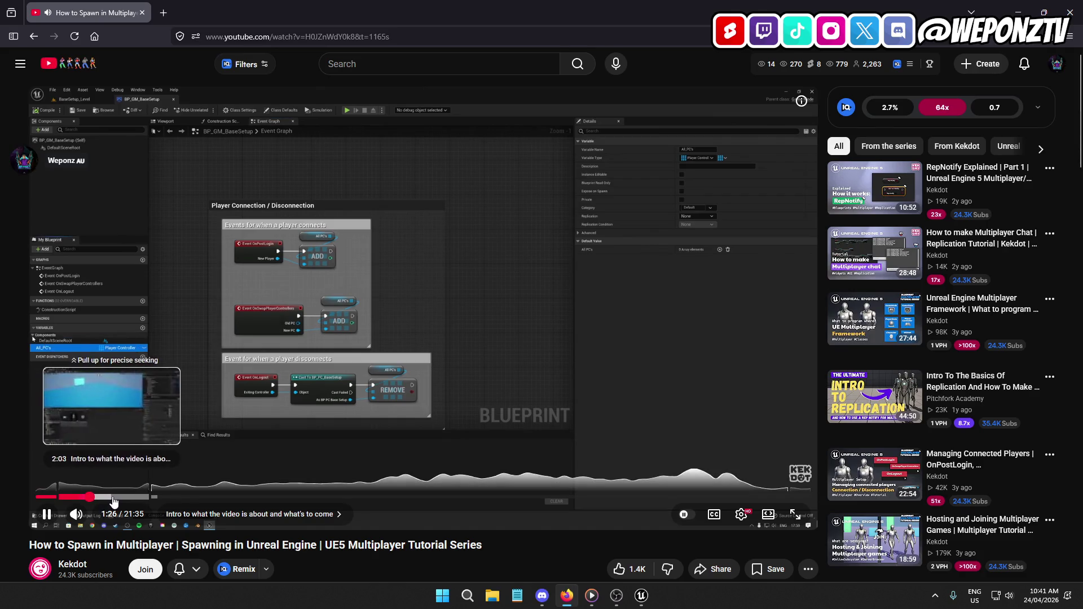
# Skip the tutorial to 3:07, glance at L_Main, and watch on to 4:52 before returning to Unreal.
pyautogui.click(152, 497)
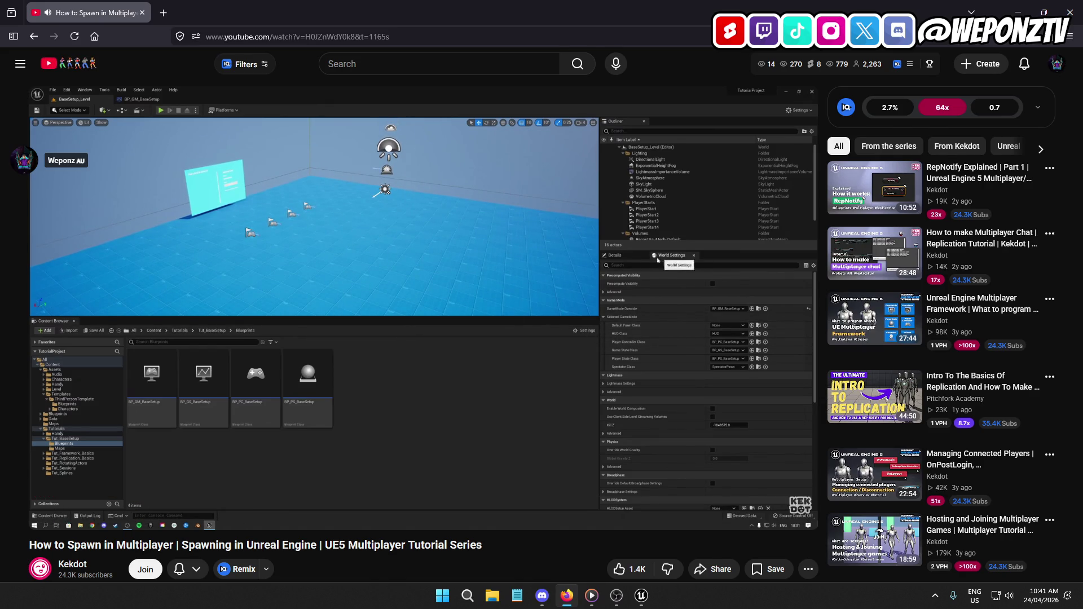
pyautogui.click(642, 596)
pyautogui.click(85, 23)
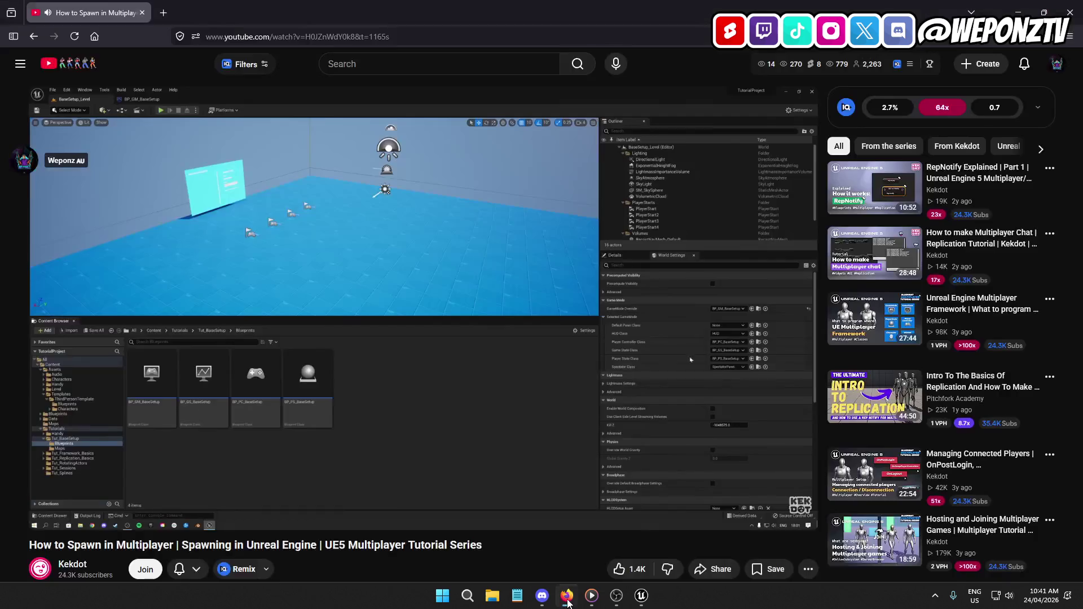
pyautogui.click(566, 596)
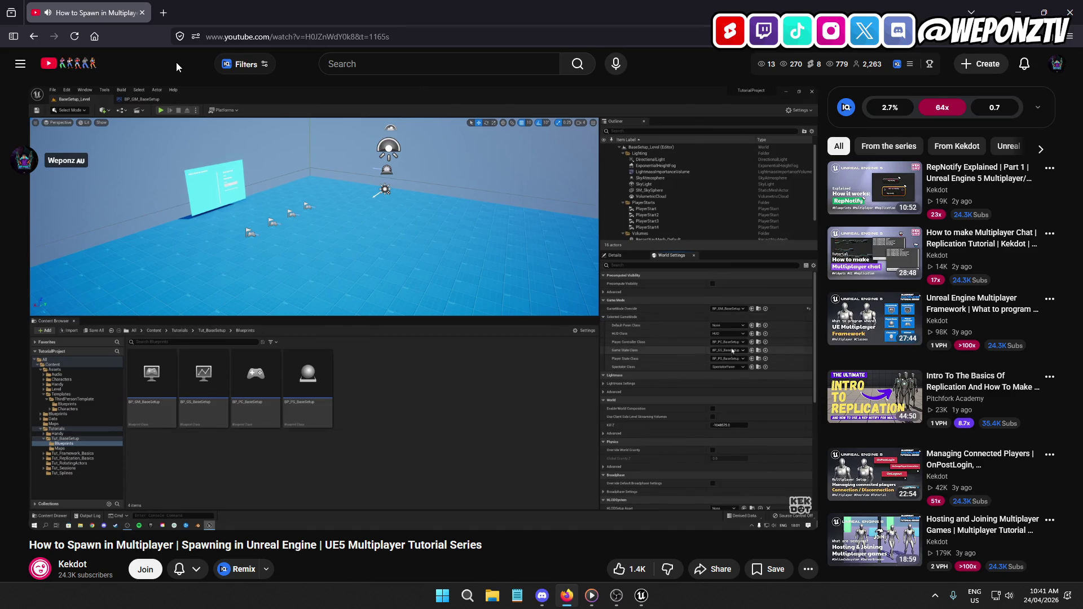
pyautogui.click(641, 598)
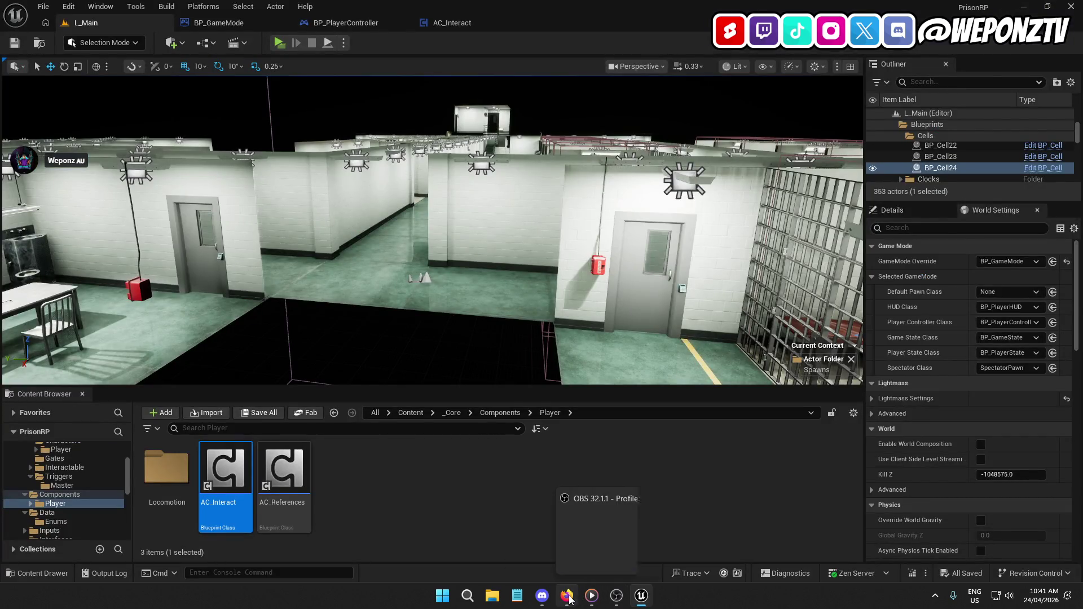
pyautogui.click(567, 597)
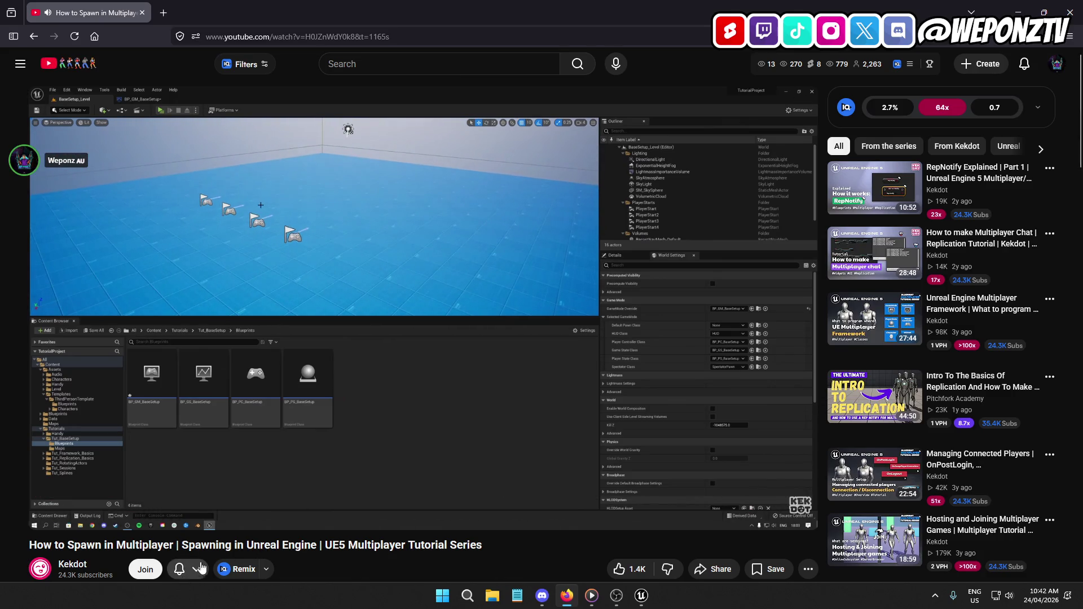
pyautogui.moveTo(275, 273)
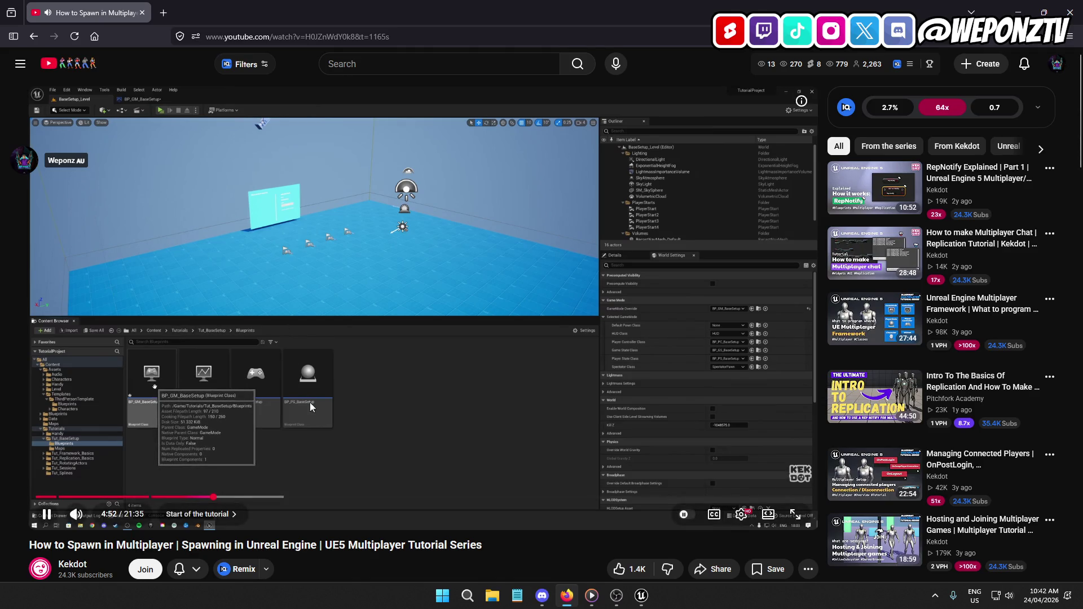
pyautogui.click(643, 601)
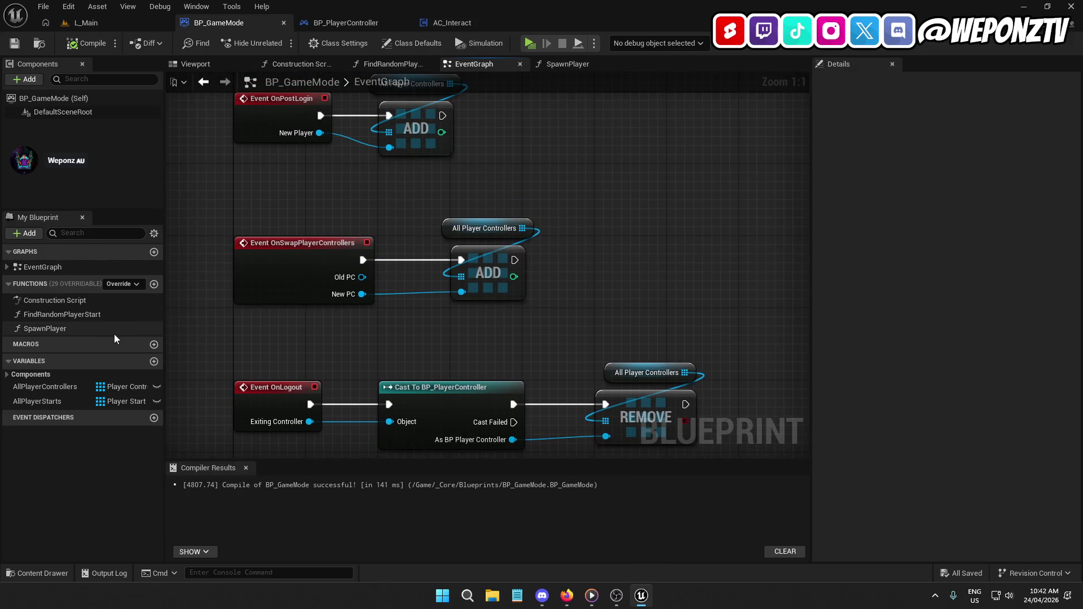
# Compare the SpawnPlayer function's inputs with the tutorial.
pyautogui.click(116, 330)
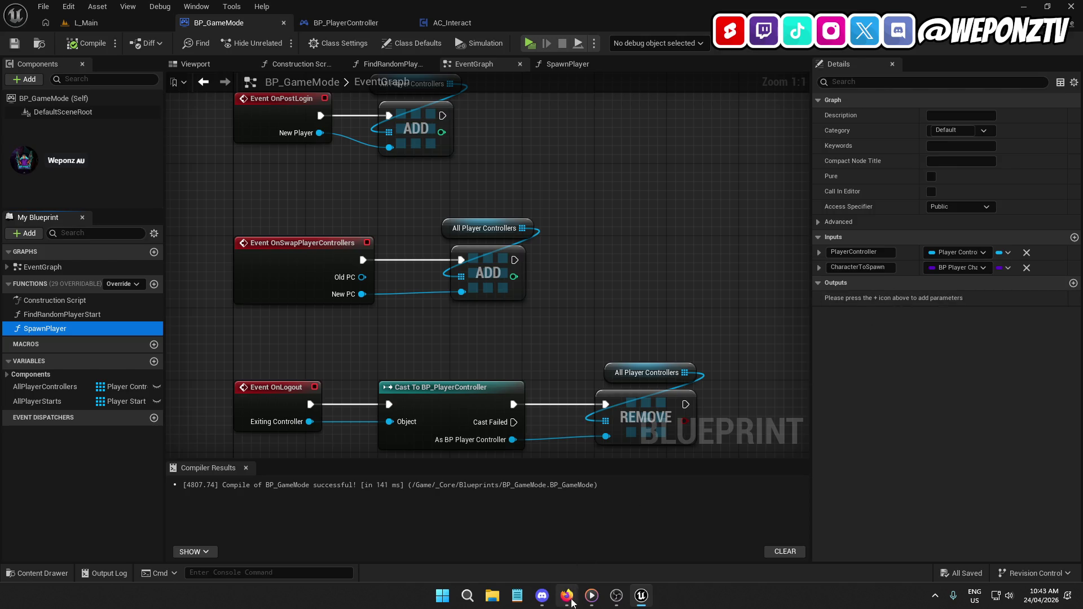
pyautogui.click(566, 595)
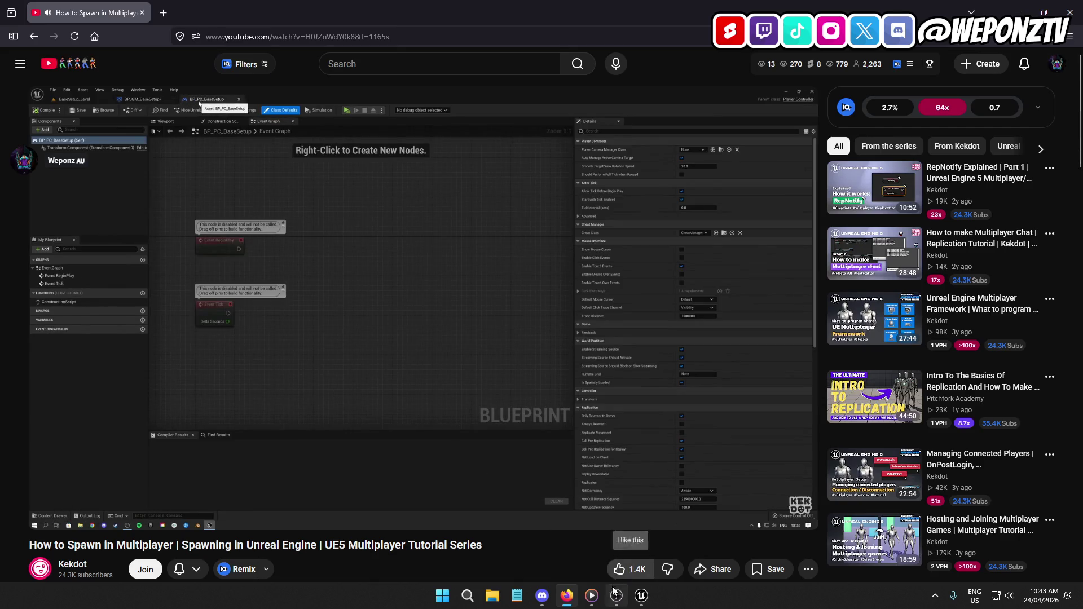
pyautogui.click(641, 596)
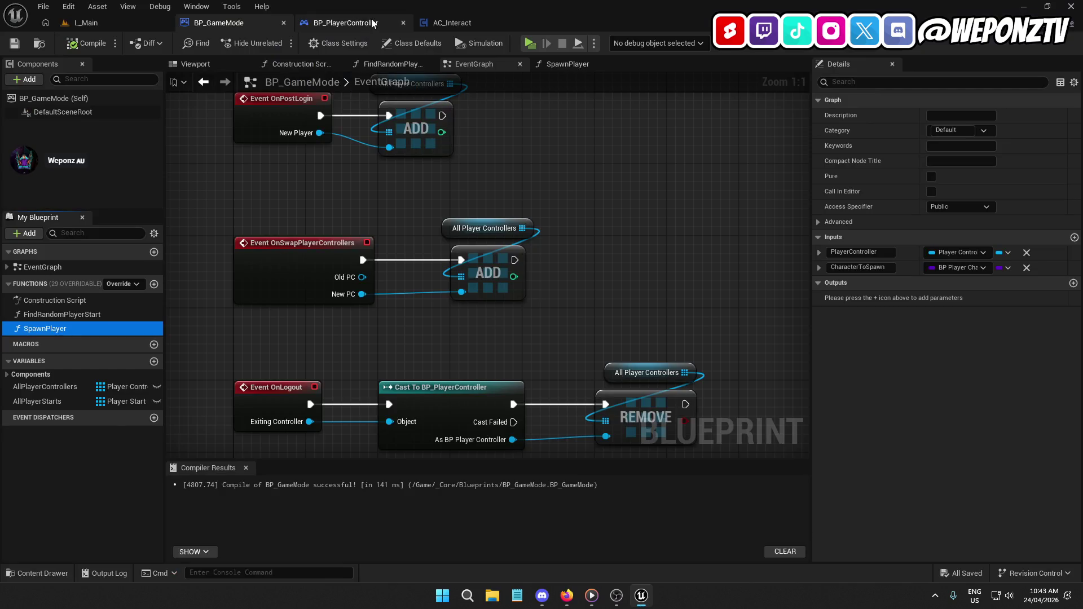
# In BP_PlayerController, select the SRV Spawn Player call and SRV_SpawnPlayer event, then return to the tutorial.
pyautogui.click(361, 23)
pyautogui.moveTo(452, 119)
pyautogui.mouseDown()
pyautogui.moveTo(408, 278)
pyautogui.moveTo(316, 282)
pyautogui.moveTo(581, 271)
pyautogui.moveTo(291, 277)
pyautogui.mouseUp()
pyautogui.moveTo(801, 361); pyautogui.dragTo(473, 383)
pyautogui.click(536, 163)
pyautogui.moveTo(587, 192)
pyautogui.mouseDown()
pyautogui.moveTo(452, 85)
pyautogui.moveTo(497, 367)
pyautogui.mouseUp()
pyautogui.moveTo(248, 361); pyautogui.dragTo(406, 309)
pyautogui.click(345, 361)
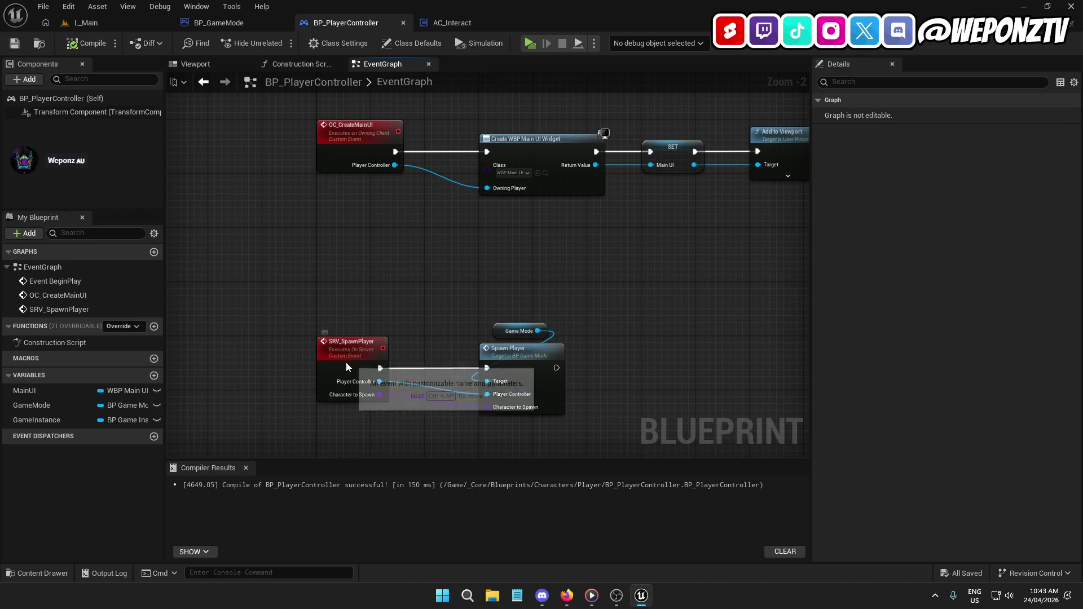
pyautogui.click(566, 596)
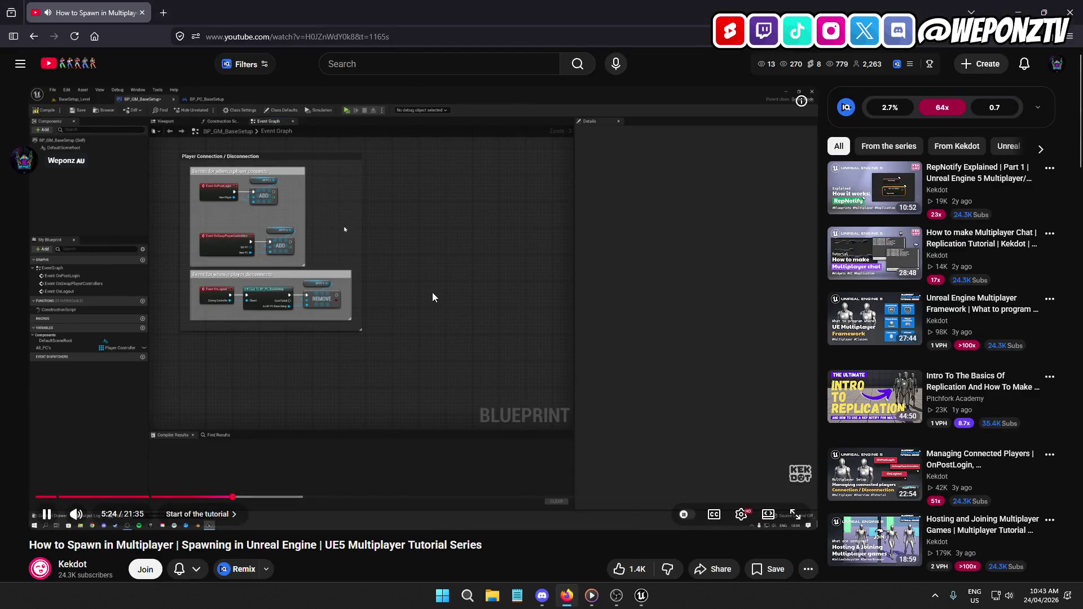
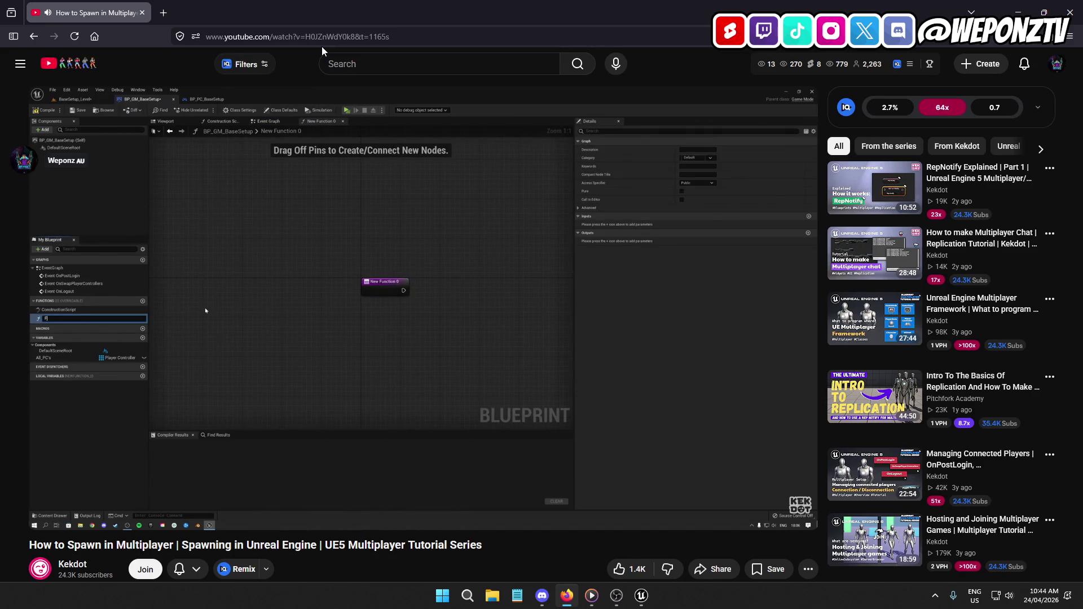
# Leave the YouTube tutorial and bring the Unreal editor with BP_PlayerController back to the front.
pyautogui.moveTo(395, 141)
pyautogui.click(637, 602)
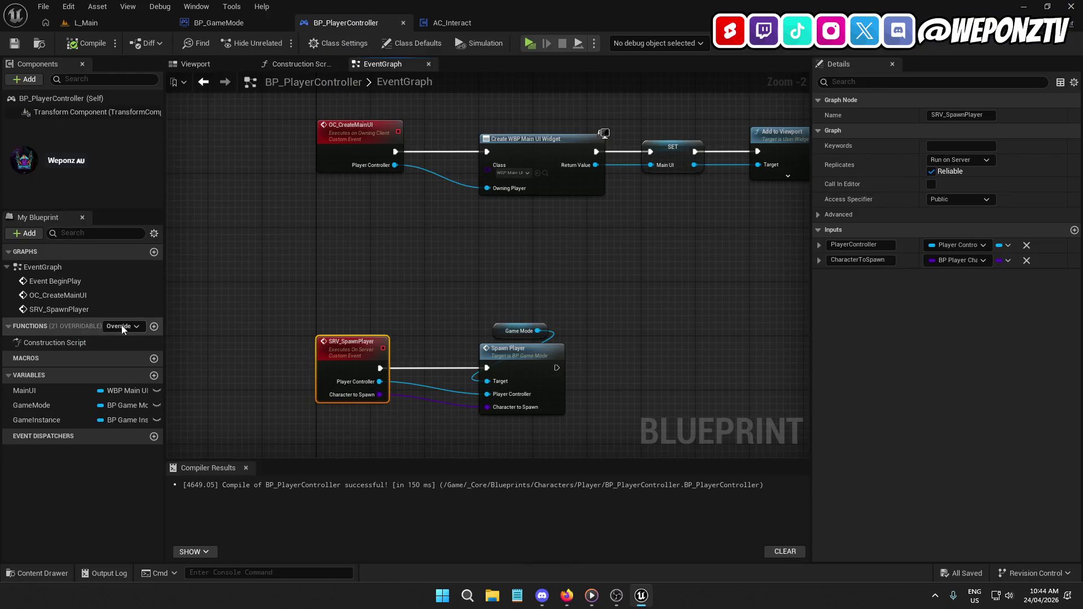
# Open BP_GameMode's FindRandomPlayerStart function graph and frame it so the Return Node is visible.
pyautogui.click(225, 23)
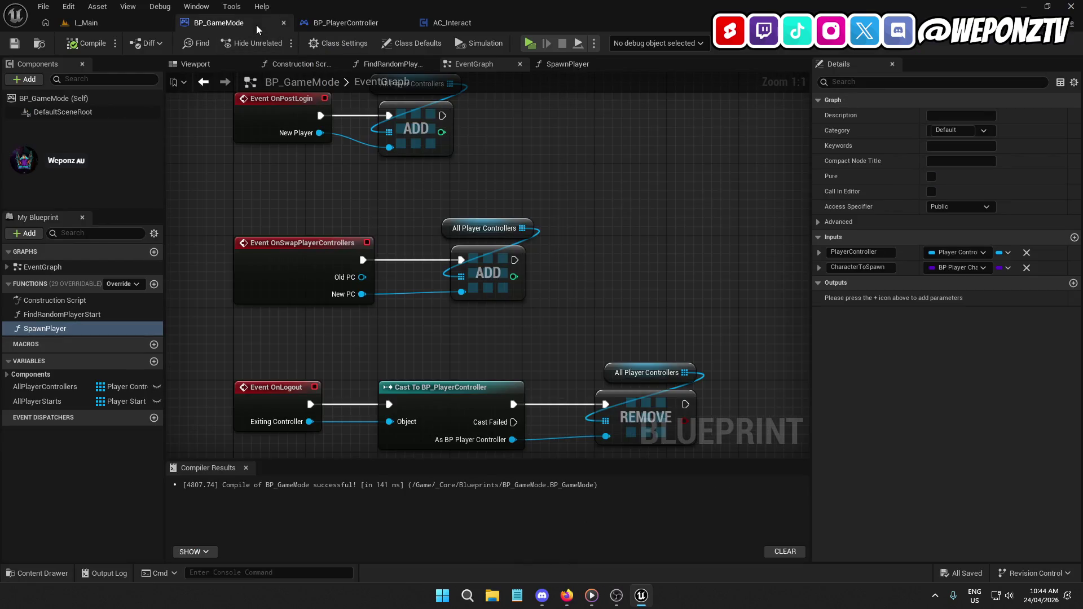
pyautogui.doubleClick(90, 314)
pyautogui.moveTo(419, 334); pyautogui.dragTo(353, 328)
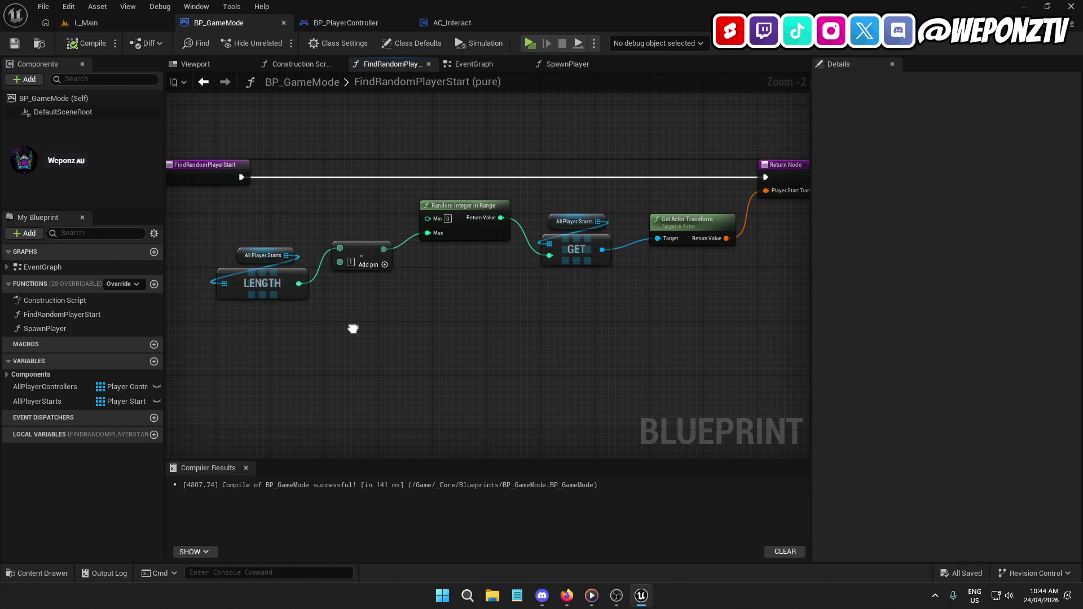
pyautogui.moveTo(666, 305)
pyautogui.mouseDown()
pyautogui.moveTo(626, 304)
pyautogui.moveTo(515, 343)
pyautogui.moveTo(654, 318)
pyautogui.mouseUp()
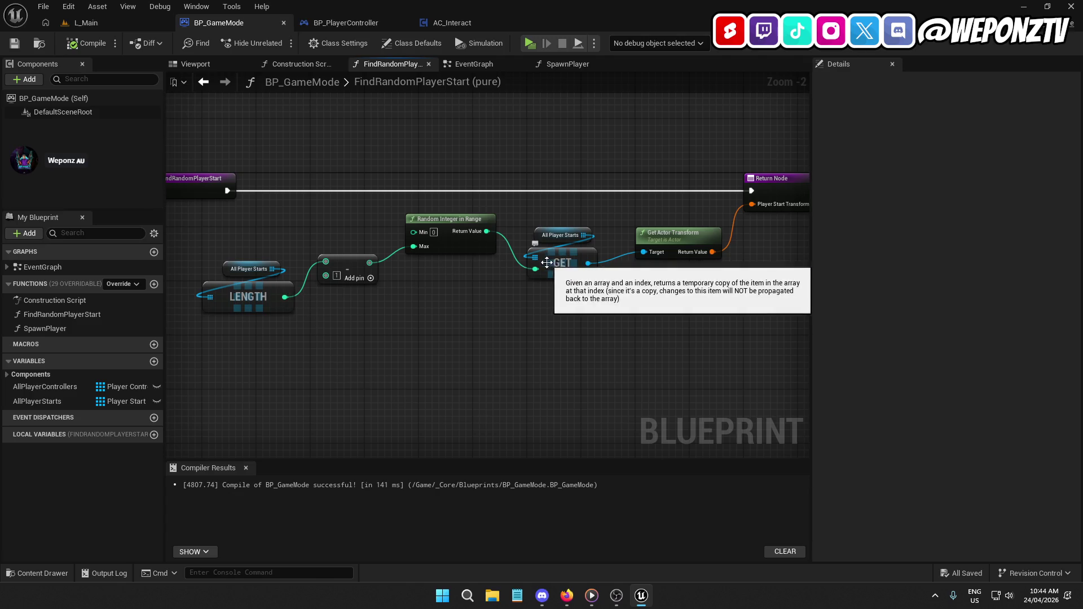
# Search 'start' node actions from All Player Starts and from GET, adding nothing.
pyautogui.moveTo(535, 258); pyautogui.dragTo(553, 330)
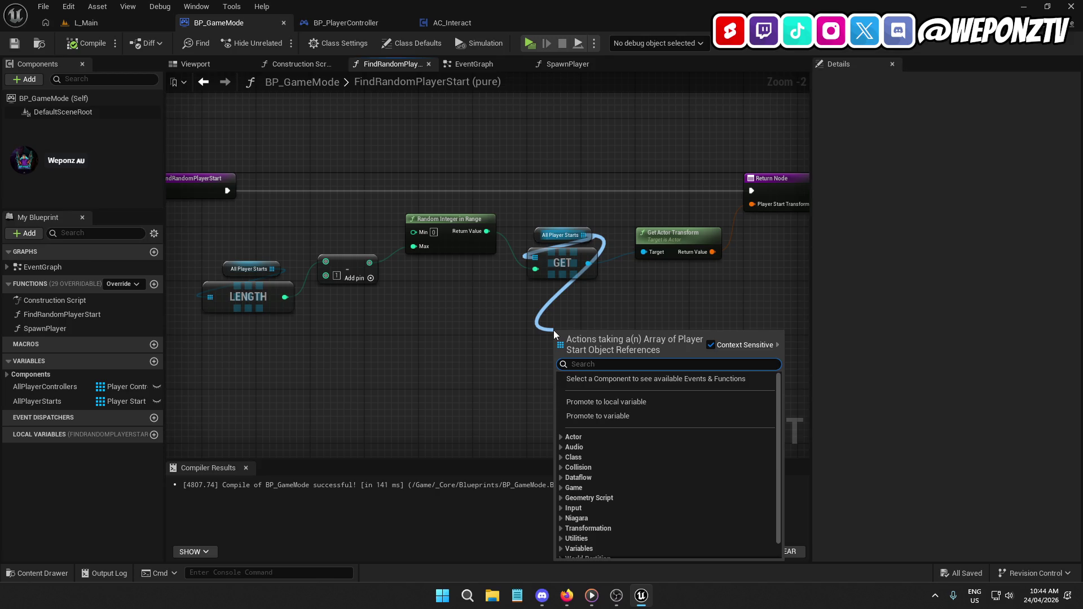
pyautogui.write('r')
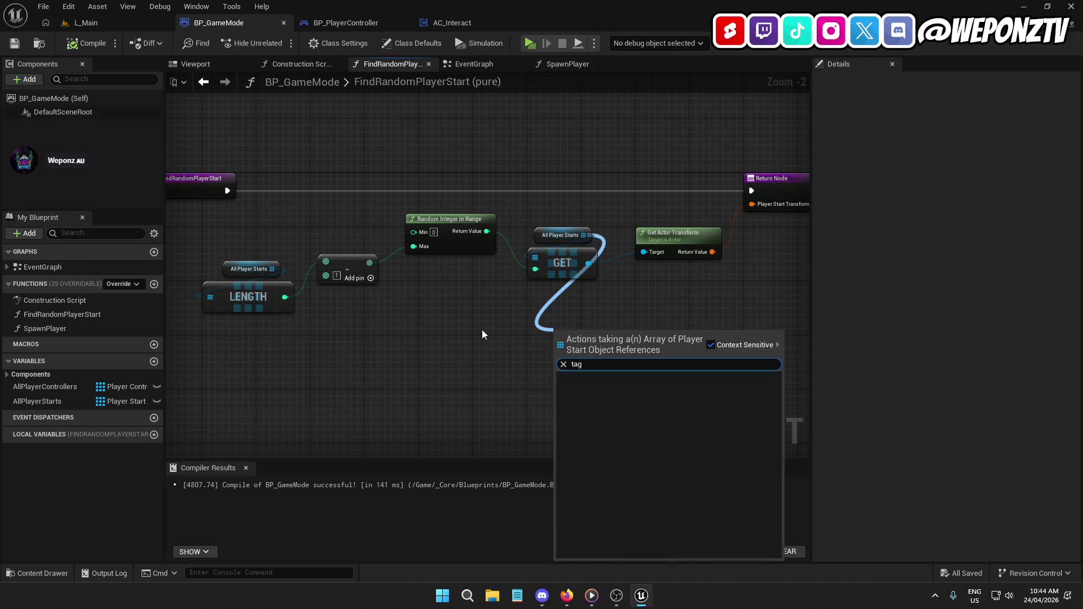
pyautogui.press('BackSpace')
pyautogui.write('start')
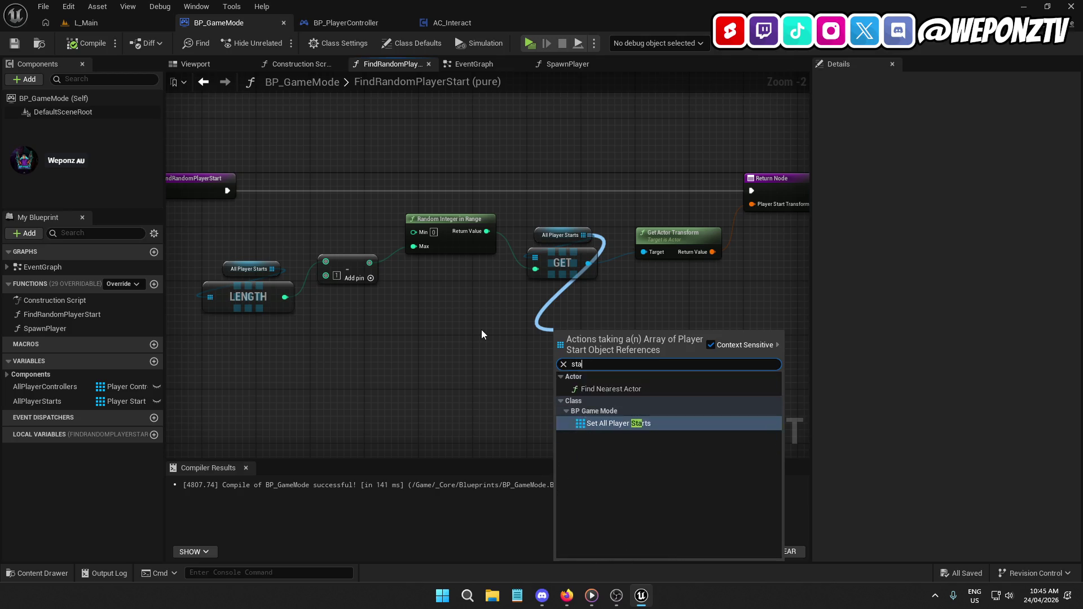
pyautogui.click(493, 333)
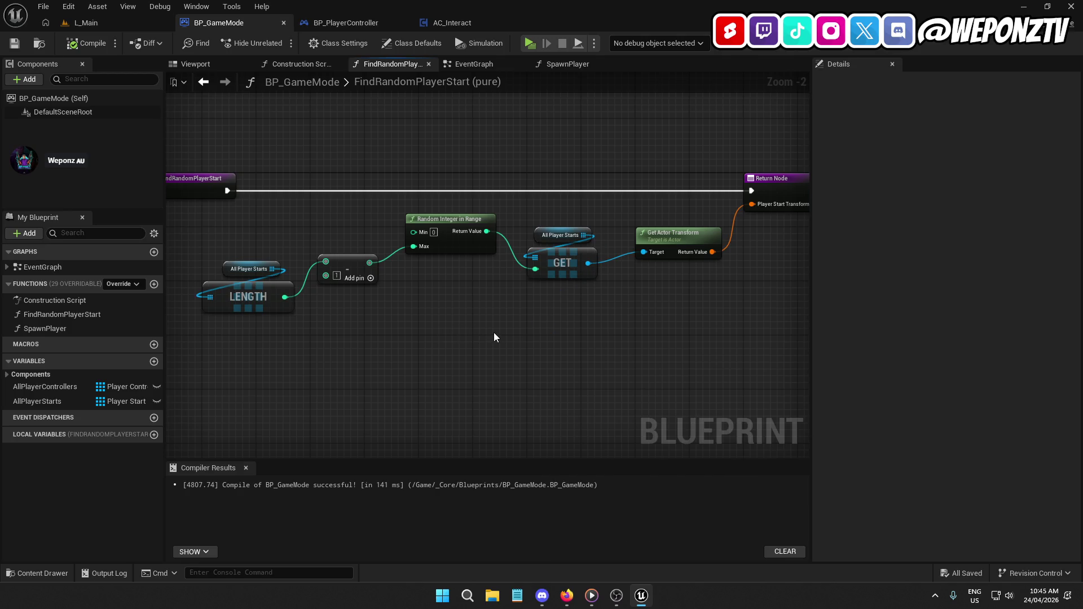
pyautogui.moveTo(584, 263); pyautogui.dragTo(571, 303)
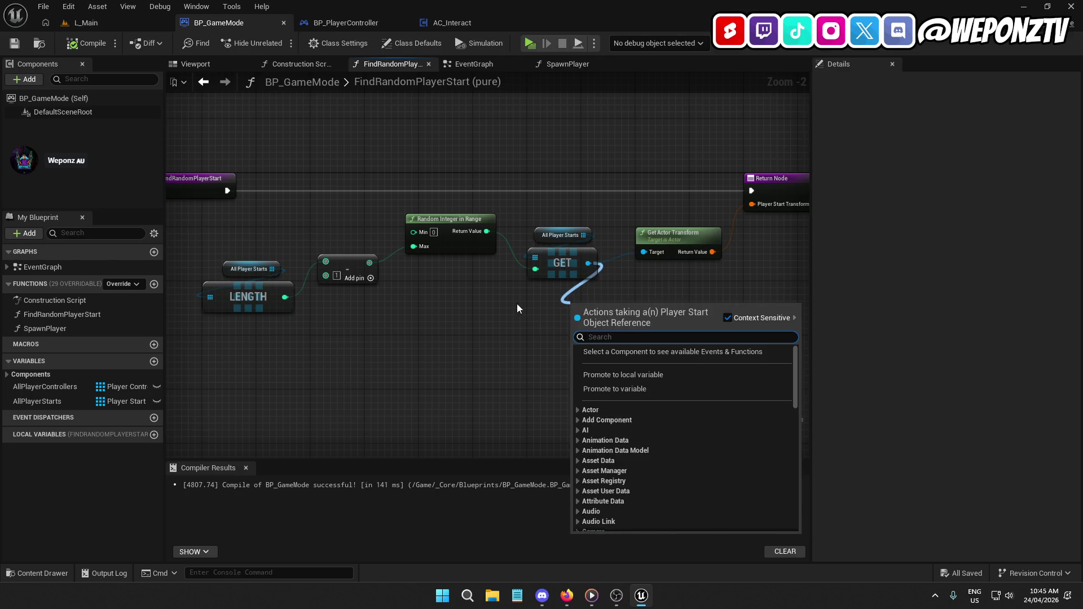
pyautogui.write('startt')
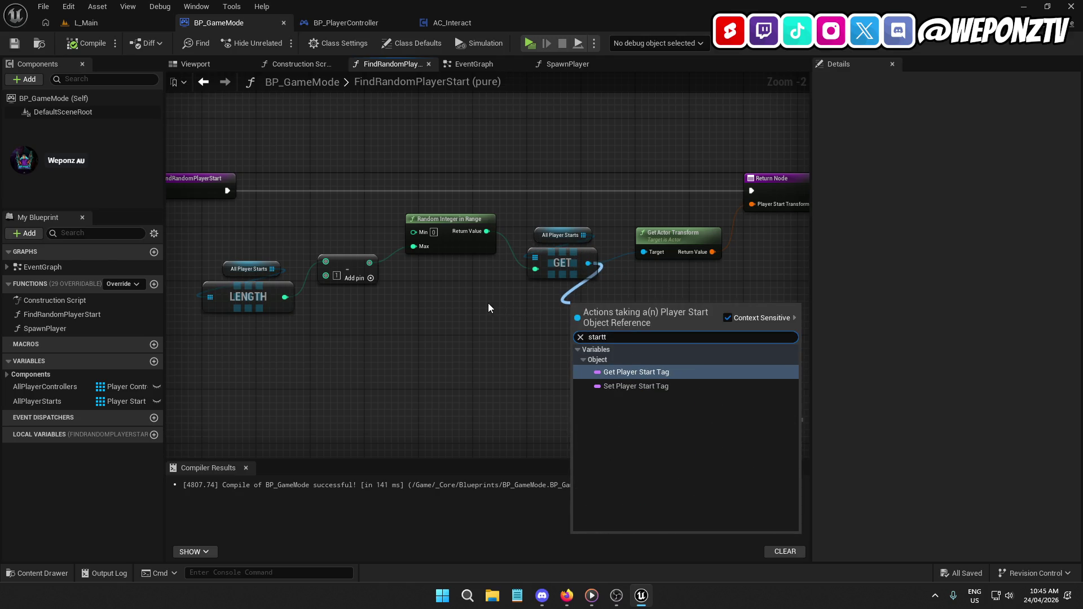
pyautogui.press('BackSpace')
pyautogui.press('BackSpace')
pyautogui.press('BackSpace')
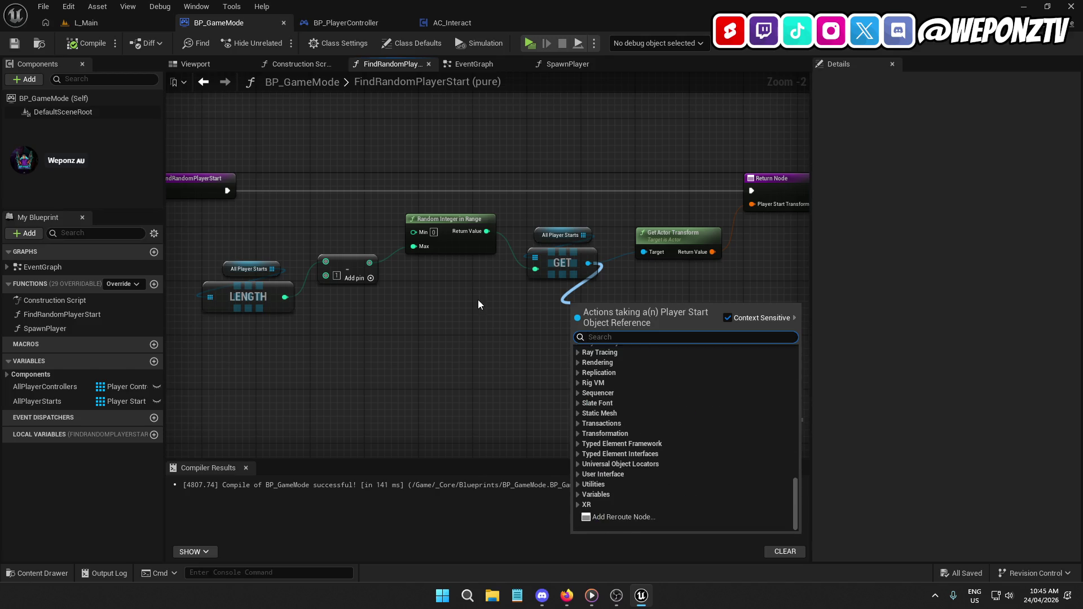
pyautogui.press('Escape')
# Compare against the YouTube tutorial, then return to BP_GameMode's event graph.
pyautogui.click(567, 596)
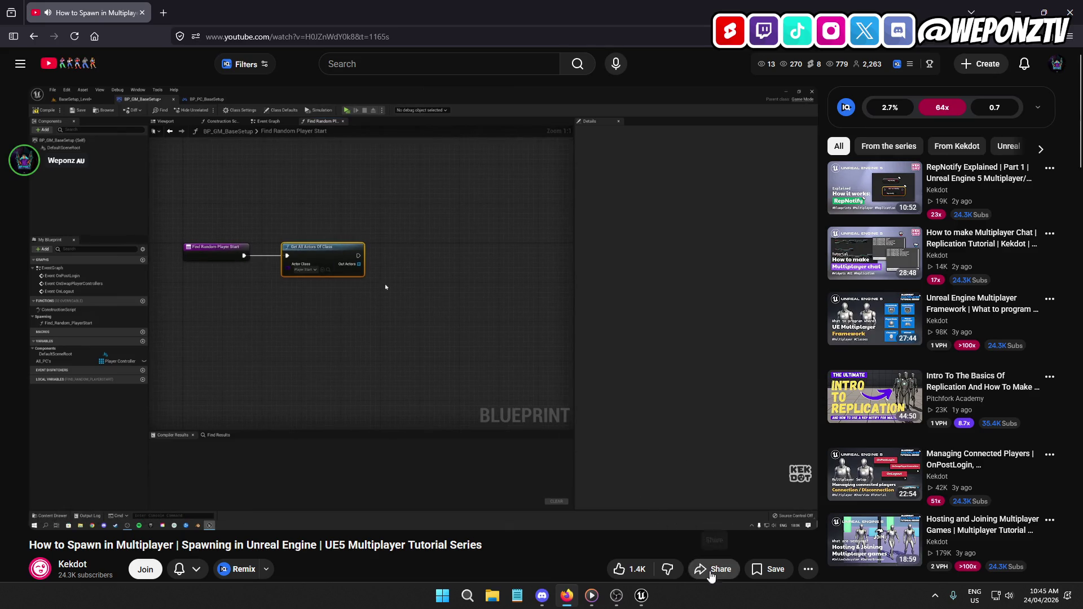
pyautogui.click(642, 595)
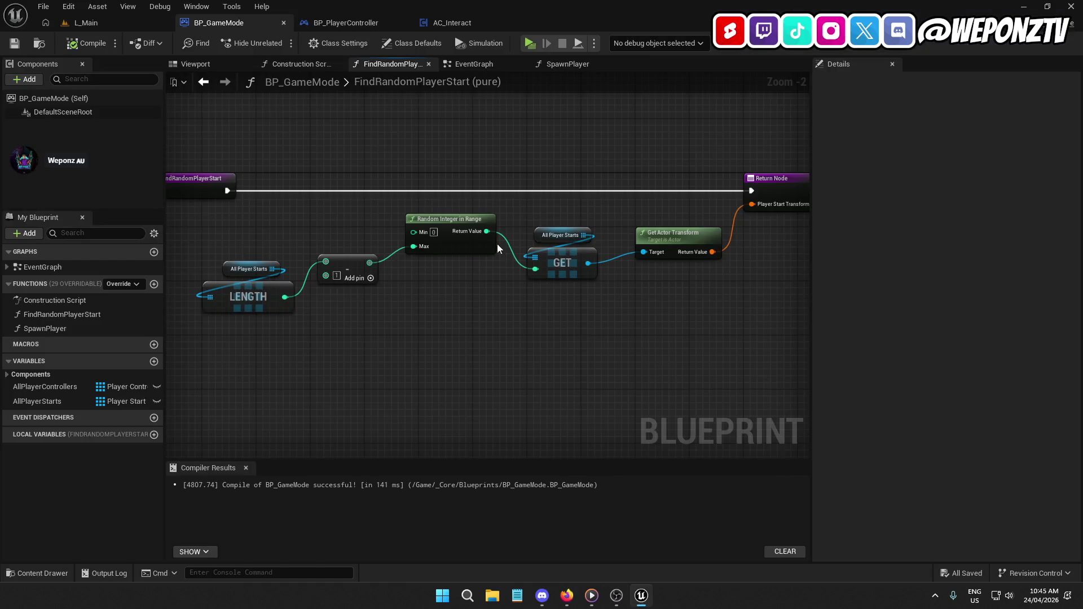
pyautogui.click(474, 64)
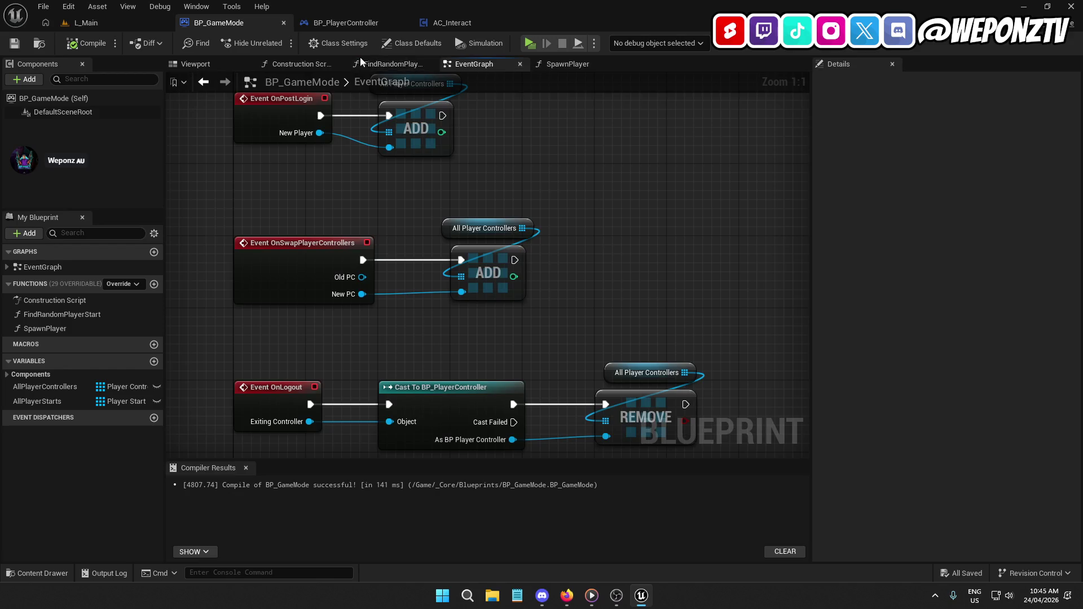
# Frame the Event BeginPlay, Get All Actors Of Class and SET nodes in the EventGraph.
pyautogui.moveTo(372, 129); pyautogui.dragTo(387, 454)
pyautogui.moveTo(541, 350); pyautogui.dragTo(371, 199)
pyautogui.moveTo(497, 296); pyautogui.dragTo(535, 314)
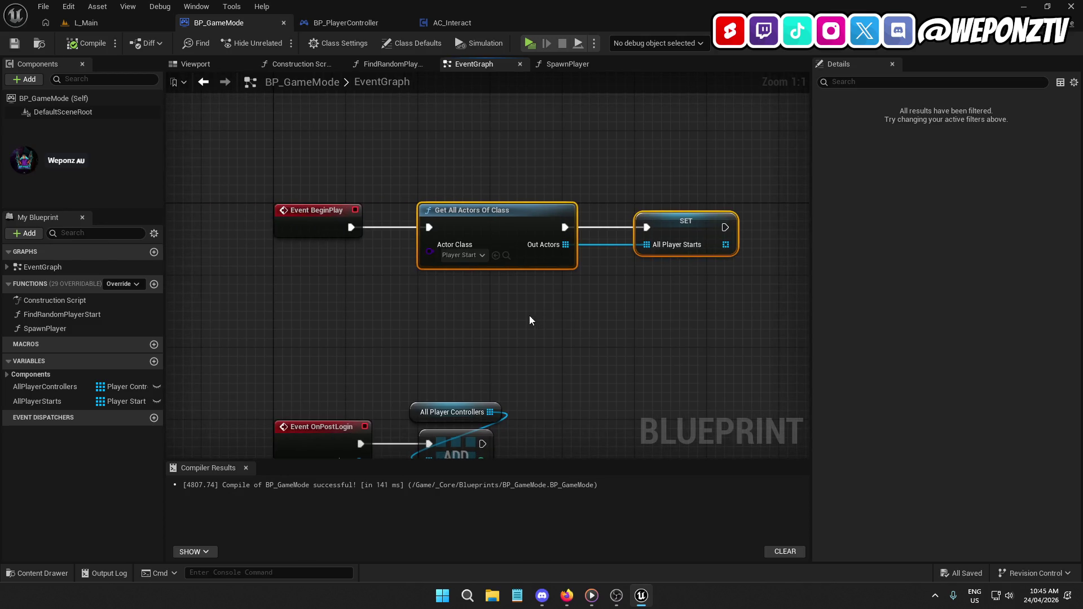
# Compare with the tutorial video, pause it, and return to the Unreal editor.
pyautogui.click(576, 601)
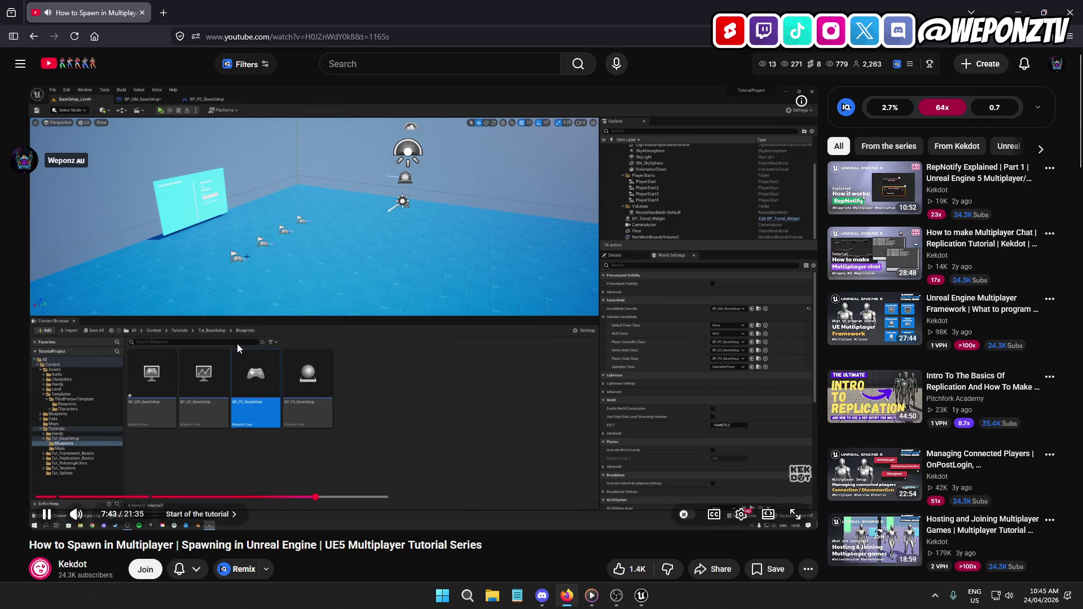
pyautogui.click(336, 340)
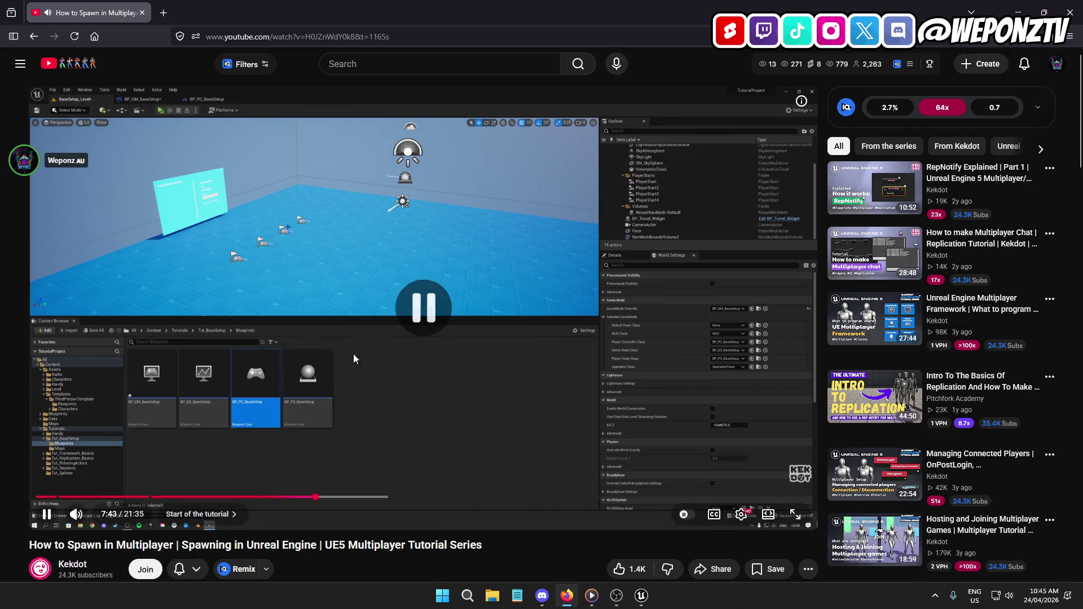
pyautogui.click(643, 596)
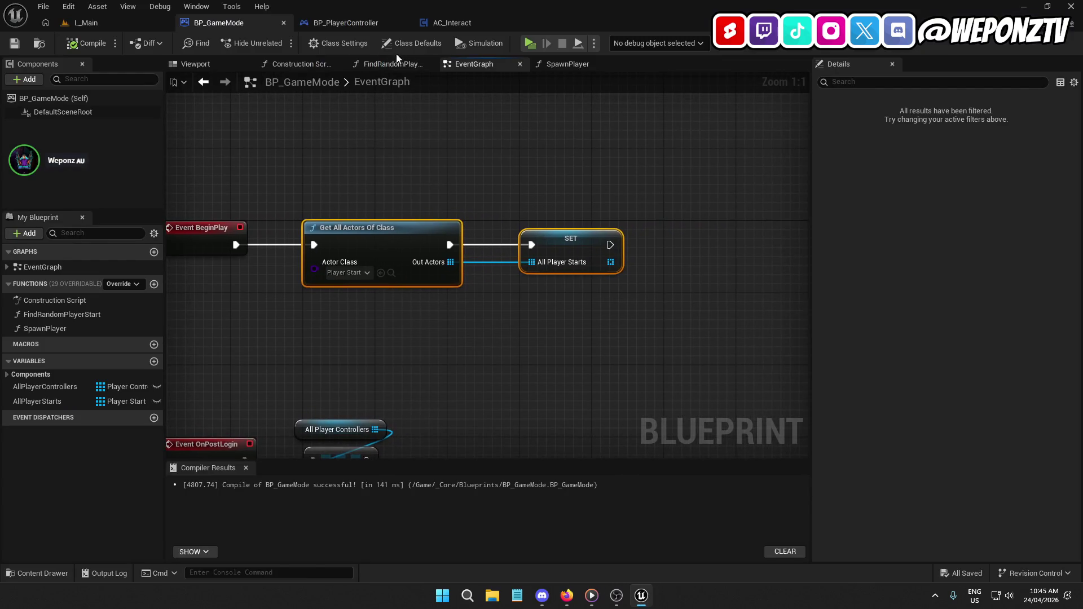
# Open the SpawnPlayer graph, inspect its Find Random Player Start node feeding Spawn Actor, then view the tutorial.
pyautogui.doubleClick(87, 328)
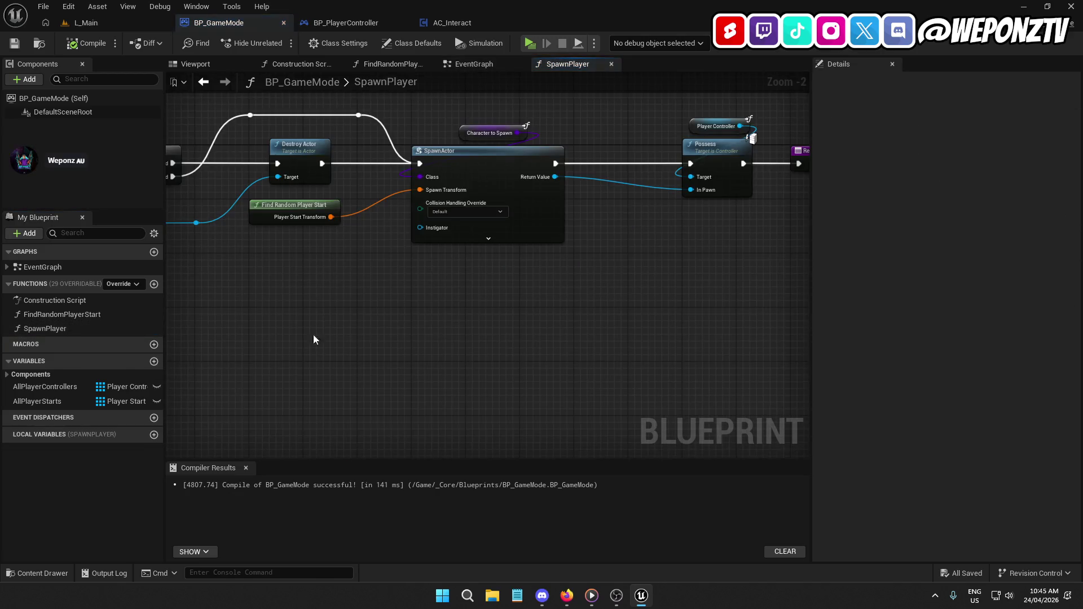
pyautogui.scroll(-2, 438, 305)
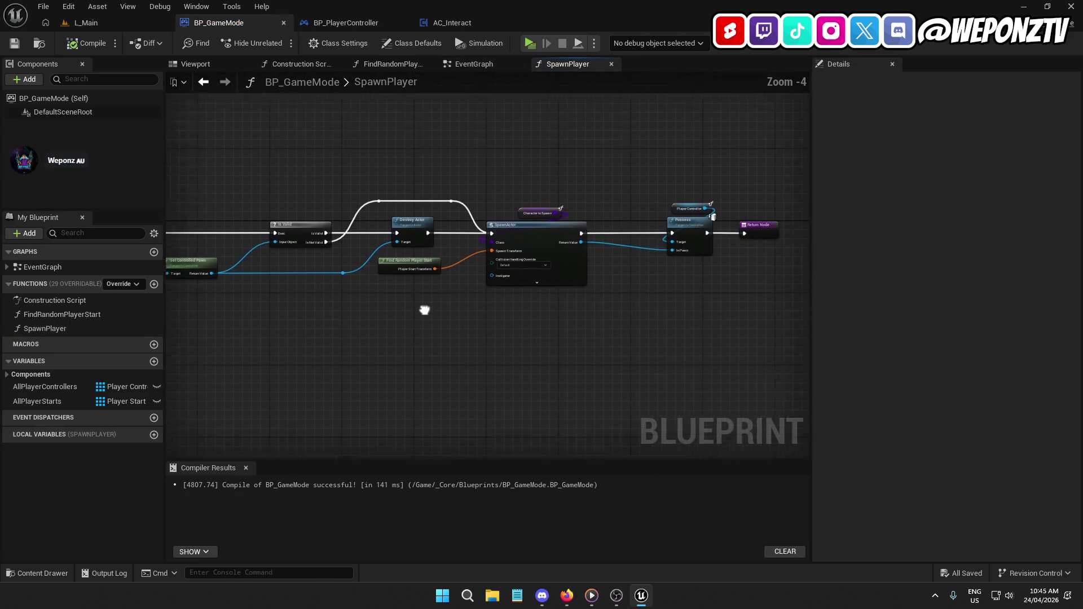
pyautogui.click(390, 269)
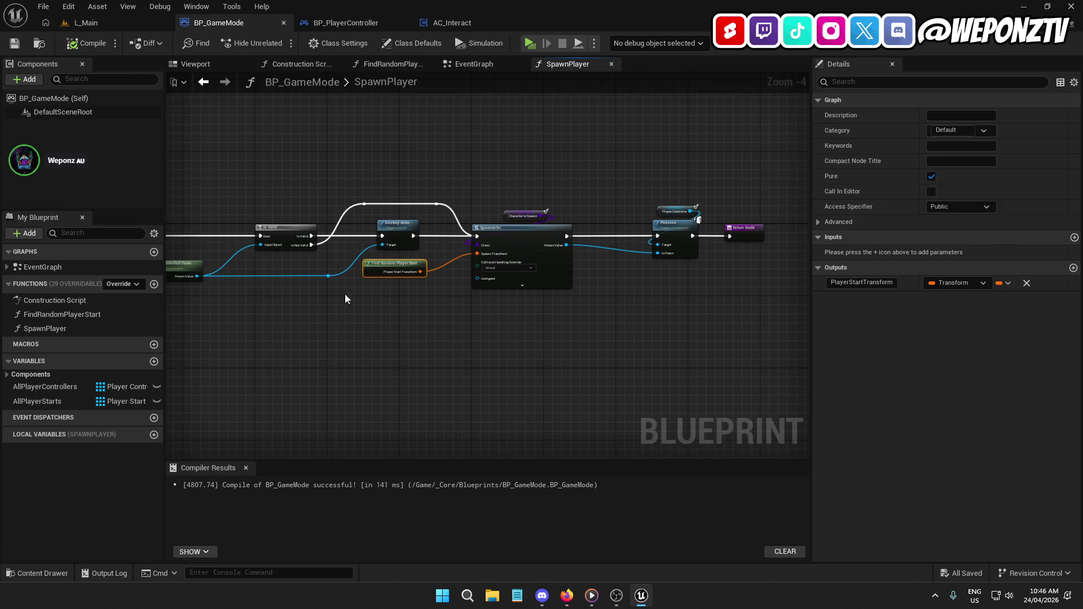
pyautogui.click(564, 592)
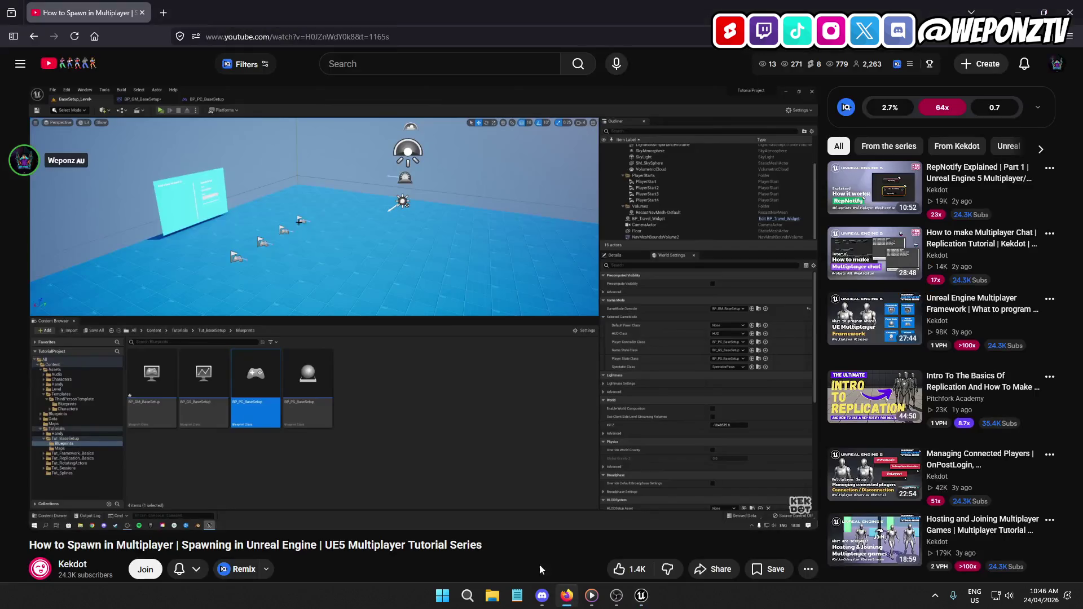
# Play the tutorial's Find Random Player Start section, then frame that node in the SpawnPlayer graph.
pyautogui.click(403, 364)
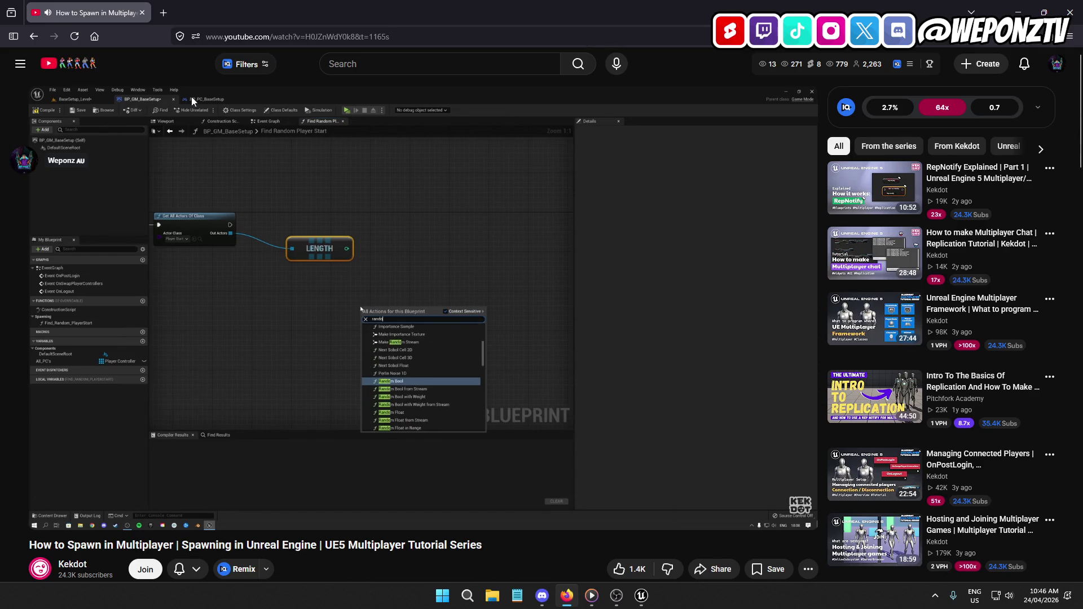
pyautogui.click(641, 595)
pyautogui.scroll(2, 634, 326)
pyautogui.moveTo(633, 326)
pyautogui.mouseDown()
pyautogui.moveTo(445, 314)
pyautogui.moveTo(287, 329)
pyautogui.mouseUp()
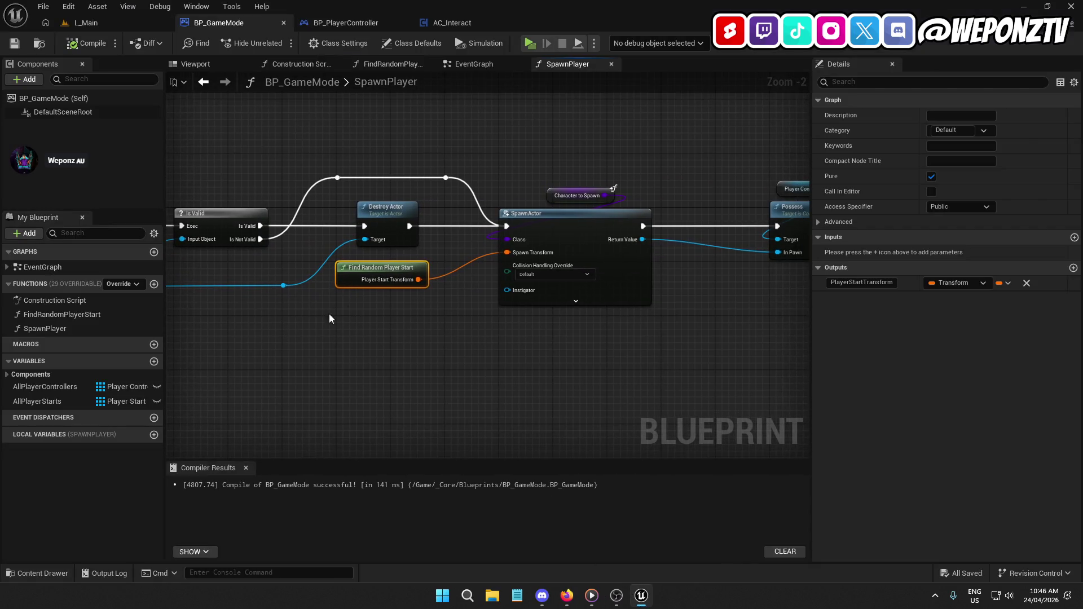
# Open the FindRandomPlayerStart graph from its node, frame the random selection chain, then return to the tutorial.
pyautogui.doubleClick(379, 269)
pyautogui.moveTo(406, 338)
pyautogui.mouseDown()
pyautogui.moveTo(339, 315)
pyautogui.moveTo(451, 280)
pyautogui.mouseUp()
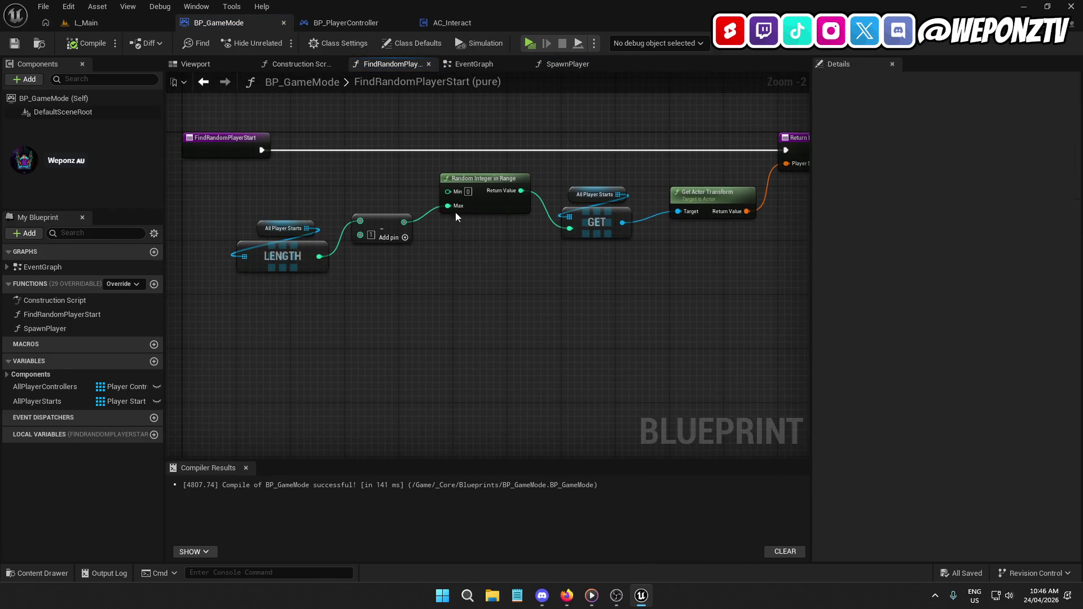
pyautogui.moveTo(618, 599)
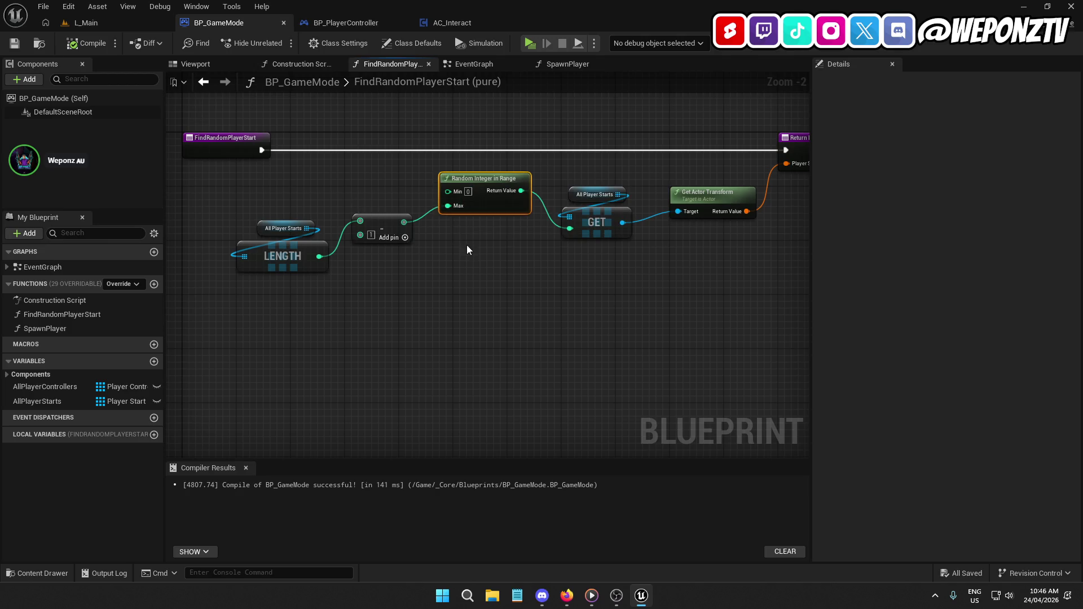
pyautogui.click(567, 595)
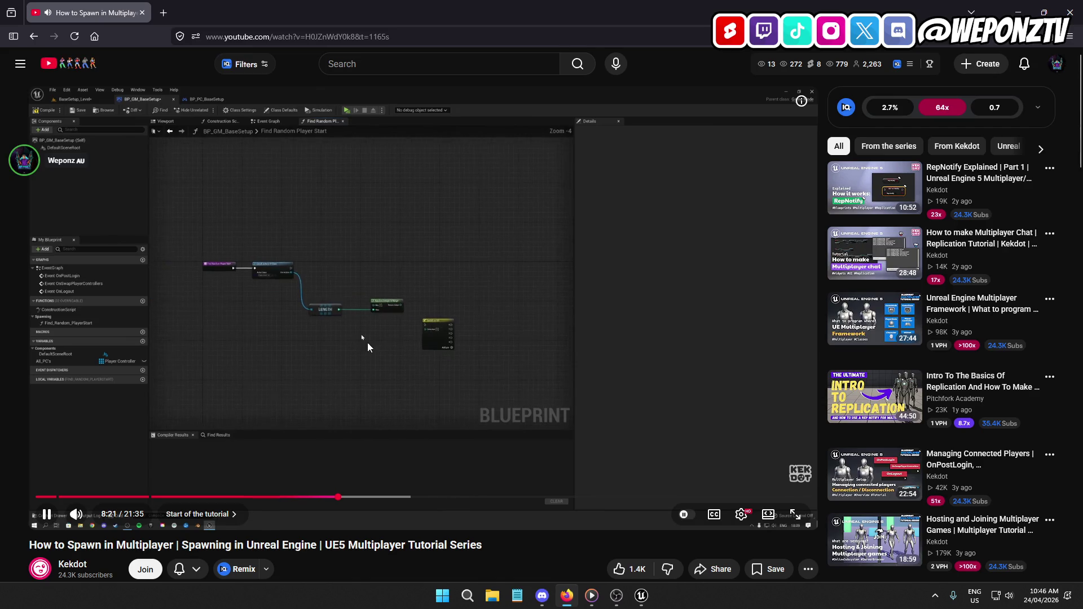
# Watch the tutorial feed array length into Random Integer in Range, pausing at 8:22, then return to Unreal.
pyautogui.click(364, 431)
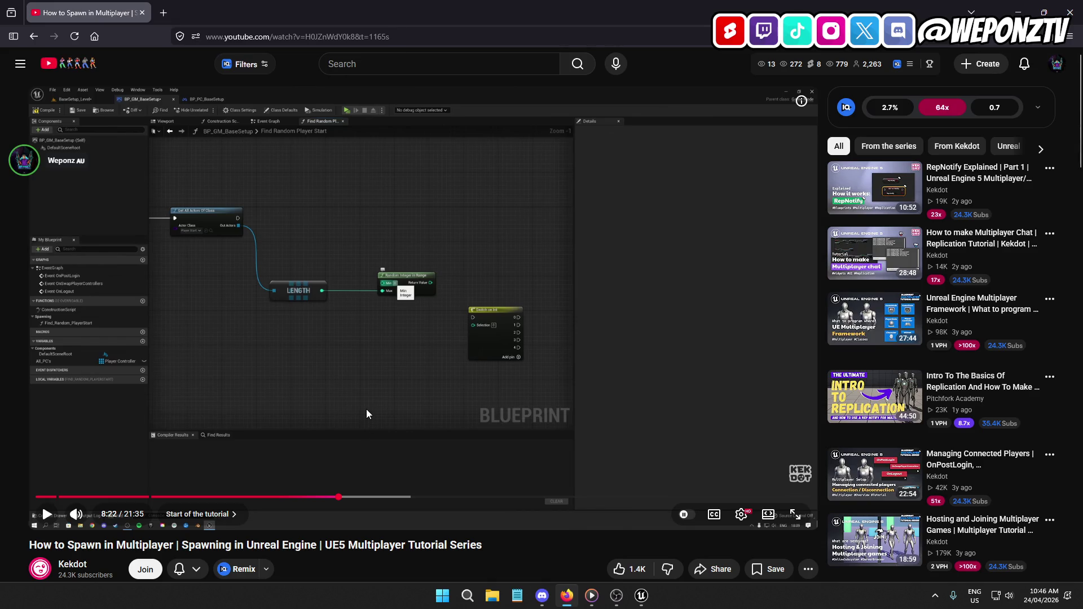
pyautogui.click(390, 337)
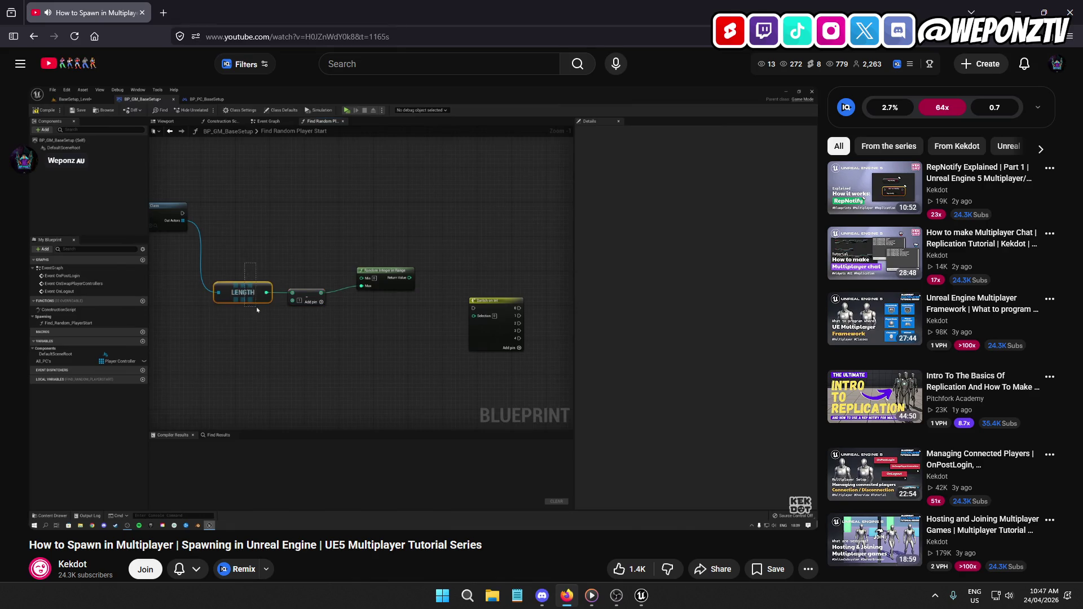
pyautogui.click(641, 596)
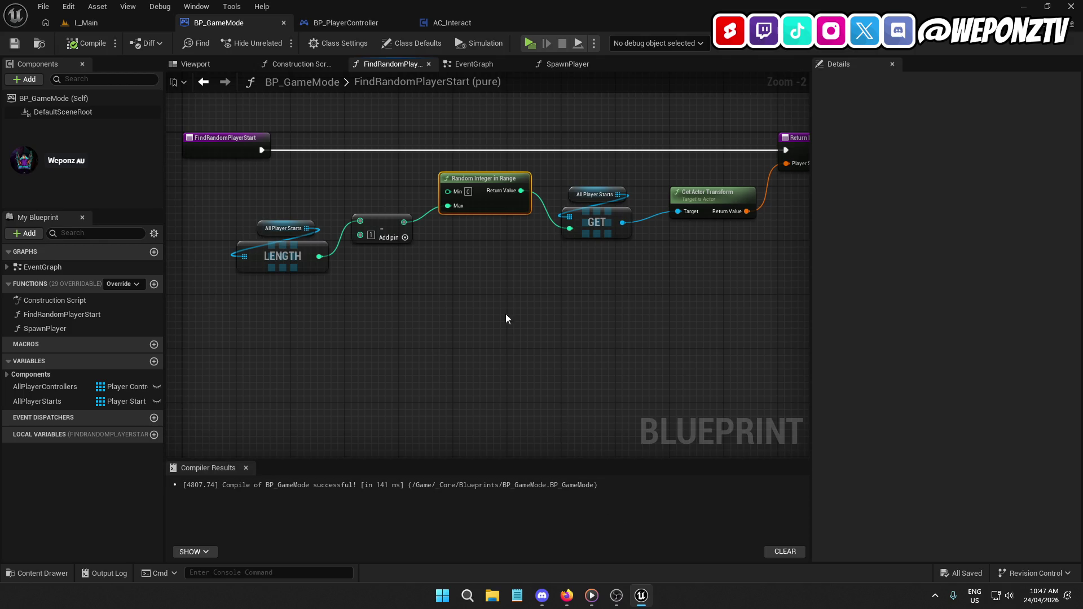
# Wire the GET node's output into Get Actor Transform's Target, then check the tutorial at 8:59.
pyautogui.click(592, 220)
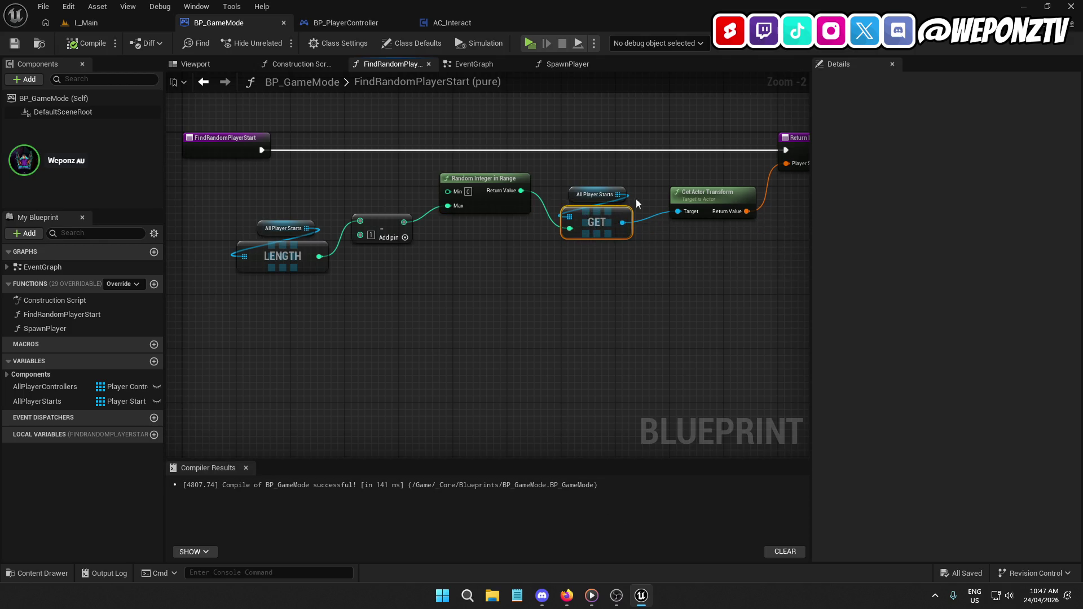
pyautogui.click(713, 197)
pyautogui.moveTo(622, 222)
pyautogui.mouseDown()
pyautogui.moveTo(633, 247)
pyautogui.moveTo(598, 351)
pyautogui.moveTo(682, 299)
pyautogui.moveTo(701, 327)
pyautogui.moveTo(678, 211)
pyautogui.mouseUp()
pyautogui.moveTo(609, 320); pyautogui.dragTo(460, 307)
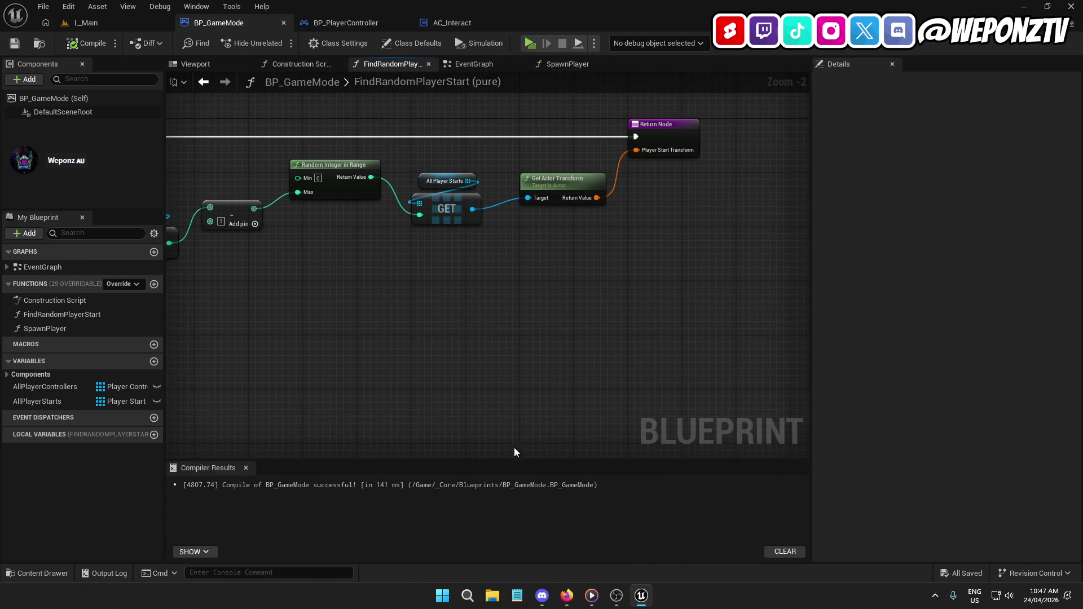
pyautogui.click(566, 596)
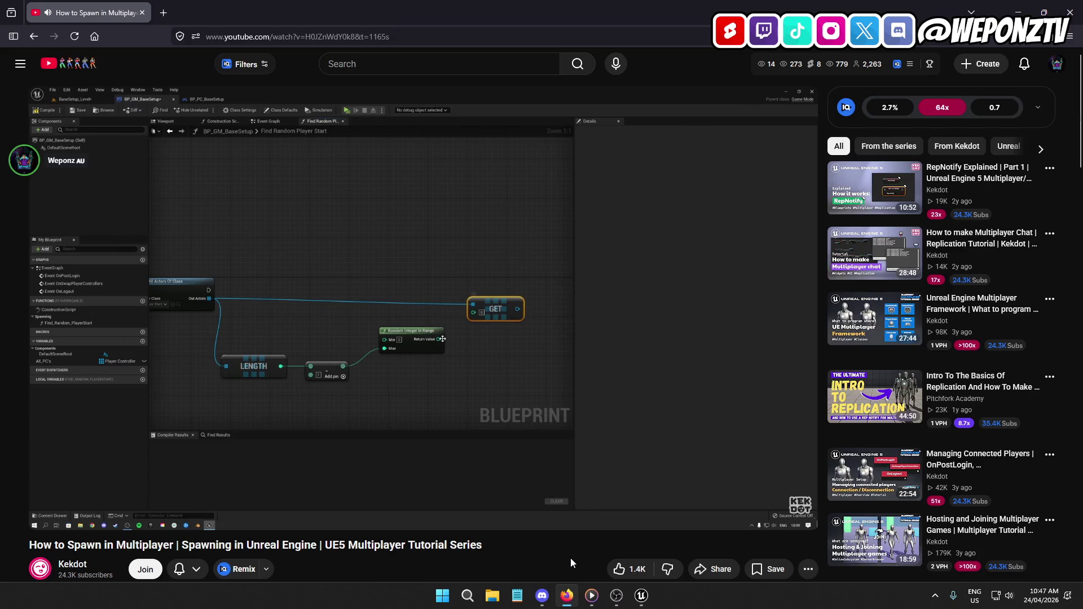
pyautogui.moveTo(572, 459)
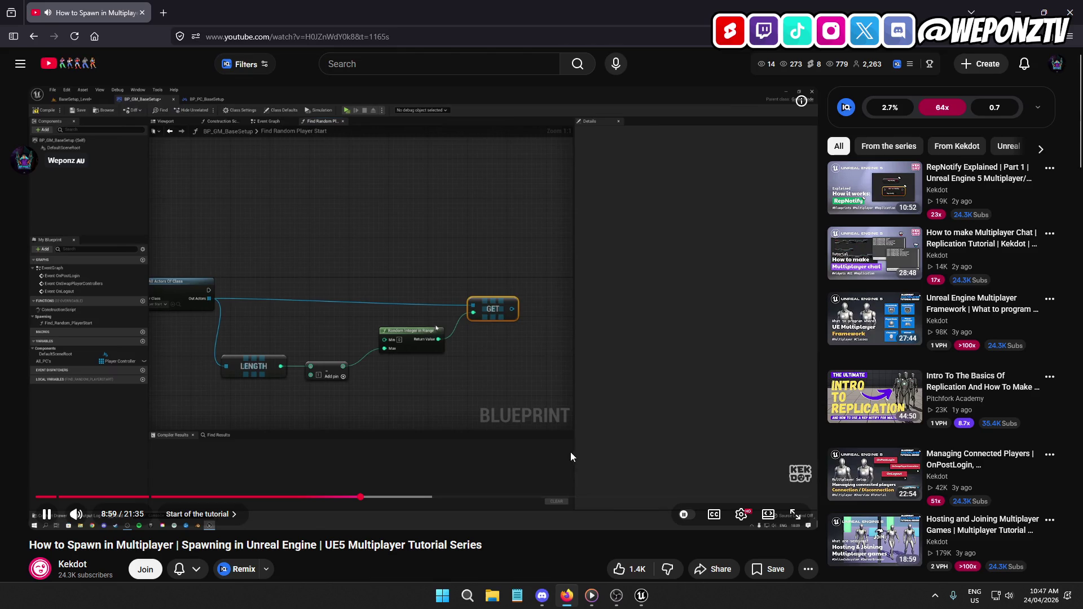